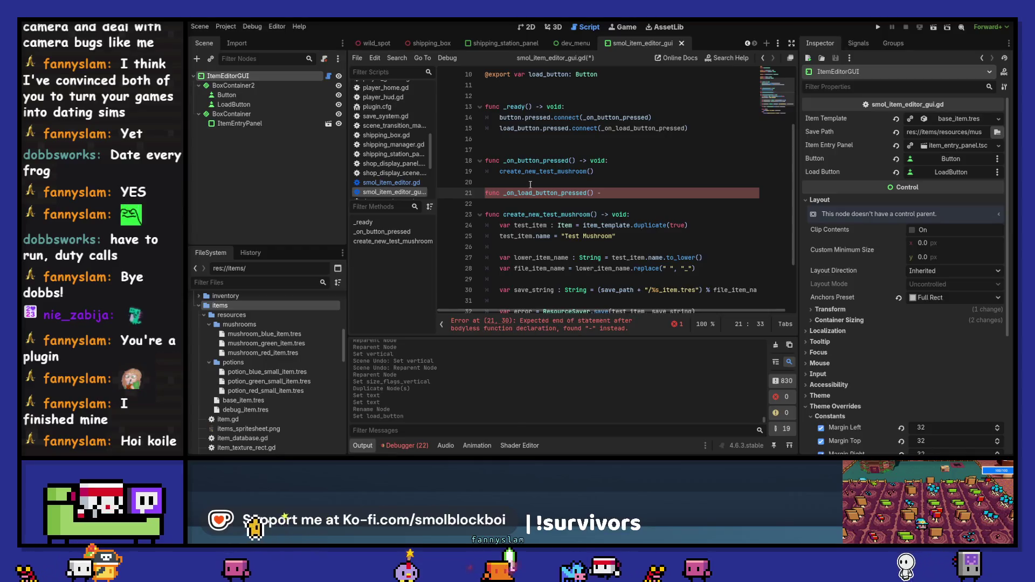
Give _on_load_button_pressed a pass body with a blank line above it, and save the script
key(Return)
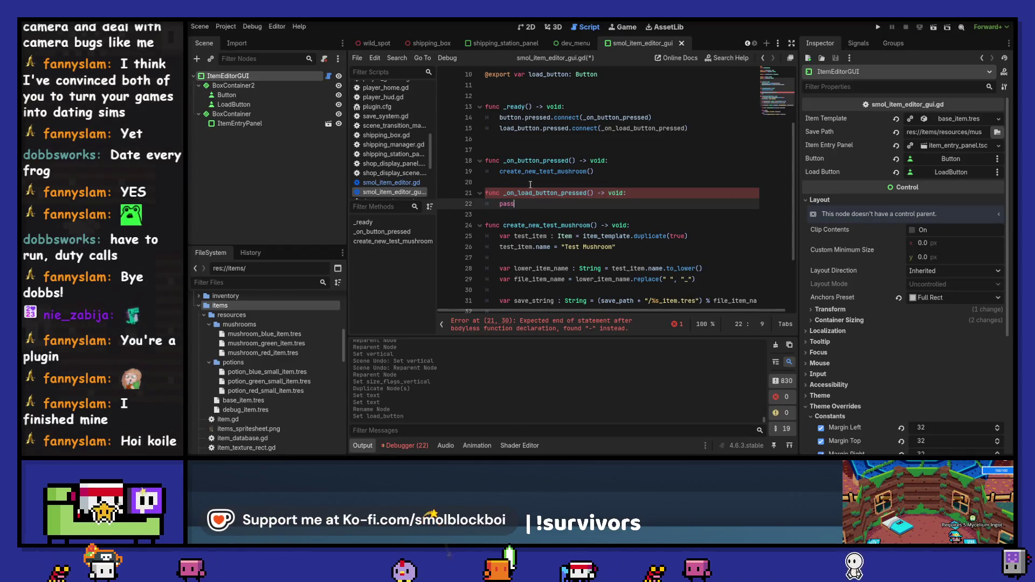
text(pass)
key(Return)
click(531, 185)
key(Return)
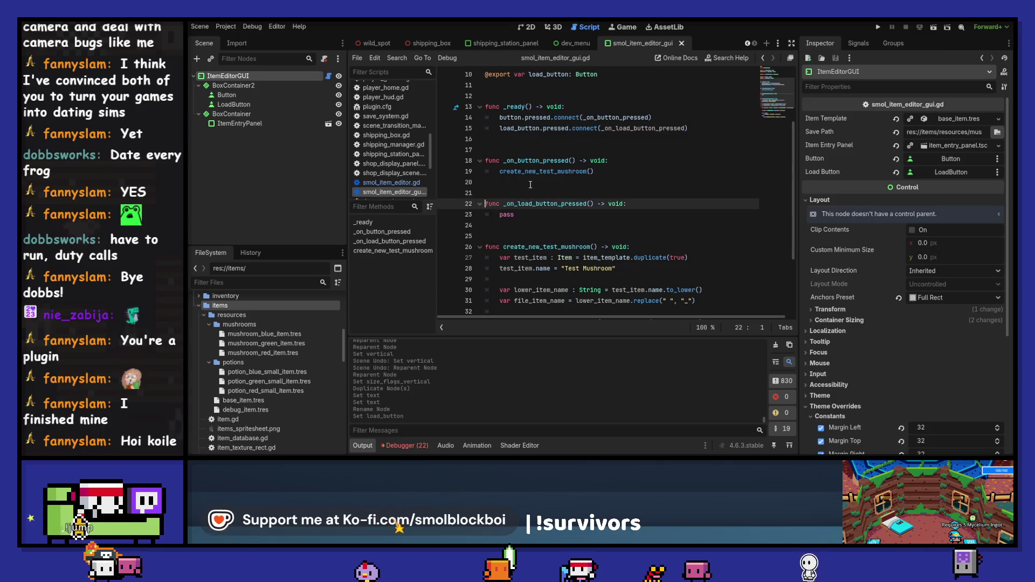
key(Down)
key(Down)
key(End)
key(ctrl+s)
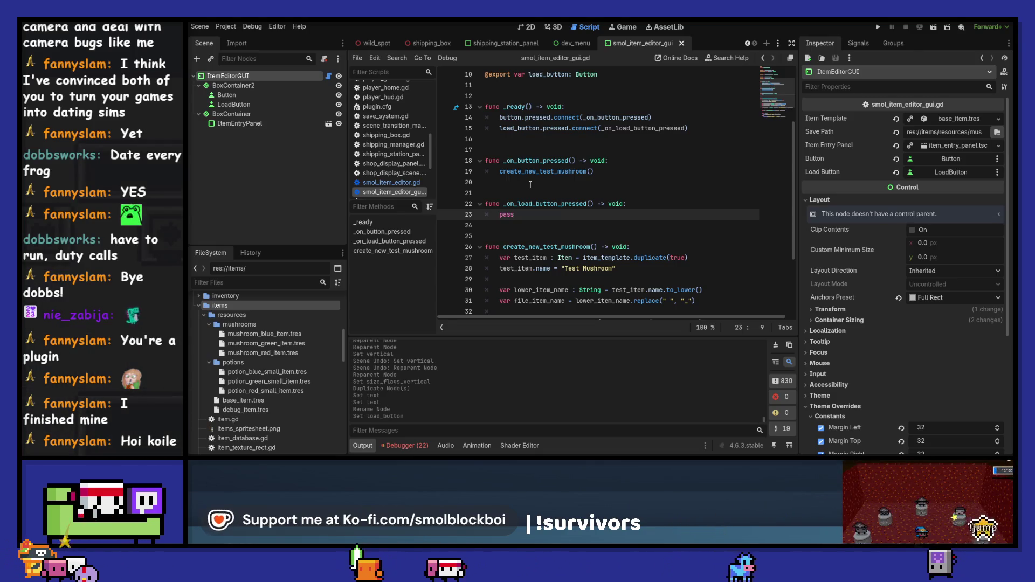
scroll(624, 200, down, 3)
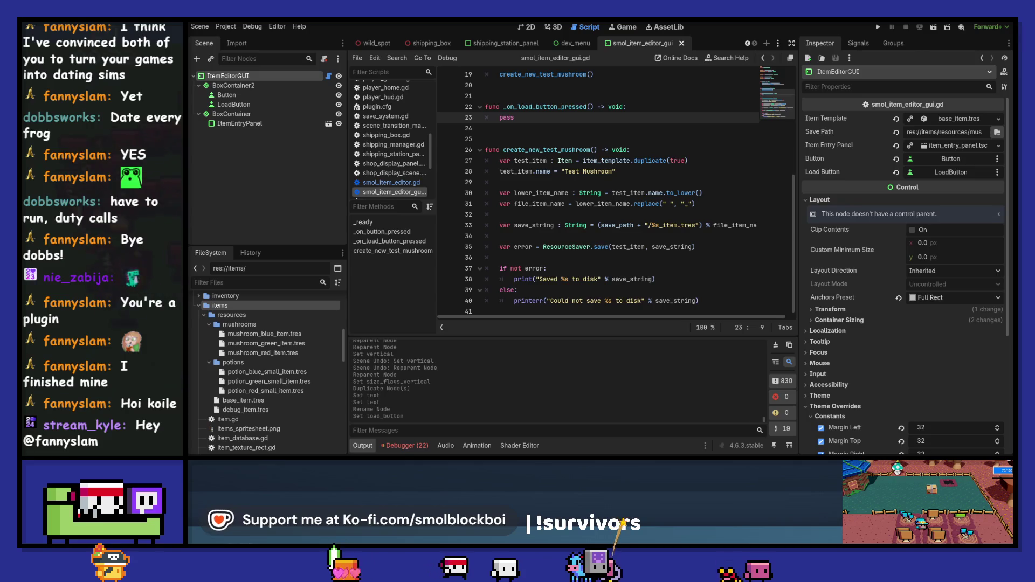
double_click(541, 122)
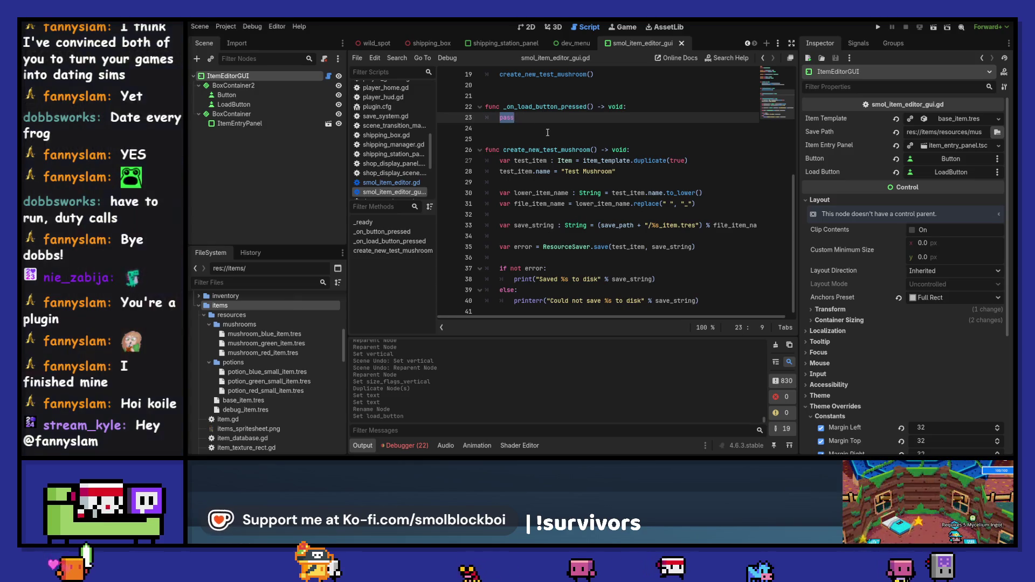
Replace pass with a DirAccess.get_directories_at() call using autocomplete
text(DirA)
key(Return)
text(.get_)
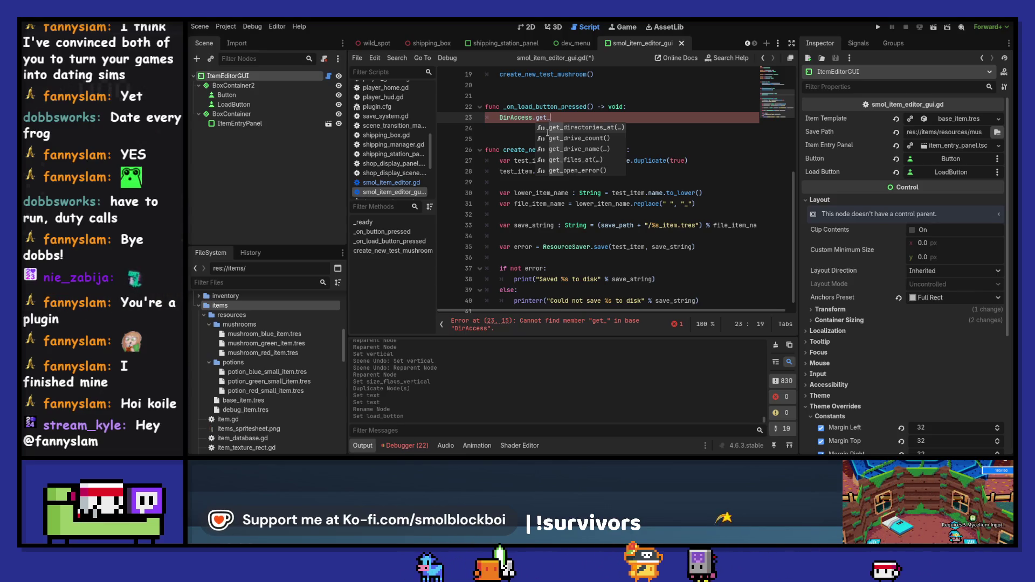
key(Return)
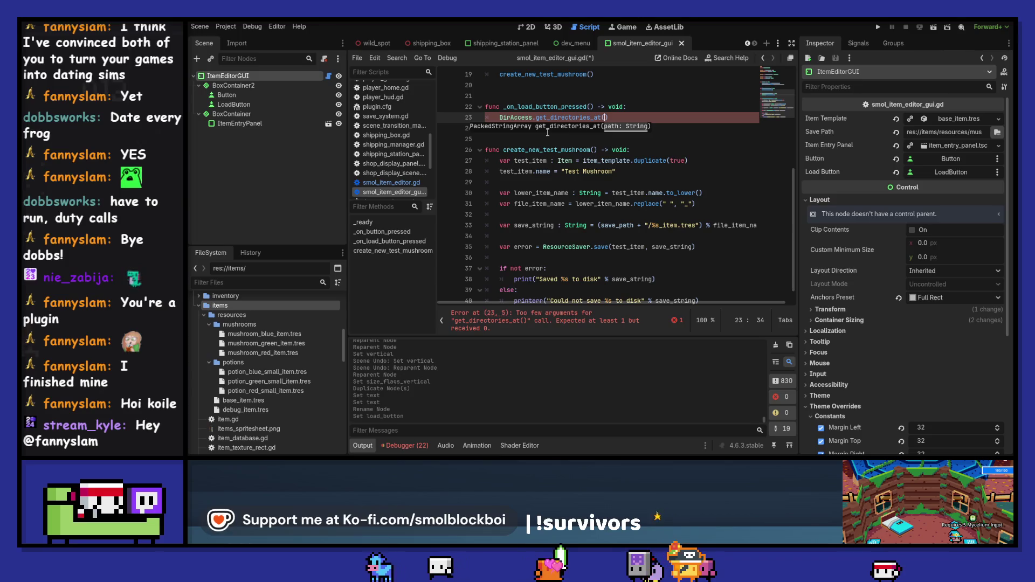
scroll(622, 166, up, 6)
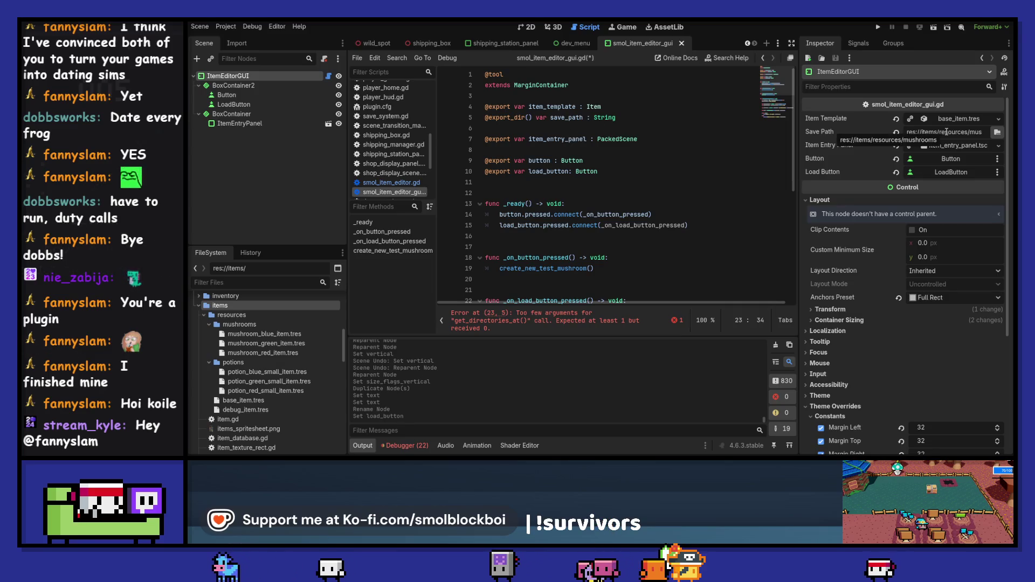
drag(947, 132, 988, 132)
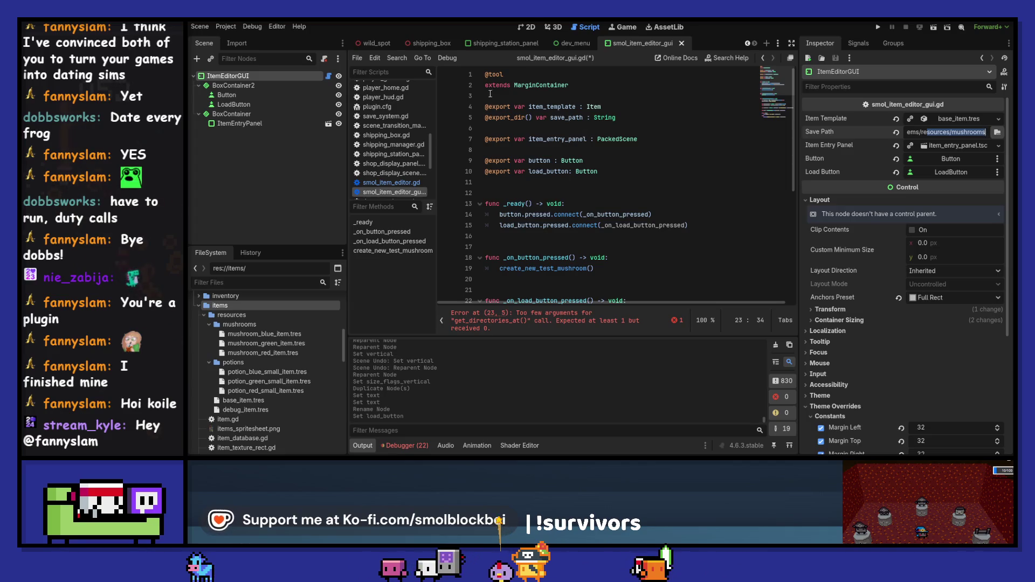
click(509, 127)
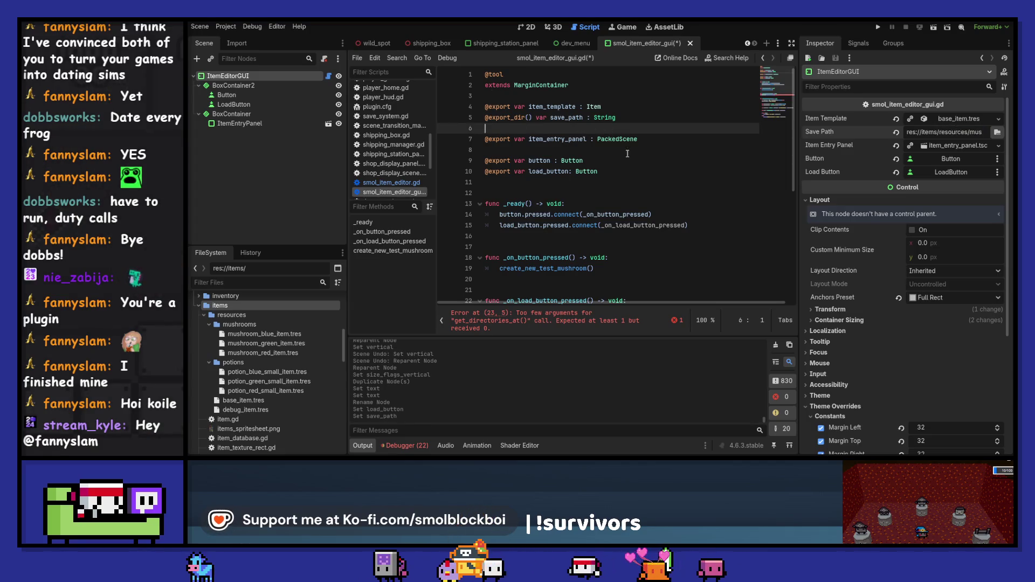
key(Return)
key(Return)
key(Up)
text(@export var )
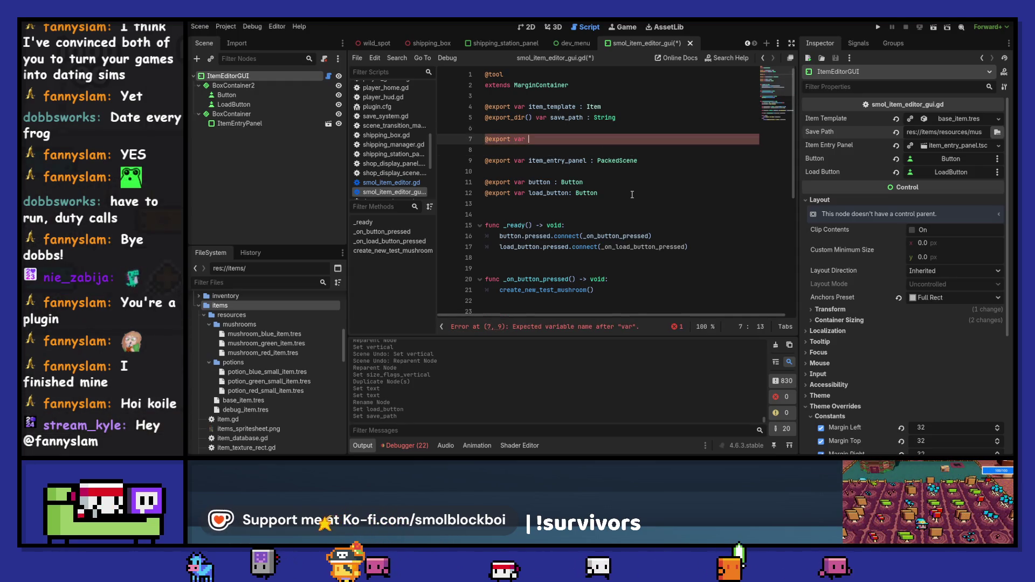
text(dir_path : )
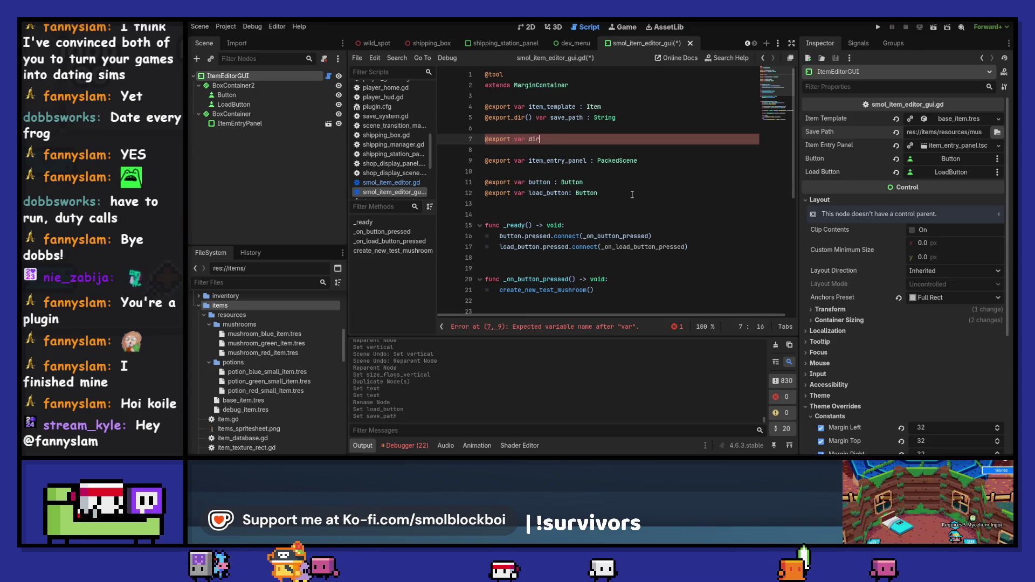
text(String)
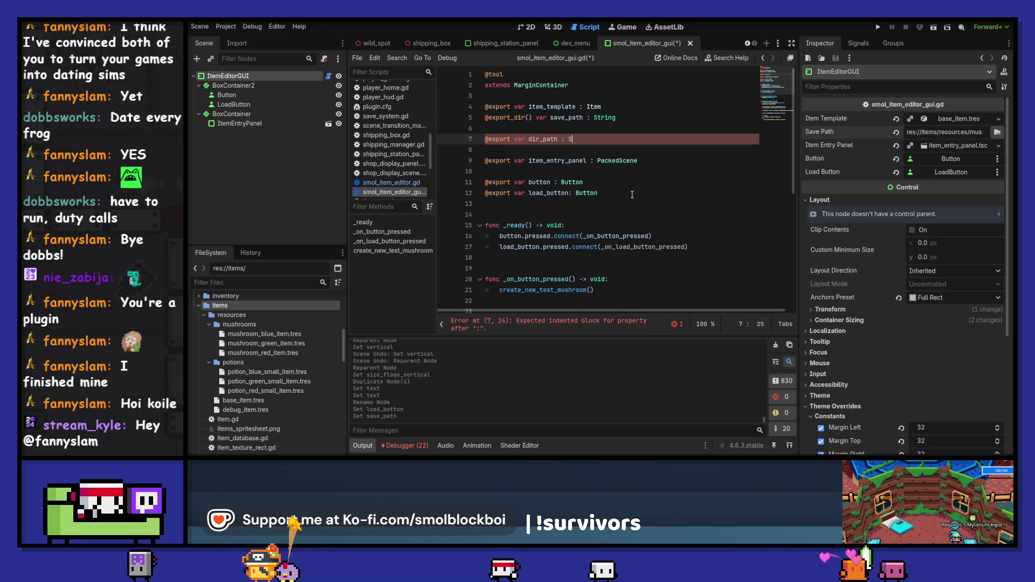
key(Left)
key(Left)
key(Left)
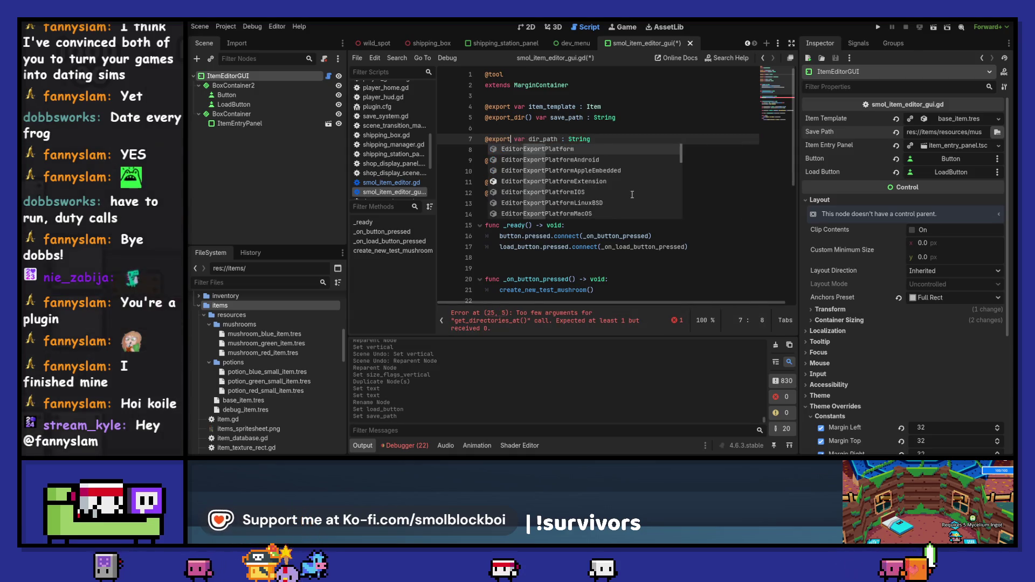
text(_dir()
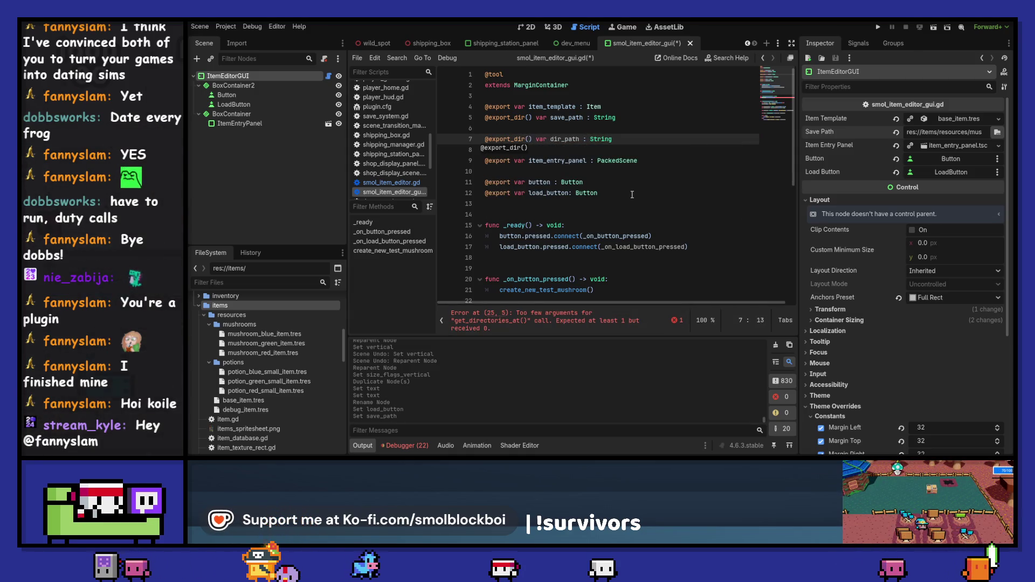
Pass dir_path into get_directories_at and save the script
scroll(632, 193, down, 2)
scroll(594, 162, up, 2)
double_click(565, 139)
scroll(568, 150, down, 6)
click(602, 139)
text(dir_path)
key(ctrl+s)
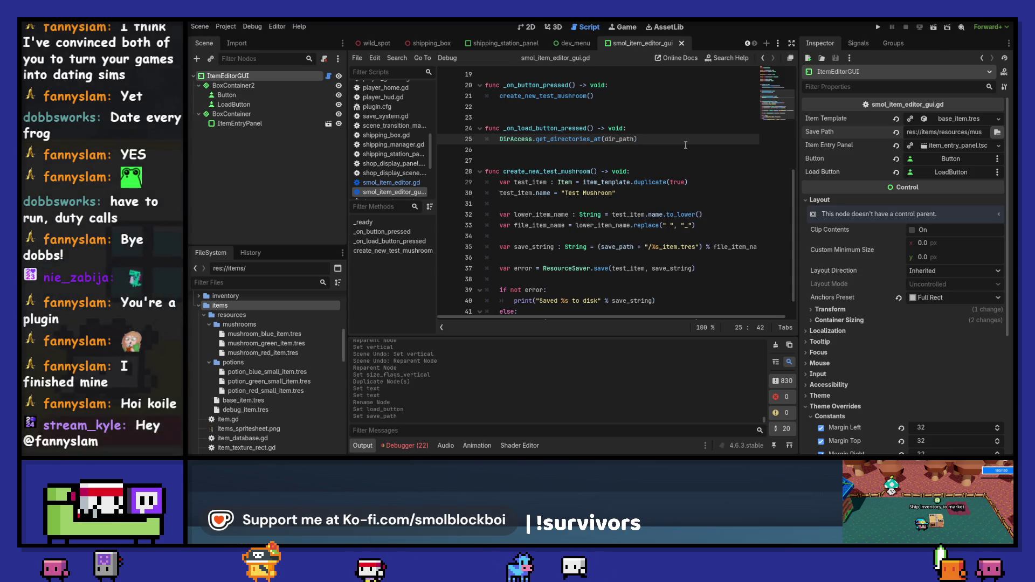
scroll(600, 139, up, 6)
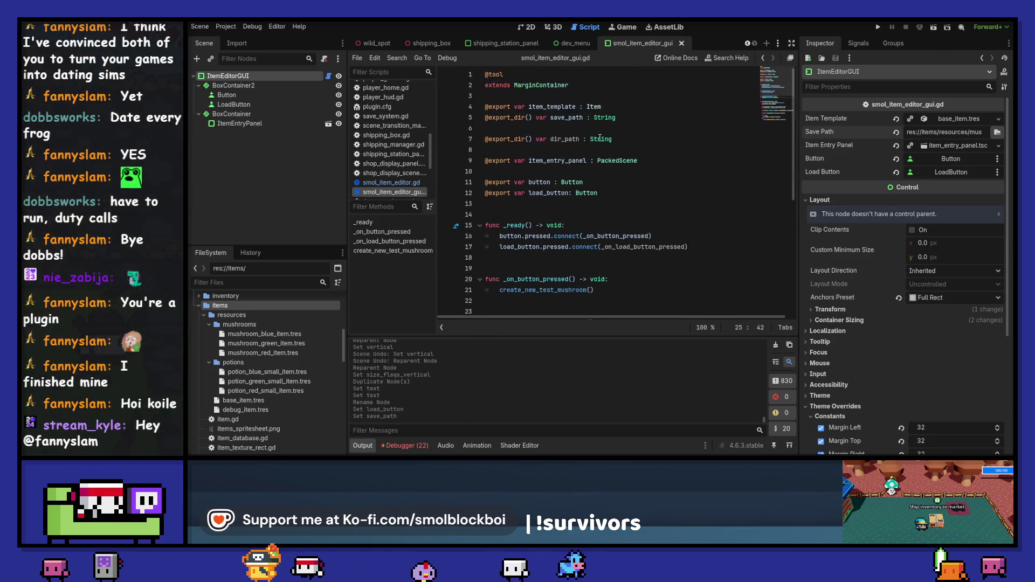
click(656, 139)
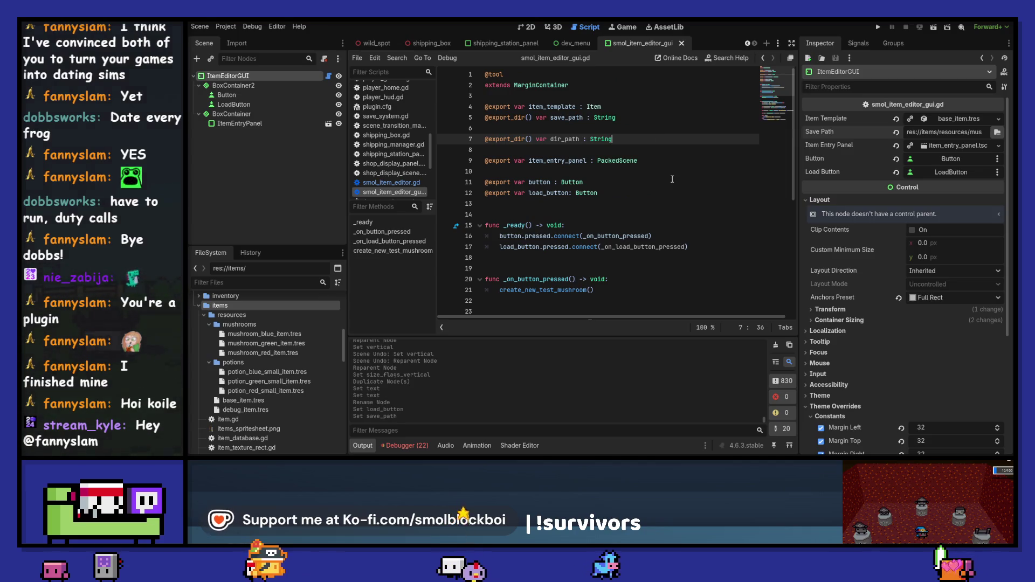
Set ItemEditorGUI's Dir Path to res://items/resources in the Inspector
click(273, 72)
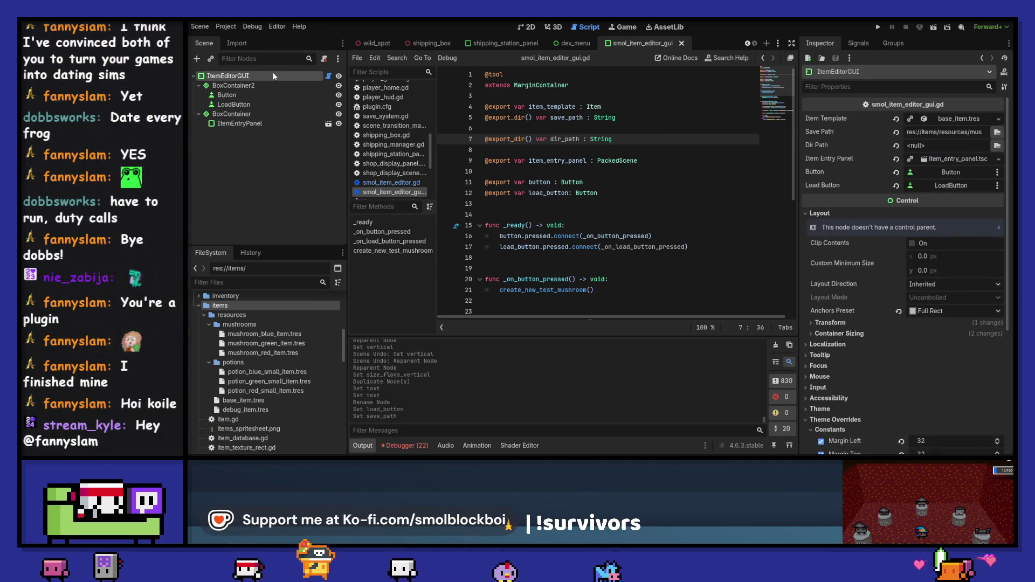
click(998, 146)
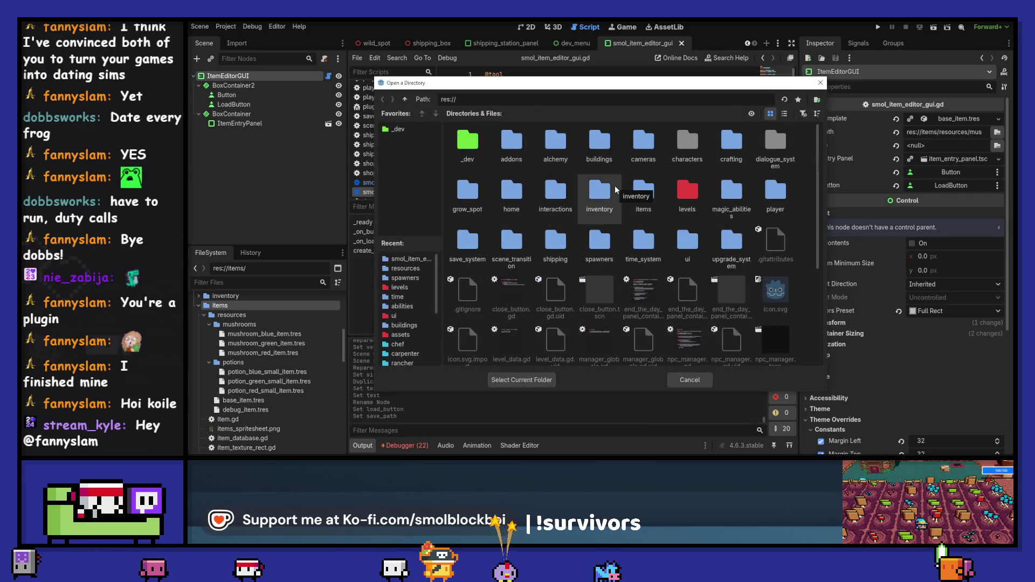
double_click(643, 190)
click(468, 149)
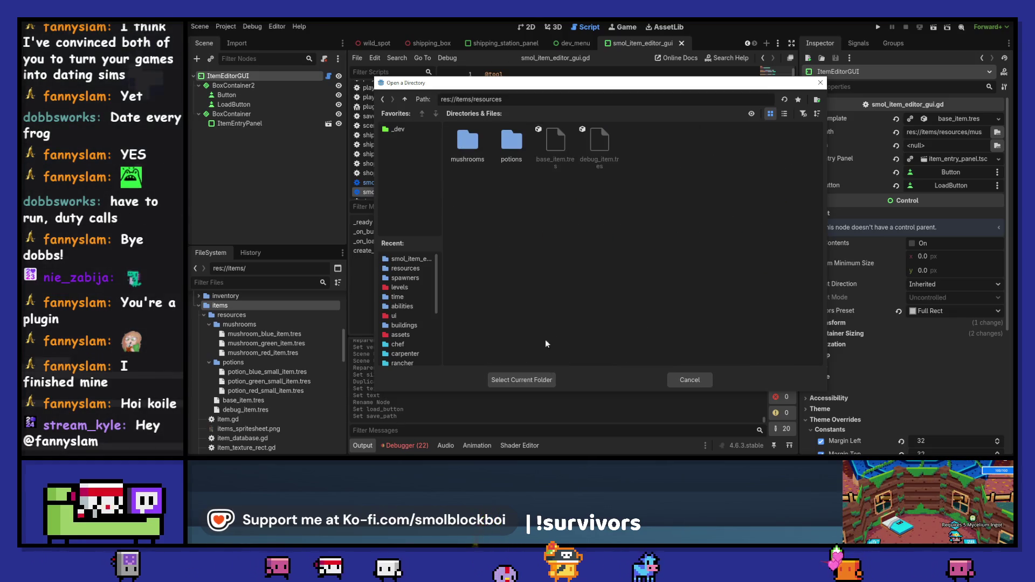
click(541, 376)
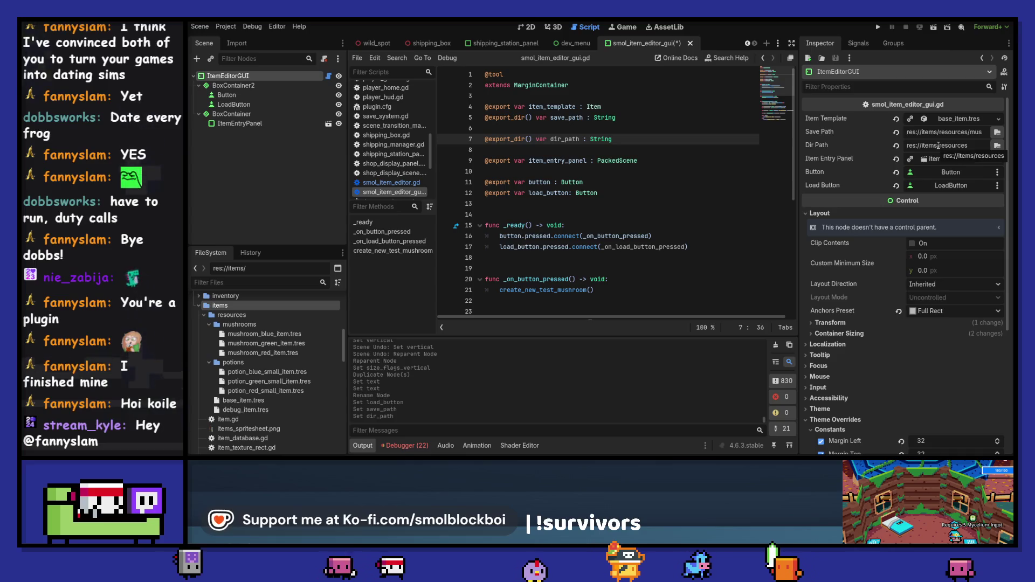
scroll(567, 140, down, 4)
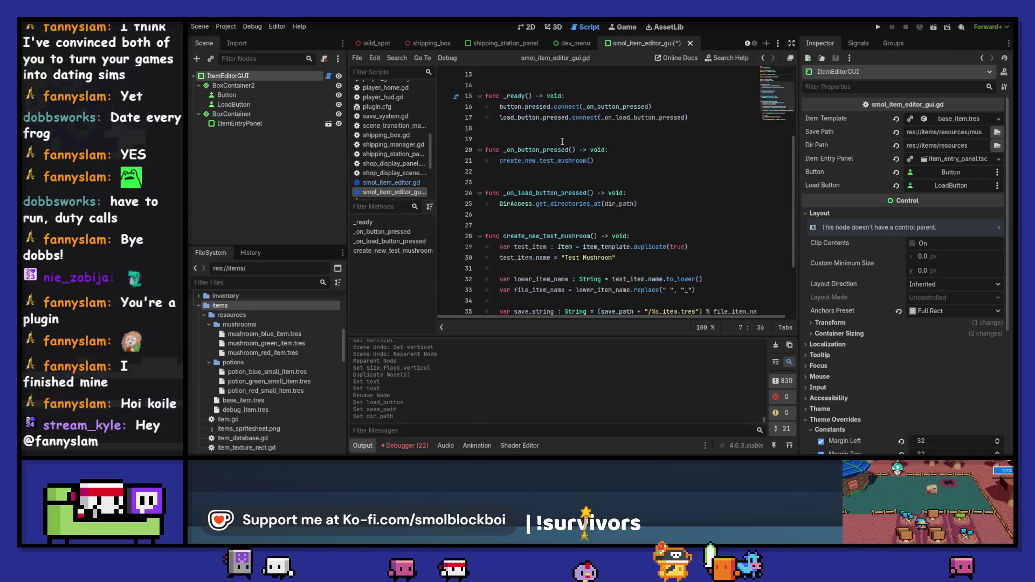
ctrl+click(567, 204)
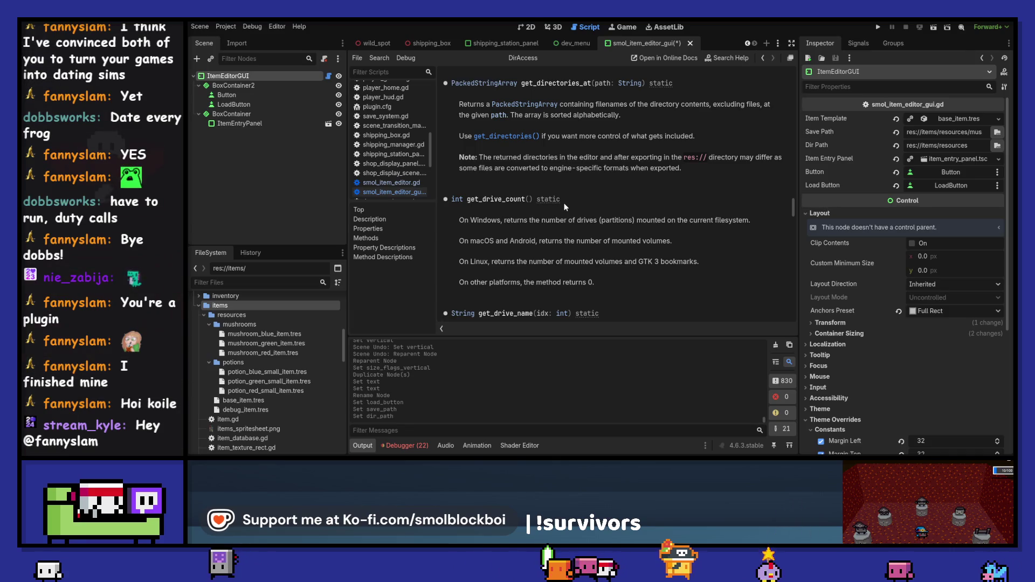
Read the DirAccess docs on get_directories_at and include_navigational, then return to smol_item_editor_gui.gd
scroll(513, 140, up, 3)
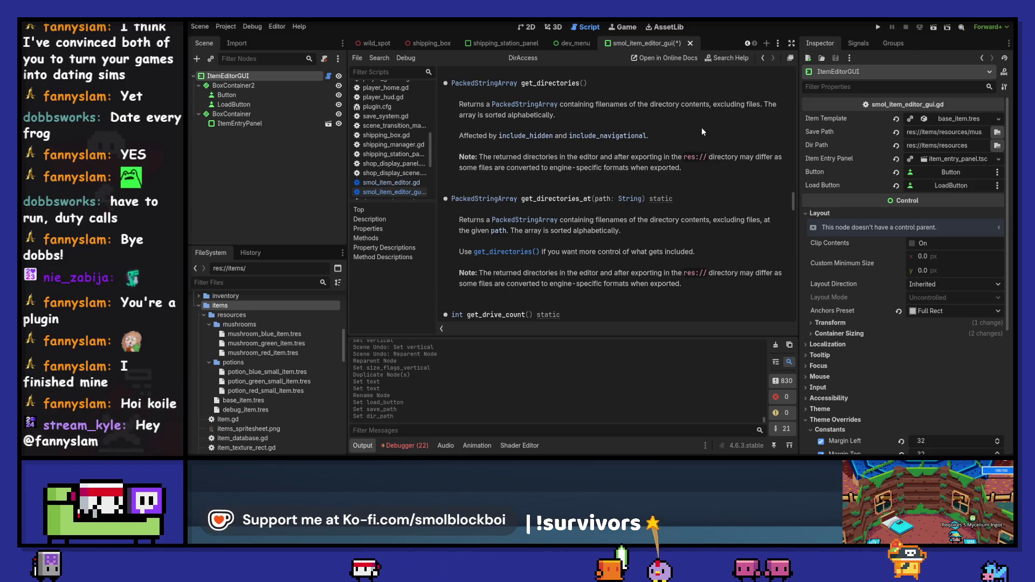
click(763, 57)
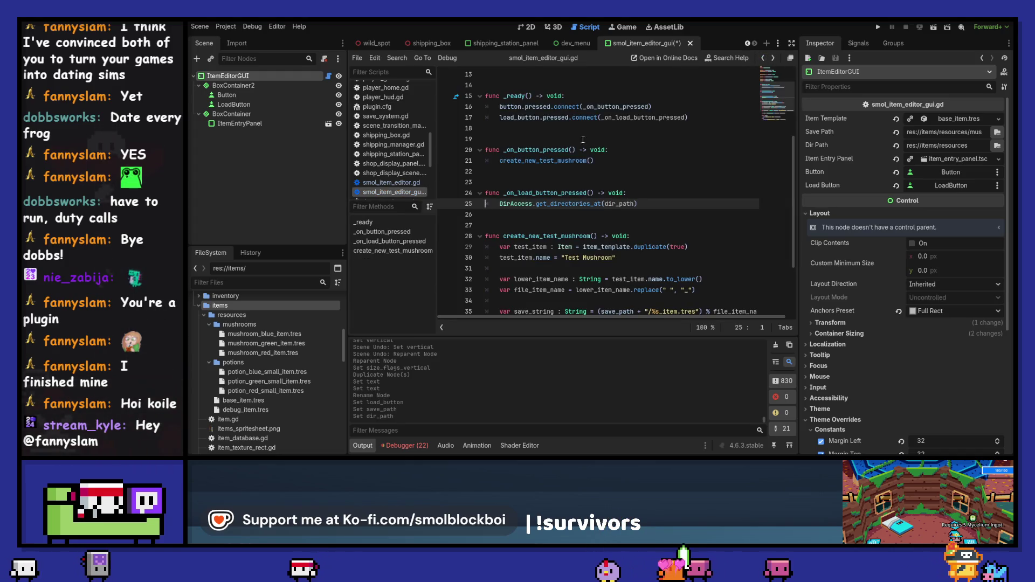
ctrl+click(568, 205)
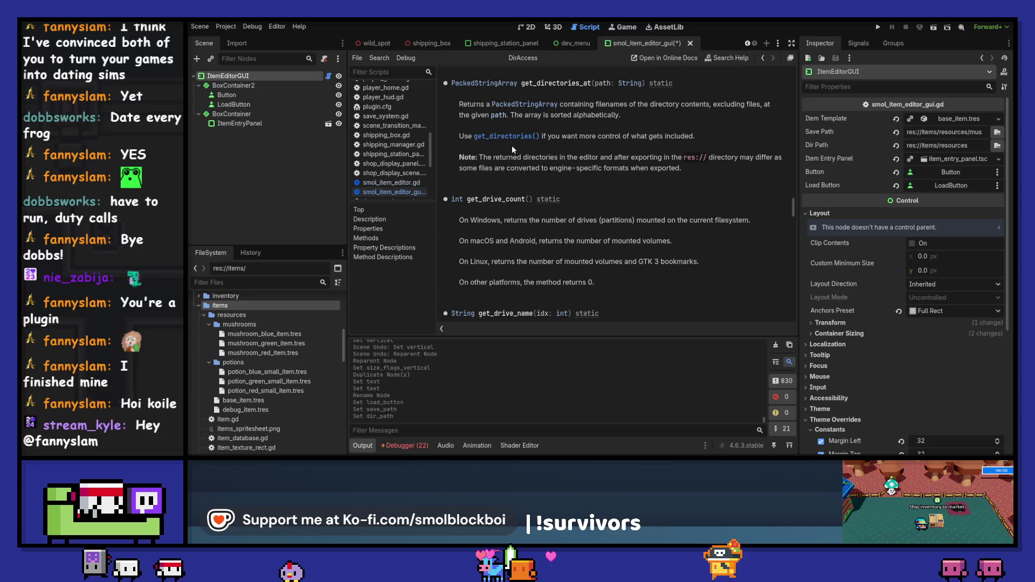
scroll(578, 144, up, 3)
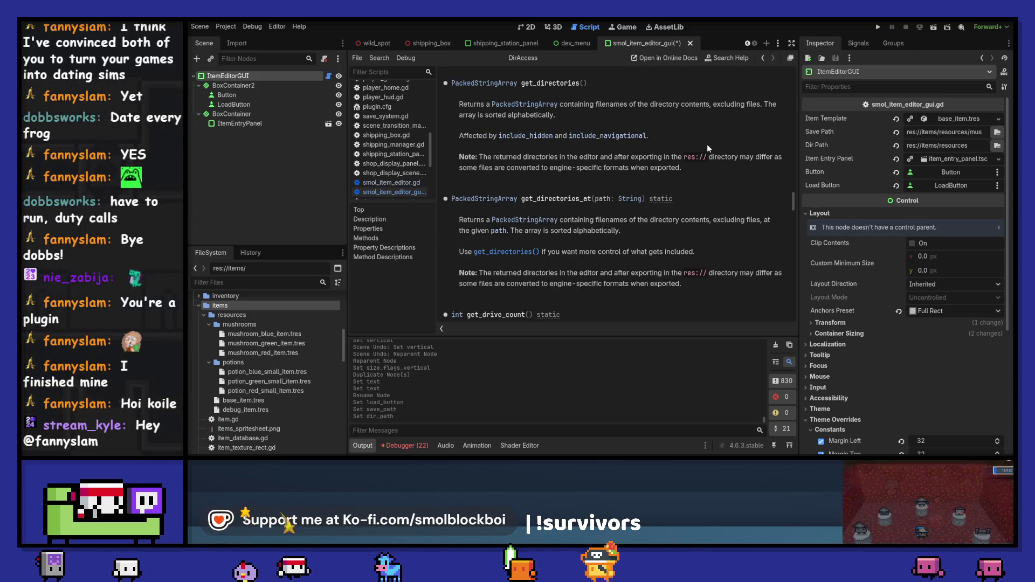
click(595, 139)
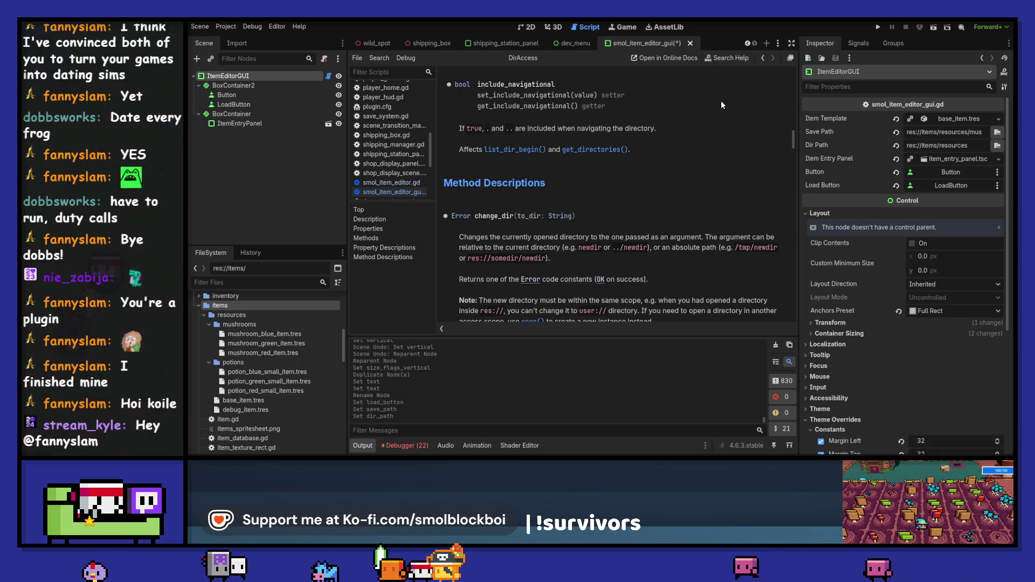
click(327, 76)
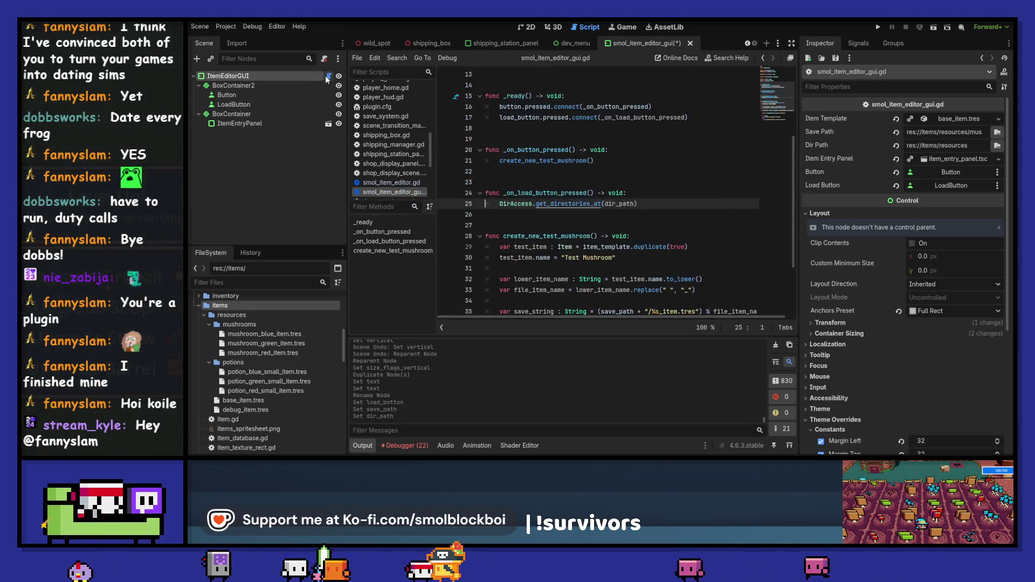
Store the directory listing in dirs and add a for i in dirs: loop
key(Home)
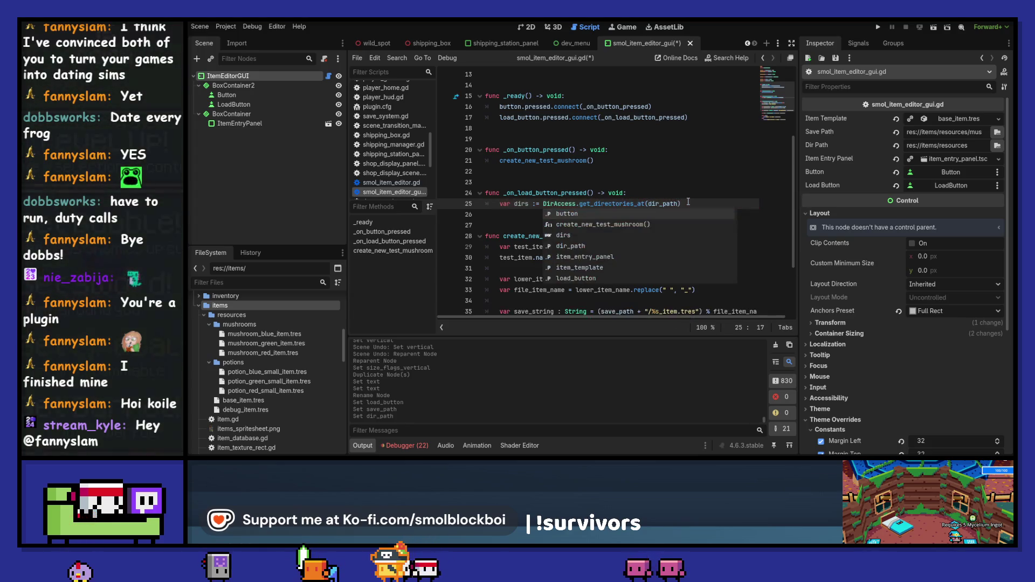
key(ctrl+s)
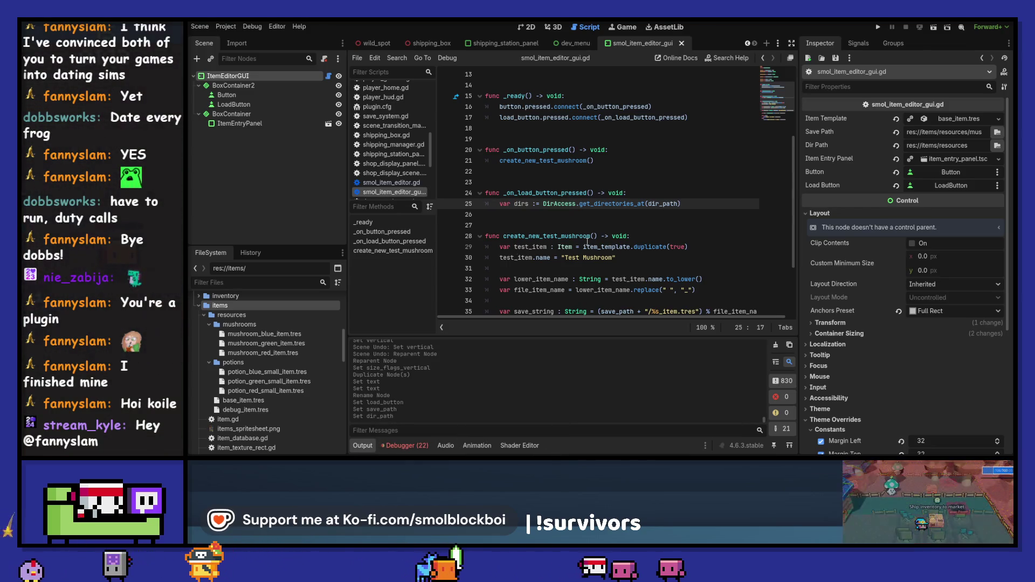
click(695, 205)
key(Return)
text(print(")
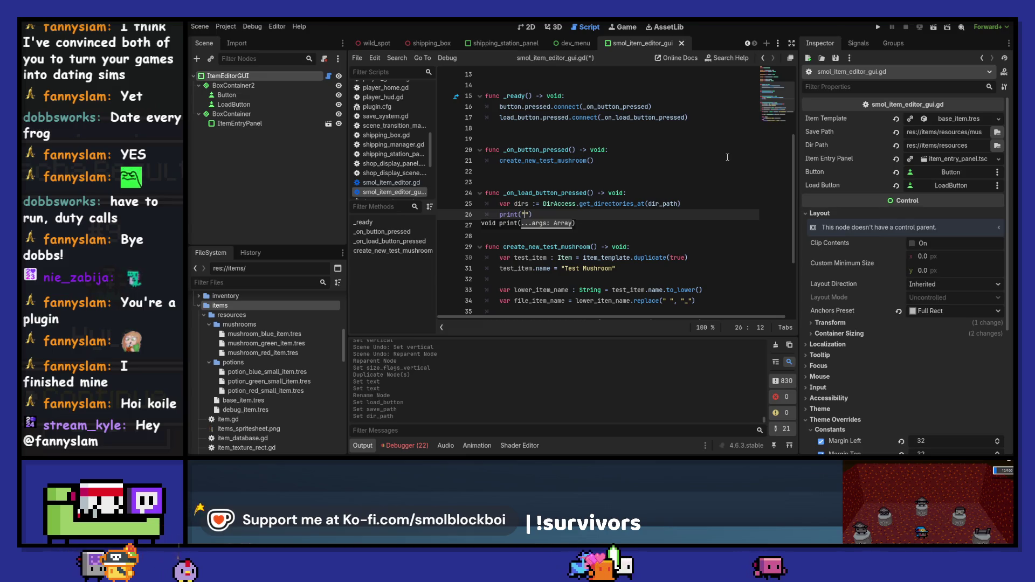
key(Return)
key(Up)
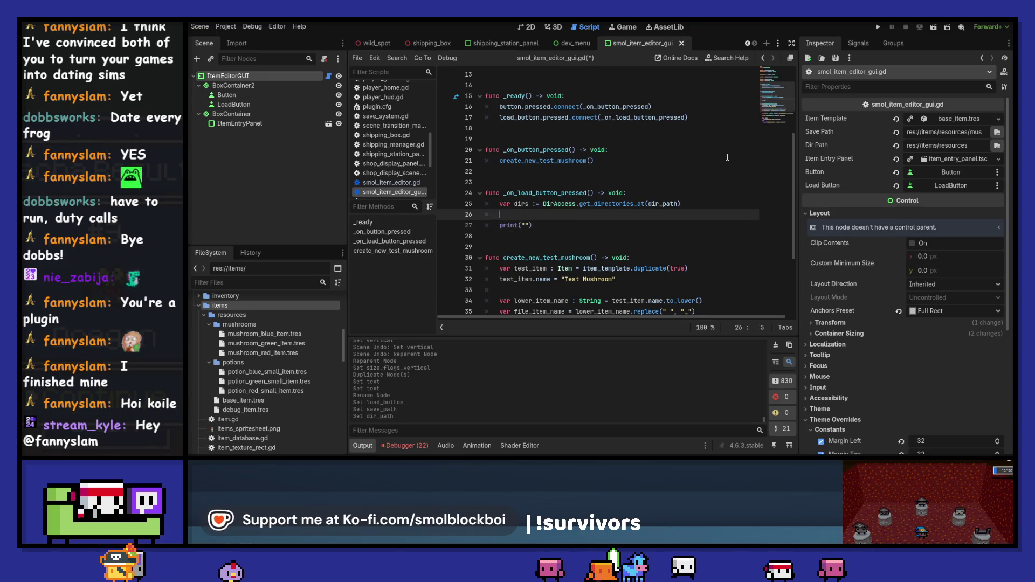
text(for i in dirs:)
Print "found %s" % i inside the loop, save, and open Project Settings
key(Down)
text(found)
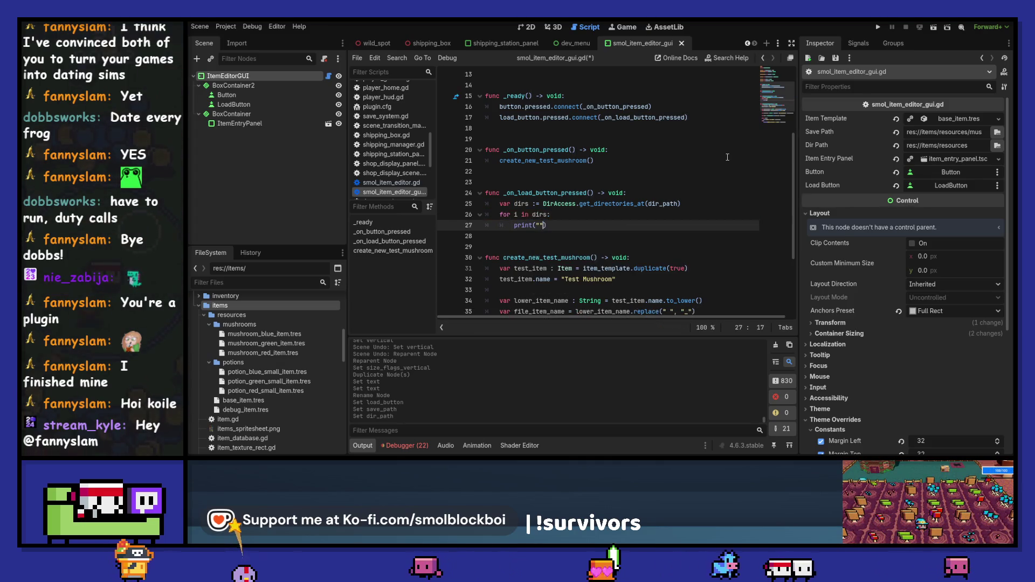
text( %s)
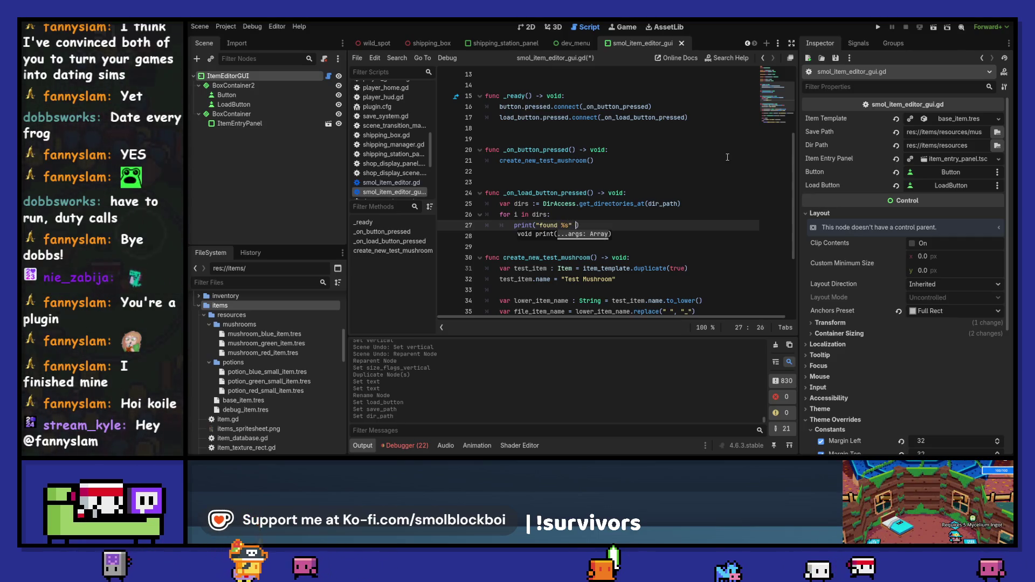
key(Right)
text(% i)
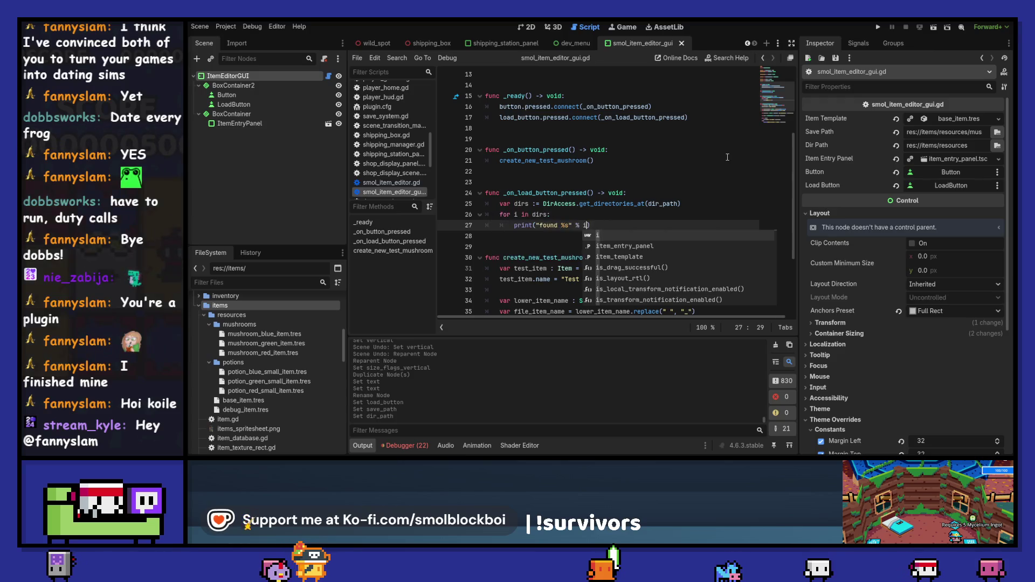
key(ctrl+s)
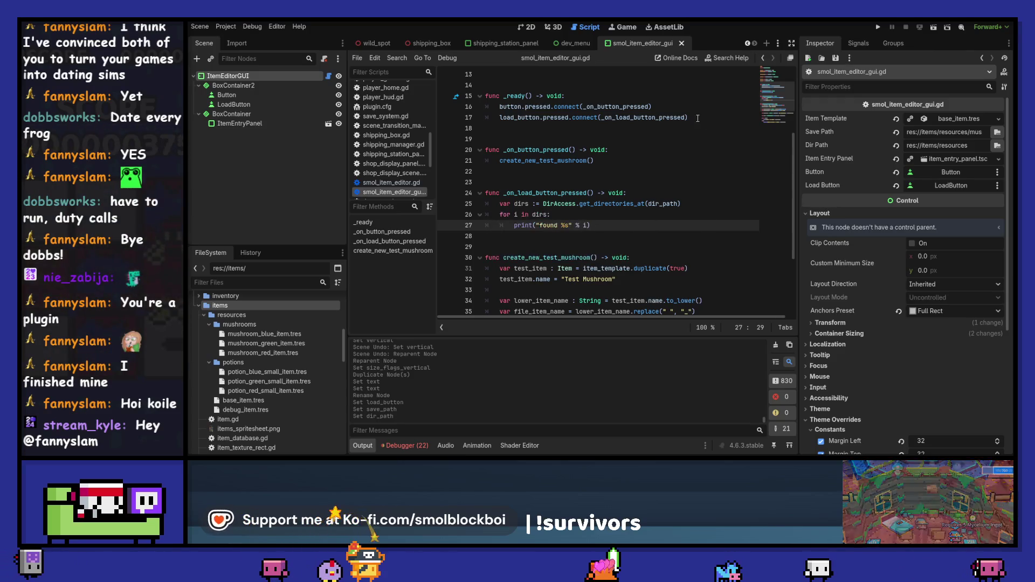
click(226, 27)
click(223, 45)
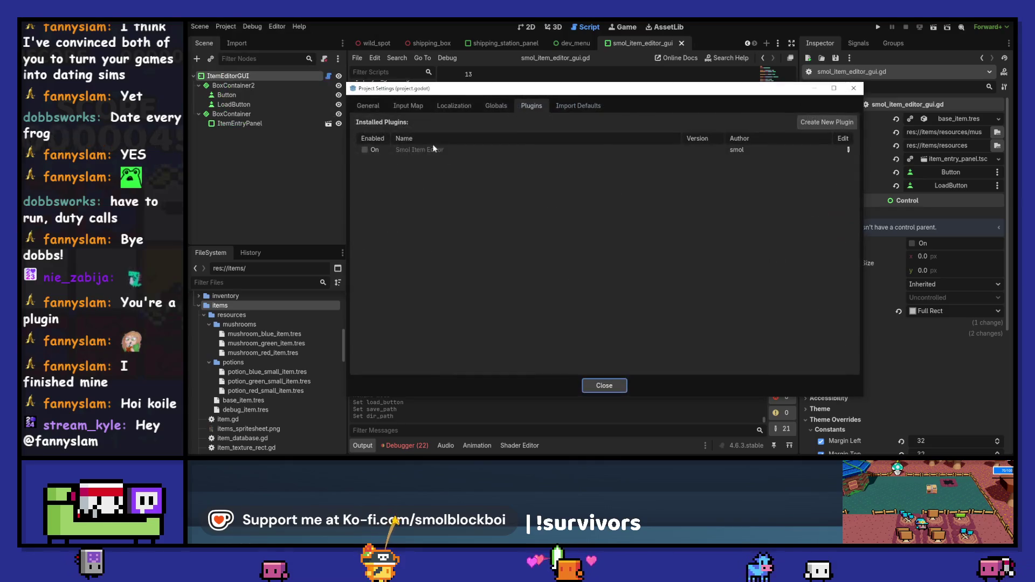
Enable the Smol Item Editor plugin and switch to its screen
click(362, 148)
click(601, 383)
click(692, 27)
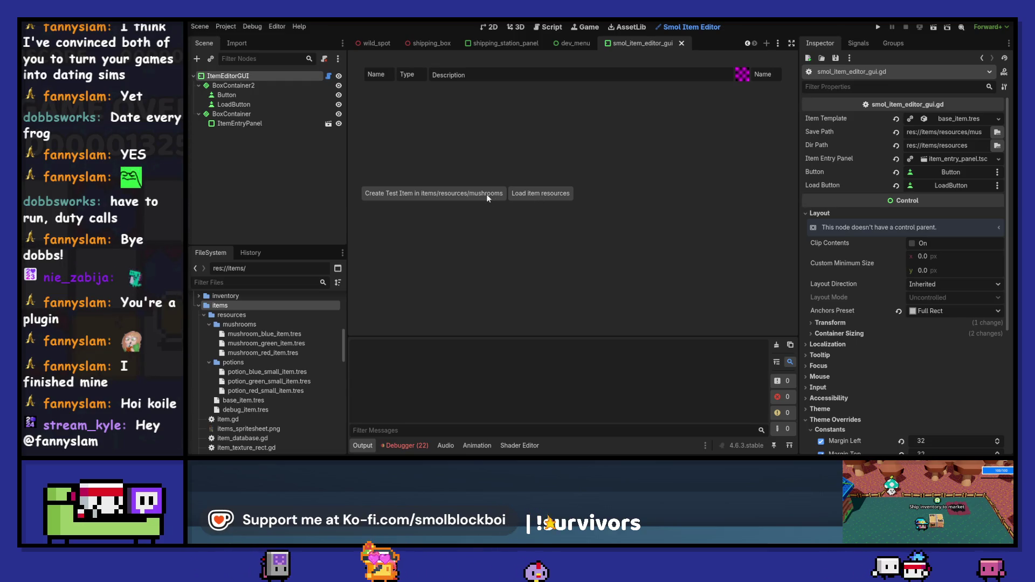
Add a debug print at the start of _on_load_button_pressed
click(329, 76)
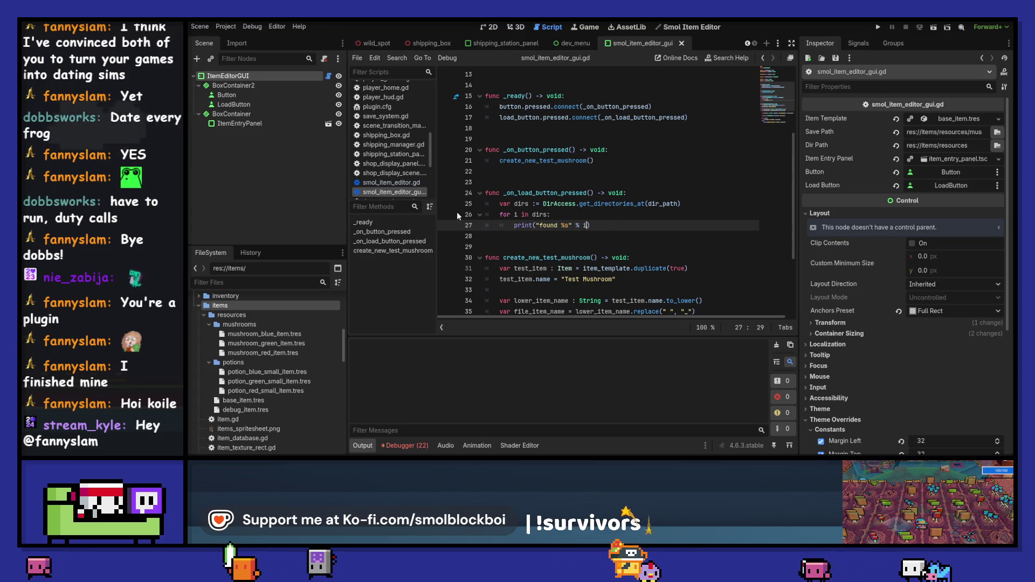
click(661, 194)
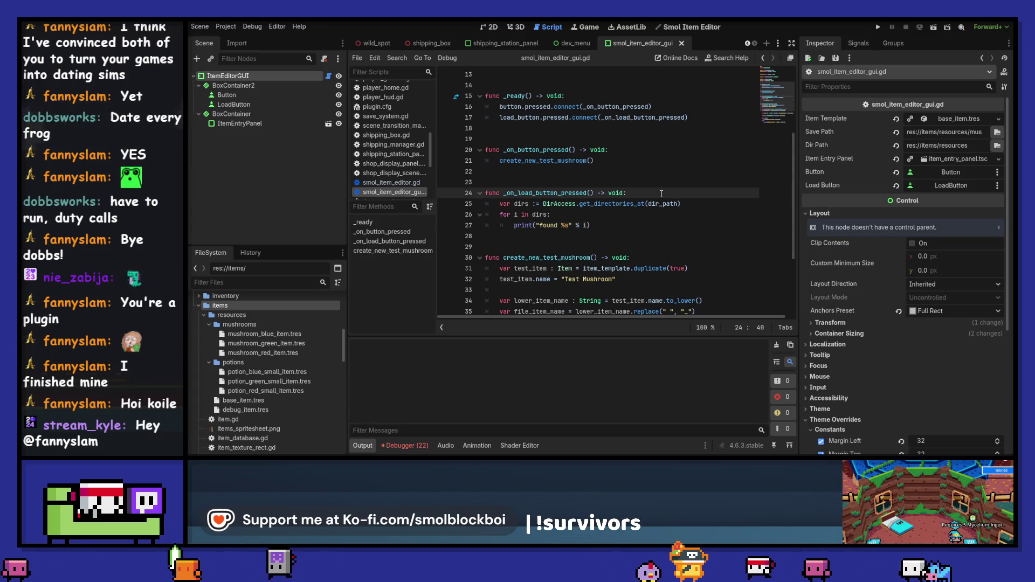
key(Return)
text(print(")
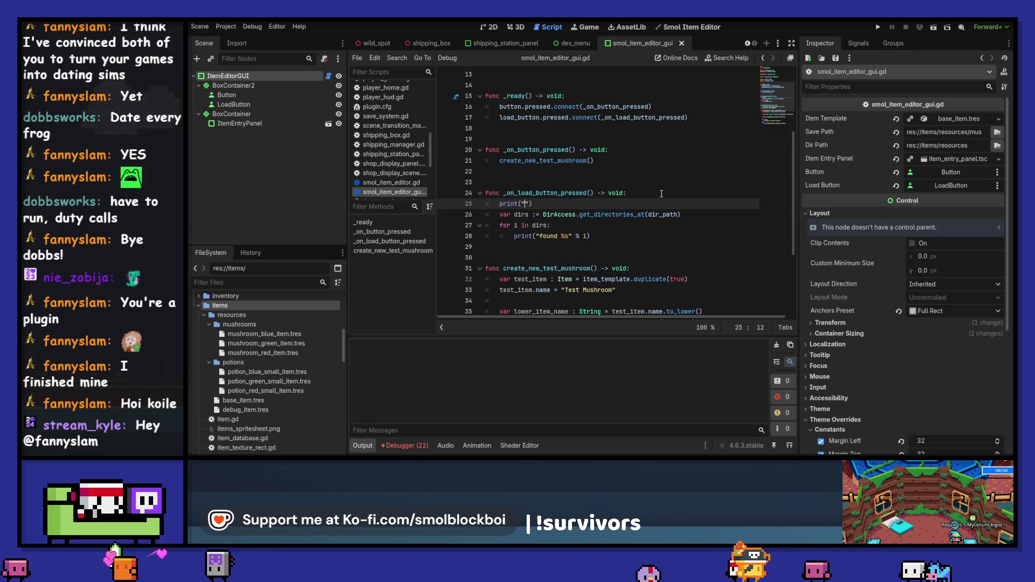
Reload the Smol Item Editor plugin by disabling and re-enabling it in Project Settings
click(226, 26)
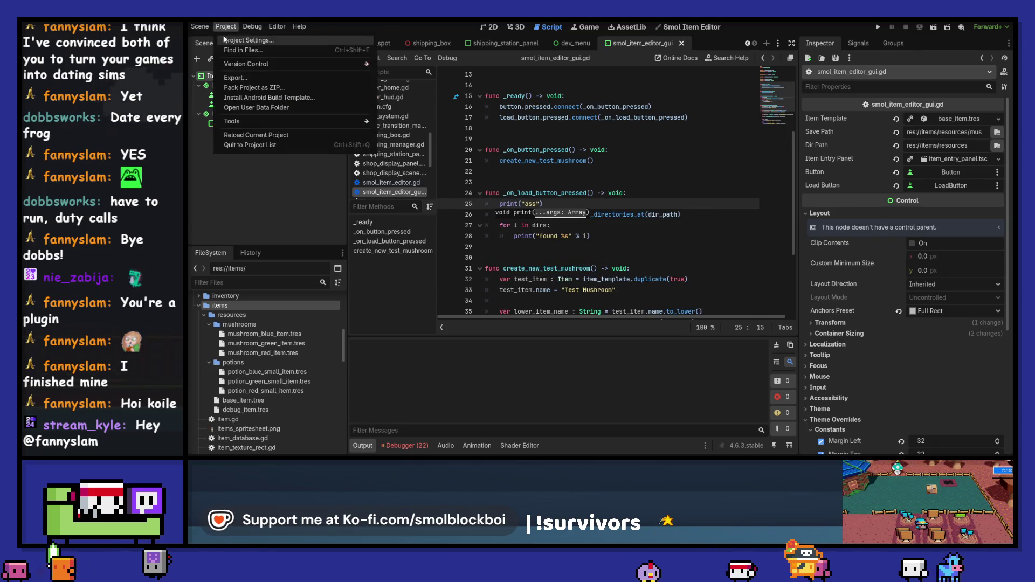
click(243, 36)
click(365, 150)
click(601, 388)
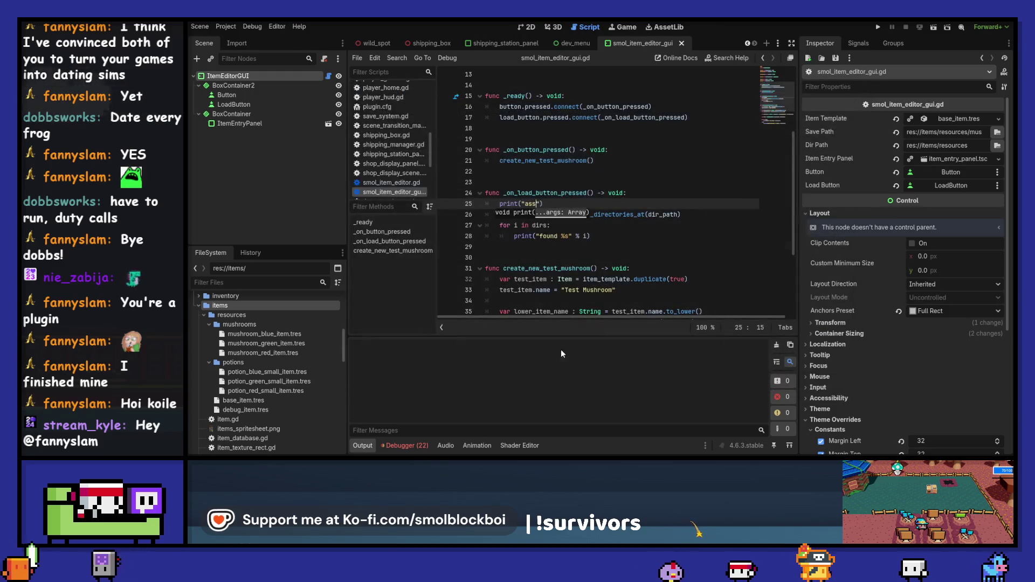
click(226, 27)
click(226, 26)
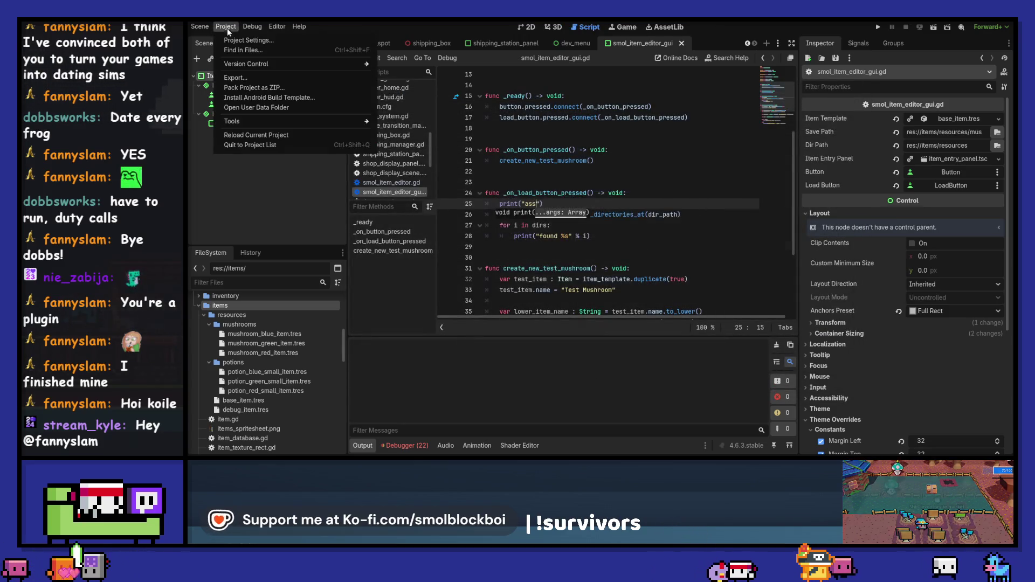
click(243, 37)
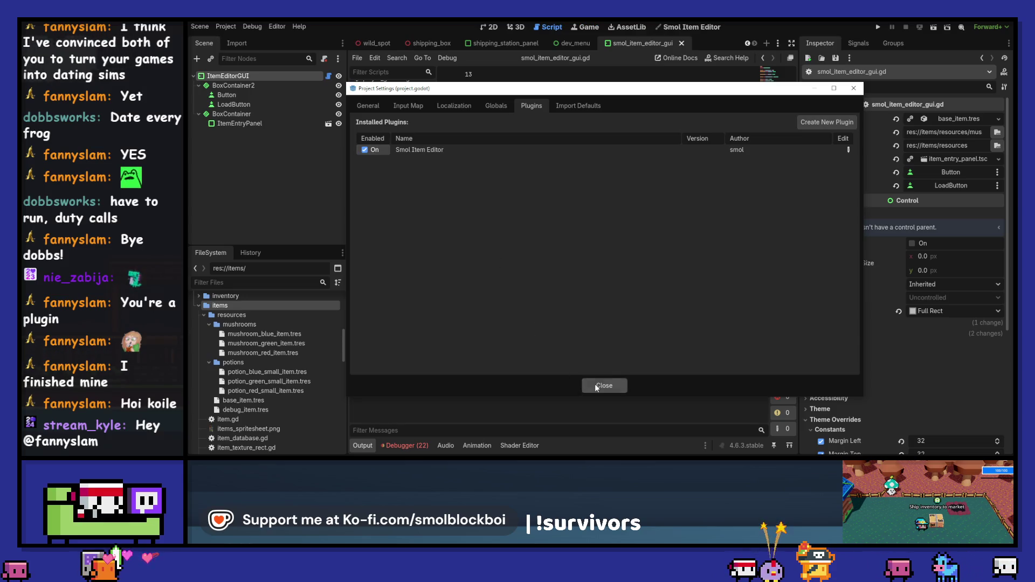
click(596, 386)
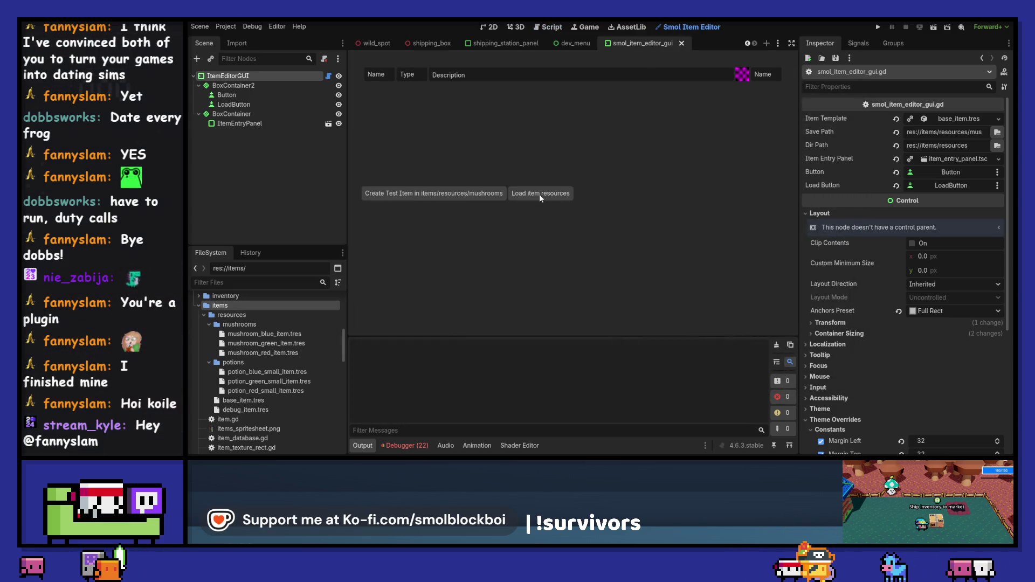
Show the Debugger's Errors list
click(409, 446)
click(430, 337)
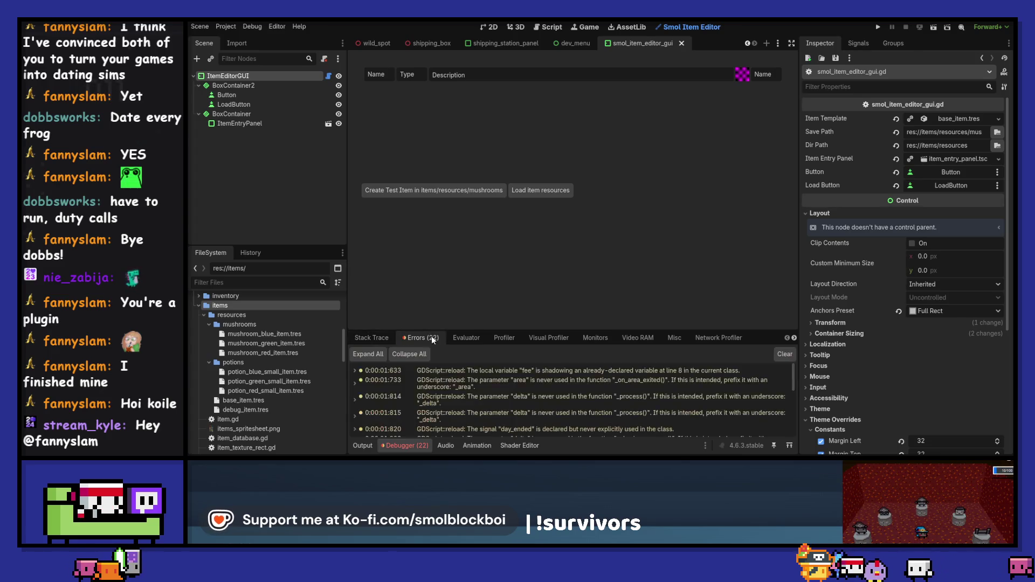
scroll(497, 423, down, 10)
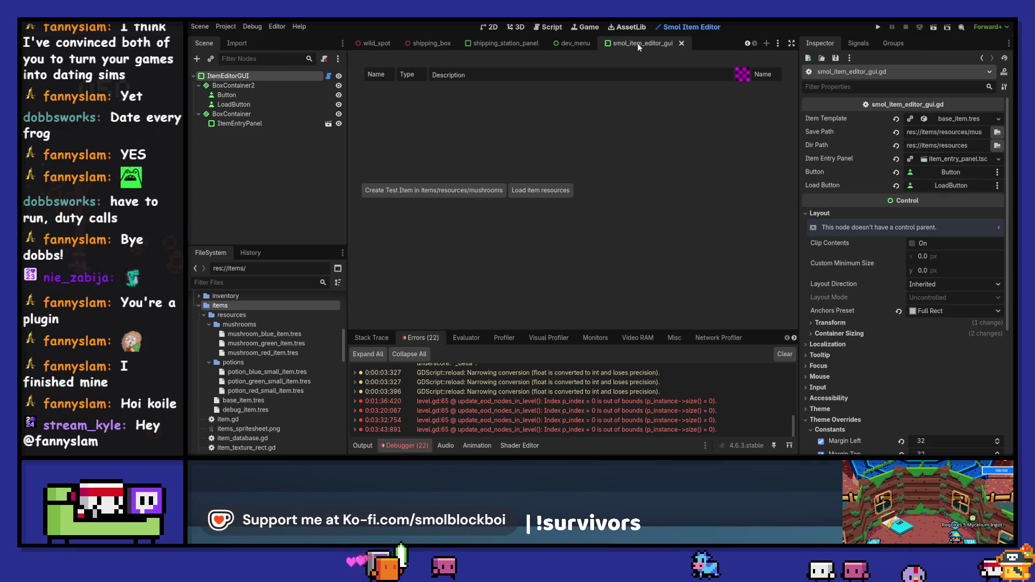
click(226, 26)
Disable the Smol Item Editor plugin in Project Settings
click(246, 38)
click(365, 150)
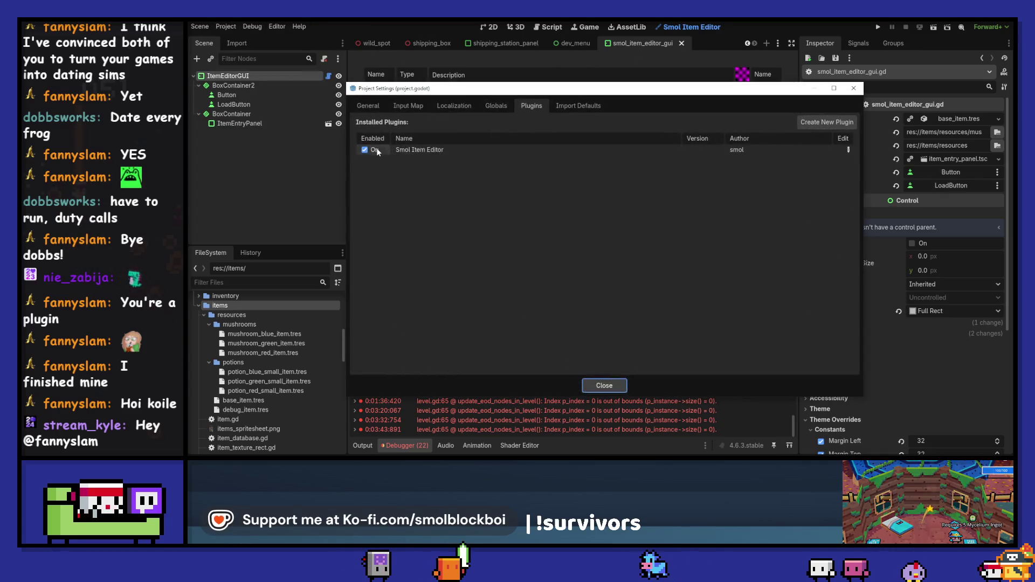
click(604, 384)
Set the BoxContainer node's mouse filter to Ignore in the 2D scene
click(532, 27)
click(244, 86)
click(256, 74)
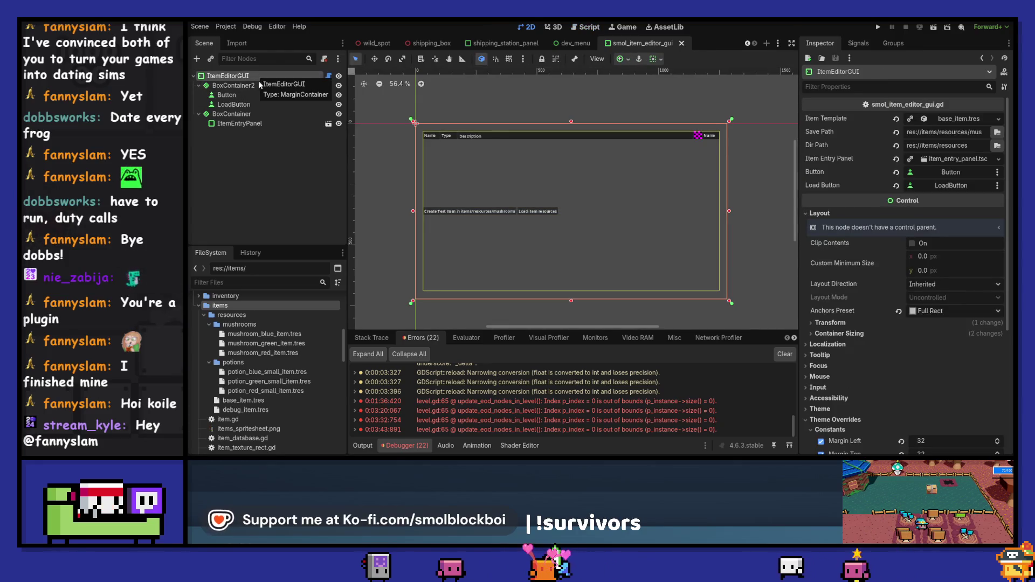
click(262, 111)
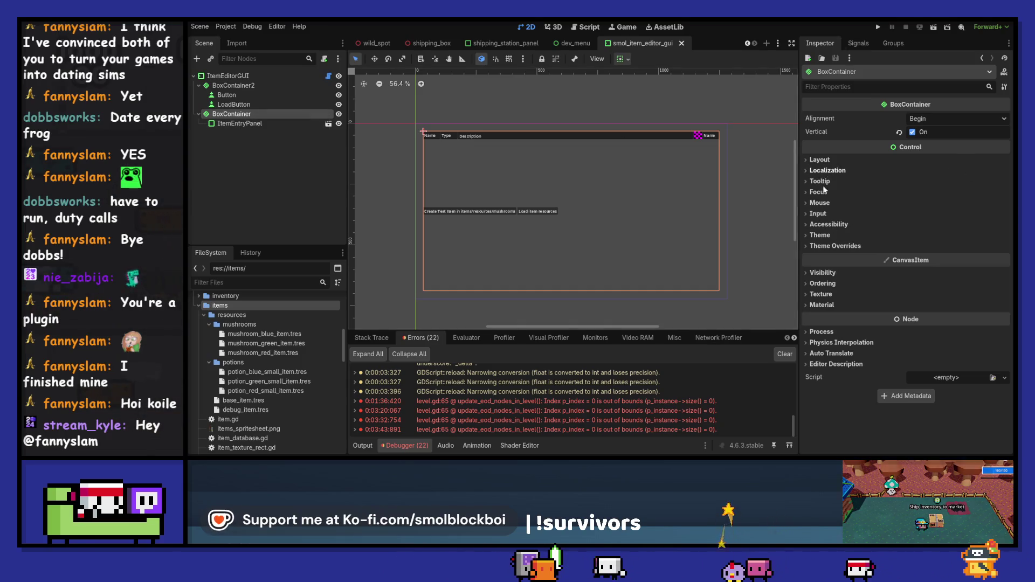
click(820, 203)
click(960, 214)
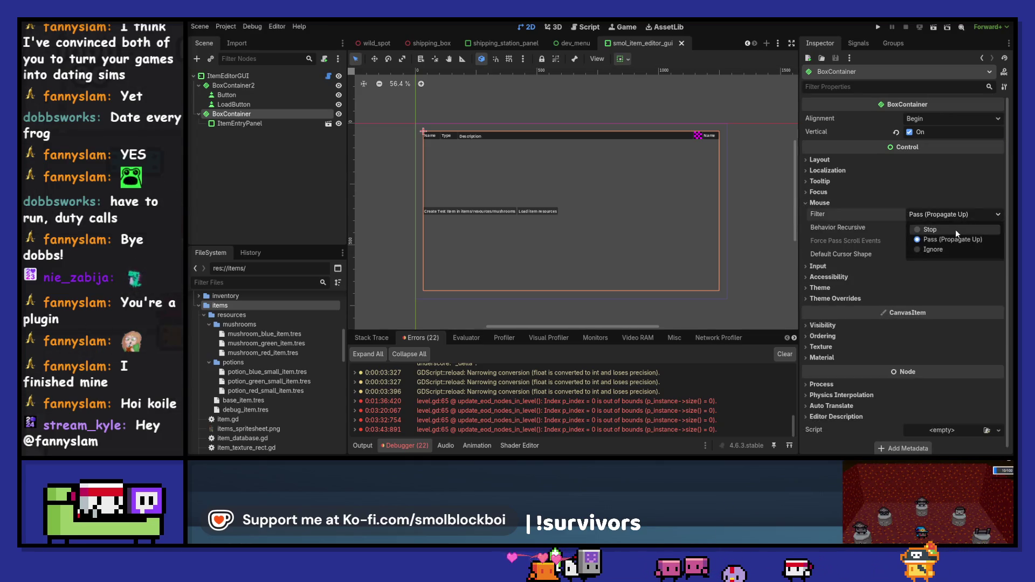
click(949, 248)
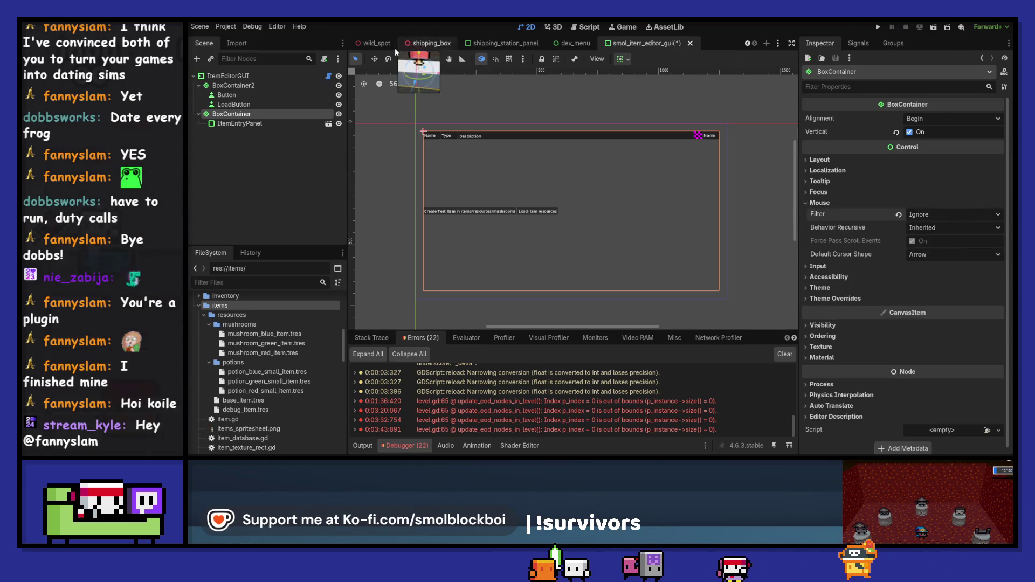
Re-enable the plugin, open the Smol Item Editor screen, and check the output log
click(226, 27)
click(237, 39)
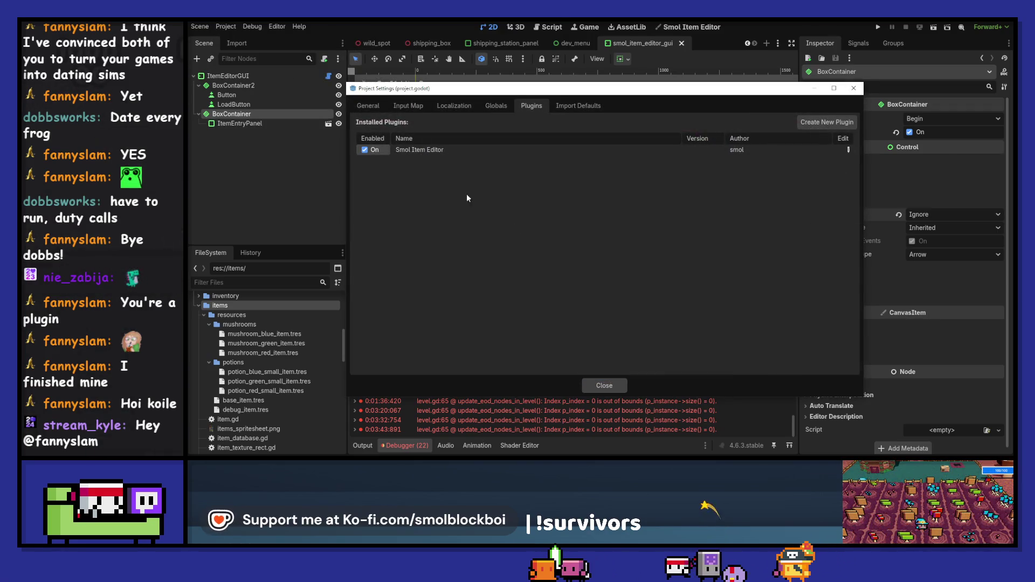
click(603, 384)
click(688, 29)
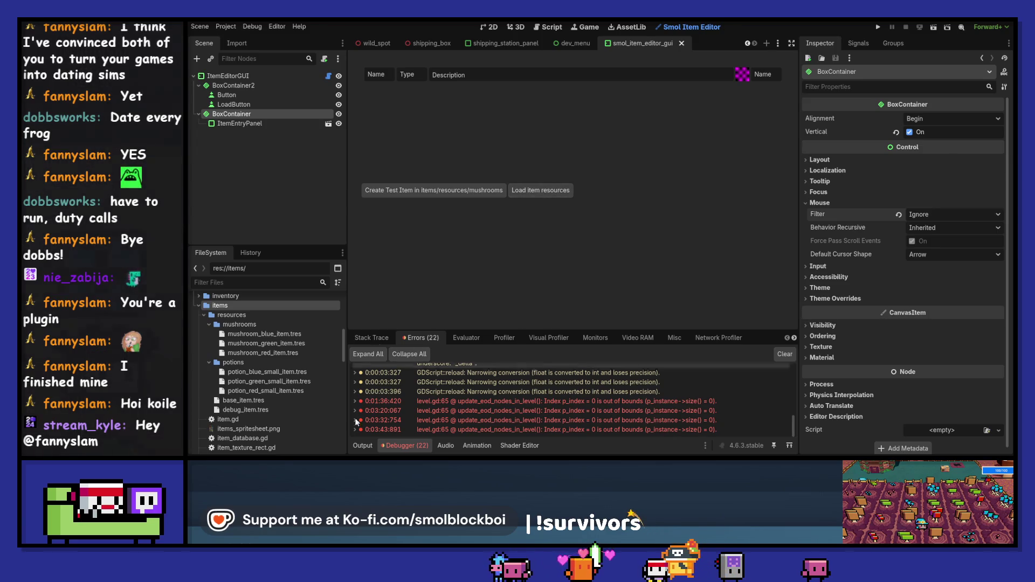
click(537, 193)
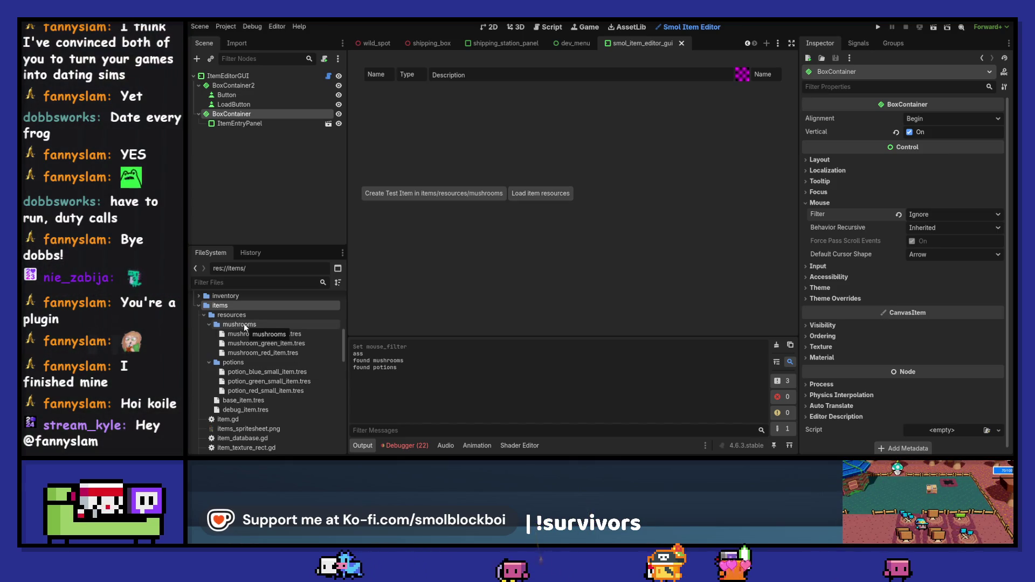
Turn the Smol Item Editor plugin off again
click(226, 27)
click(242, 41)
click(365, 149)
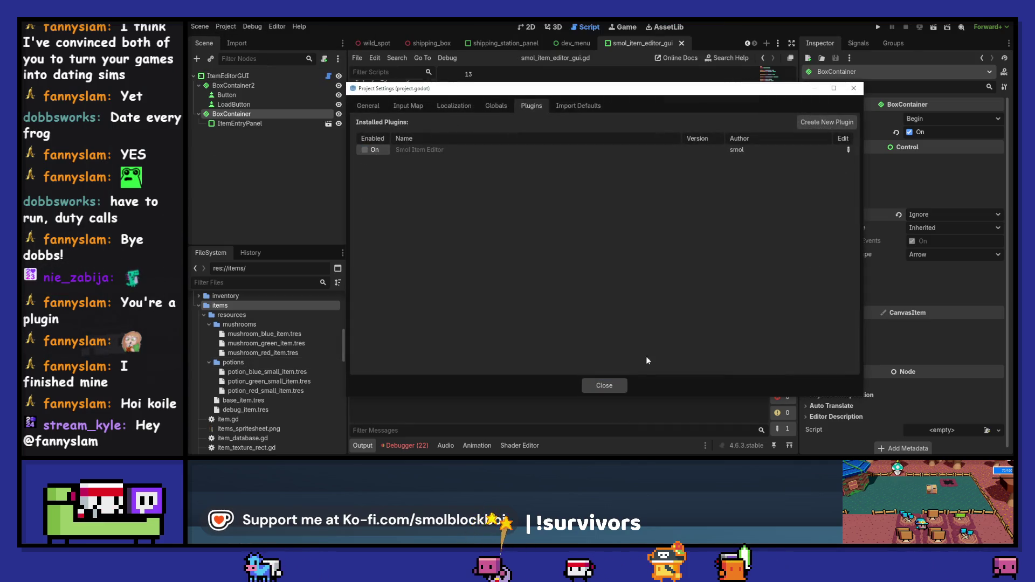
click(604, 386)
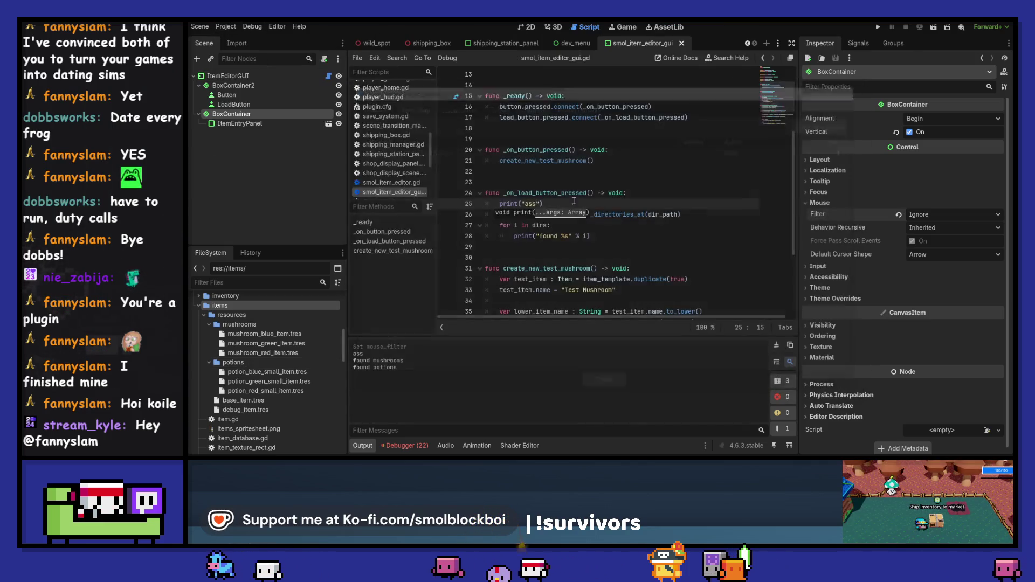
Delete the stray debug print line from the load handler
click(627, 193)
key(shift+Down)
key(BackSpace)
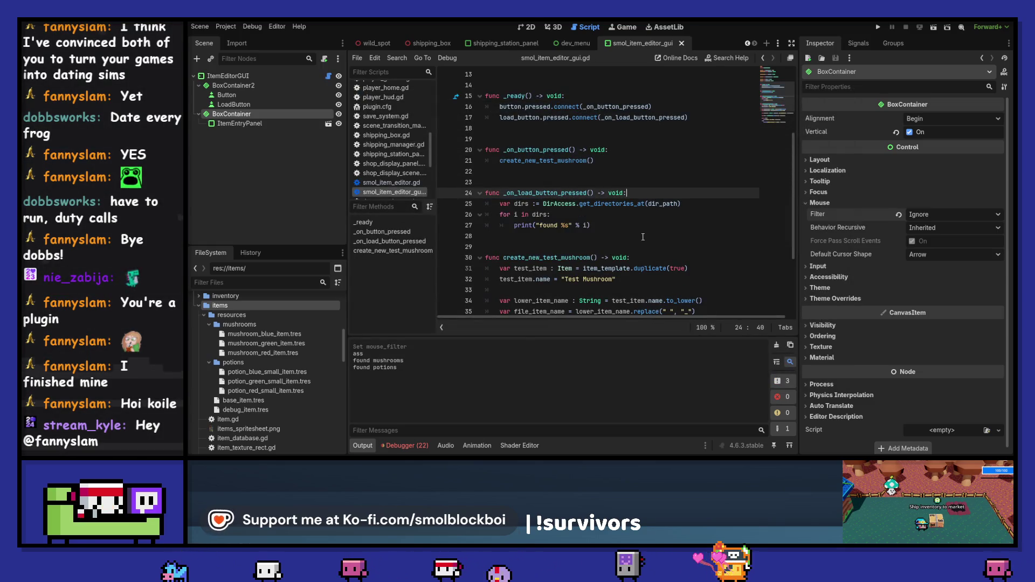
Write DirAccess.get_files_at("%s/%s" % [dir_path, i]) after the loop's print
click(638, 226)
key(Return)
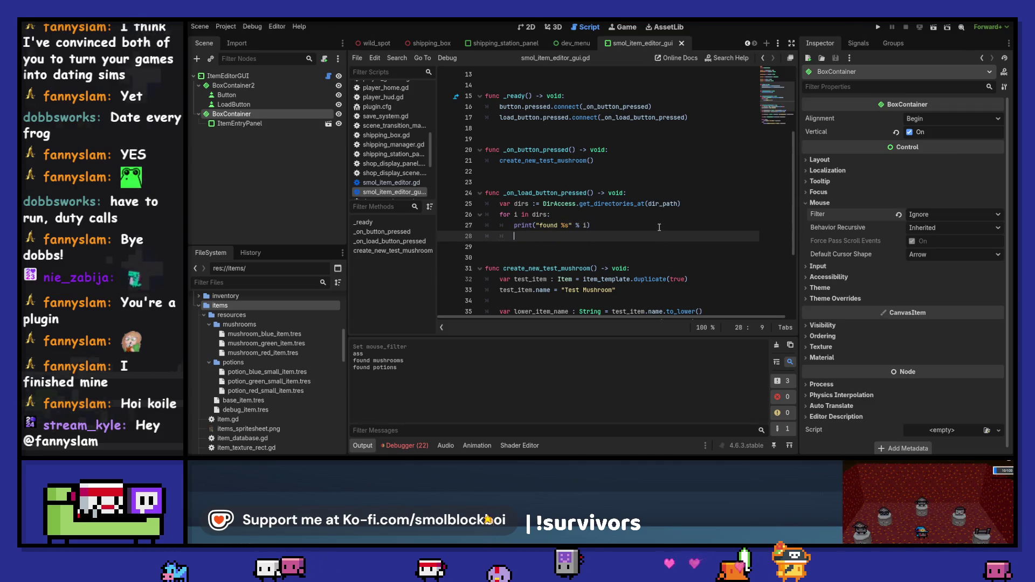
key(BackSpace)
key(Return)
text(Di)
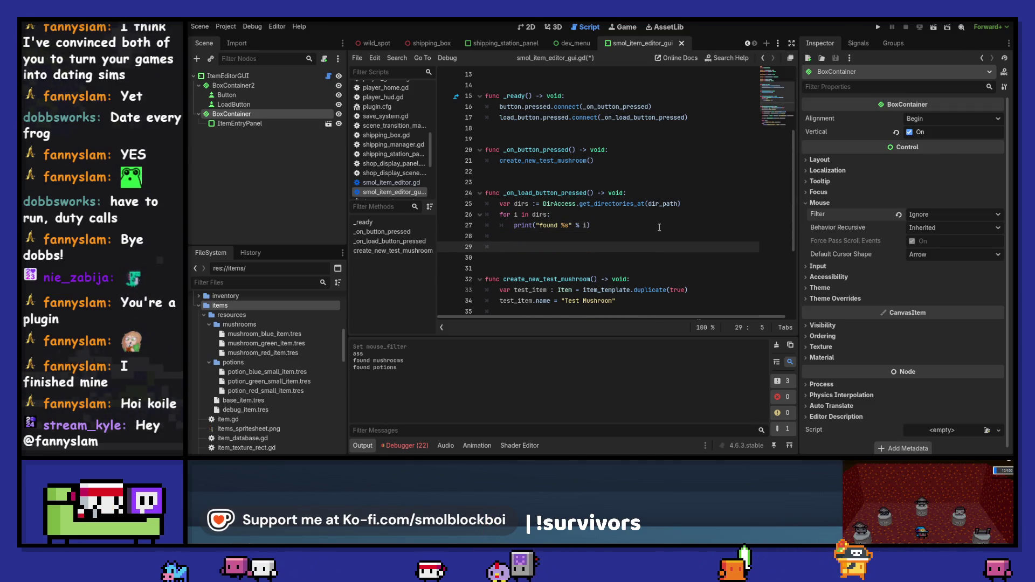
text(rAccess.)
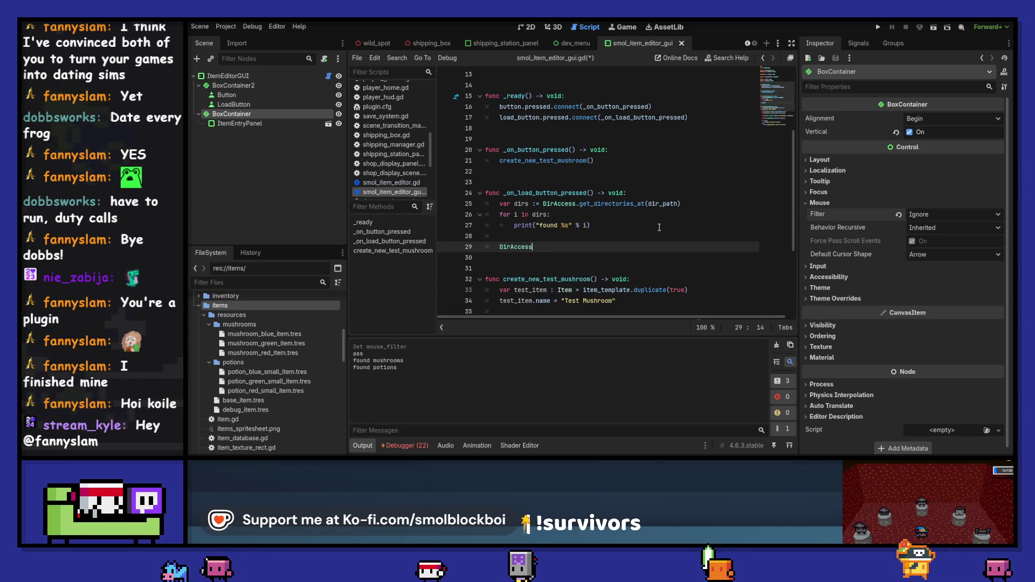
text(get)
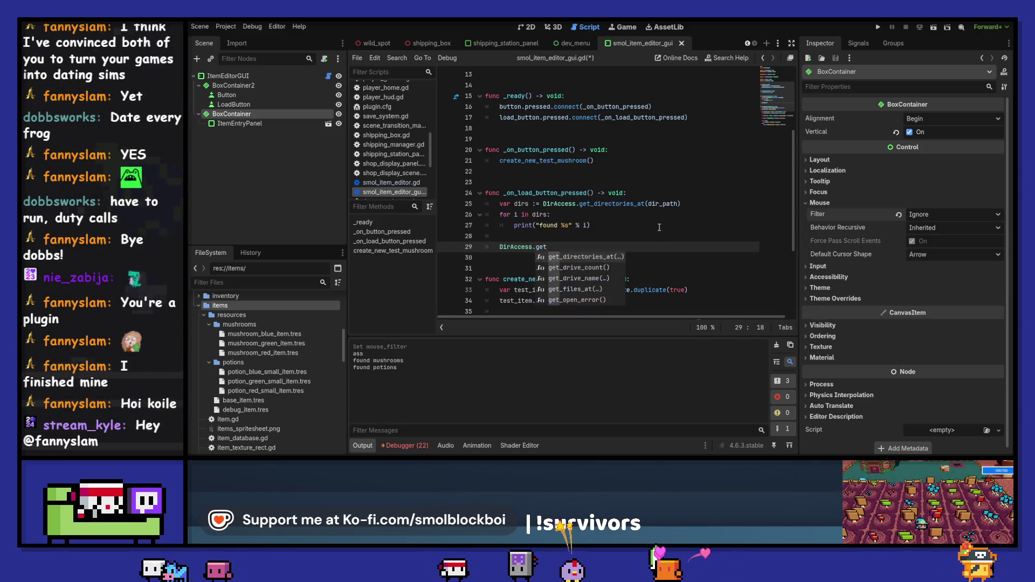
key(Down)
key(Down)
key(Down)
key(Return)
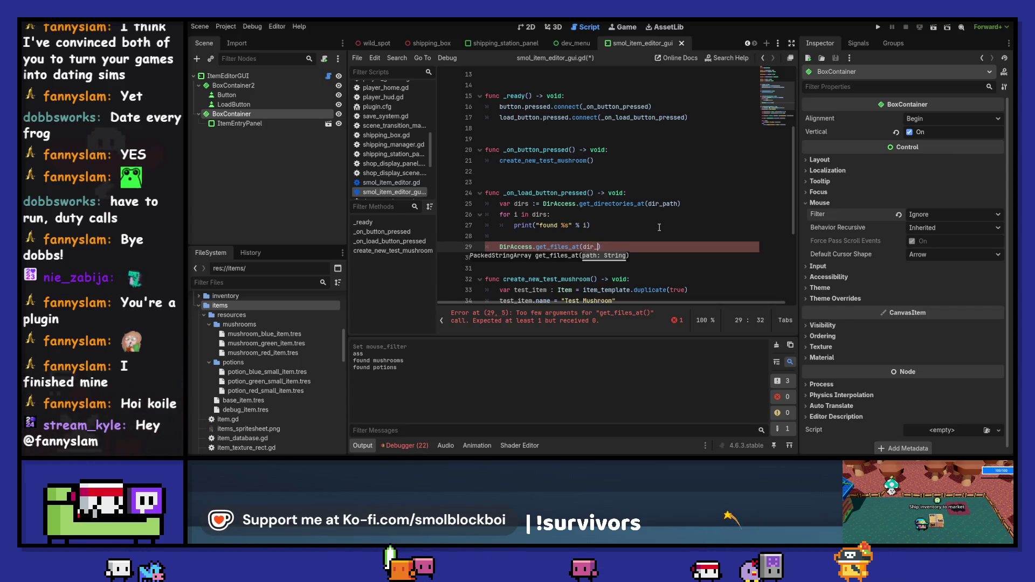
text(dir_path)
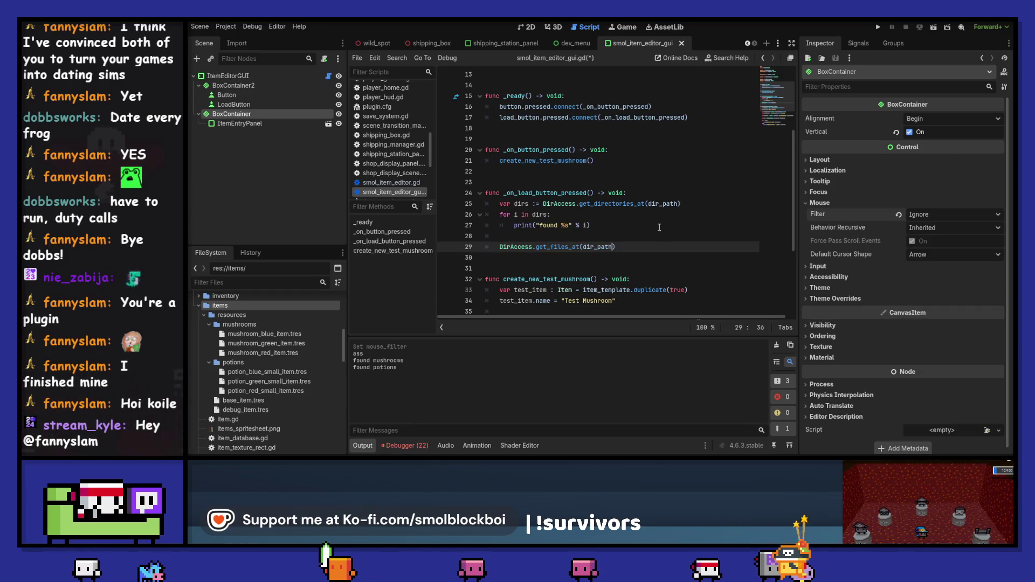
key(ctrl+Left)
key(Left)
text(")
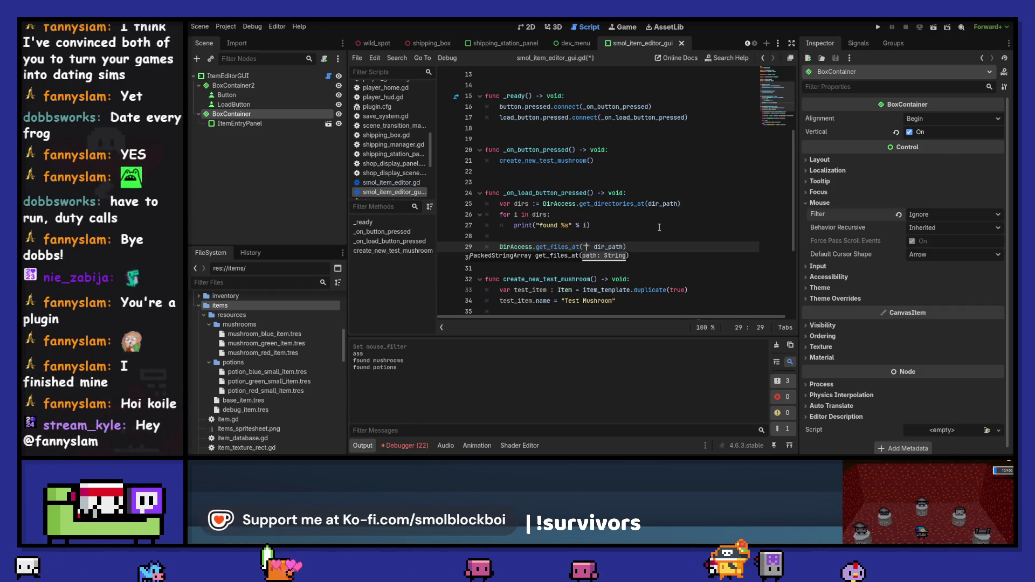
text(s/%s")
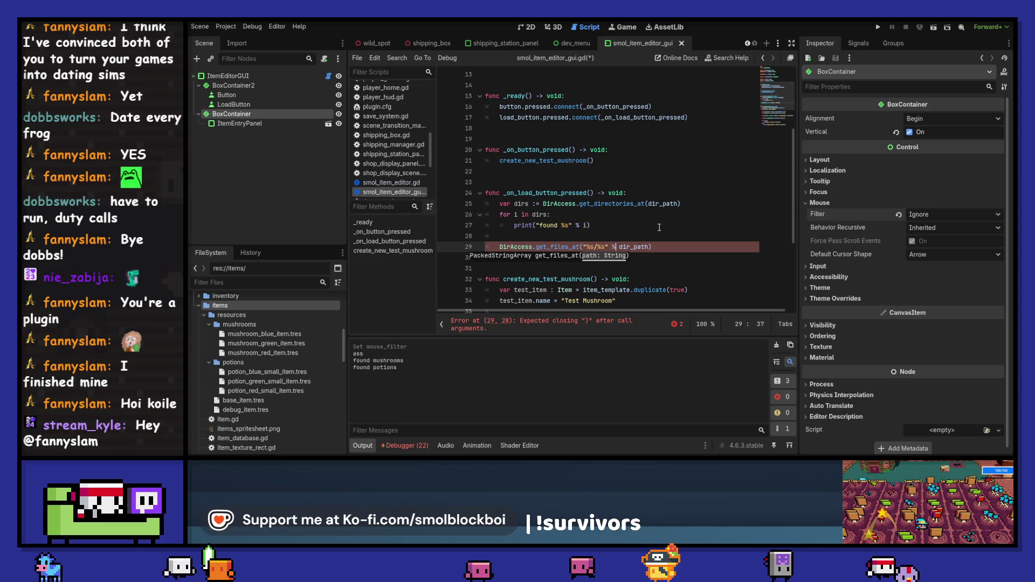
key(Escape)
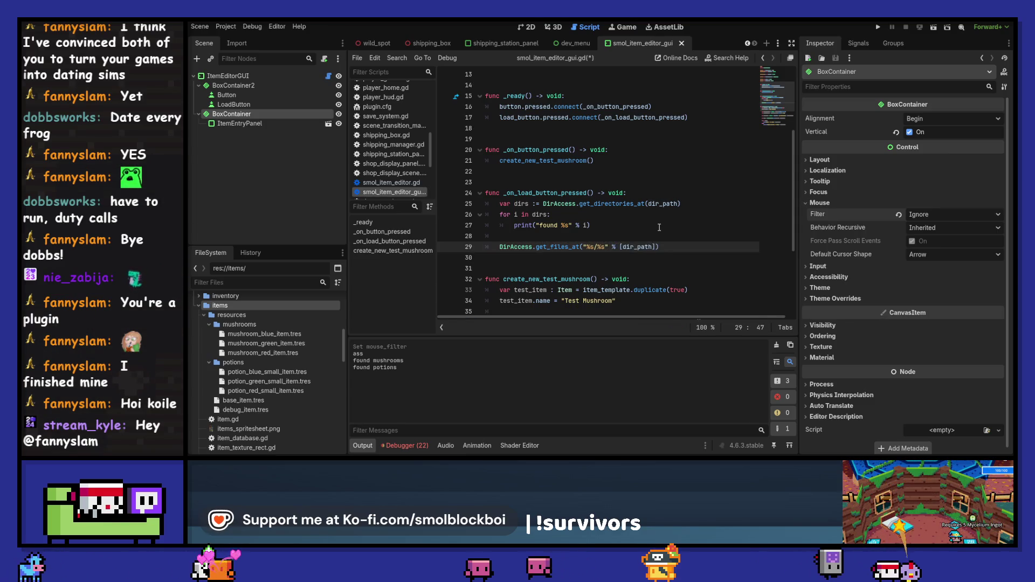
text(, i])
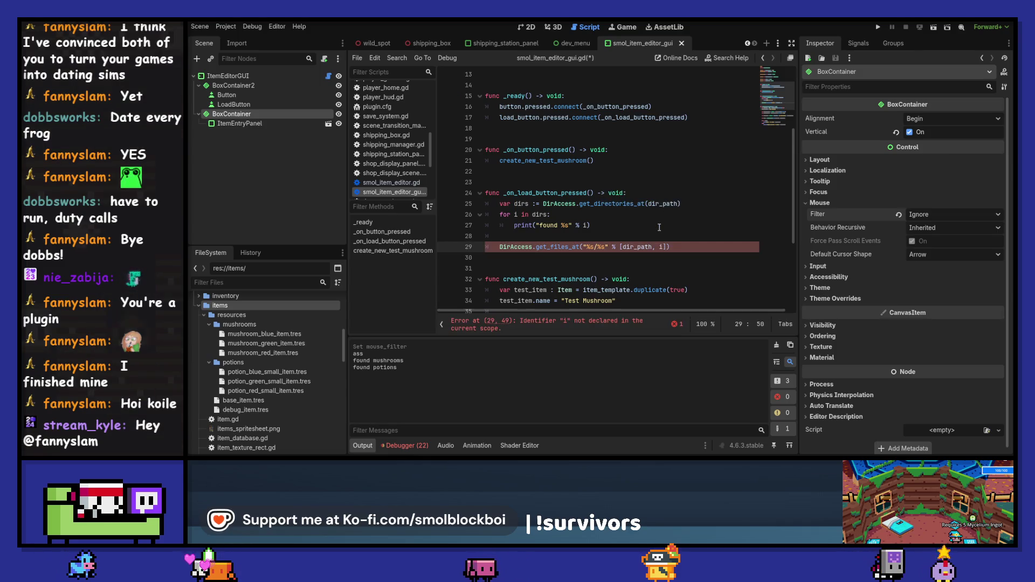
Move the get_files_at call above the print inside the loop, assigning it to var file
key(shift+Home)
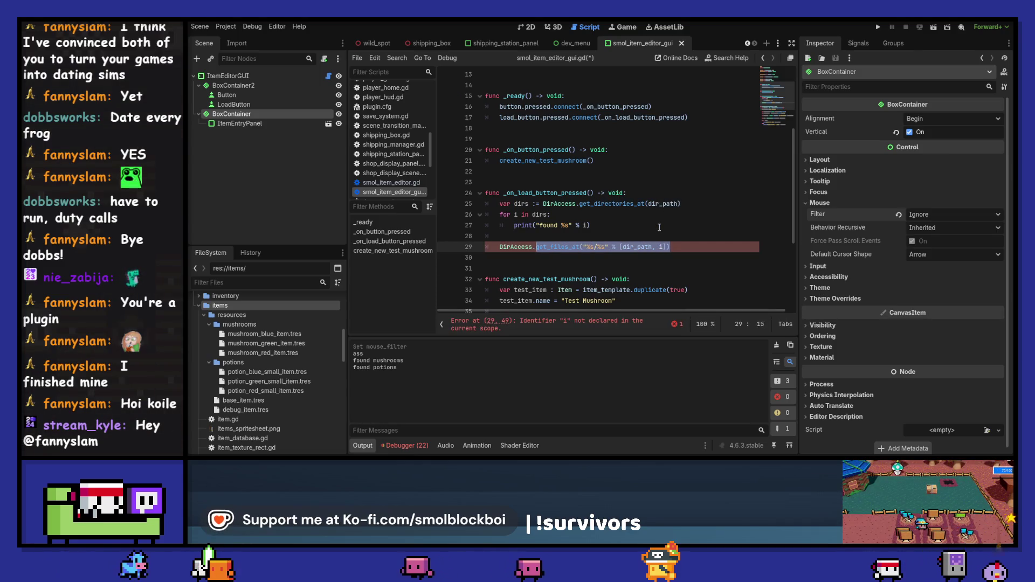
key(ctrl+x)
key(Up)
key(Up)
key(Up)
key(End)
key(Return)
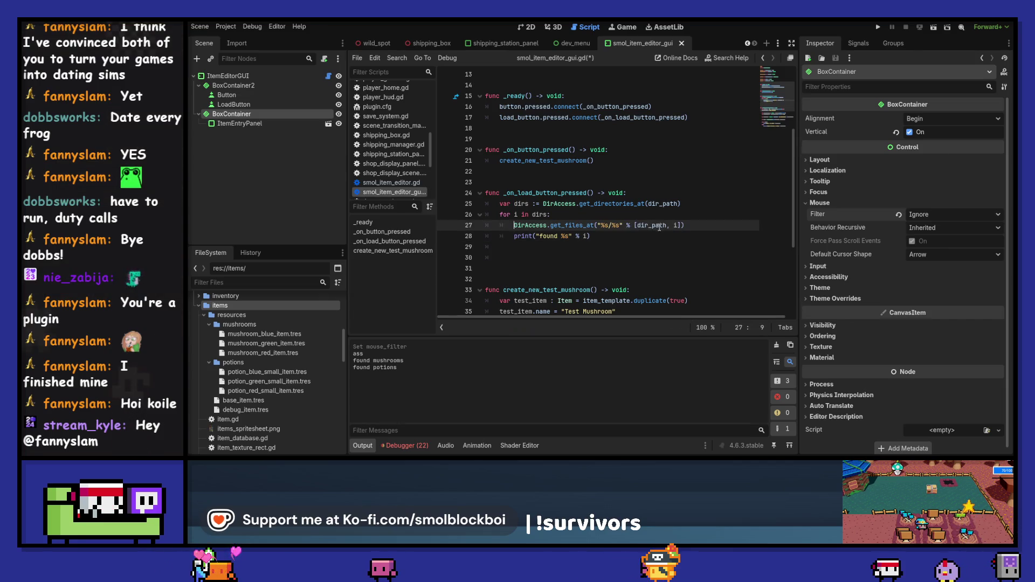
text(var file :=)
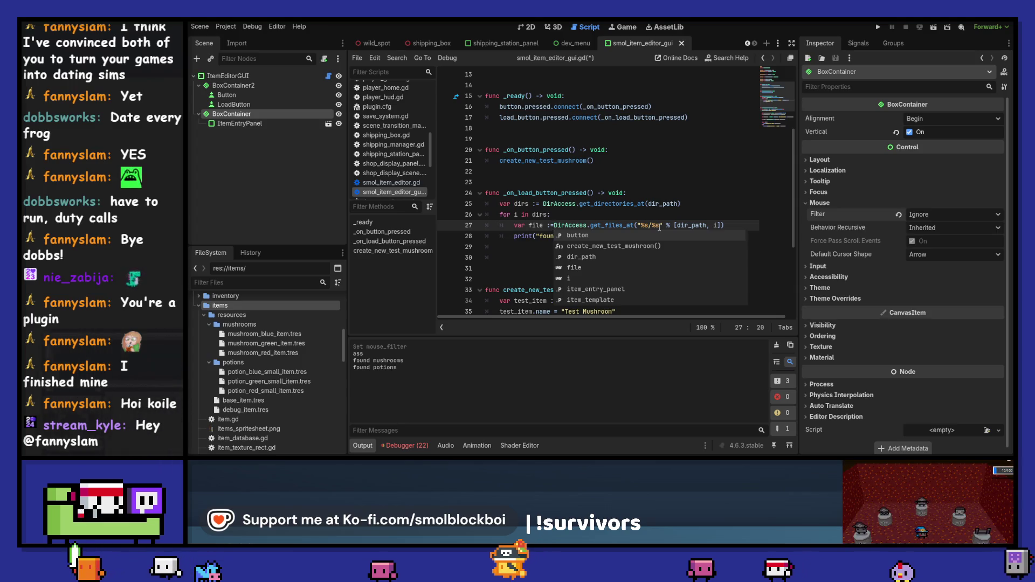
Rename the directory listing variable to files
key(Left)
key(Left)
key(BackSpace)
text(s)
key(Right)
key(Right)
key(Escape)
key(Down)
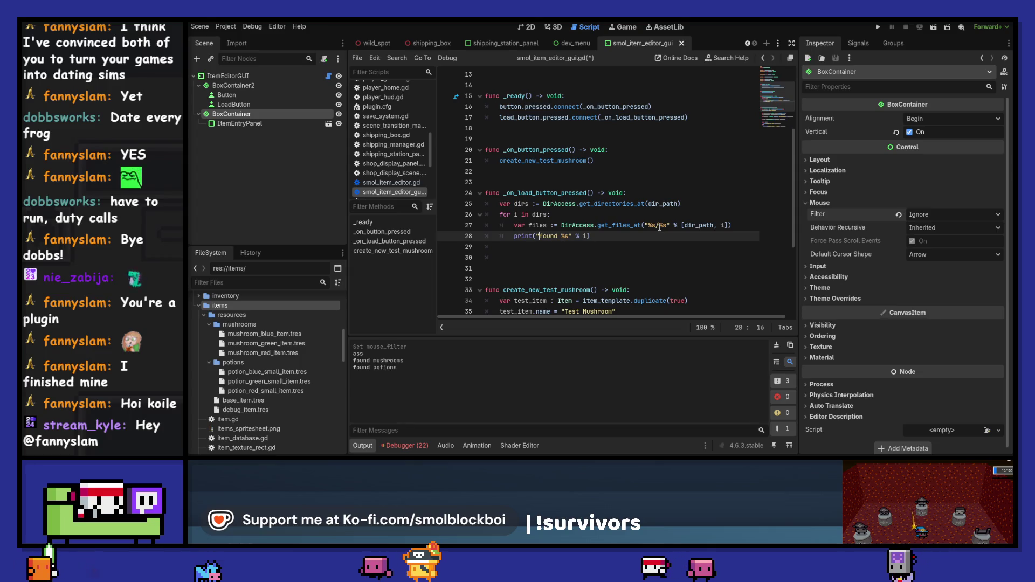
Add an inner loop over files above the print and indent the print under it
key(ctrl+shift+Return)
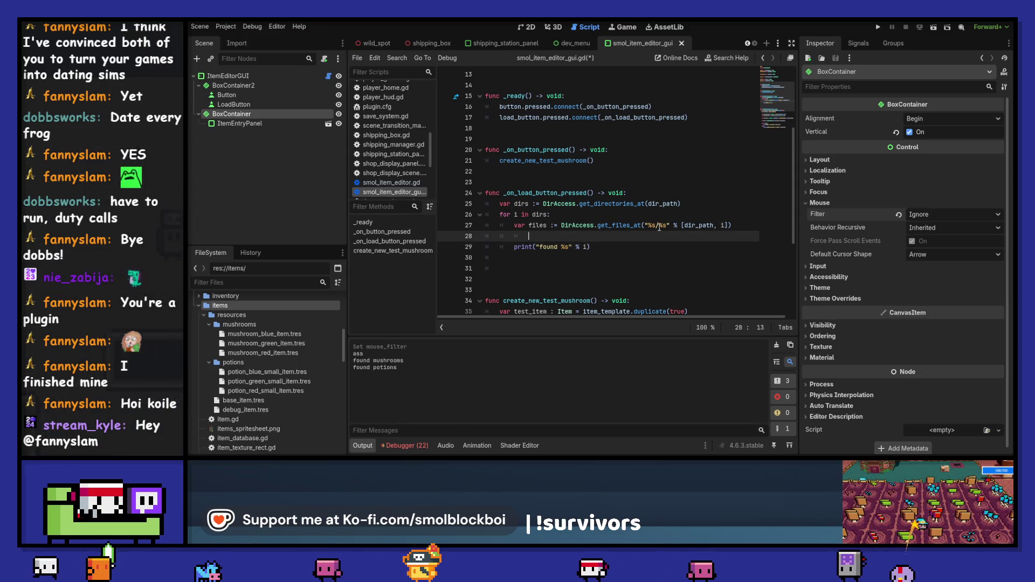
key(Tab)
text(for)
text(in files:)
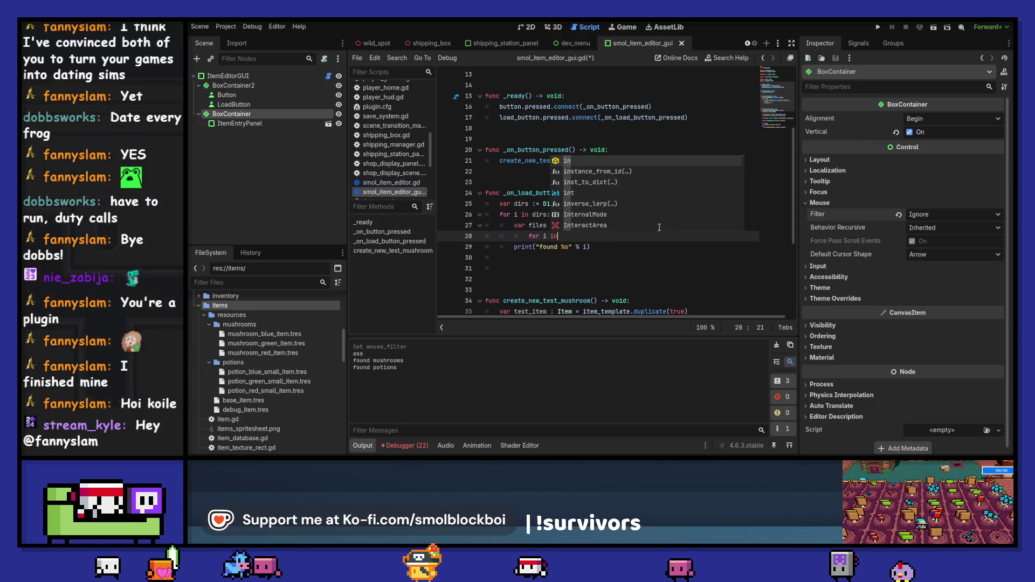
key(Down)
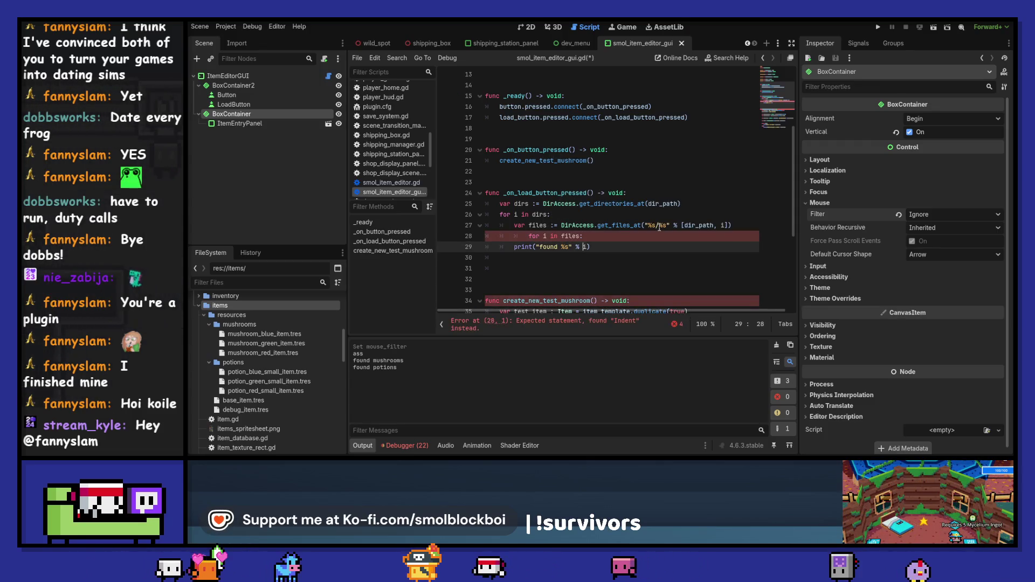
key(Up)
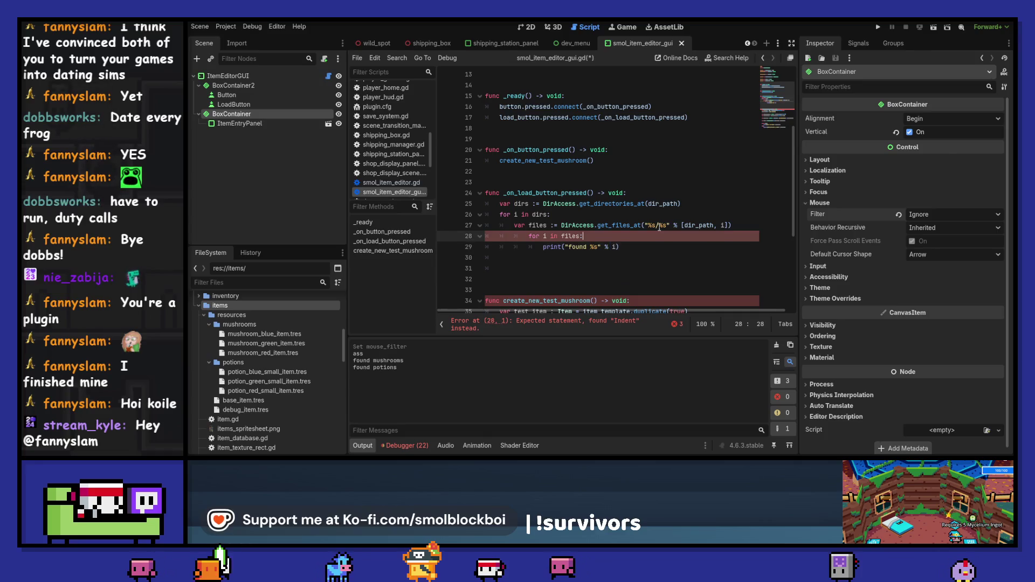
key(shift+Down)
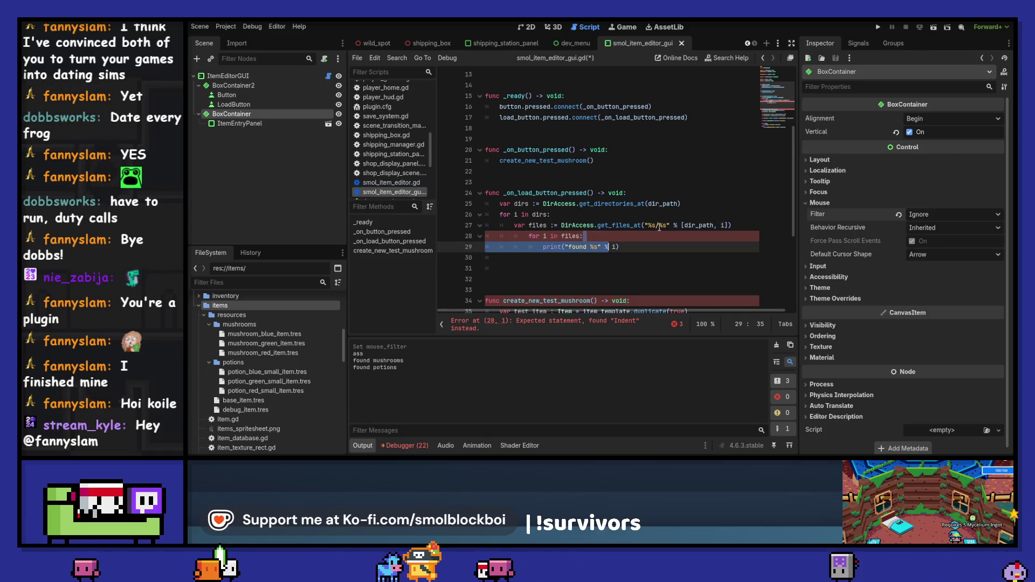
key(ctrl+z)
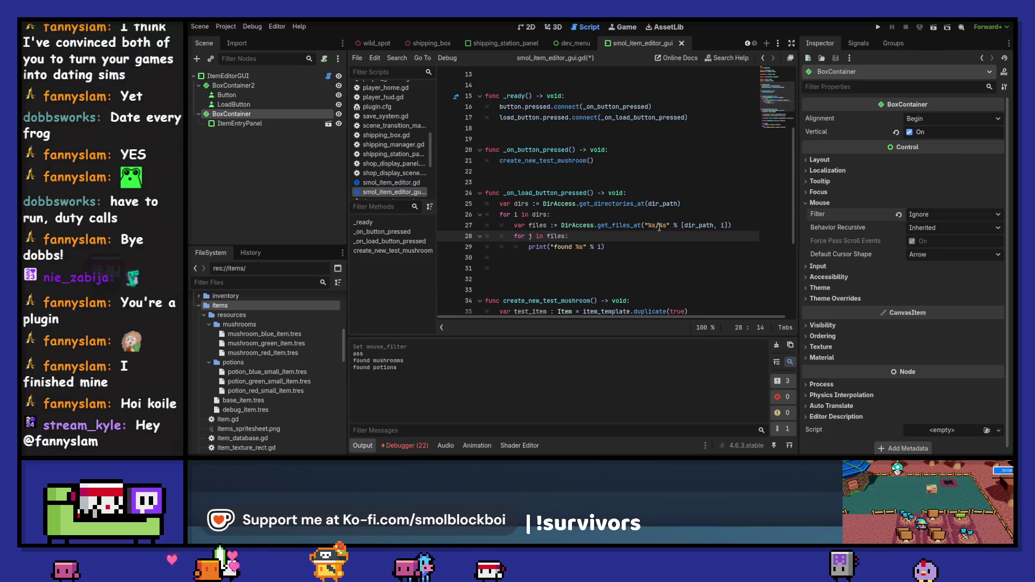
Make the print use the loop variable j, delete leftover blank lines, and save
click(601, 246)
text(j)
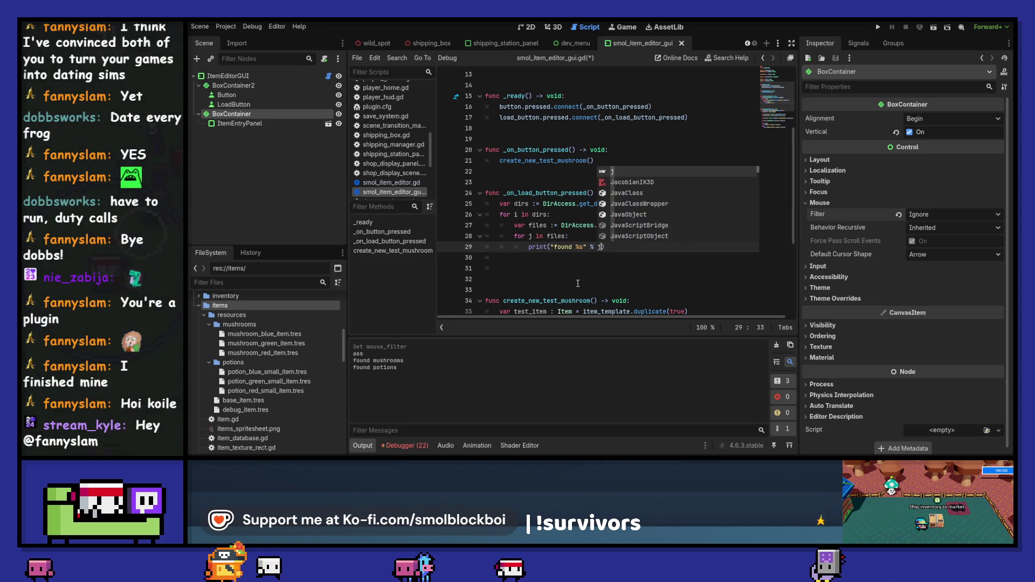
click(501, 258)
key(BackSpace)
key(BackSpace)
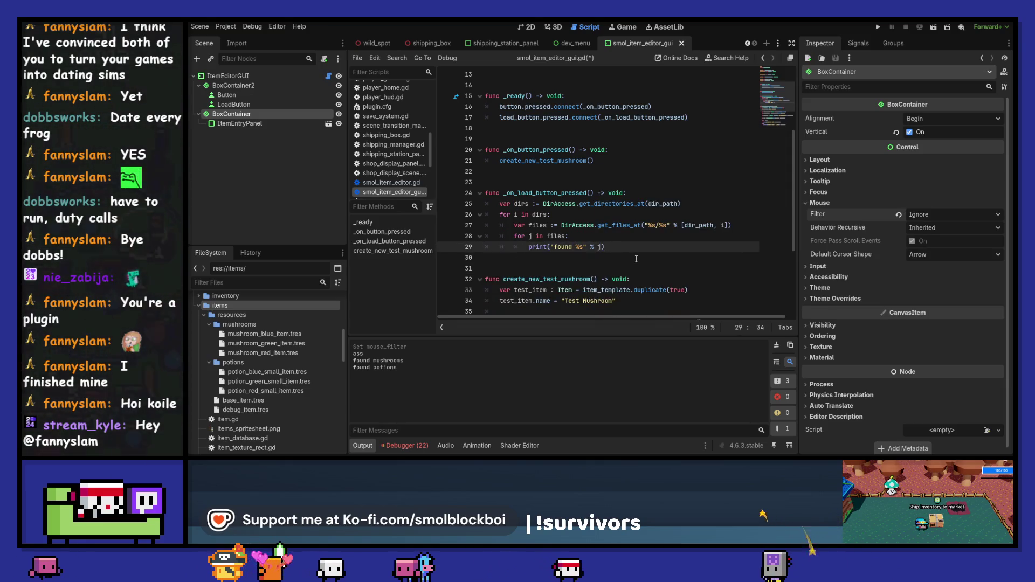
key(ctrl+s)
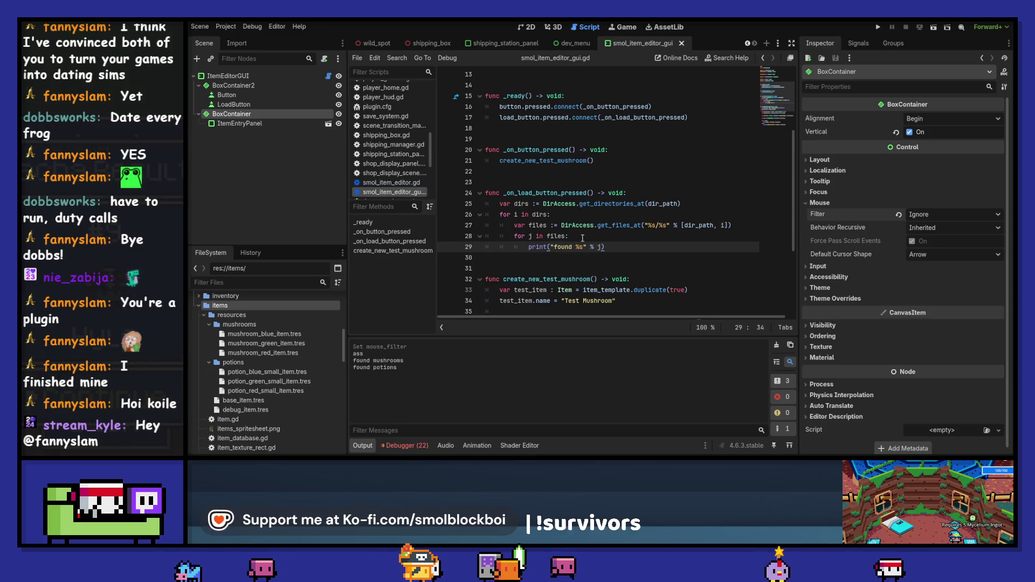
Add if j.ends_with(".tres"): with print("found %s" % j) beneath it, and save
key(ctrl+shift+Return)
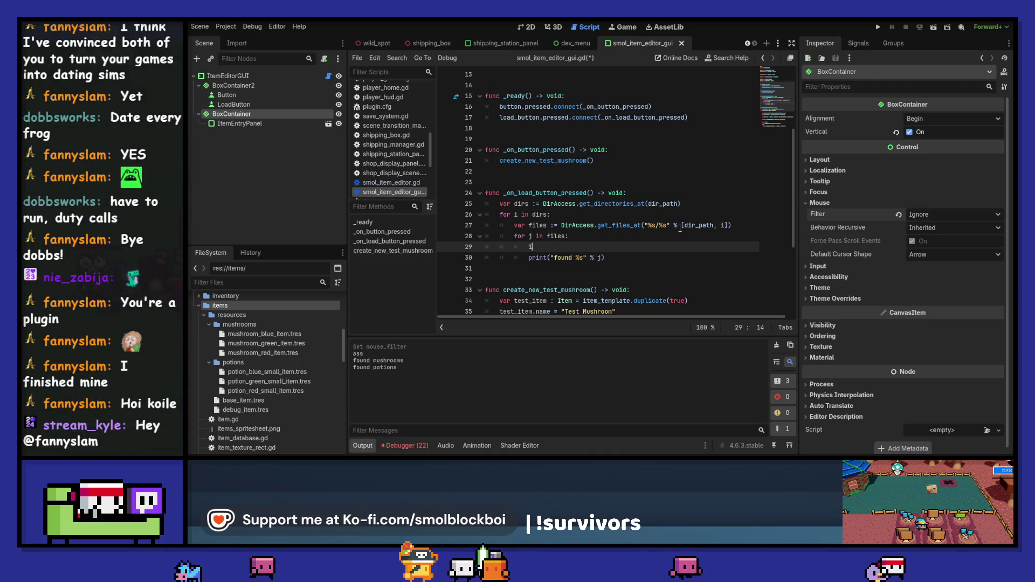
text(j.)
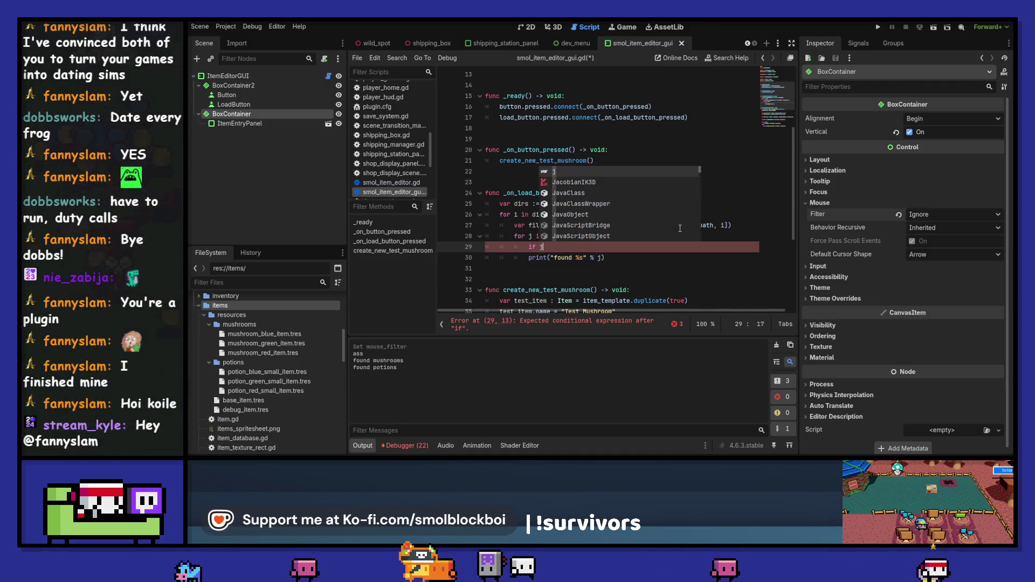
text(ends_with(")
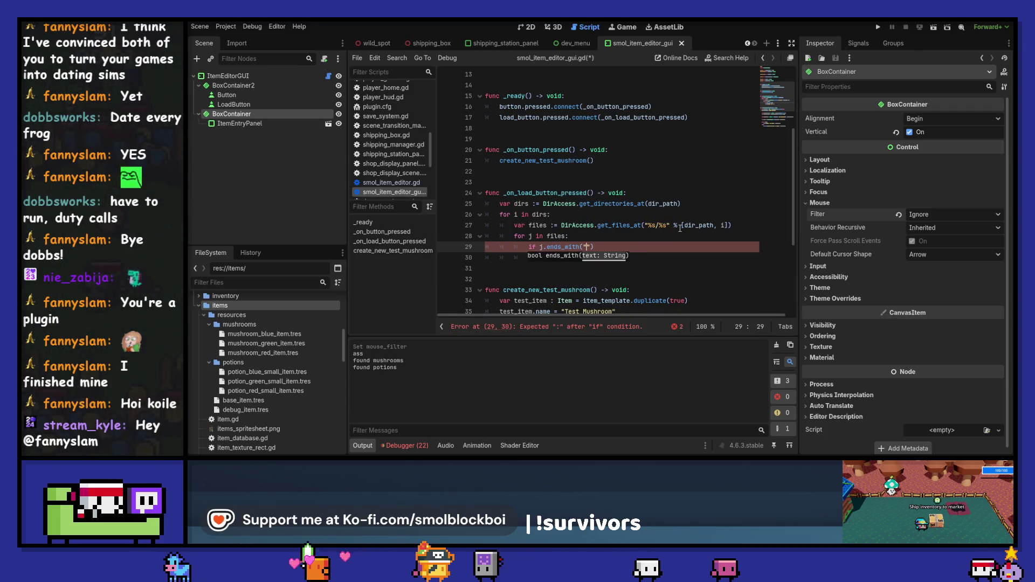
text(.tres)
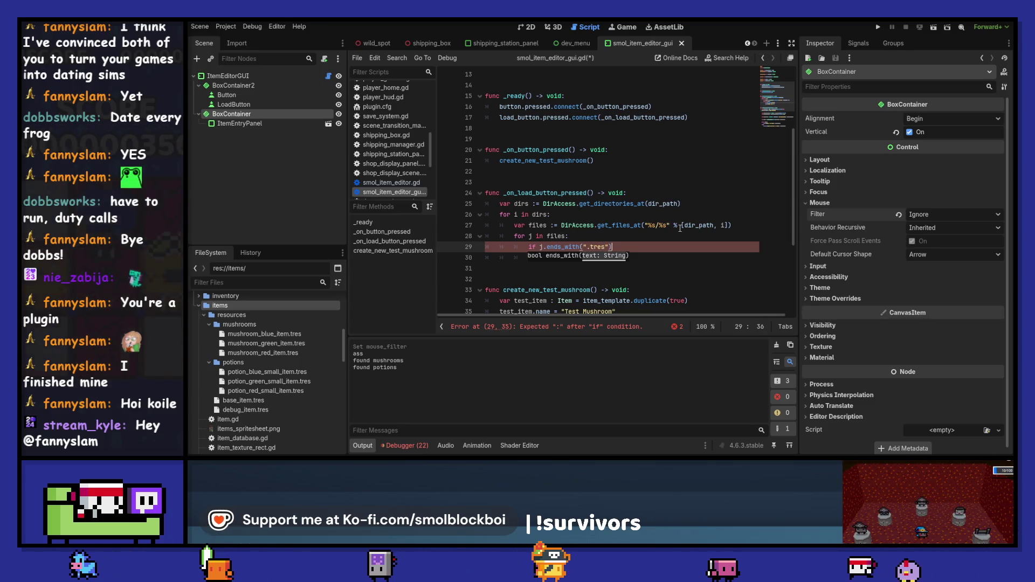
text("):)
key(Return)
text(print("found %s" % j)
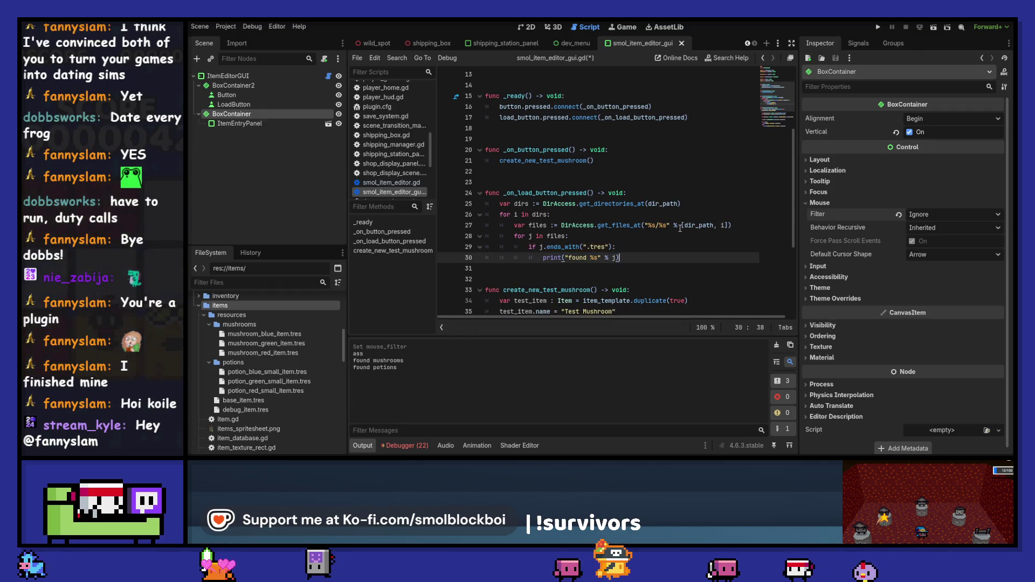
key(Up)
key(ctrl+s)
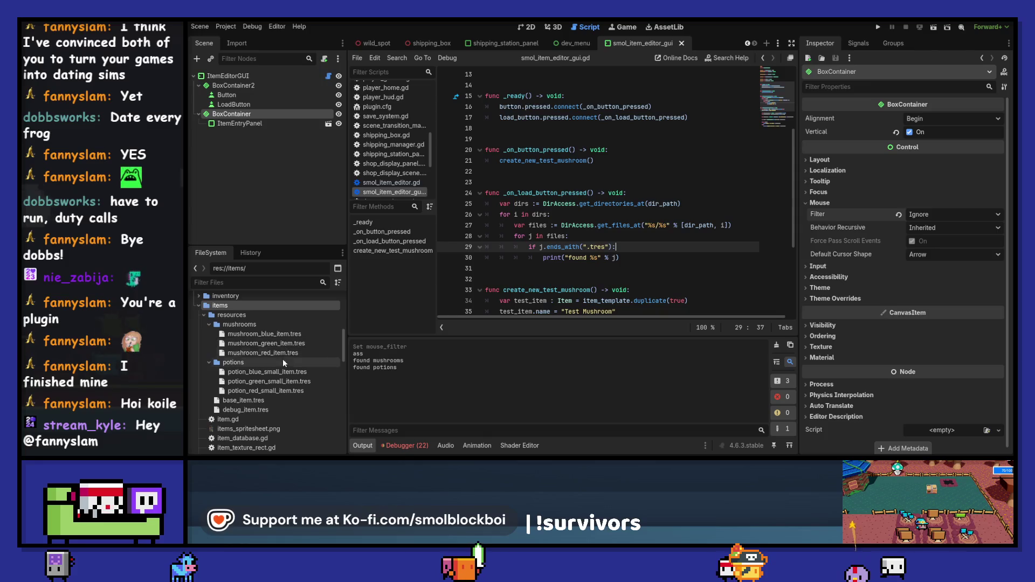
Enable the Smol Item Editor plugin and load items, listing the six .tres files
click(649, 253)
click(226, 27)
click(243, 40)
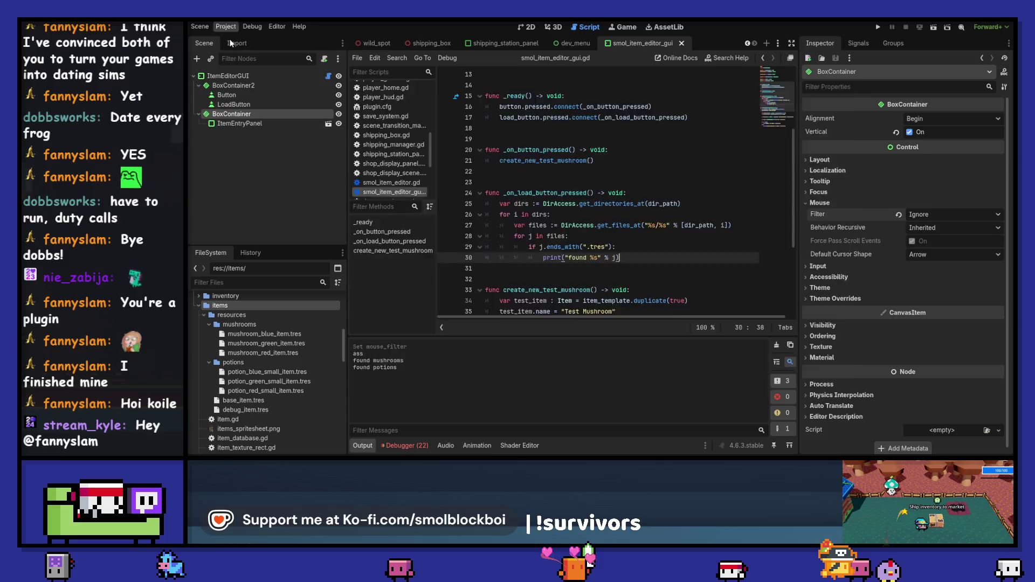
click(365, 150)
click(605, 386)
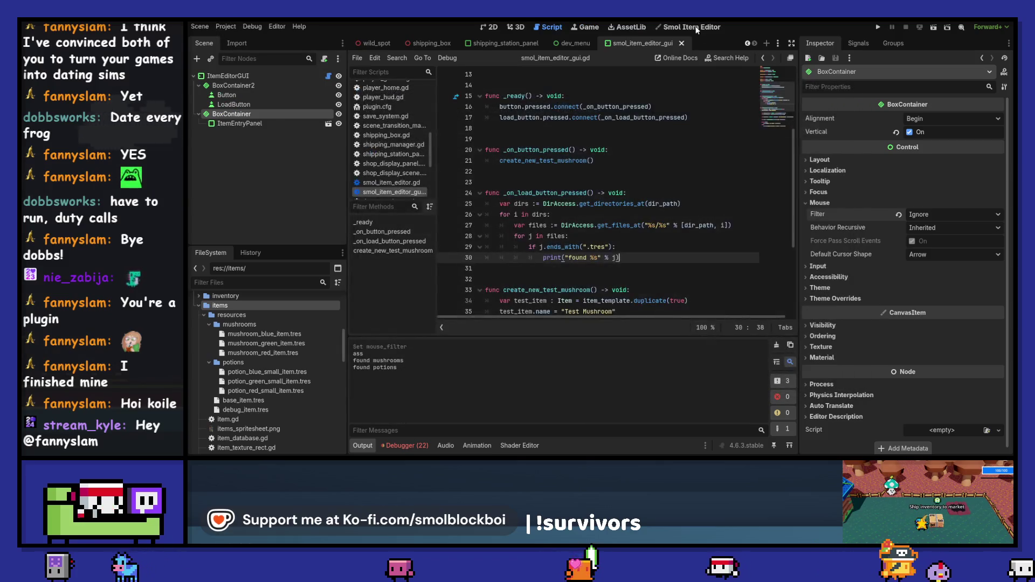
click(696, 26)
click(559, 192)
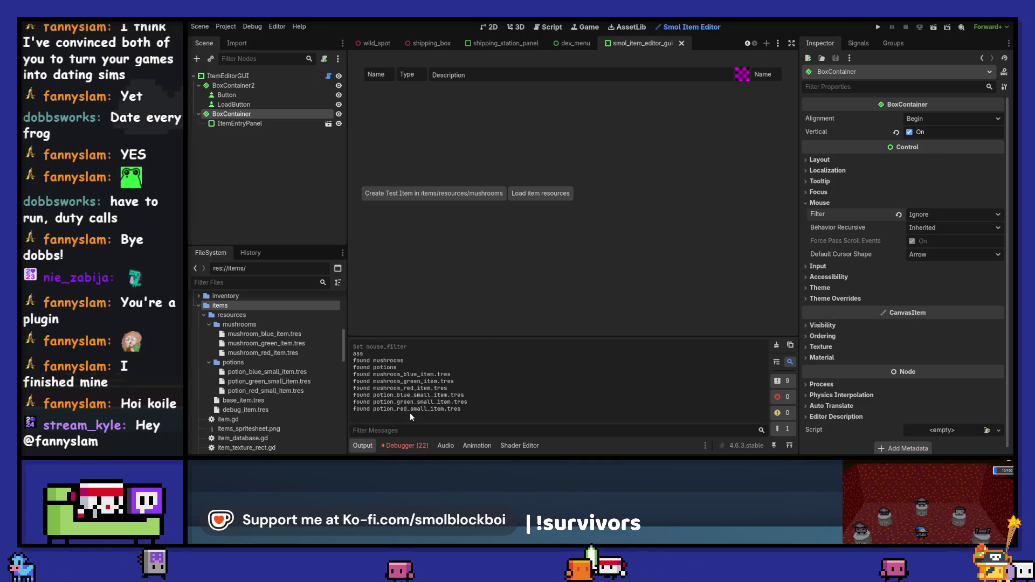
Turn the plugin back off, clear the Output log, and return to the script
click(495, 28)
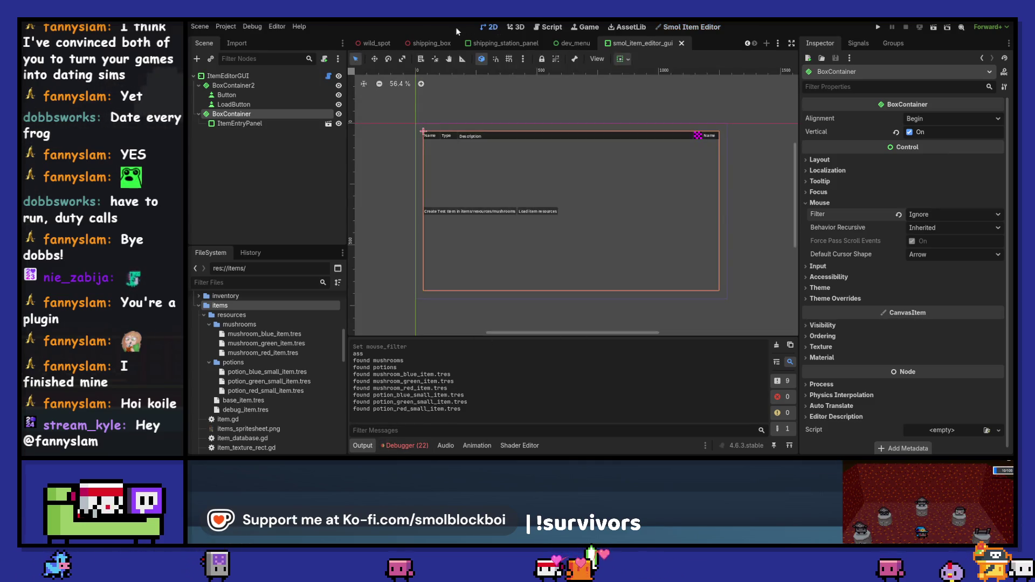
click(223, 27)
click(232, 39)
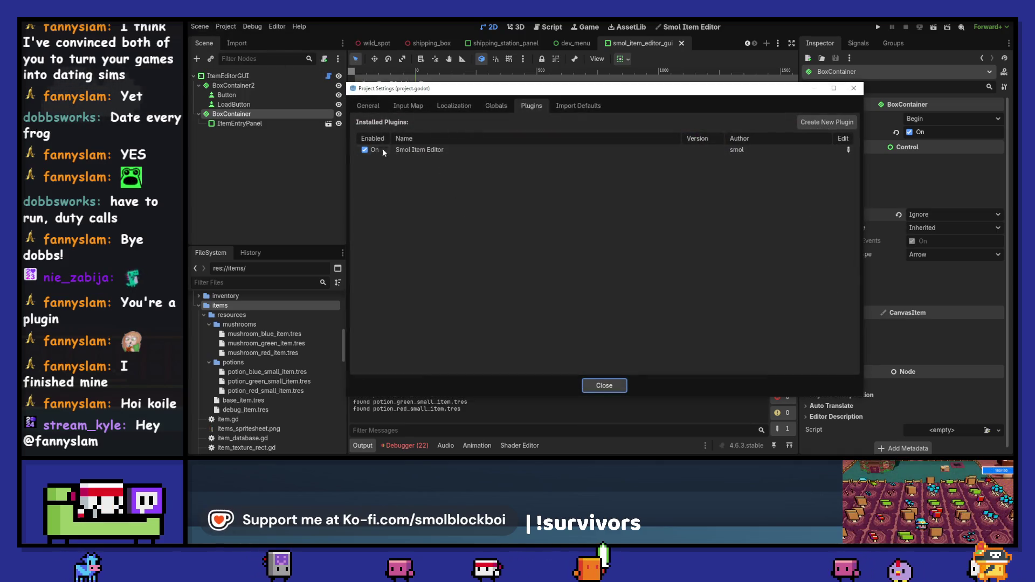
click(610, 386)
click(776, 346)
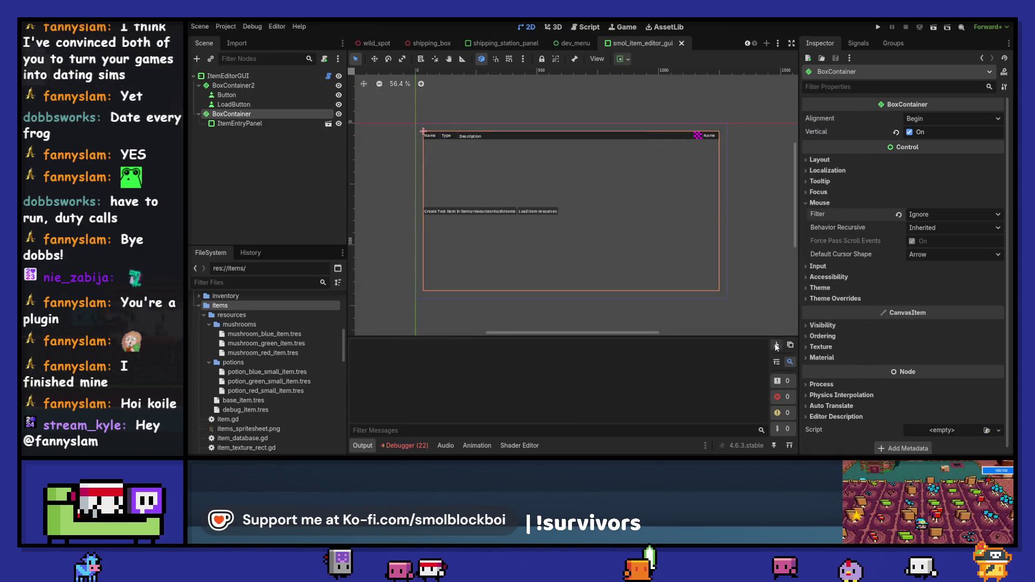
click(587, 28)
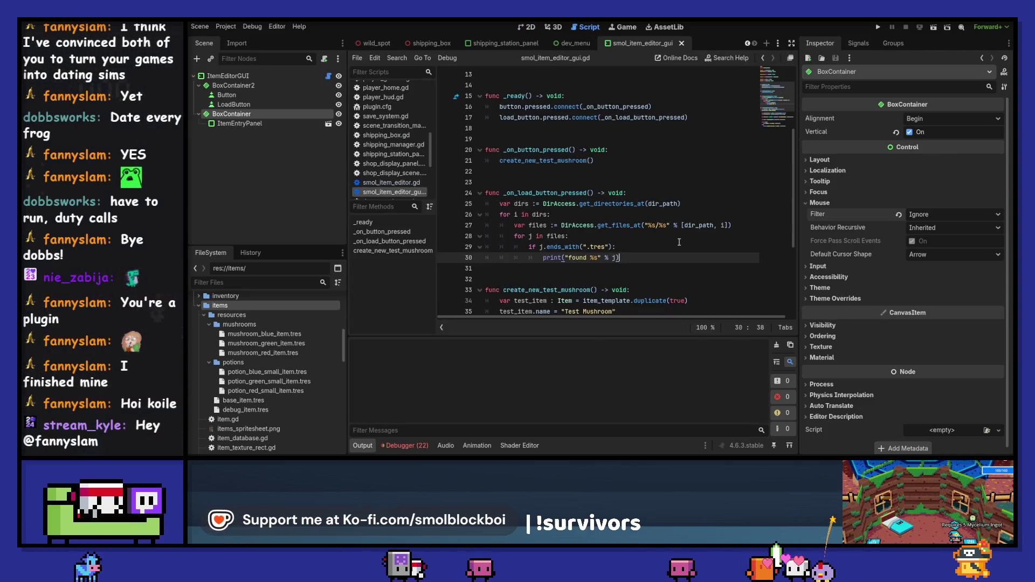
Open the item_entry_panel scene for editing and select its root node
click(292, 124)
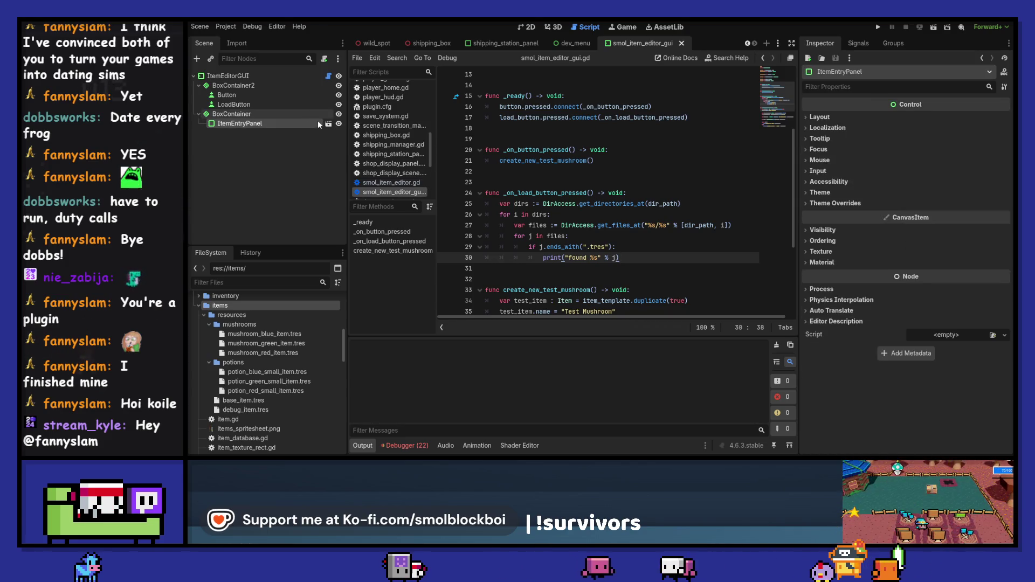
click(531, 28)
key(ctrl+d)
key(ctrl+z)
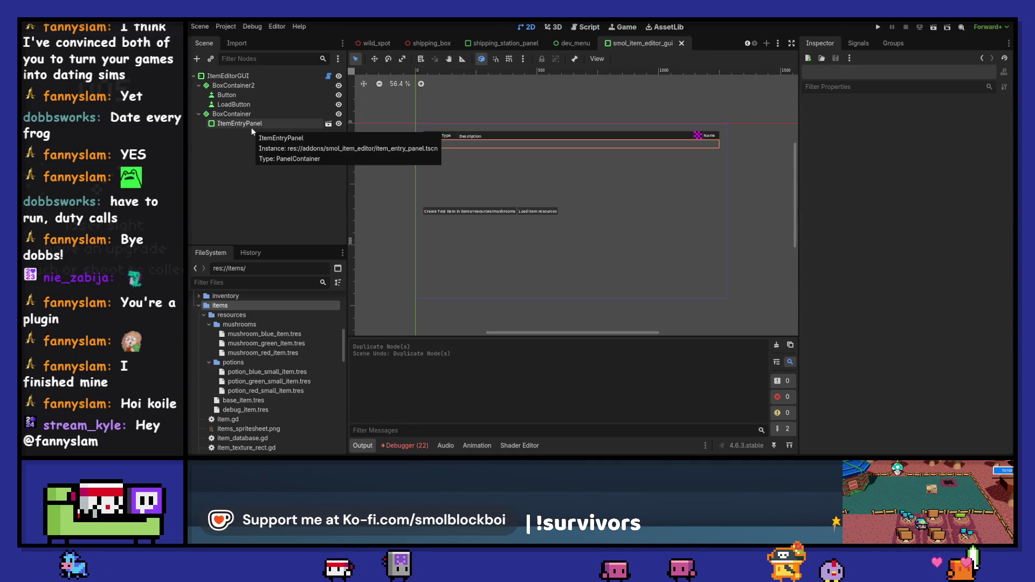
click(329, 125)
click(260, 76)
scroll(264, 316, up, 2)
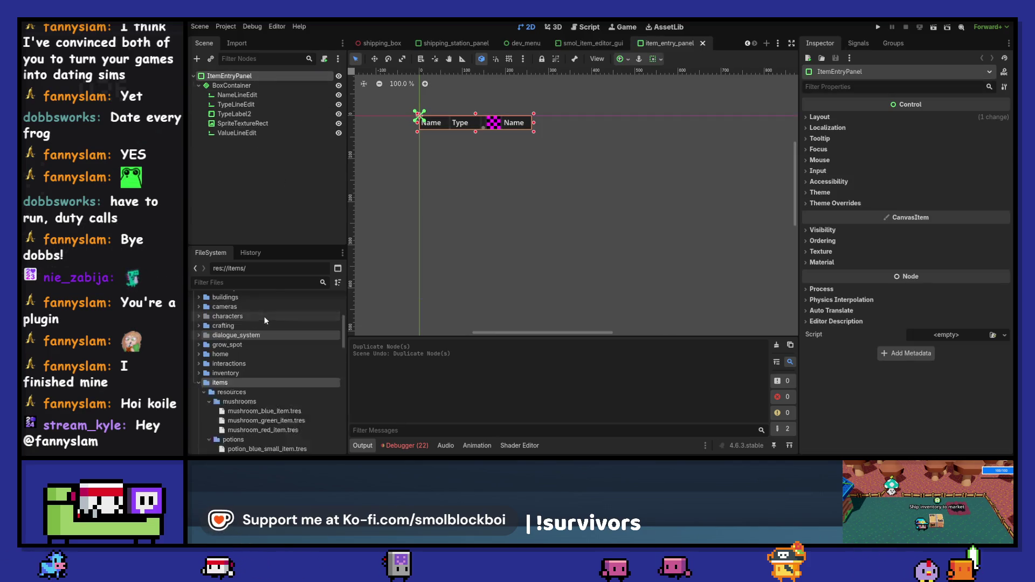
Create a data_panel folder in smol_item_editor and move item_entry_panel.tscn into it
right_click(258, 366)
mouse_move(324, 303)
click(418, 303)
text(data_panel)
key(Return)
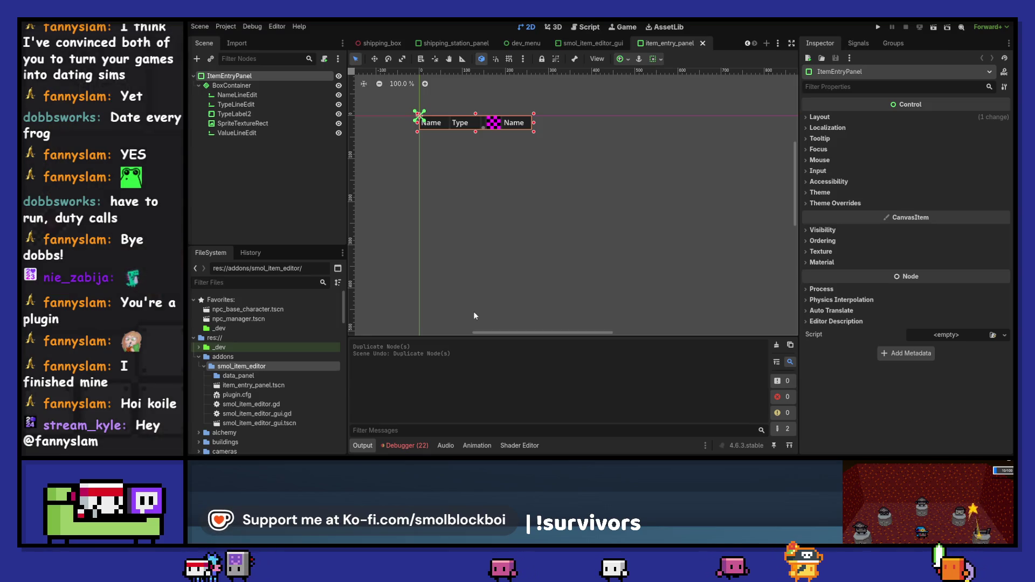
mouse_move(253, 385)
mouse_down()
mouse_move(263, 384)
mouse_move(238, 376)
mouse_up()
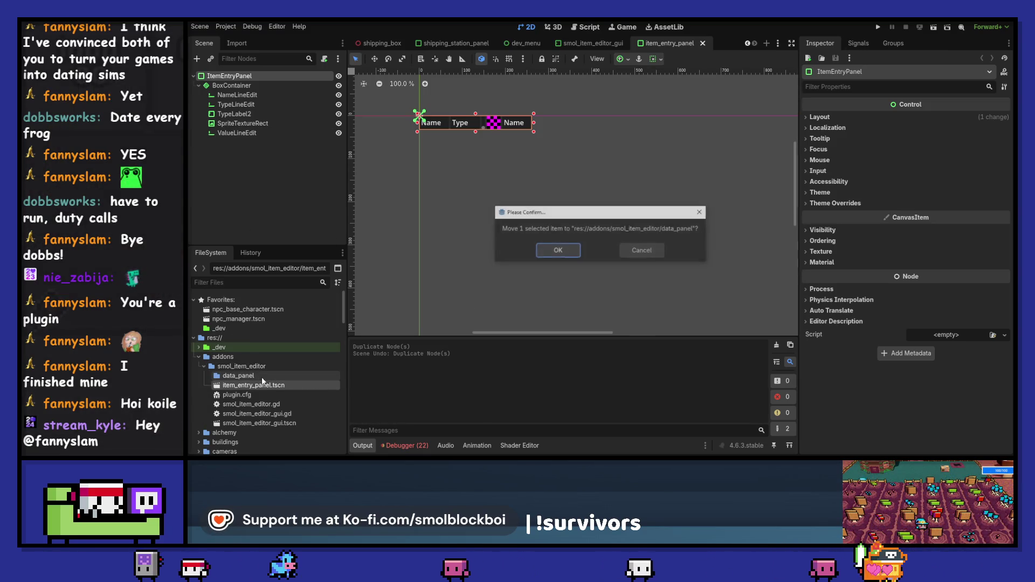
click(555, 251)
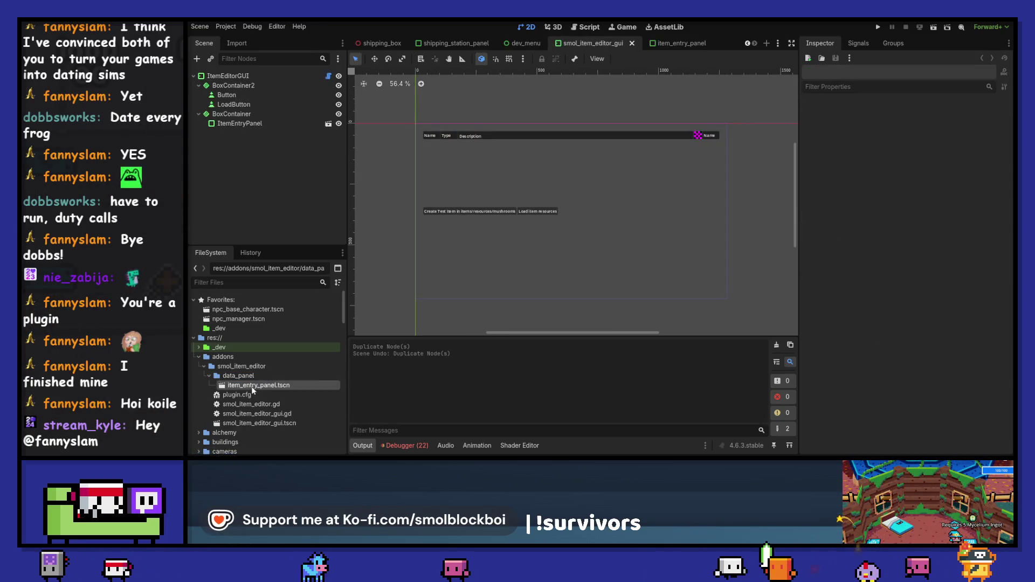
Rename the file to item_data_panel.tscn, open it, and rename its root to ItemDataPanel
drag(245, 385, 258, 385)
text(data)
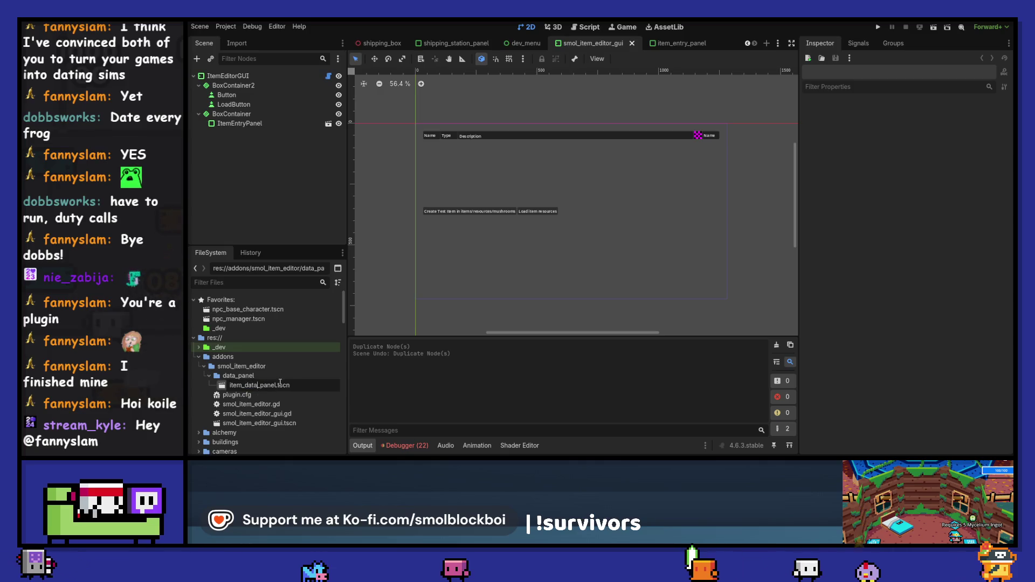
key(Return)
double_click(278, 387)
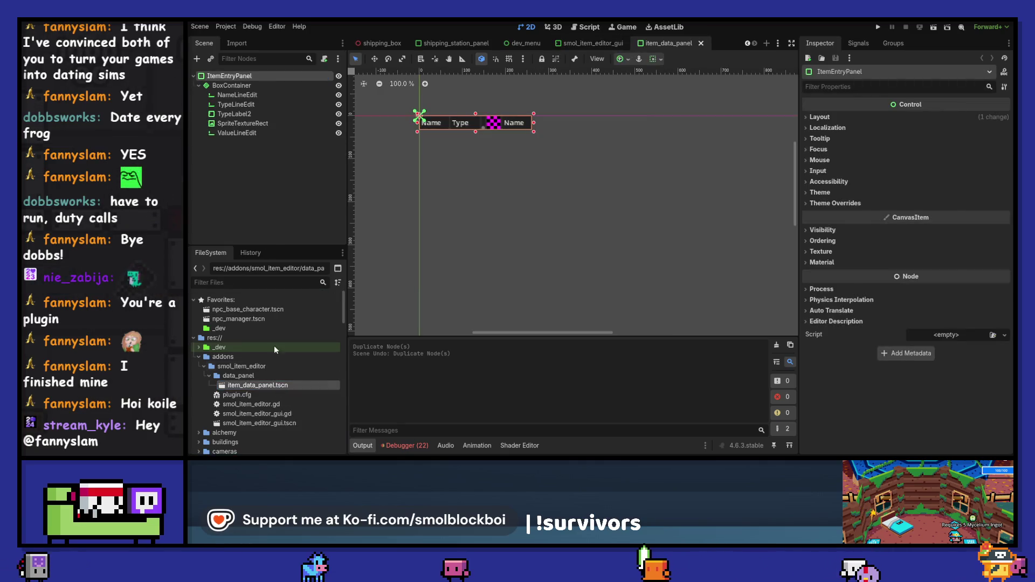
double_click(224, 76)
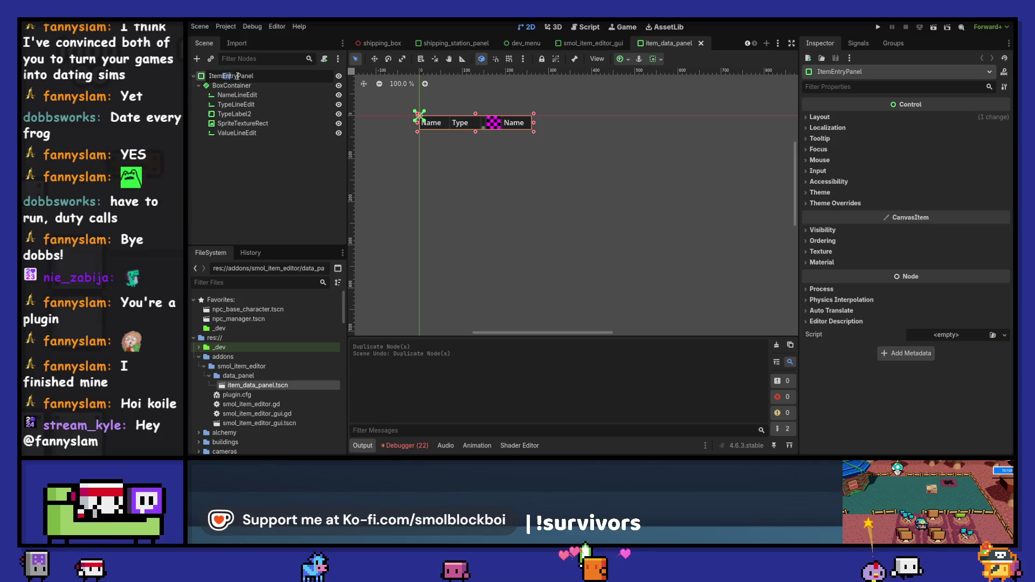
text(a)
key(Return)
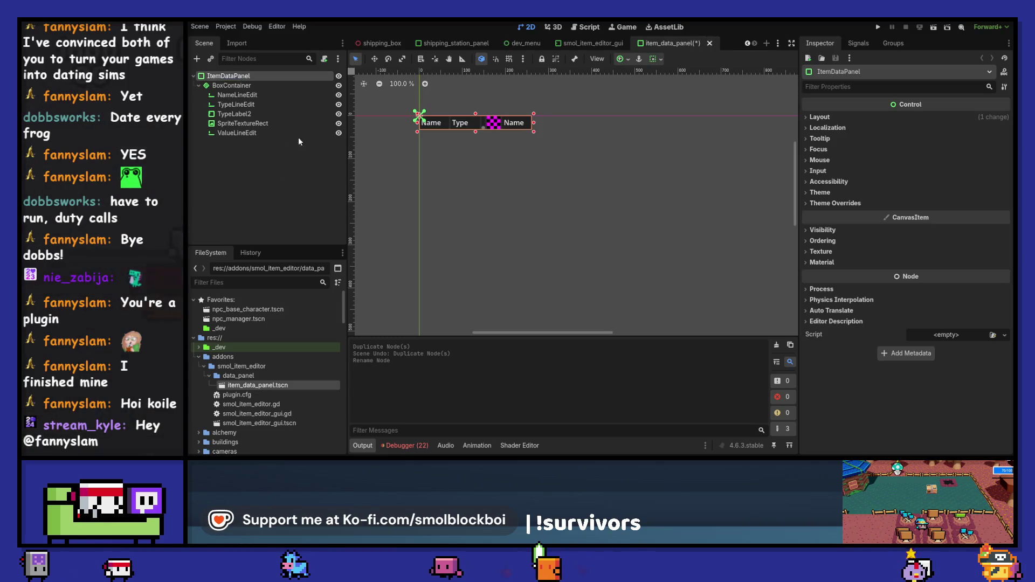
click(324, 62)
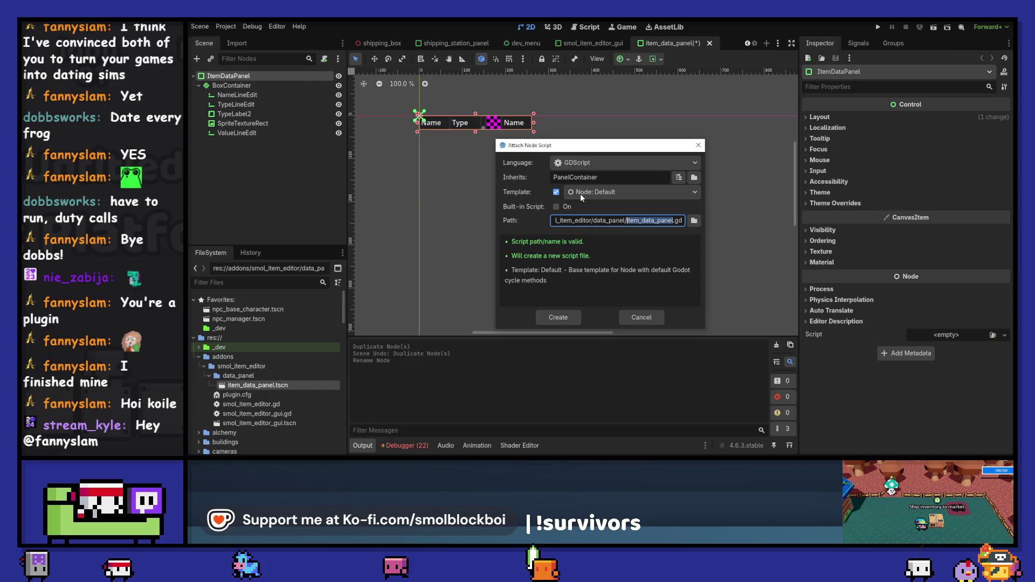
Create item_data_panel.gd without a template and prefix line 1 with class_name ItemDataPanel, then save
click(566, 193)
click(556, 192)
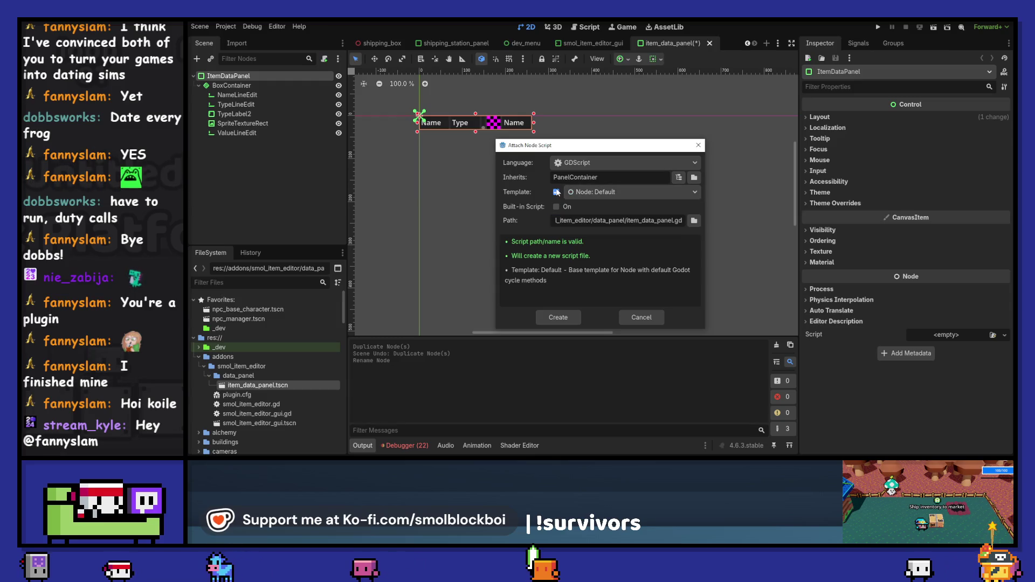
click(568, 318)
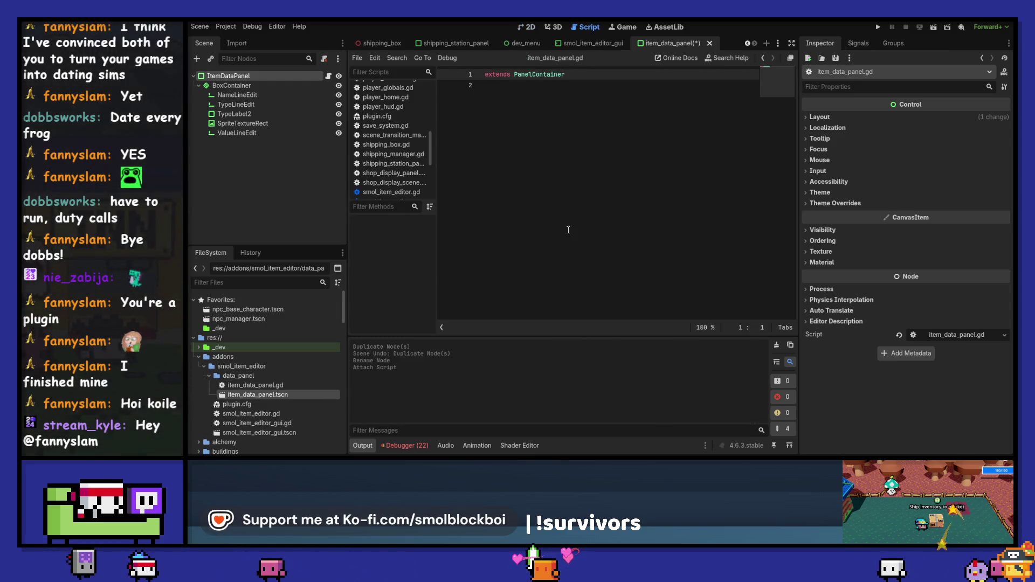
text(class_name ItemDataPanel)
key(ctrl+s)
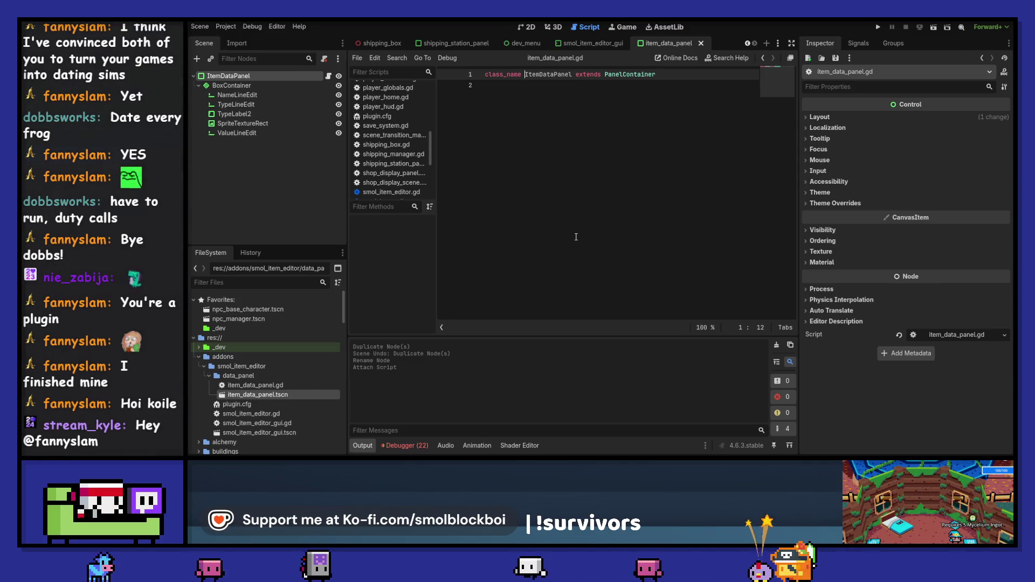
key(ctrl+shift+Return)
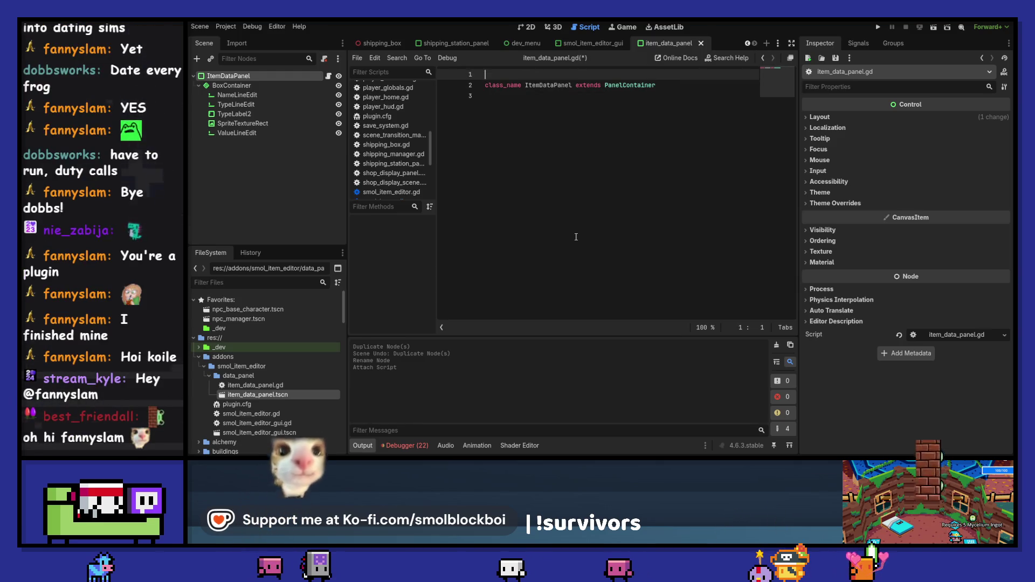
text(@tool)
key(ctrl+s)
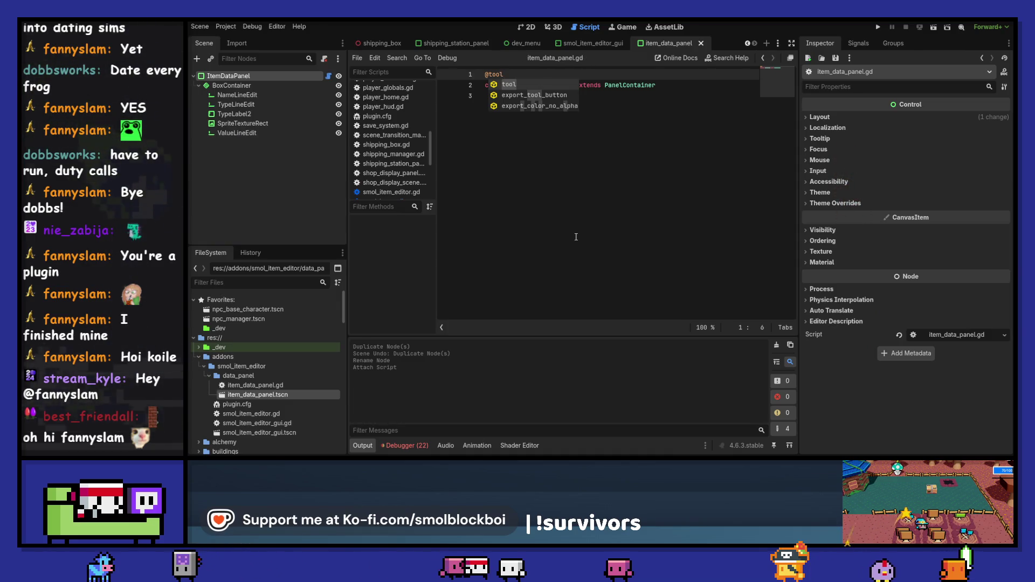
key(Escape)
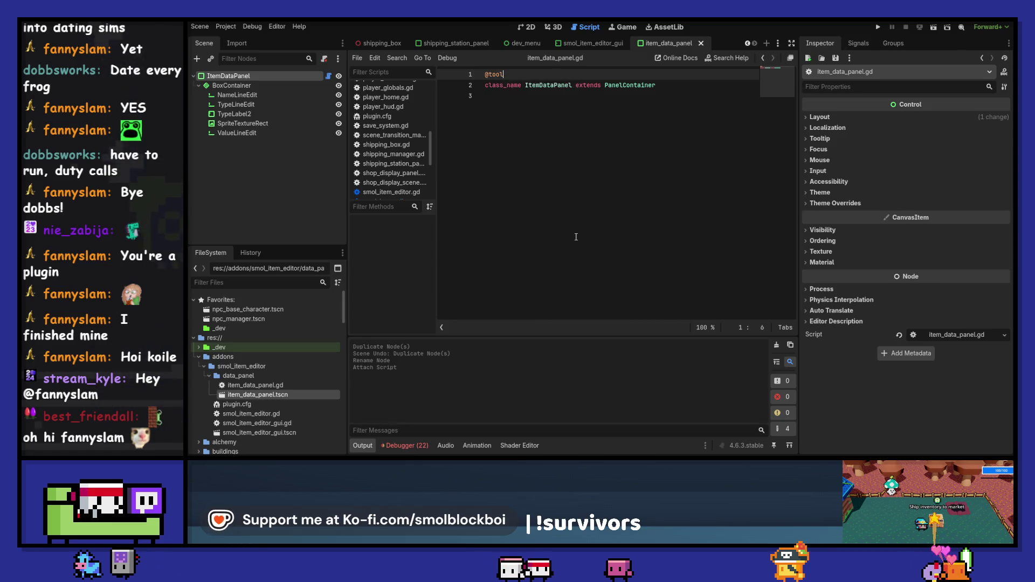
key(Down)
key(Down)
key(Return)
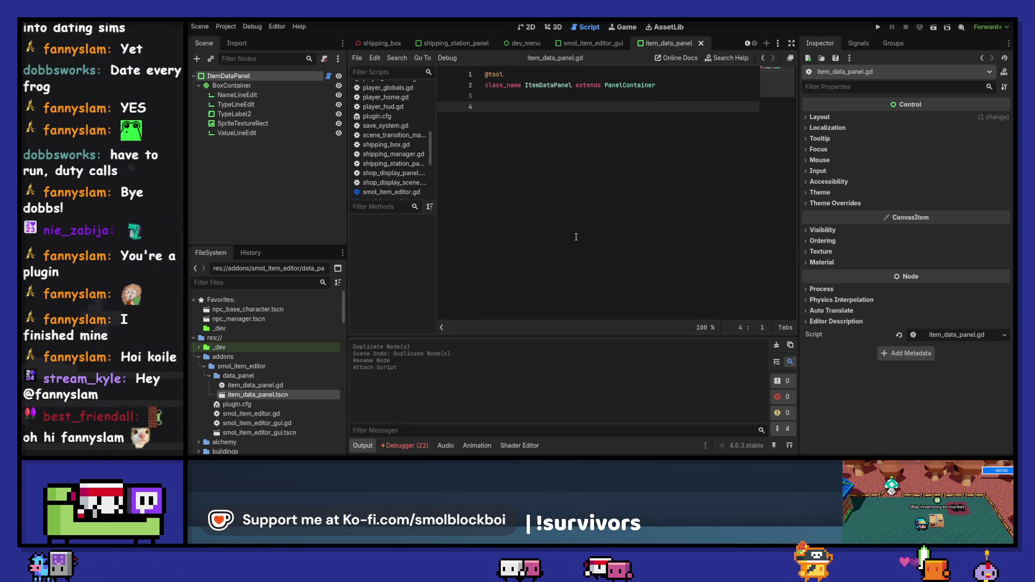
text(r data L)
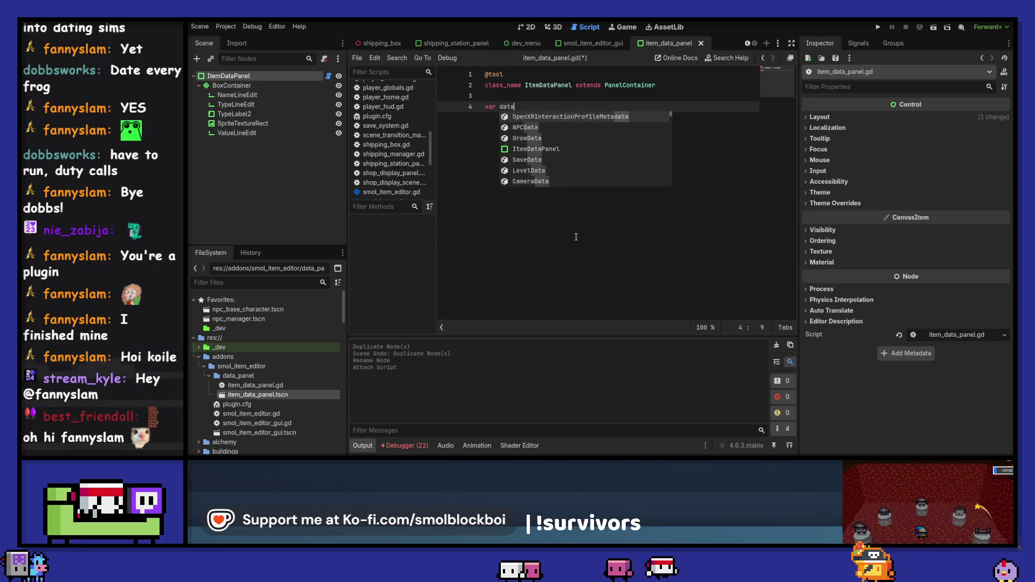
key(BackSpace)
text(: Item)
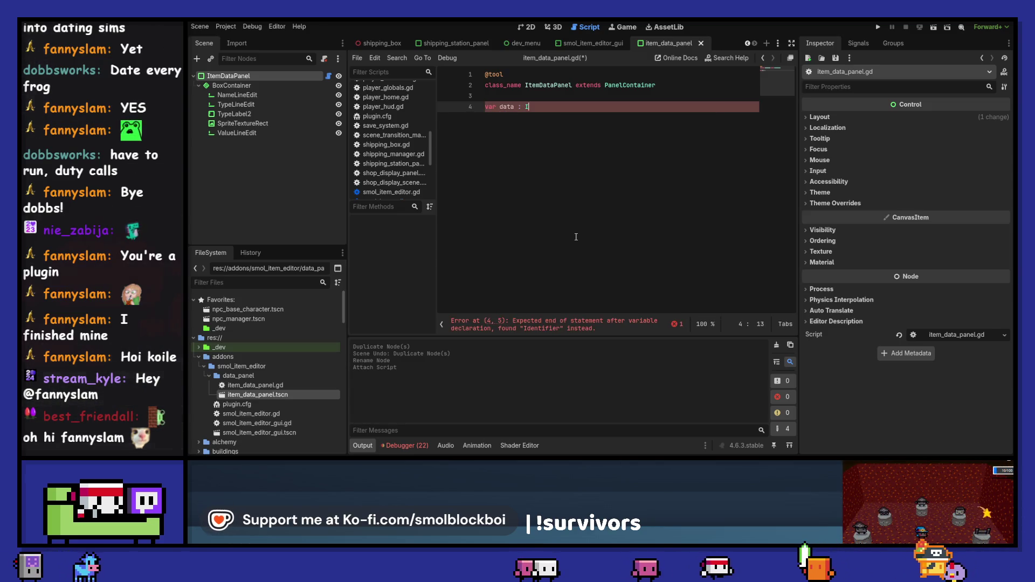
key(ctrl+s)
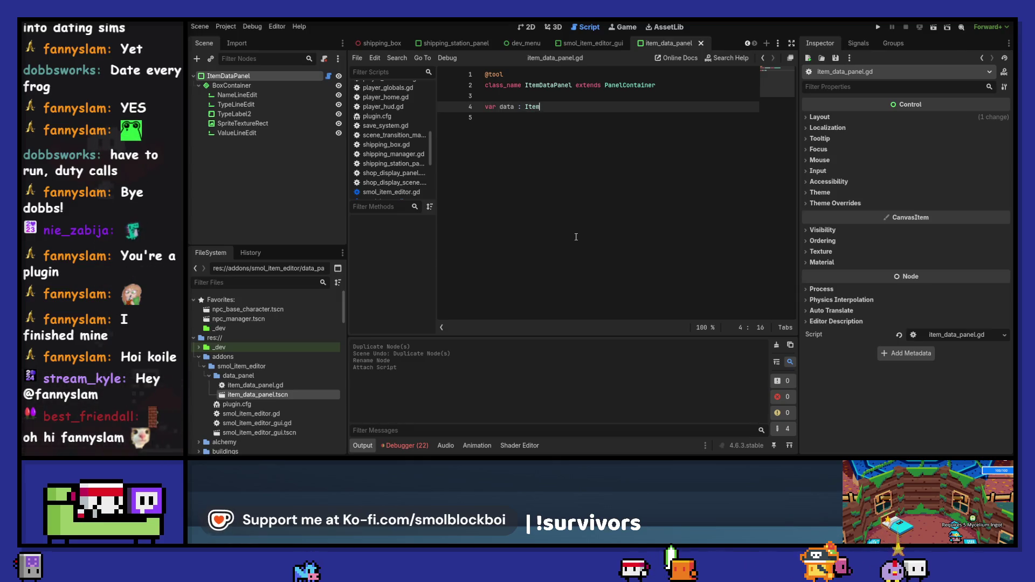
Add func _ready() -> void: containing if not data: return, and save
key(Return)
key(Return)
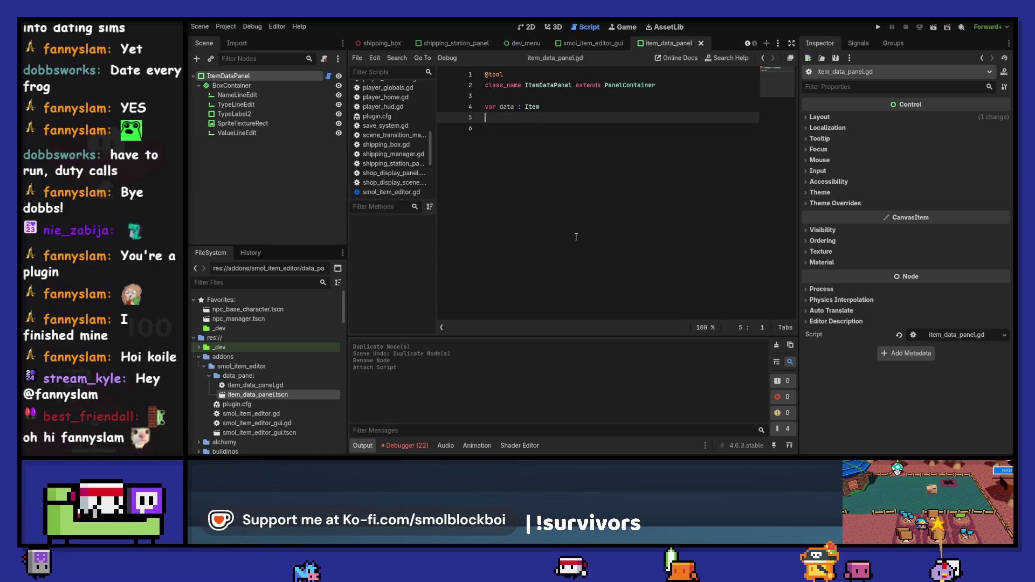
text(_re)
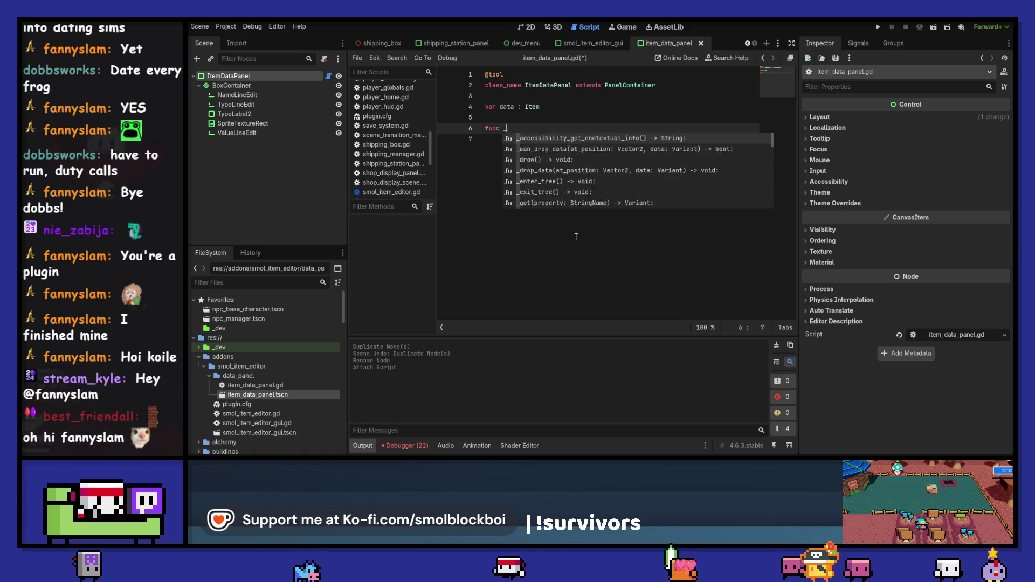
key(Return)
key(Return)
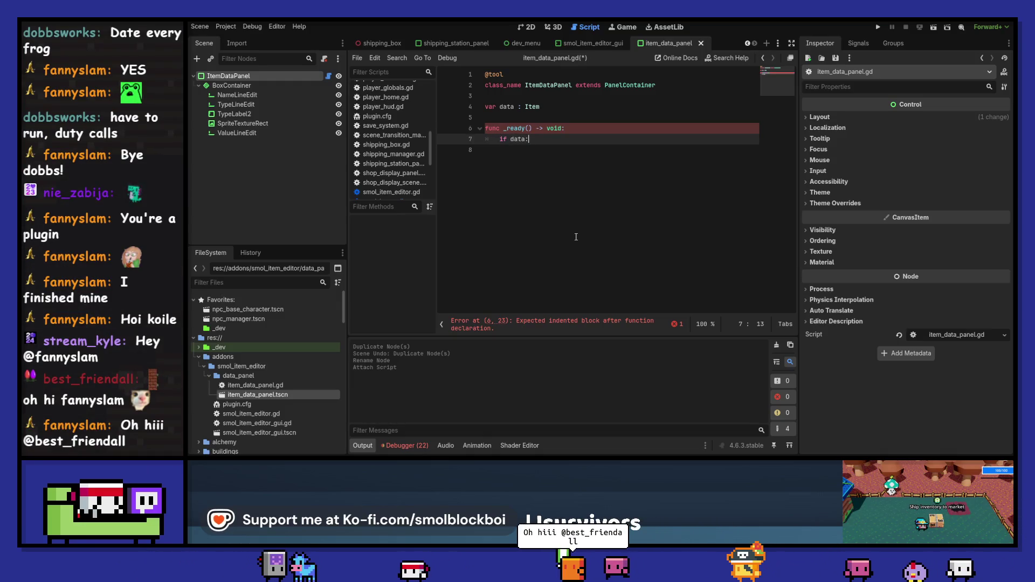
text(:)
key(ctrl+Left)
key(ctrl+Left)
text(not)
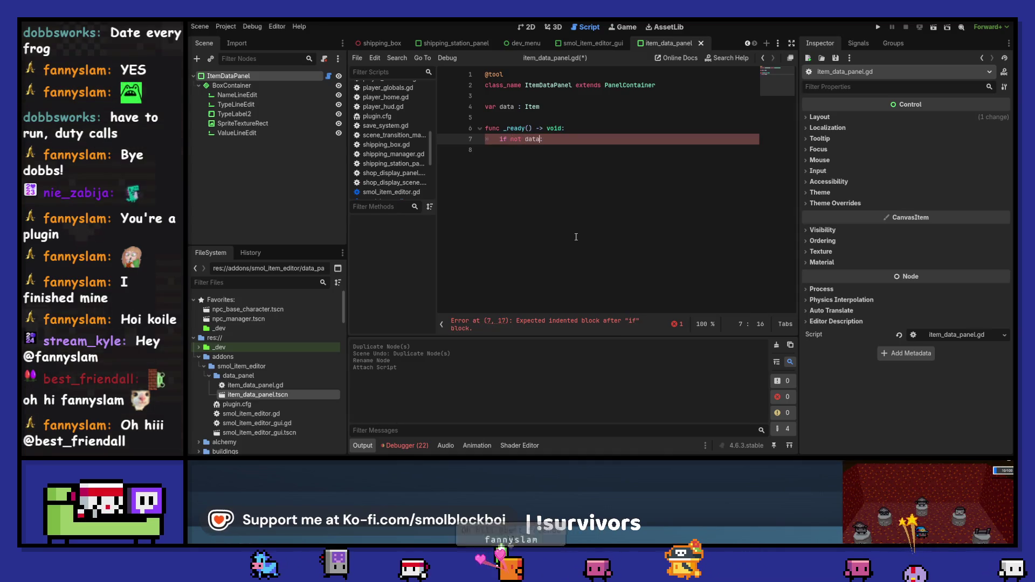
key(End)
key(Return)
text(return)
key(Return)
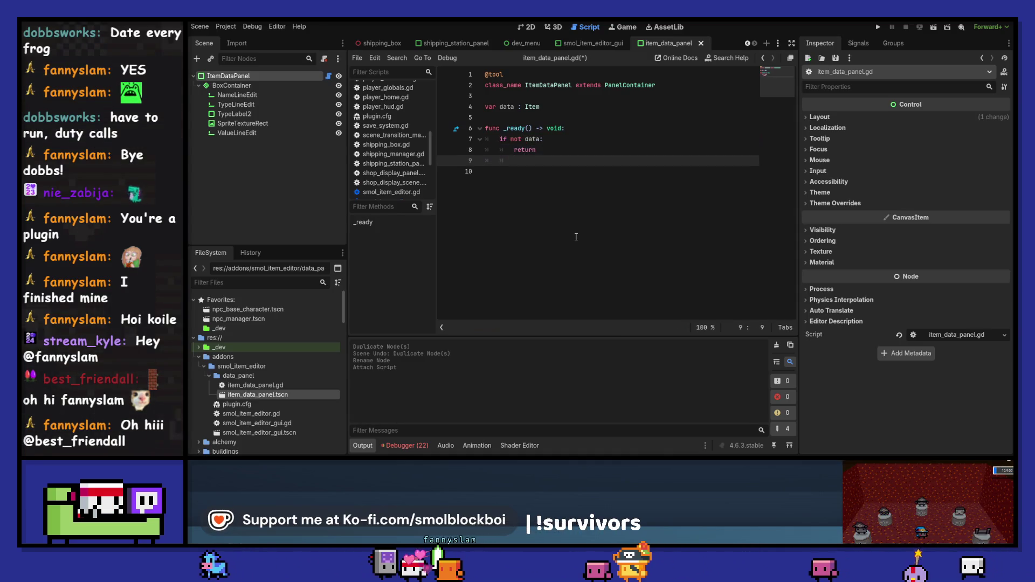
key(ctrl+s)
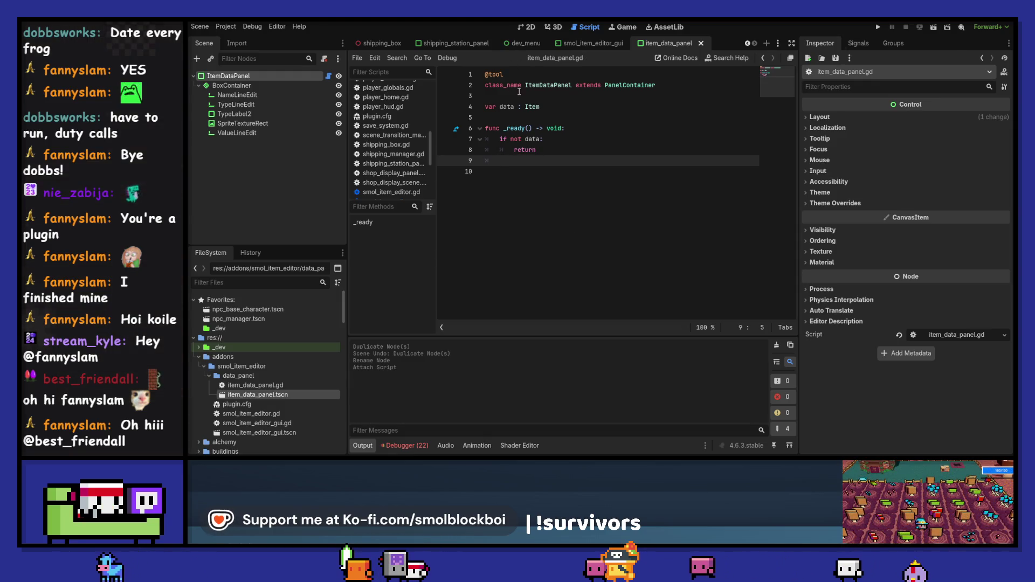
Insert blank lines above the data variable
click(519, 91)
key(Return)
key(Return)
key(Up)
click(241, 96)
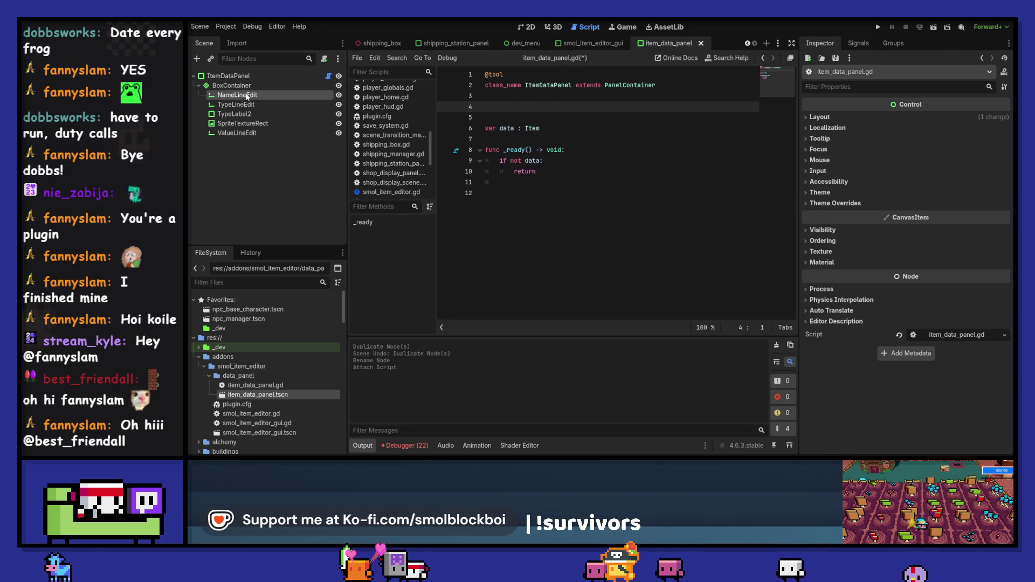
shift+click(238, 105)
shift+click(256, 134)
right_click(255, 136)
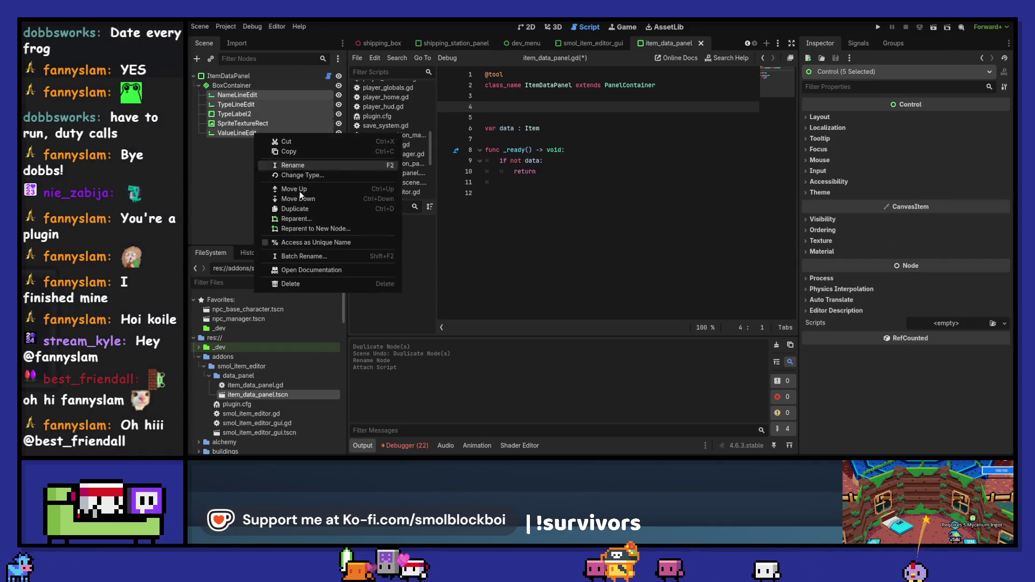
click(298, 241)
mouse_move(260, 96)
mouse_down()
mouse_move(555, 153)
mouse_move(505, 107)
mouse_up()
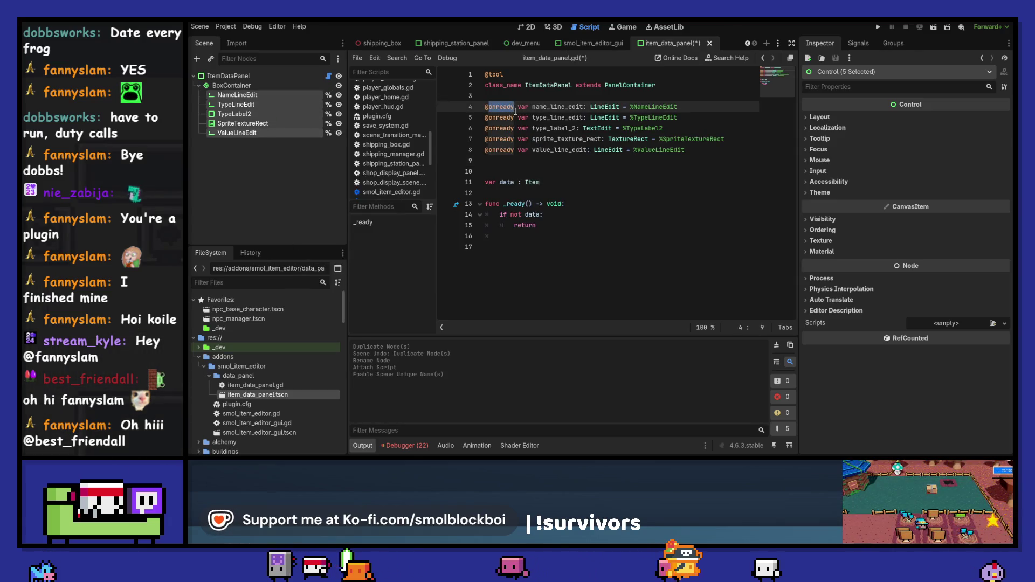
Experiment with selecting the onready annotations, then place the caret on empty line 9
double_click(490, 107)
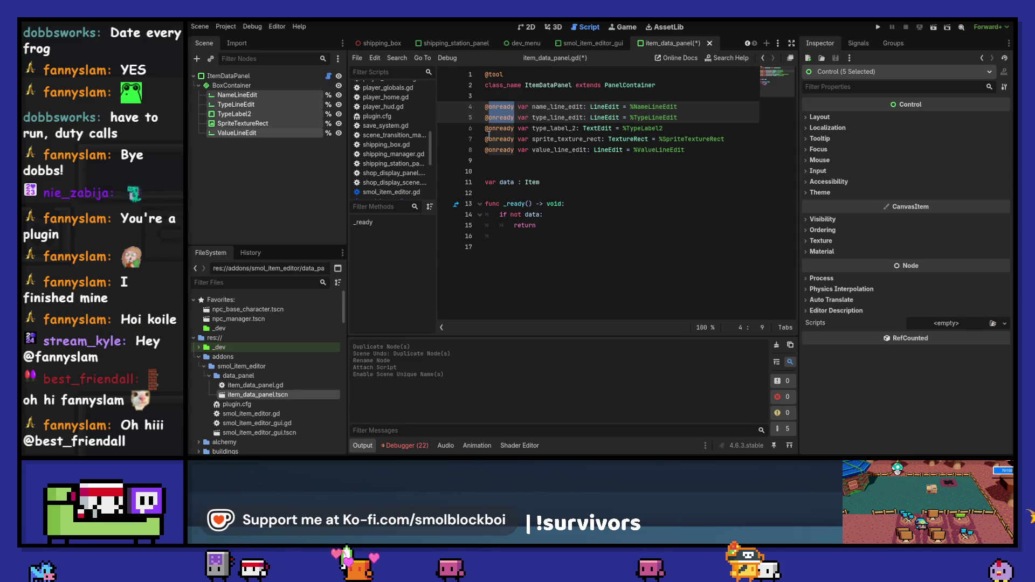
key(ctrl+d)
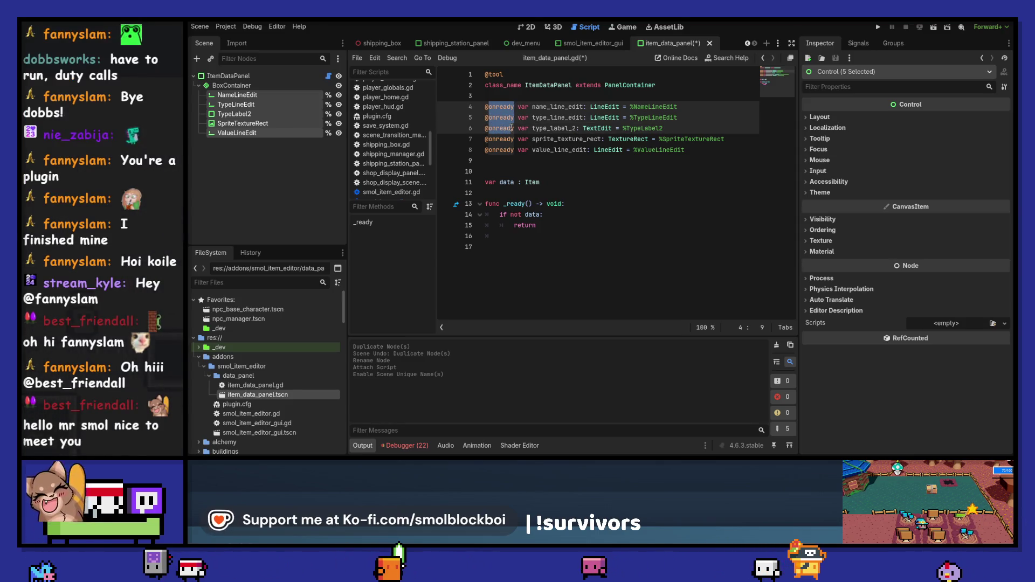
key(Escape)
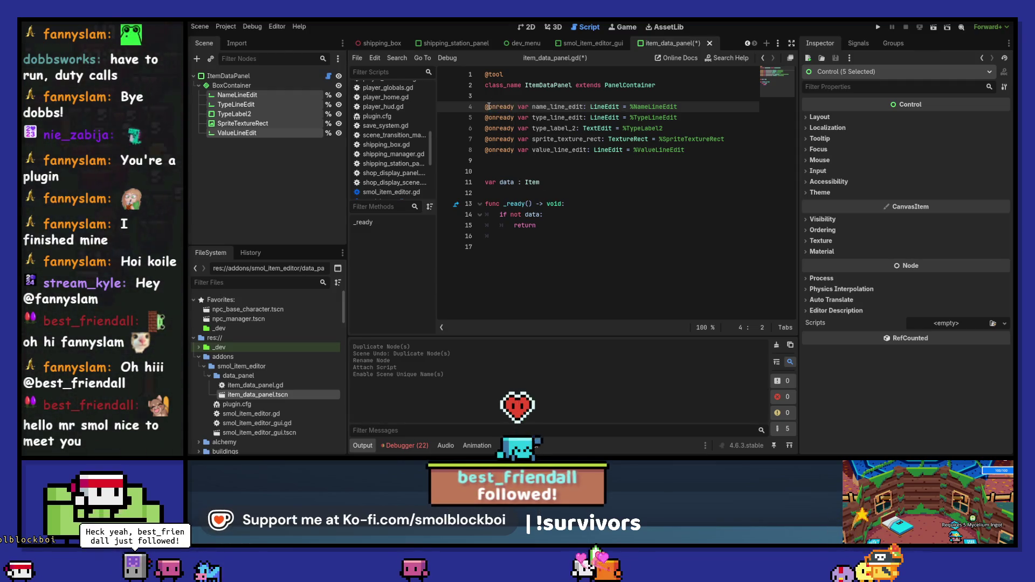
mouse_move(488, 106)
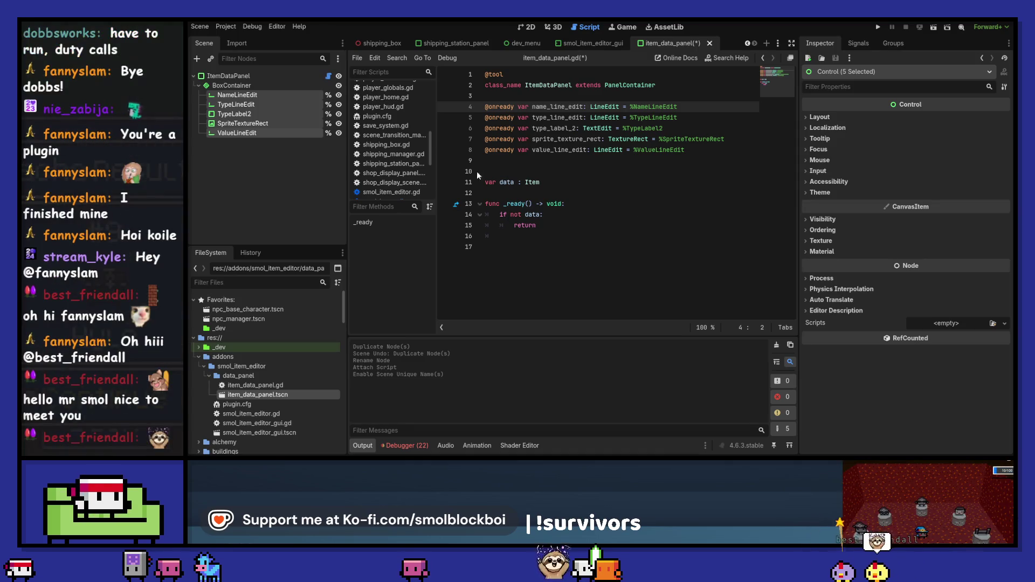
click(520, 162)
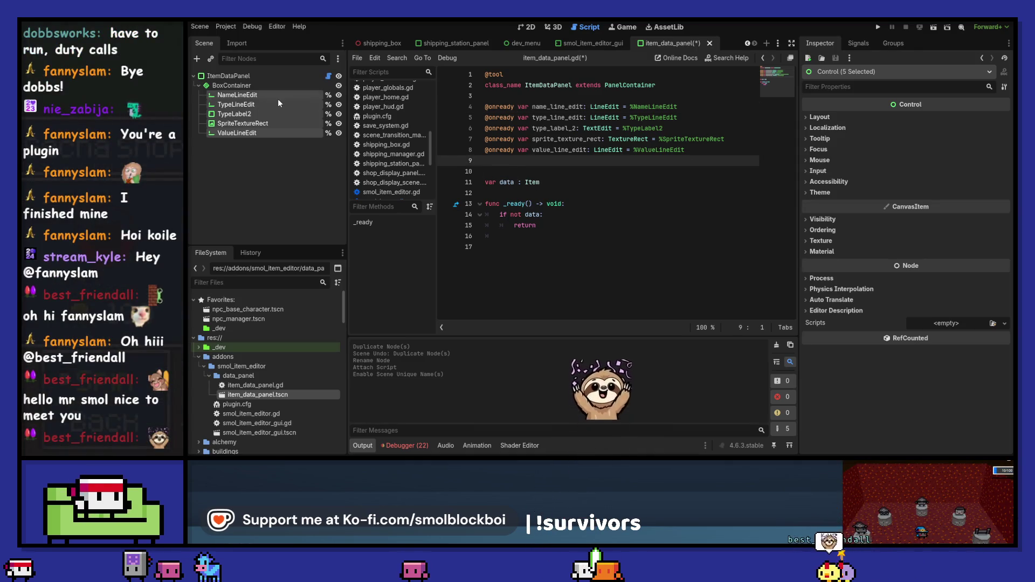
click(500, 119)
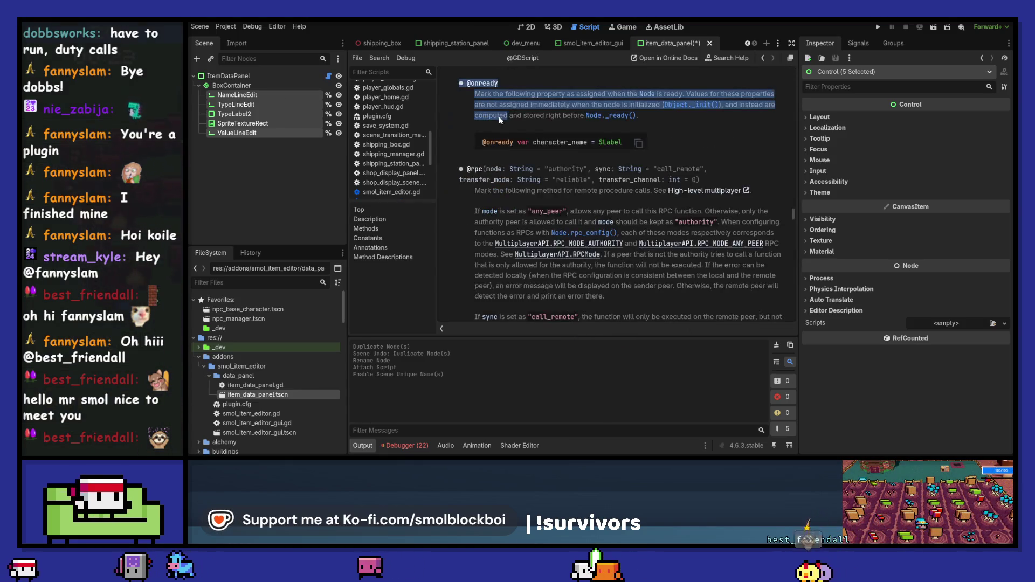
click(328, 75)
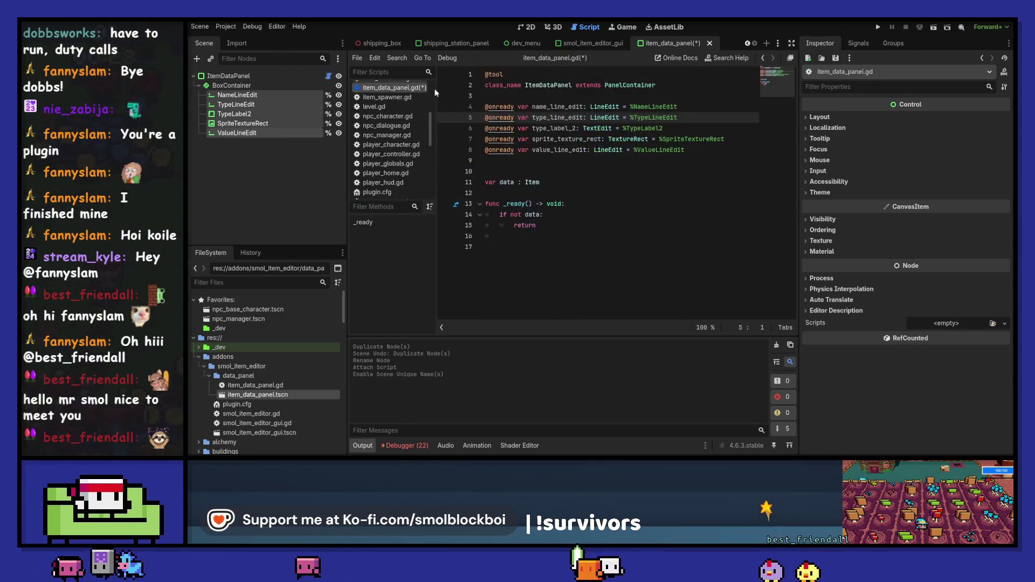
double_click(510, 109)
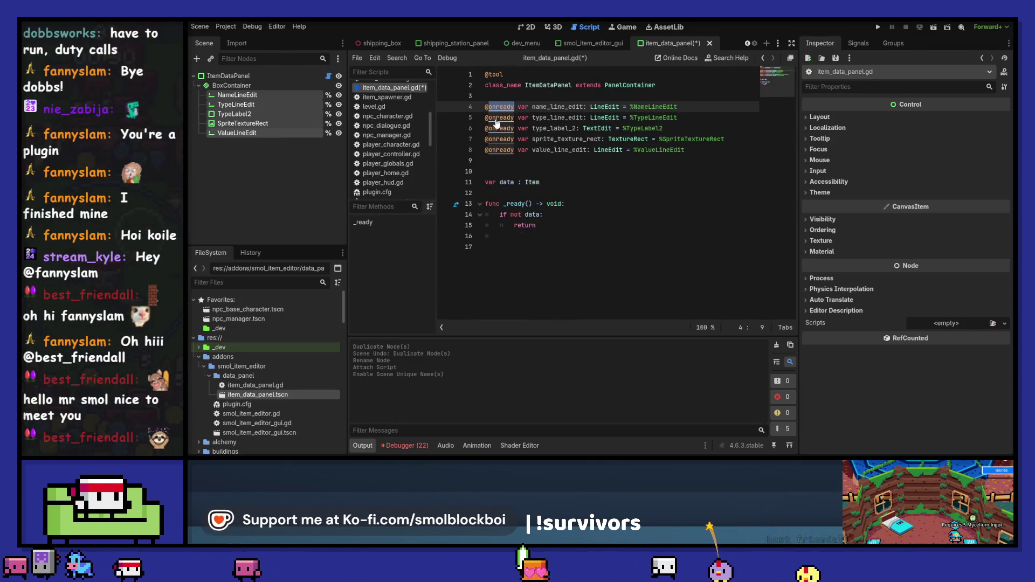
ctrl+click(494, 117)
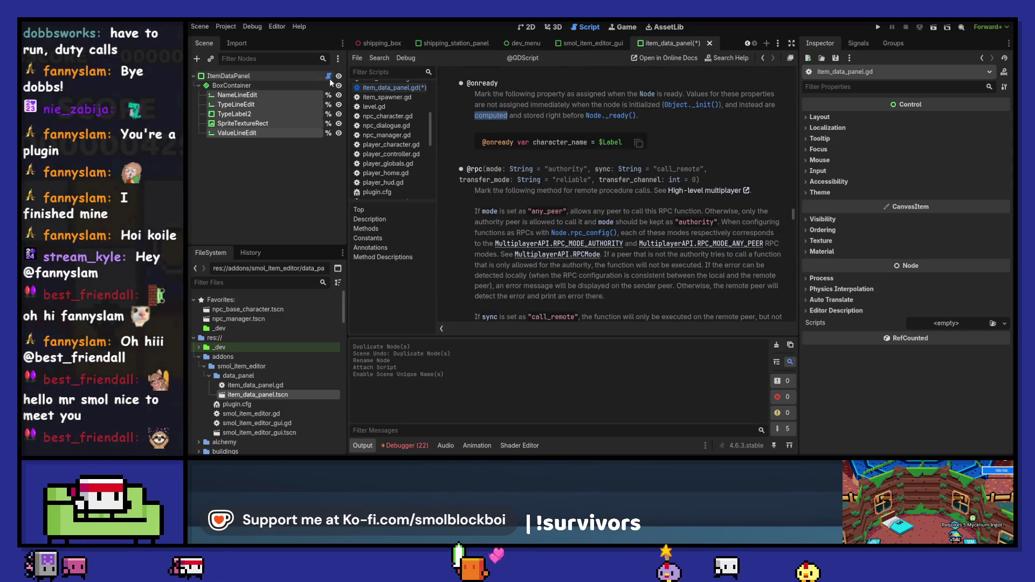
click(326, 77)
Replace onready with export on all five lines 4–8 and save the script
double_click(489, 107)
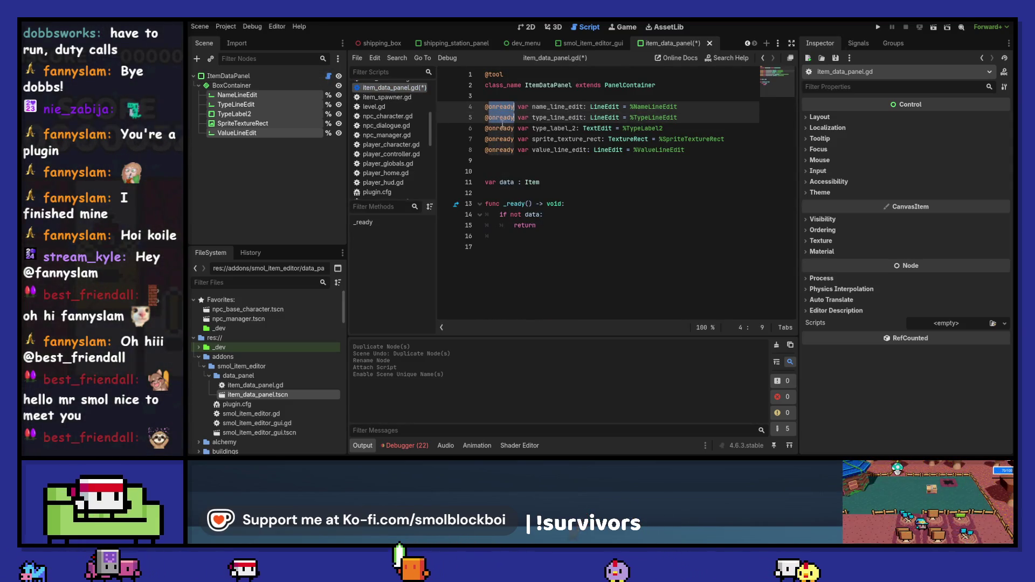
key(ctrl+d)
key(ctrl+d)
key(ctrl+d)
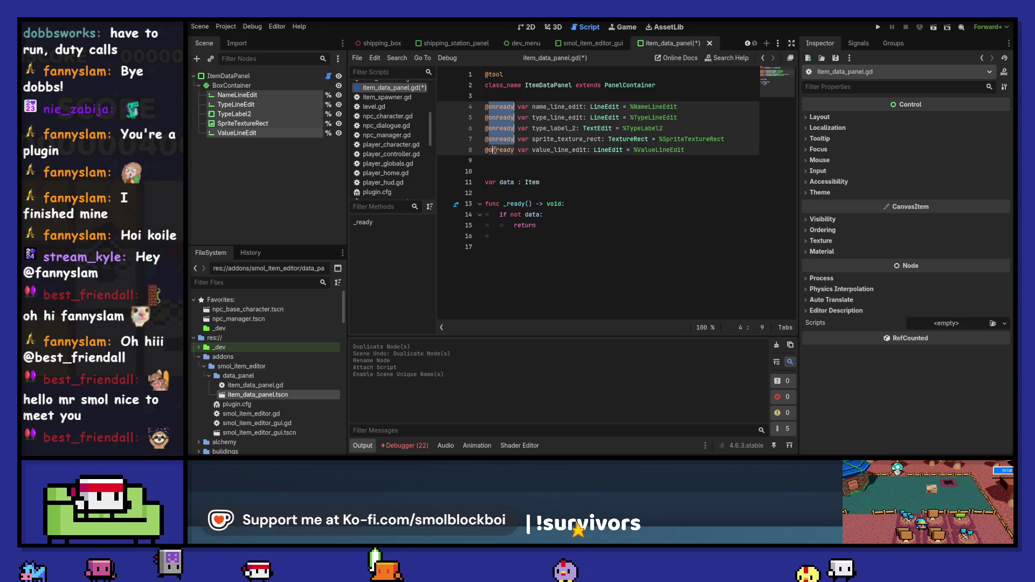
text(read)
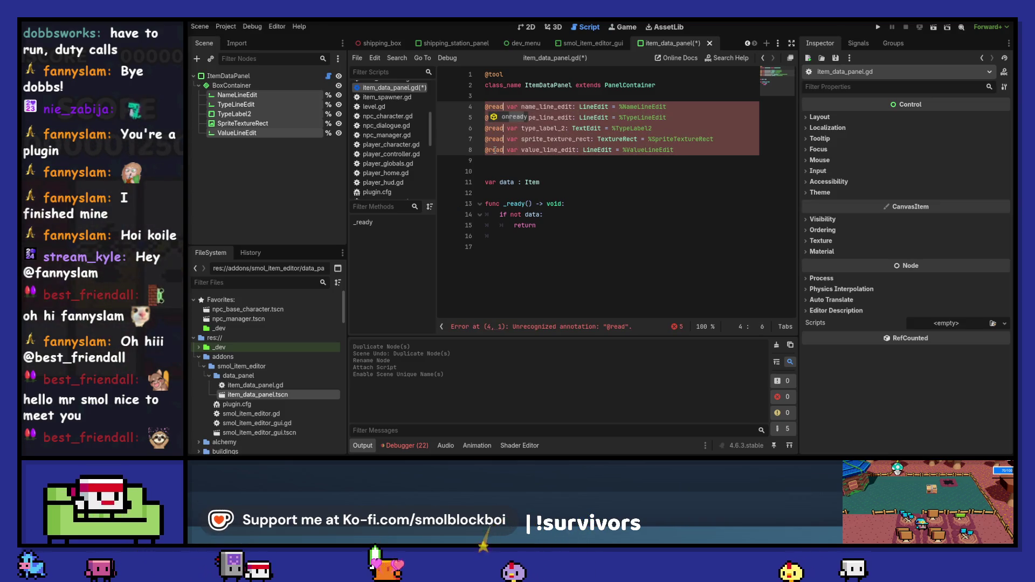
key(BackSpace)
key(BackSpace)
key(BackSpace)
key(BackSpace)
text(export)
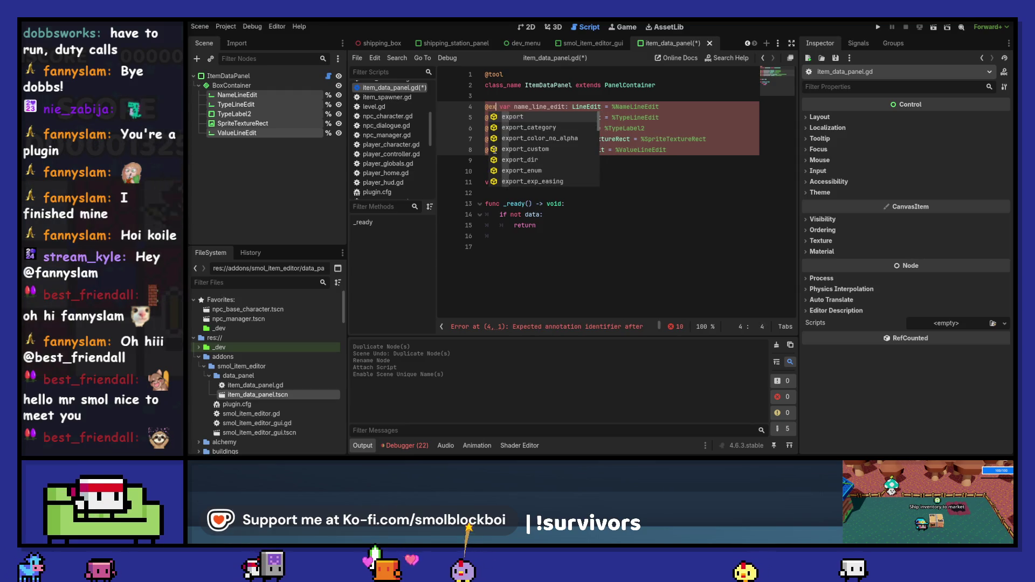
key(Escape)
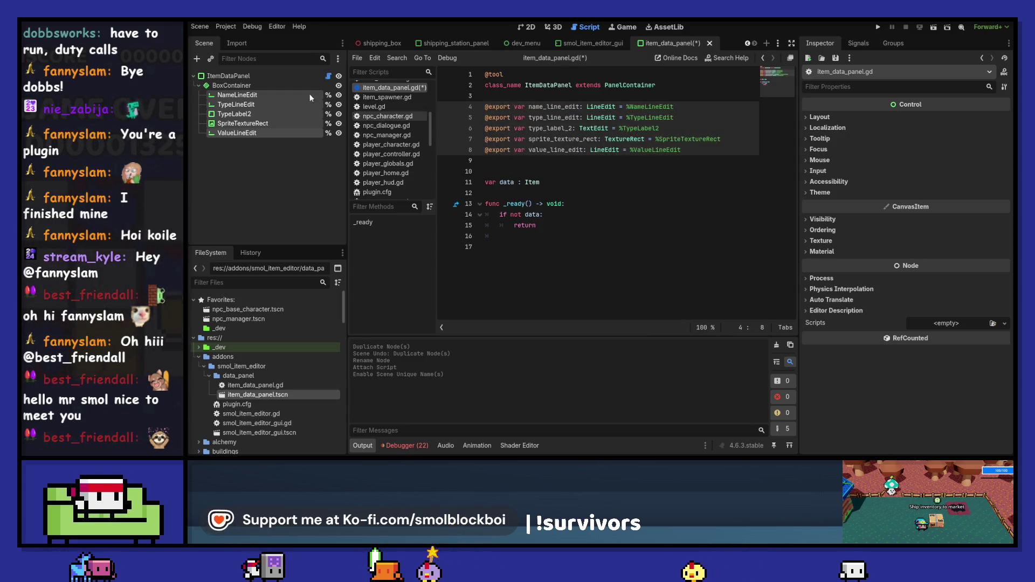
key(ctrl+s)
click(243, 76)
Assign NameLineEdit and TypeLineEdit to ItemDataPanel's Name Line Edit and Type Line Edit exports
click(695, 108)
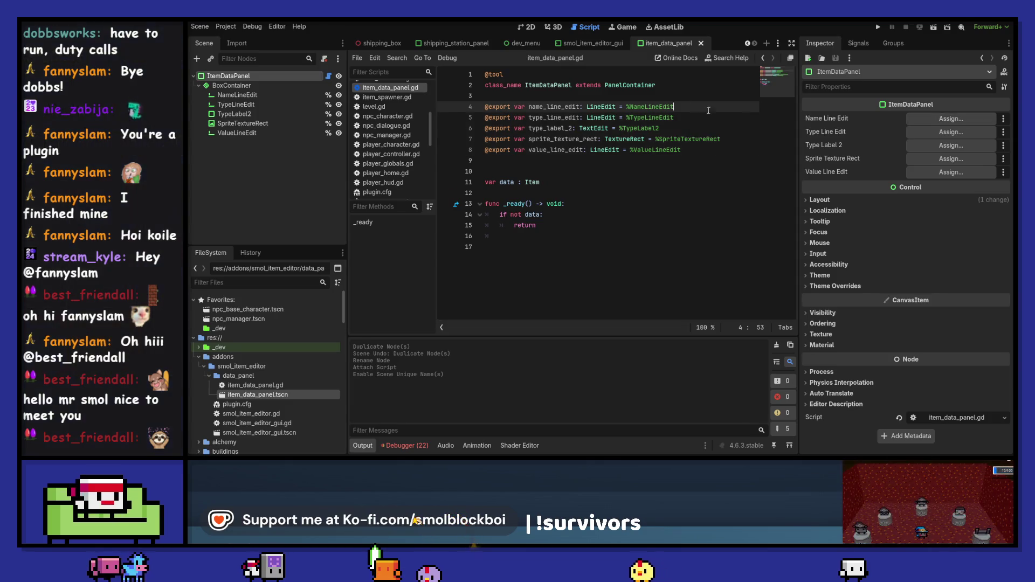
click(957, 119)
double_click(575, 153)
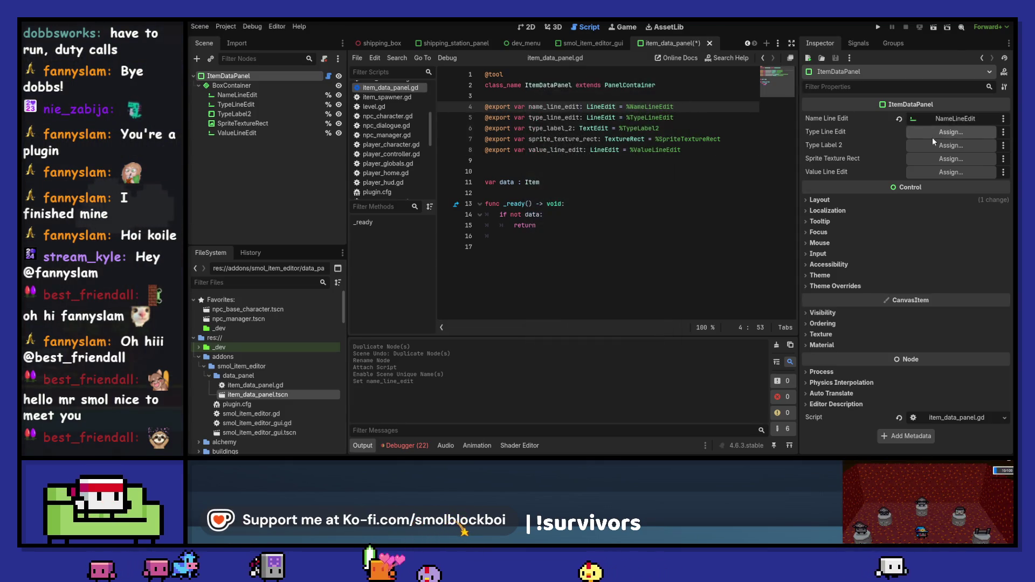
click(940, 135)
double_click(574, 162)
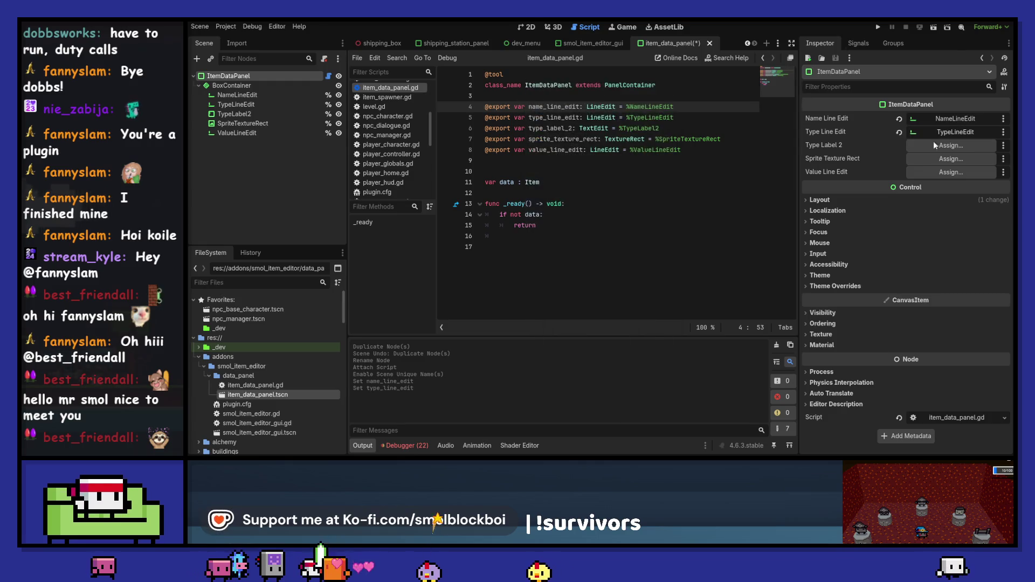
click(936, 143)
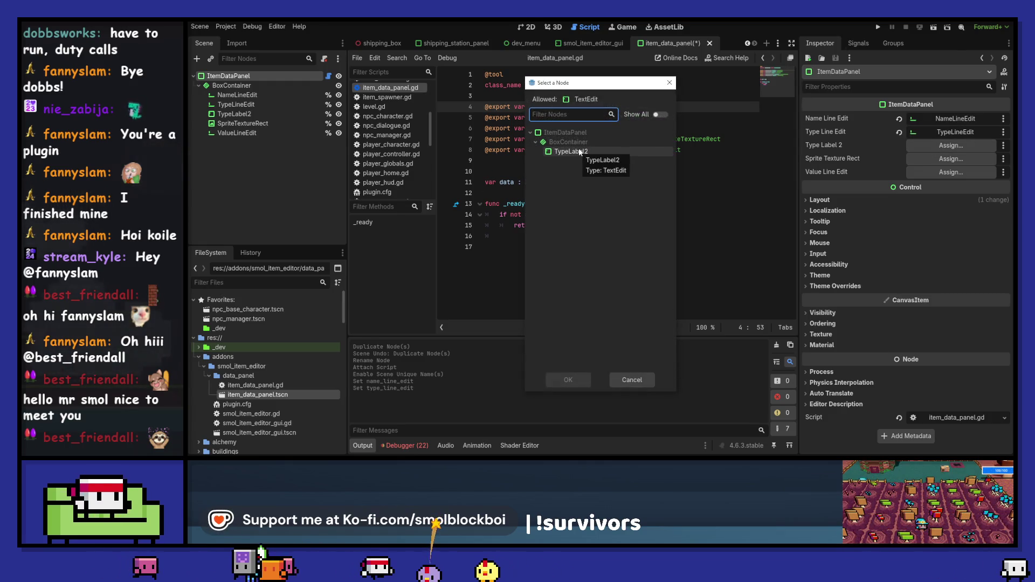
key(Escape)
Rename the TypeLabel2 node to DescriptionLabel
double_click(260, 114)
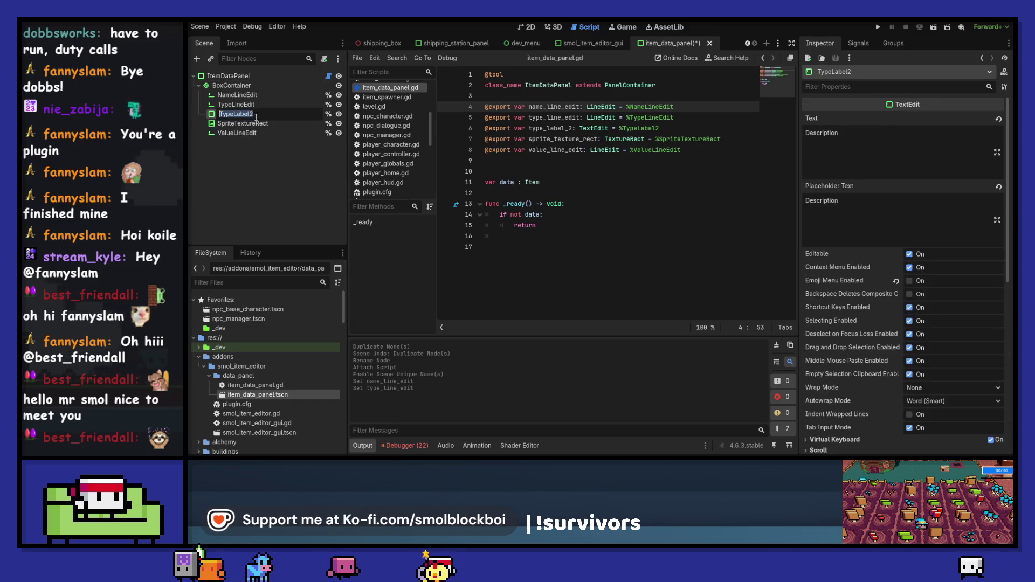
key(BackSpace)
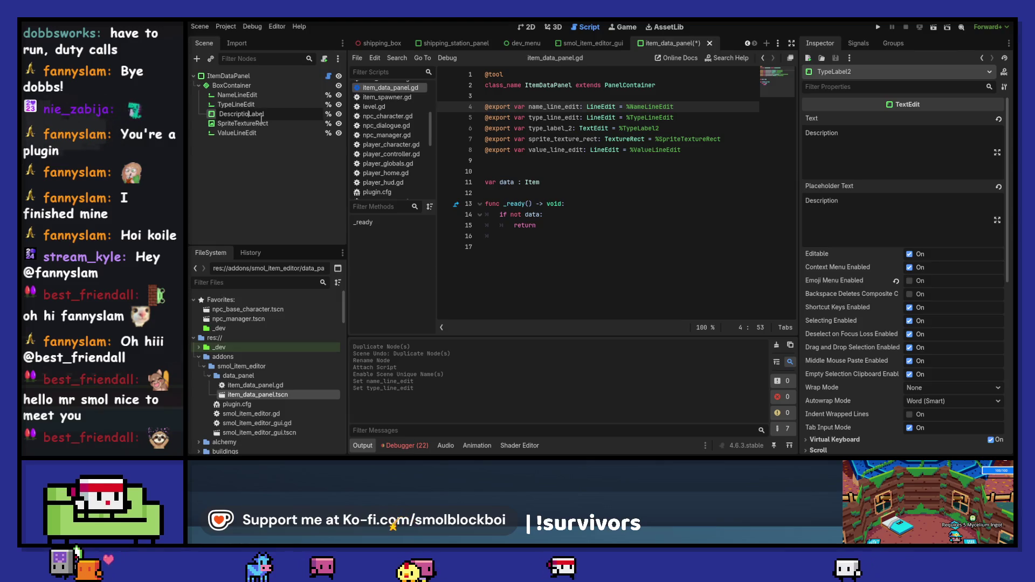
text(n)
key(Return)
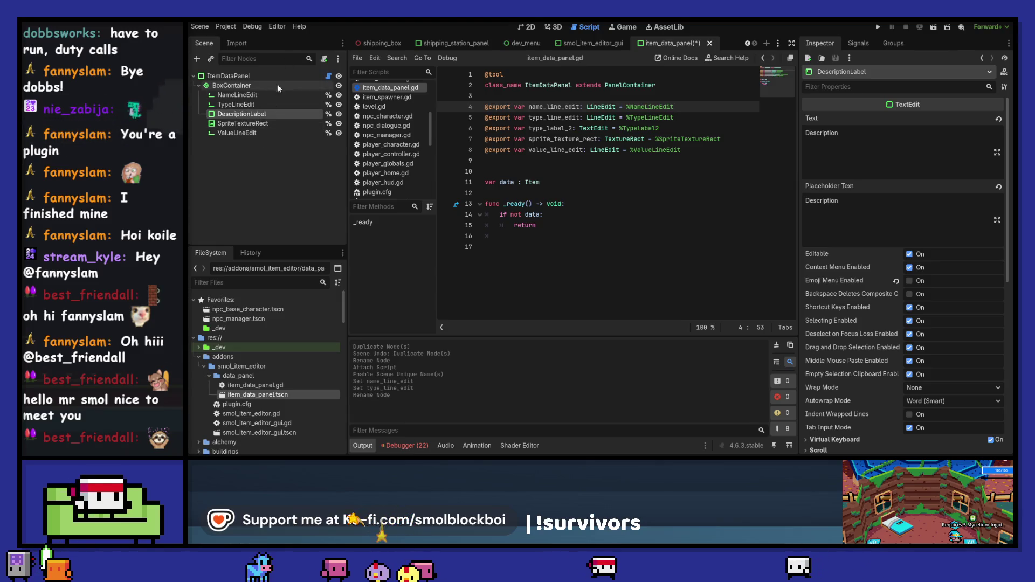
Change line 6 to description_label: TextEdit = %DescriptionLabel and save the script
click(229, 76)
click(930, 146)
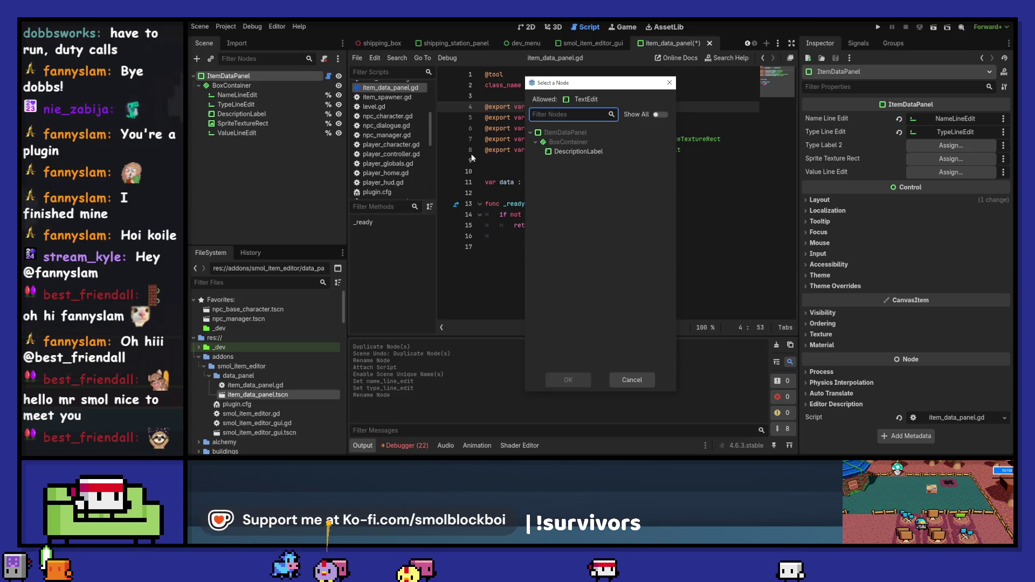
key(Escape)
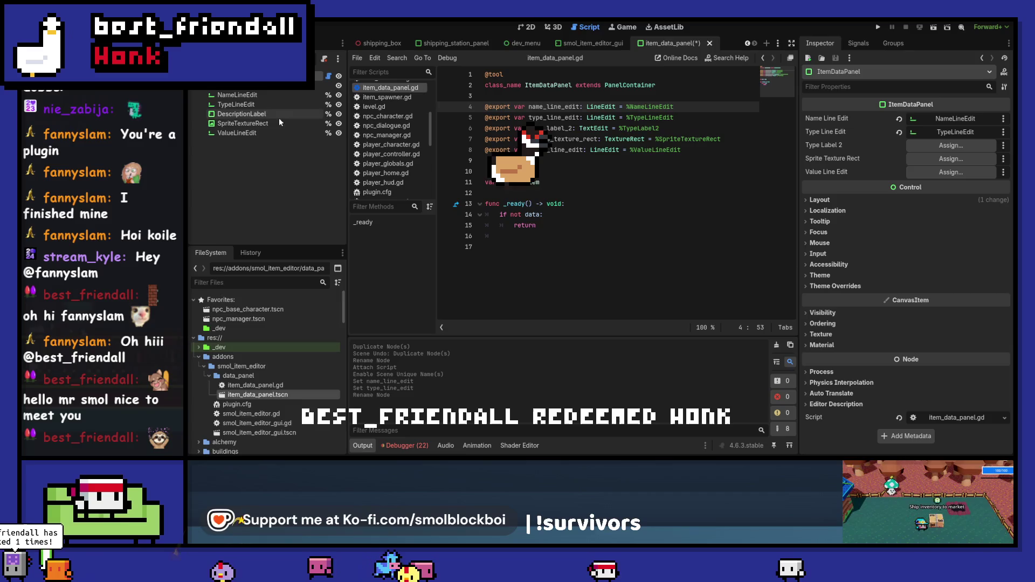
click(246, 113)
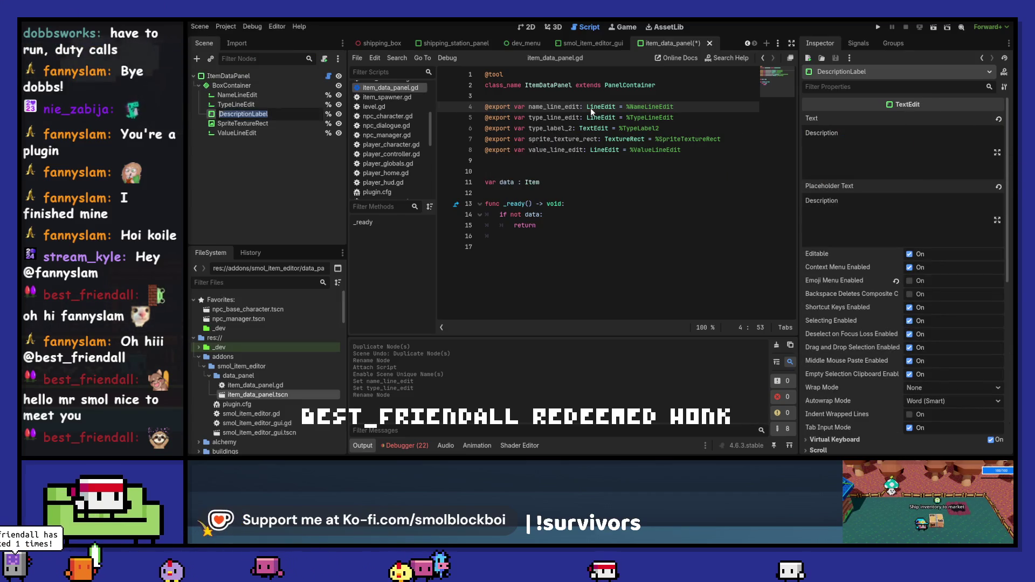
mouse_move(620, 129)
mouse_down()
mouse_move(690, 123)
mouse_move(623, 128)
mouse_up()
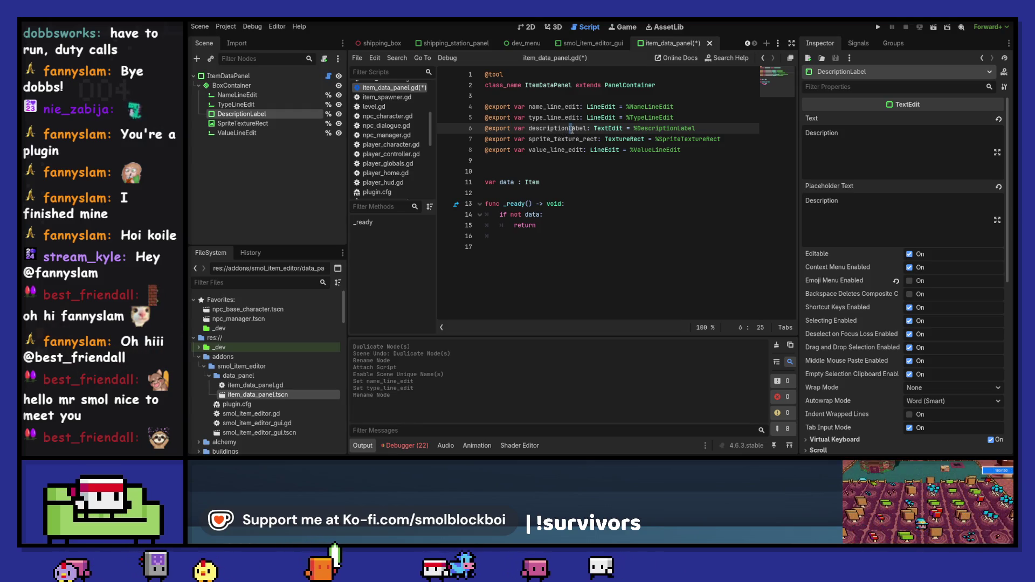
key(ctrl+s)
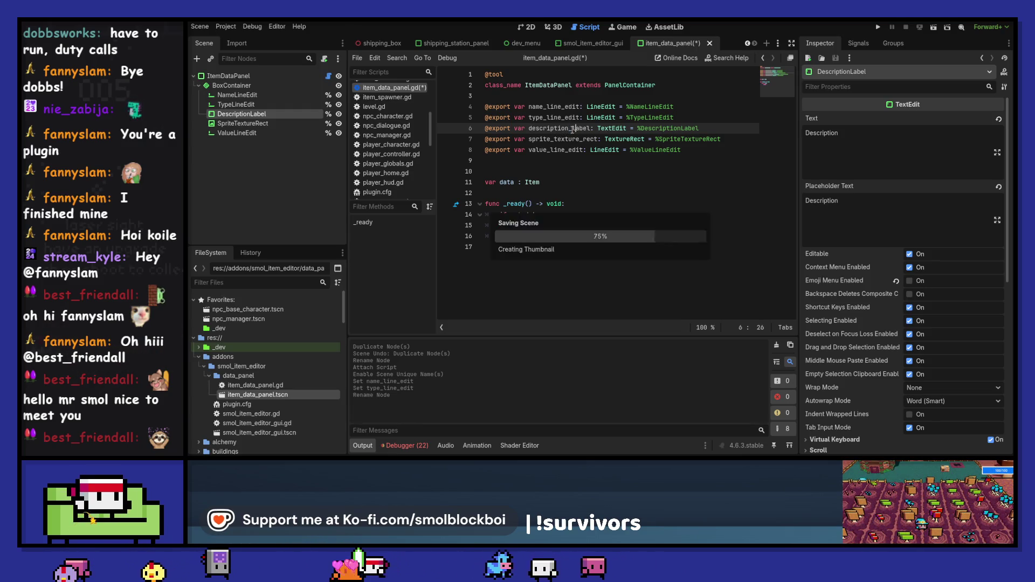
click(292, 76)
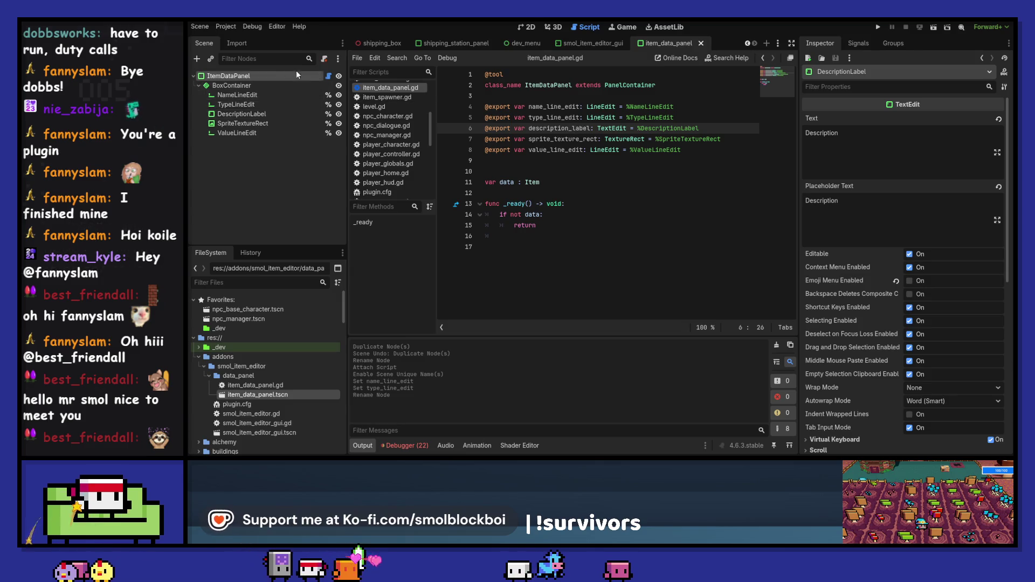
Assign DescriptionLabel, SpriteTextureRect and ValueLineEdit to their matching ItemDataPanel exports
click(954, 146)
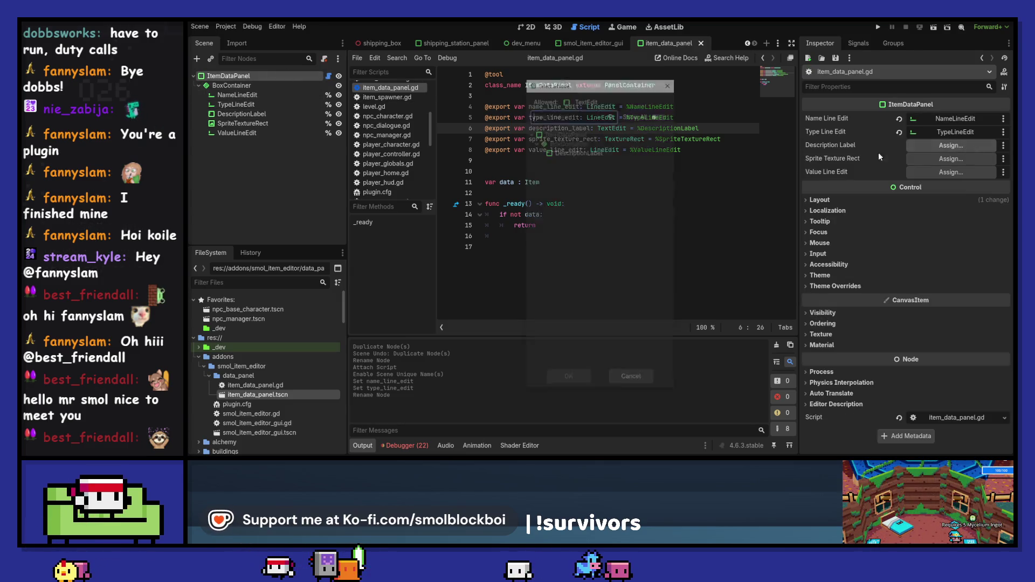
double_click(603, 153)
click(951, 158)
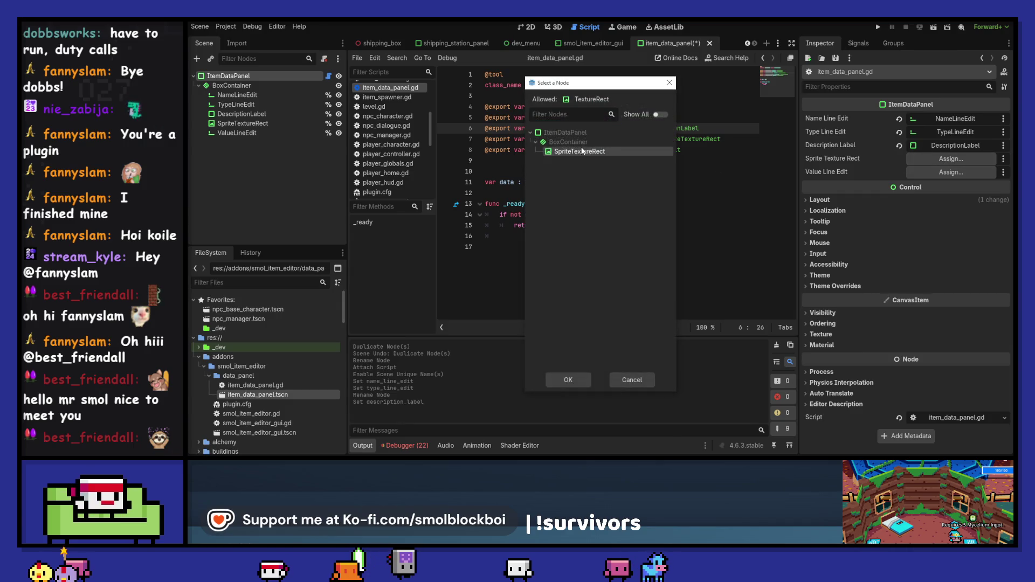
double_click(582, 151)
click(951, 172)
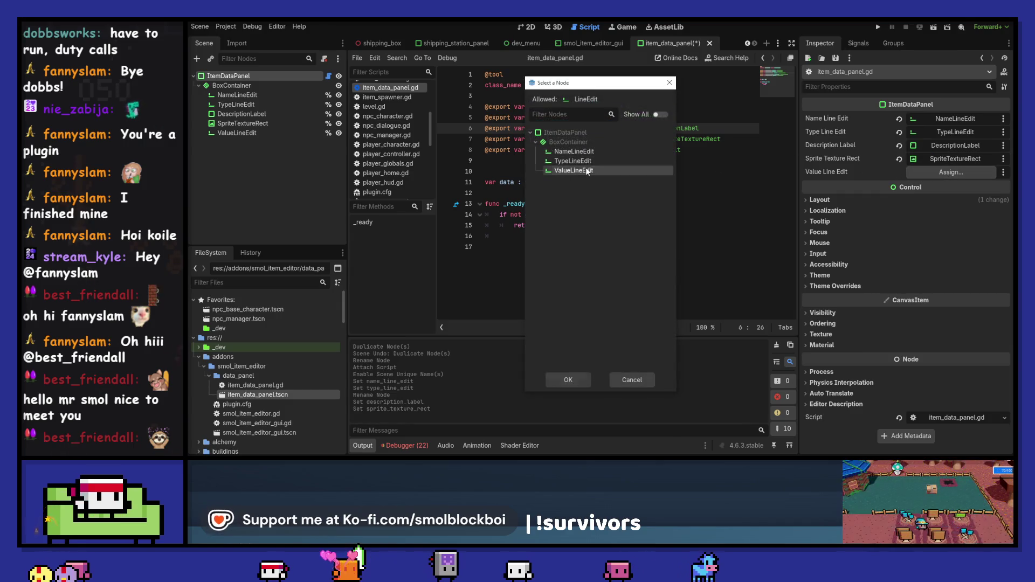
double_click(587, 170)
Give SpriteTextureRect Nearest texture filtering with texture repeat Disabled
click(265, 125)
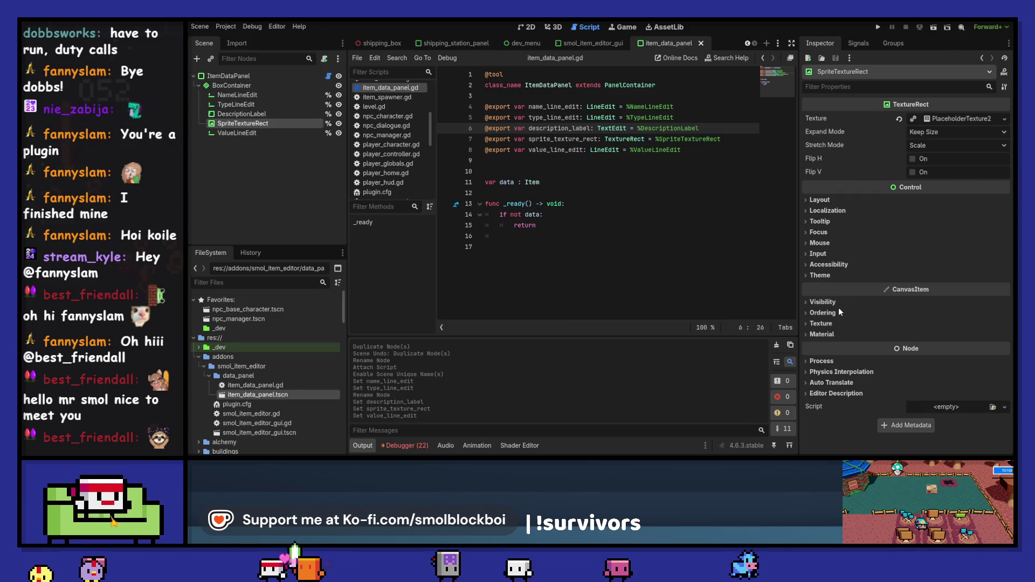
click(825, 323)
click(937, 336)
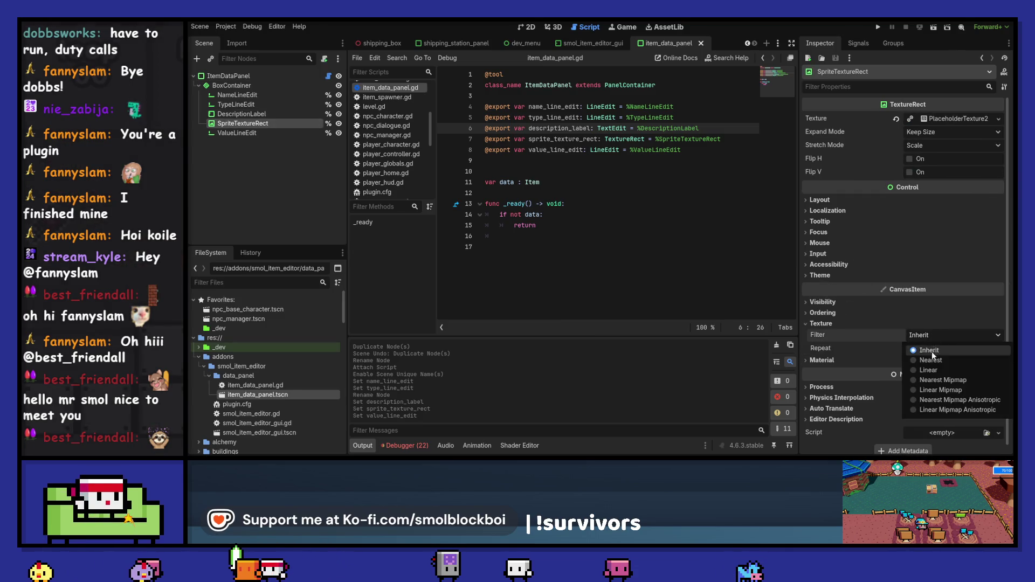
click(932, 359)
click(932, 348)
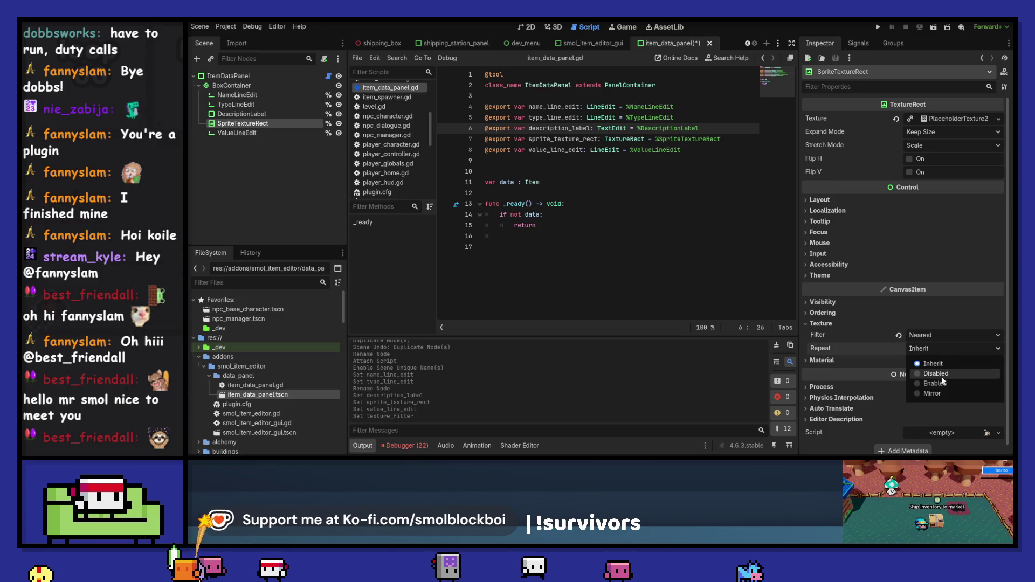
click(942, 377)
click(531, 27)
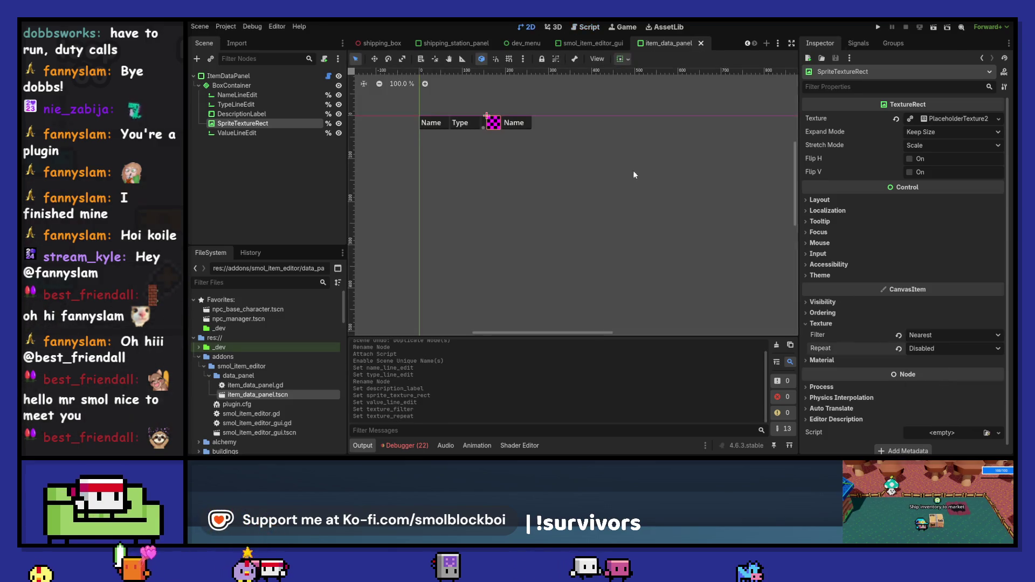
click(327, 76)
click(242, 114)
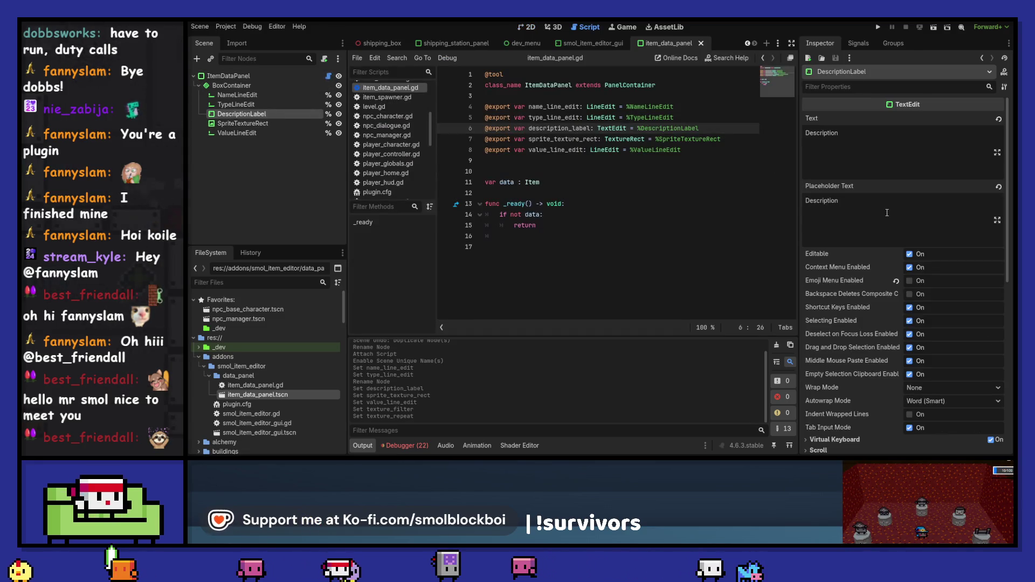
mouse_move(830, 322)
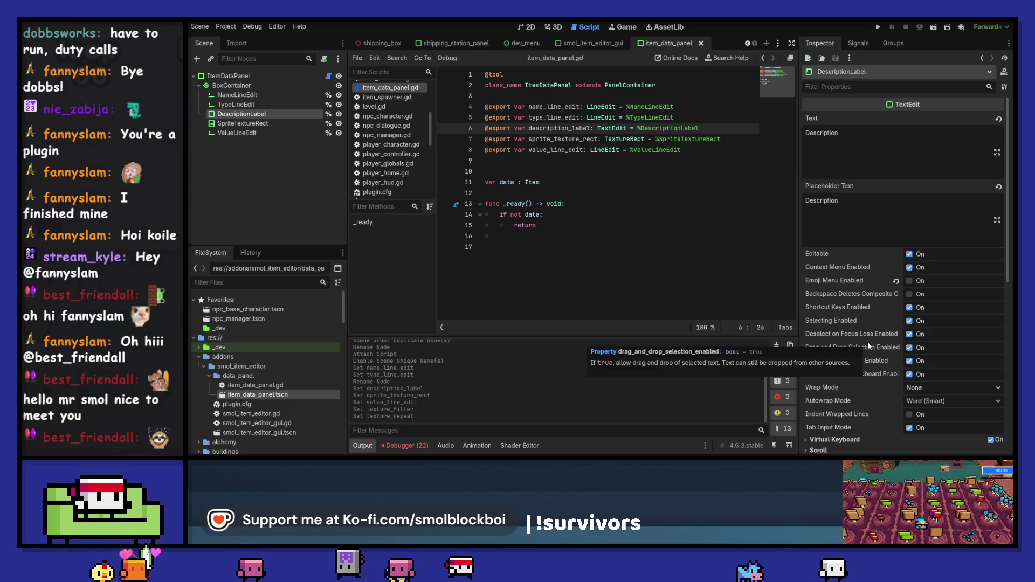
scroll(870, 351, down, 3)
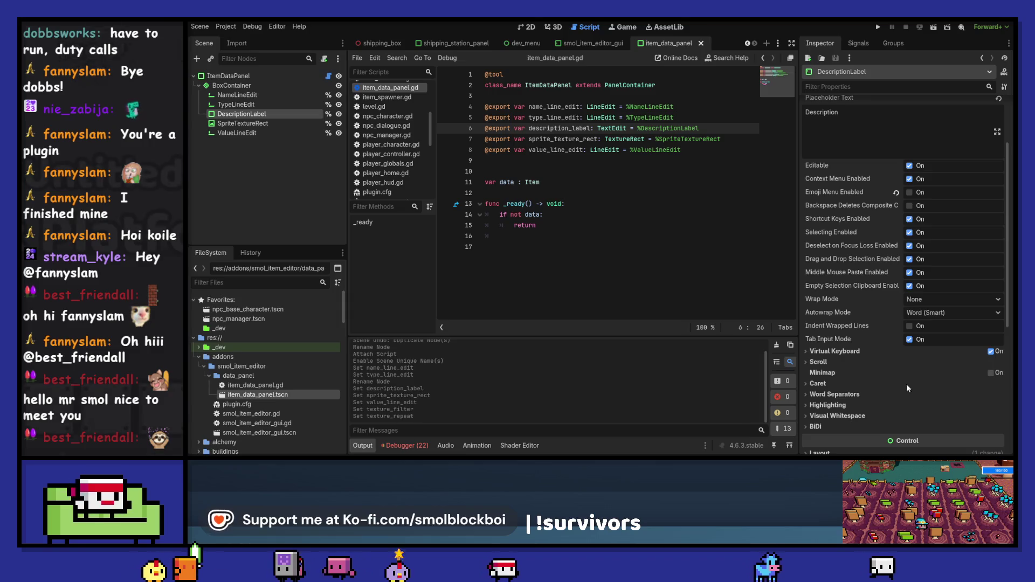
scroll(839, 408, down, 5)
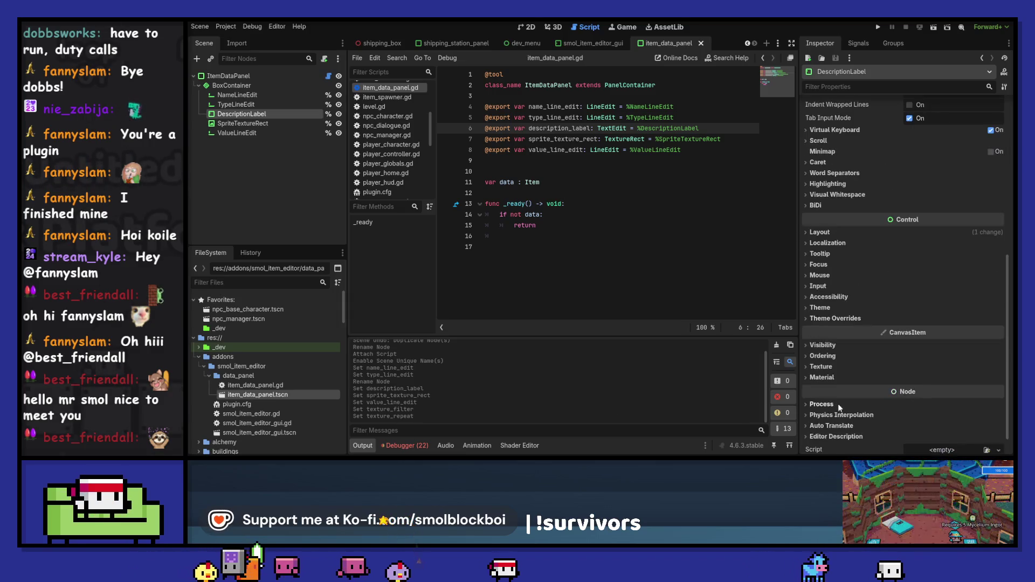
scroll(905, 331, up, 6)
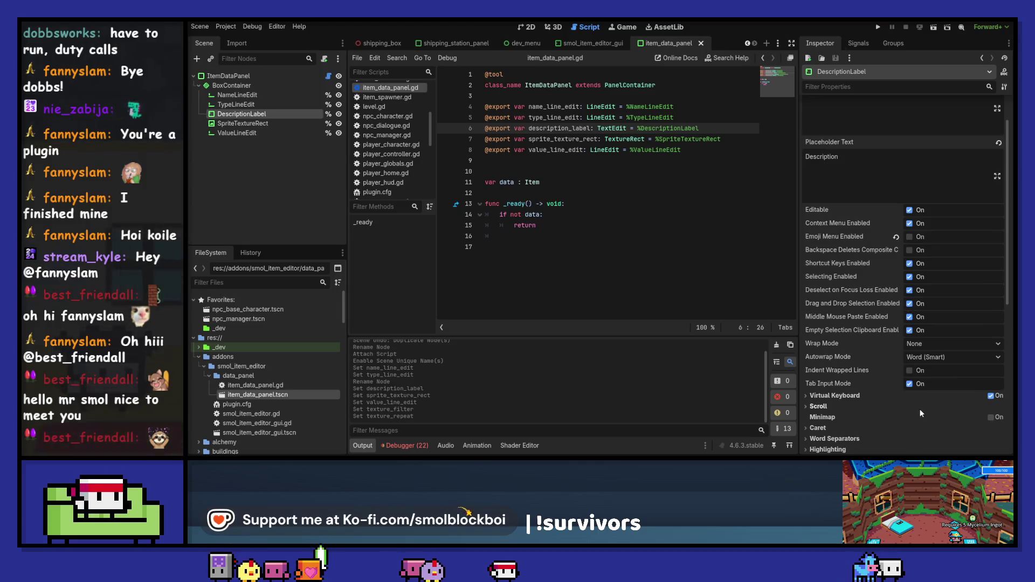
scroll(865, 139, up, 1)
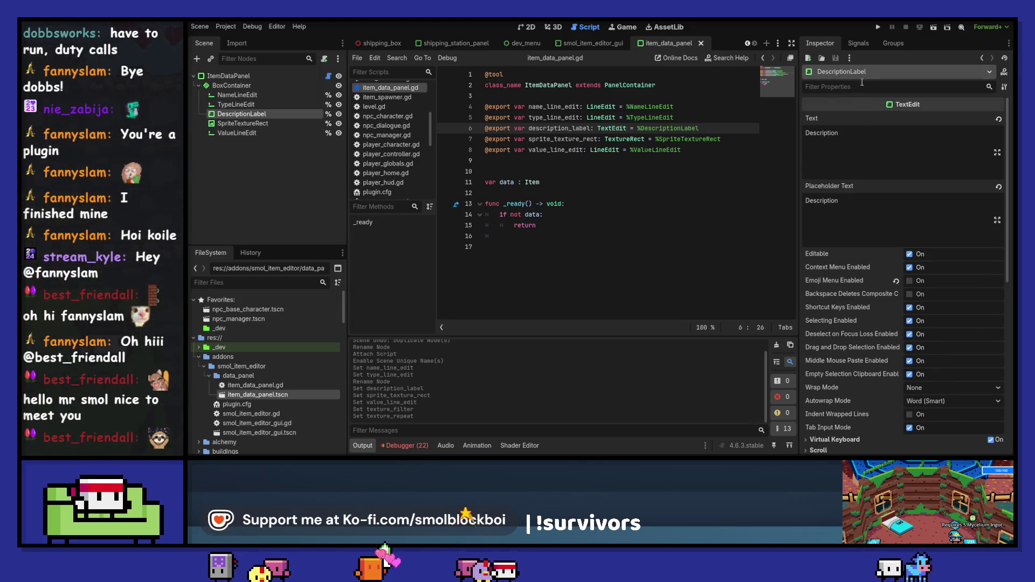
text(resi)
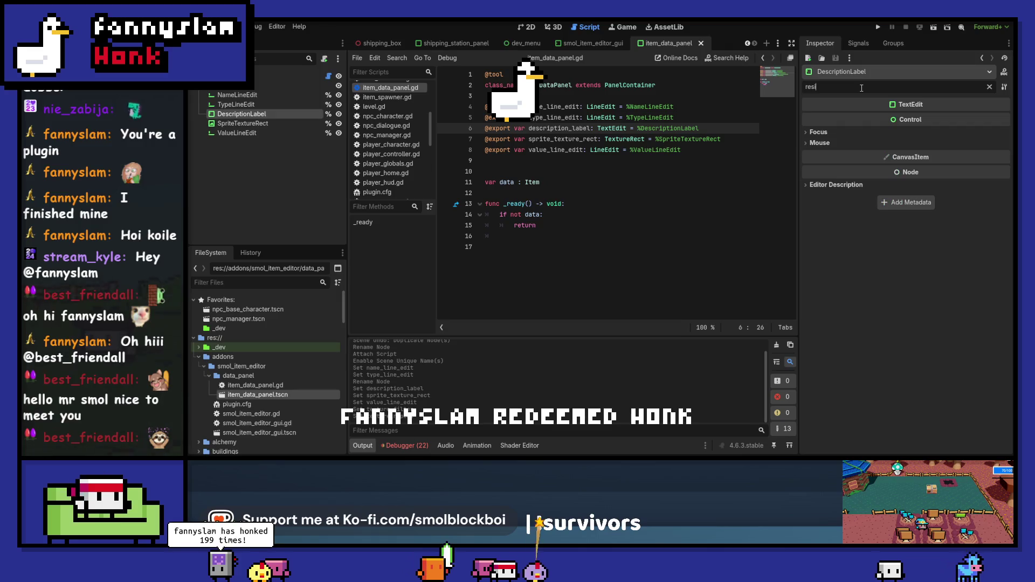
key(BackSpace)
key(BackSpace)
key(BackSpace)
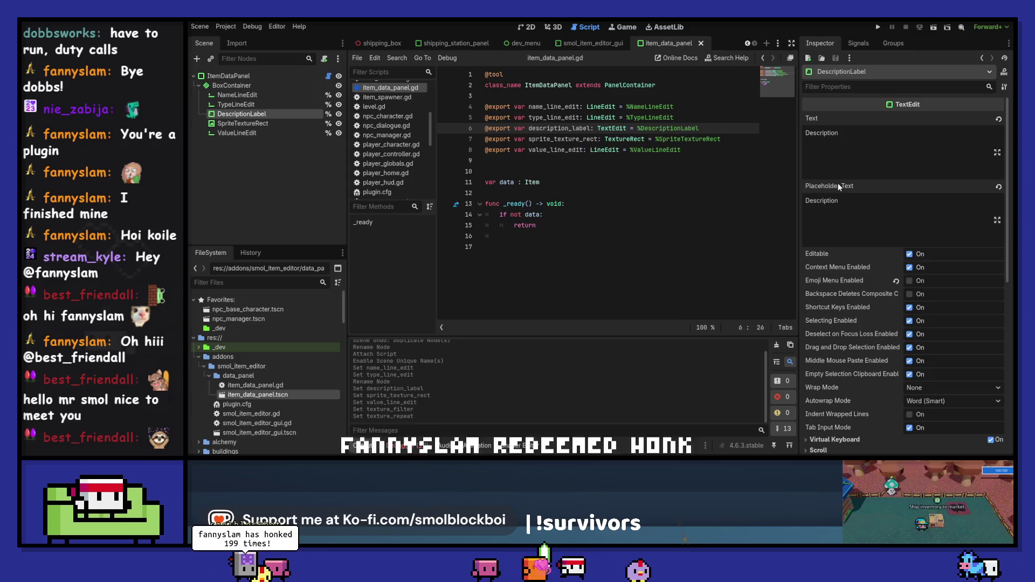
click(527, 26)
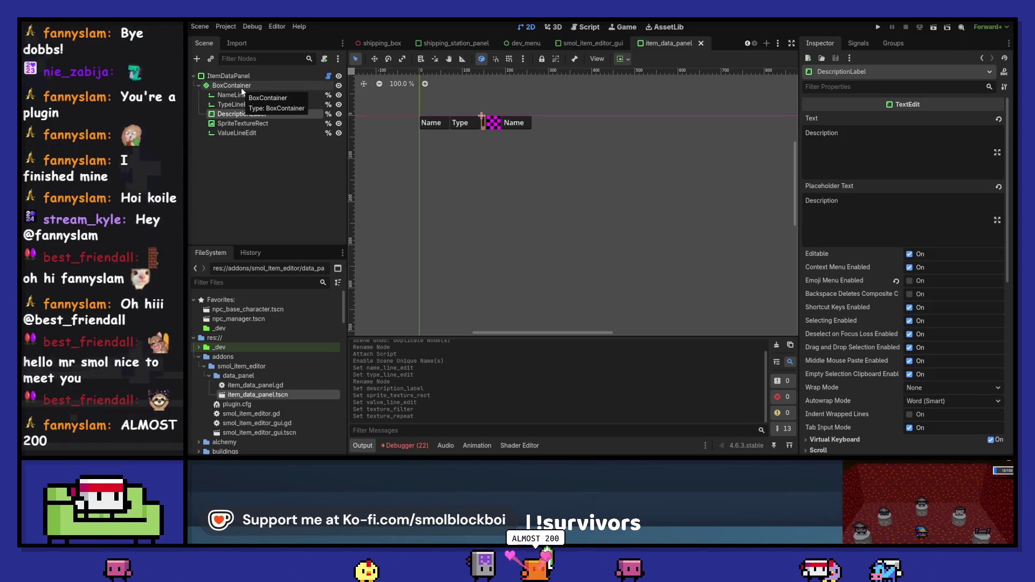
Browse the Control and TextEdit node types in the Create New Node dialog for BoxContainer
click(241, 87)
key(ctrl+a)
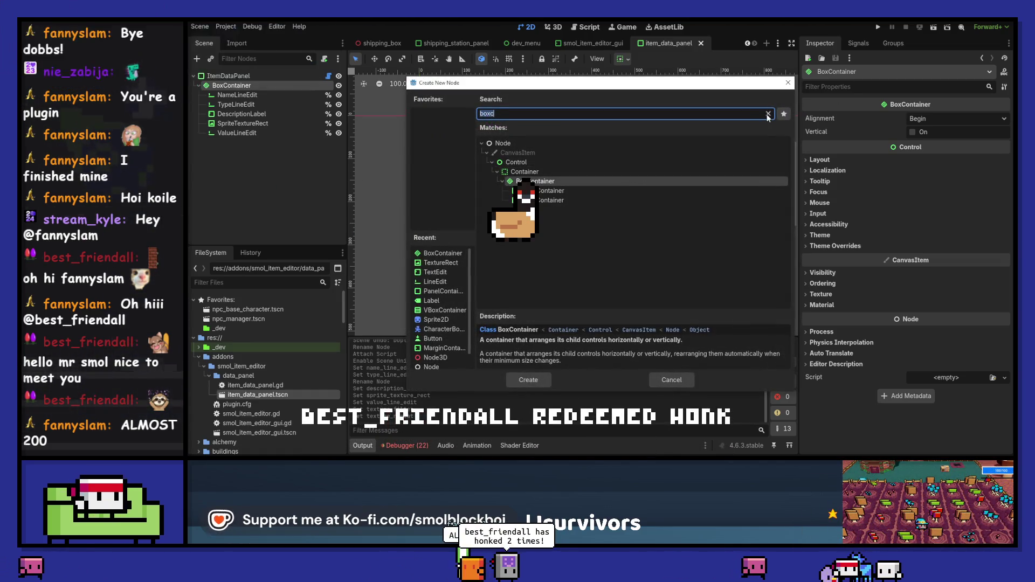
key(BackSpace)
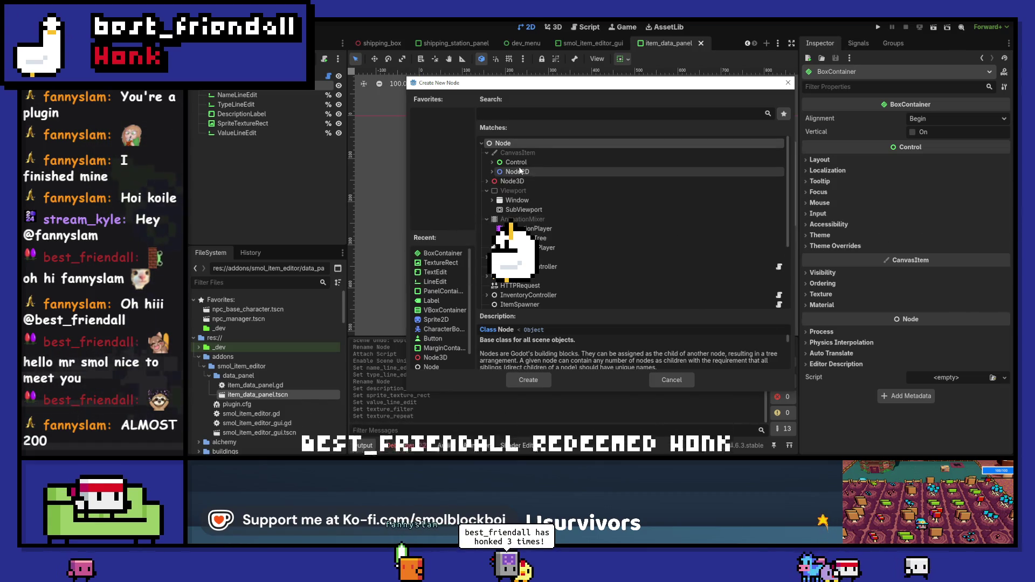
click(493, 163)
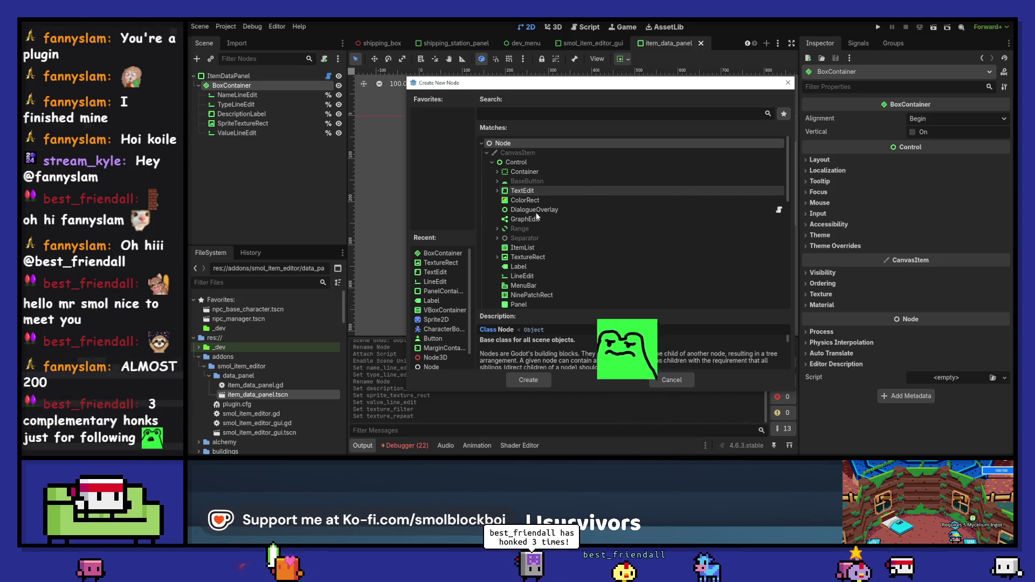
click(498, 191)
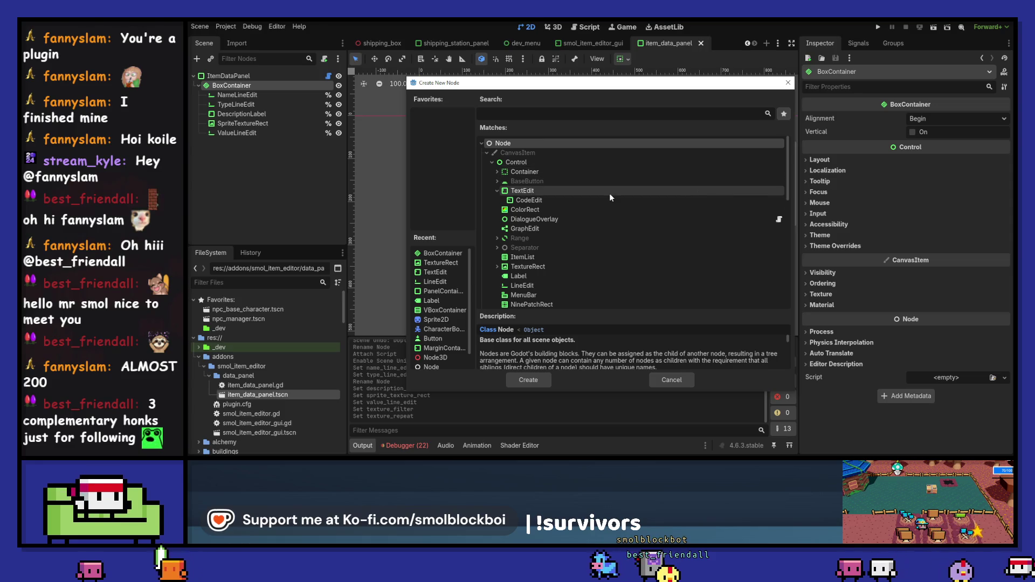
Compare the LineEdit and TextEdit descriptions, then cancel without adding a node
scroll(609, 193, down, 2)
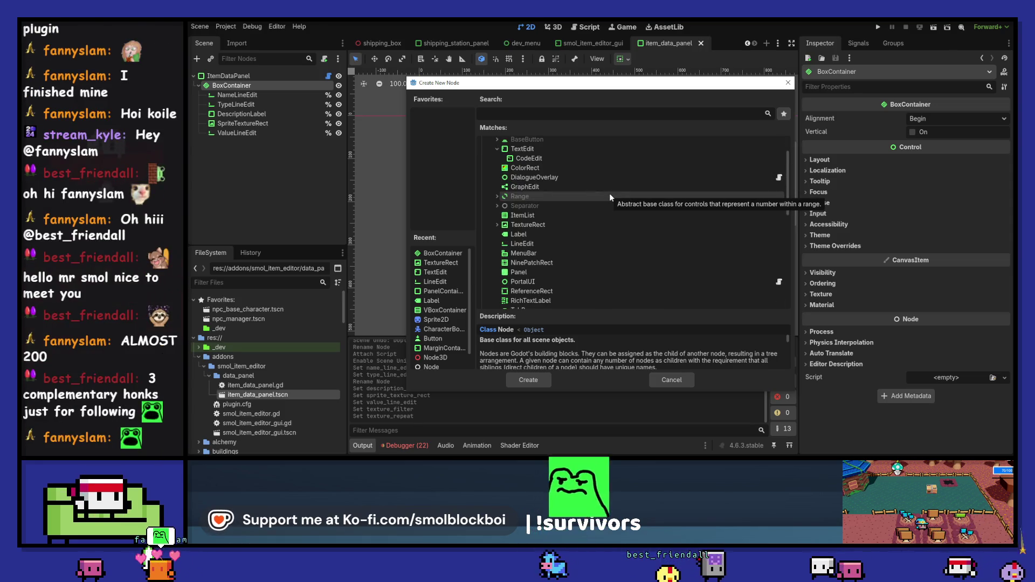
scroll(609, 193, down, 2)
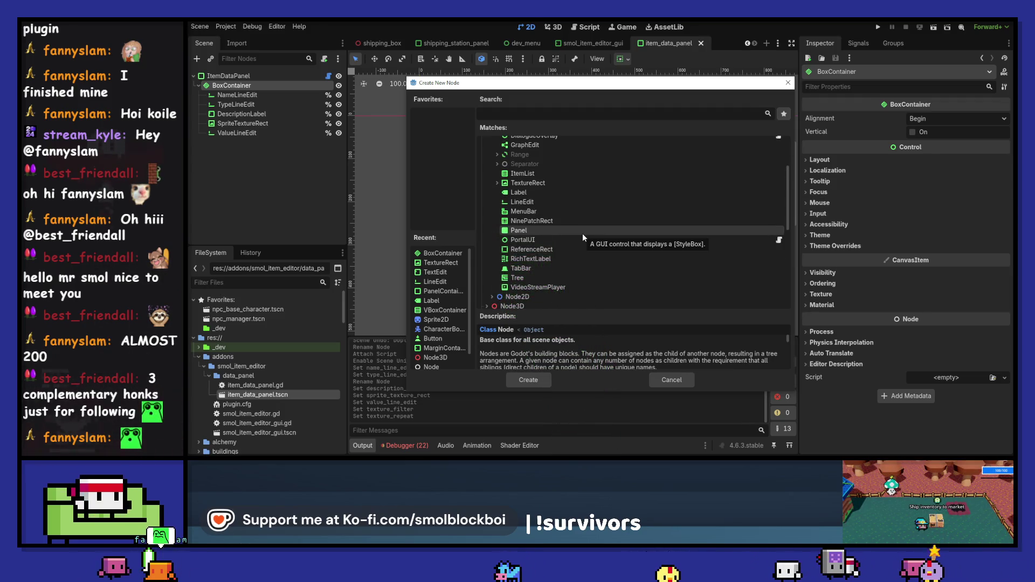
scroll(582, 234, up, 4)
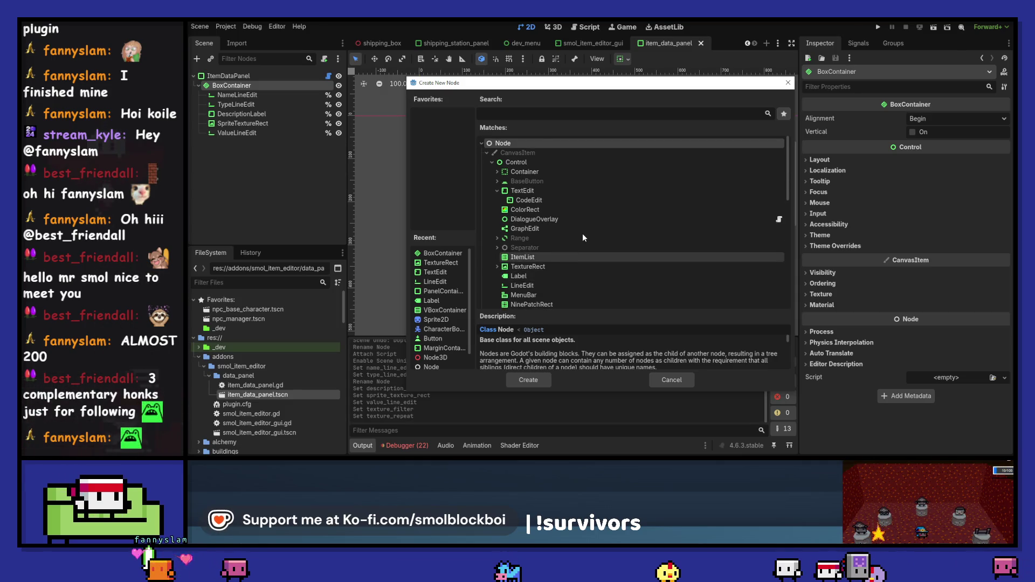
click(521, 285)
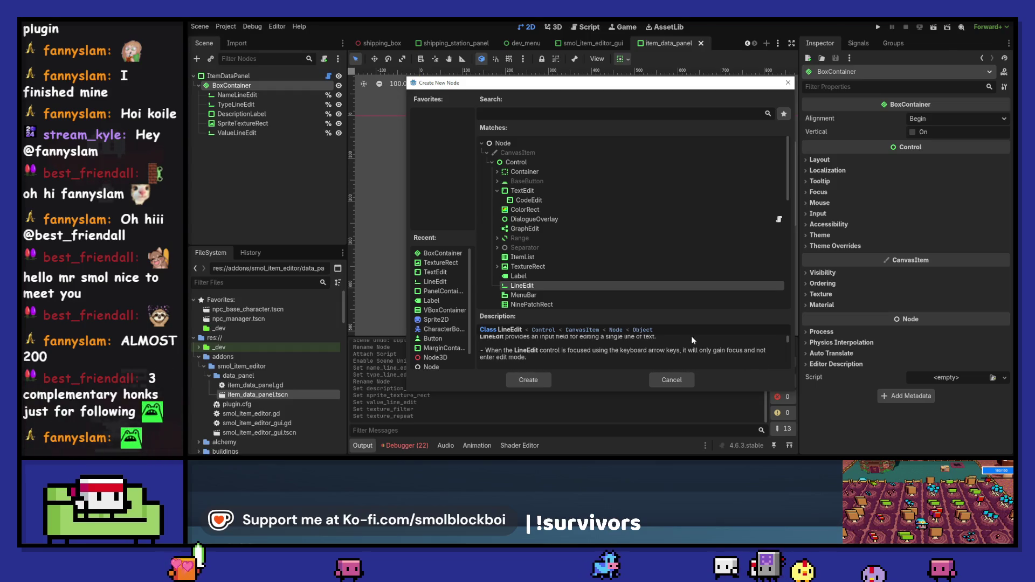
click(526, 191)
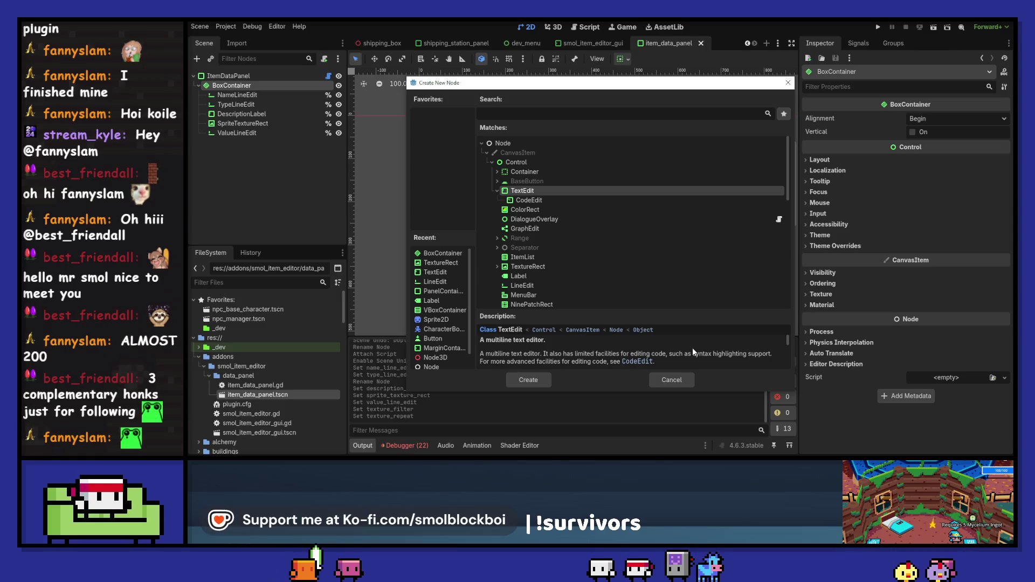
scroll(694, 348, down, 2)
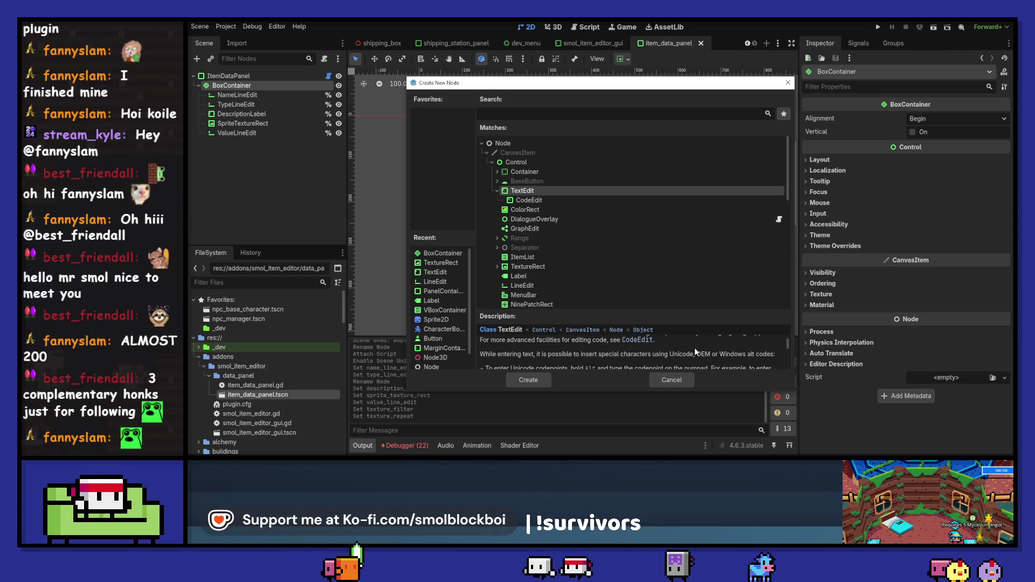
scroll(695, 349, down, 4)
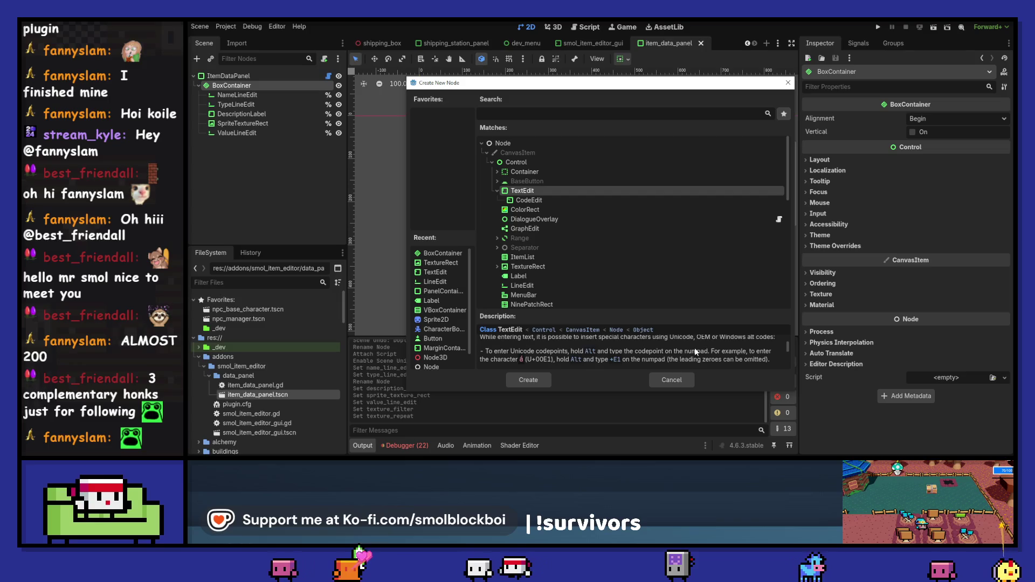
scroll(687, 354, down, 2)
click(680, 384)
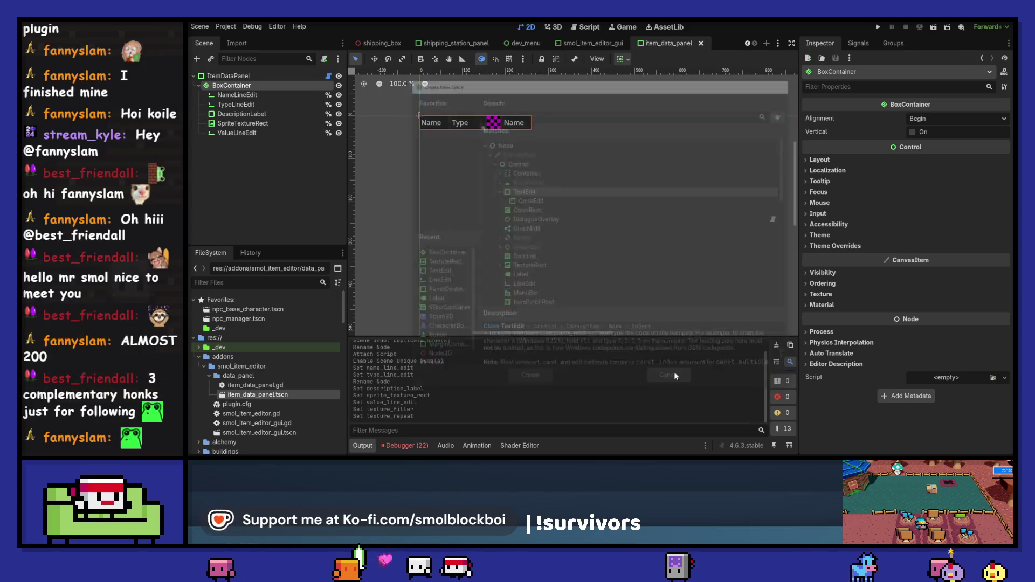
Open item_data_panel.gd and remove the blank line above var data
click(229, 75)
click(327, 75)
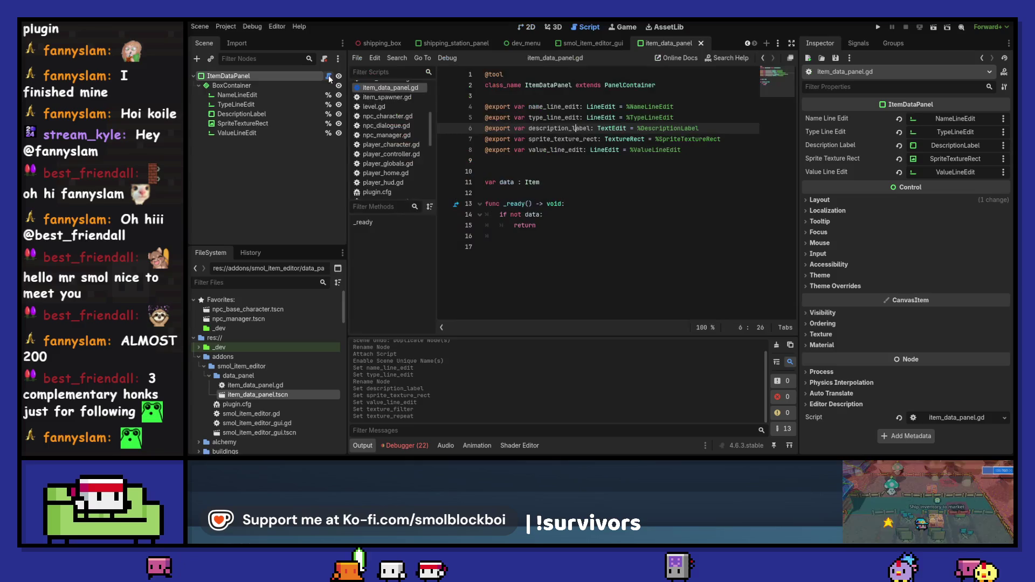
click(564, 247)
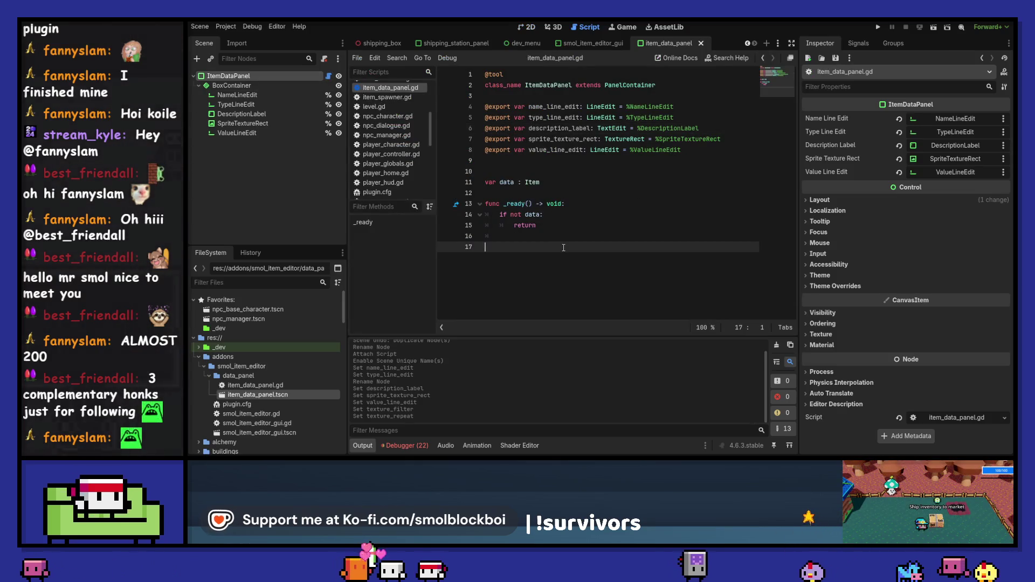
key(Up)
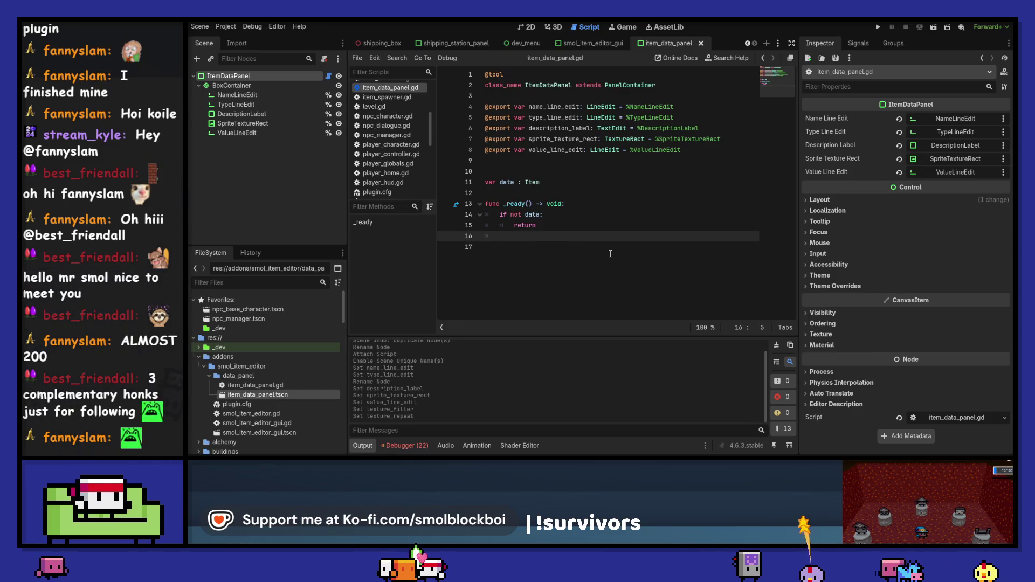
click(525, 171)
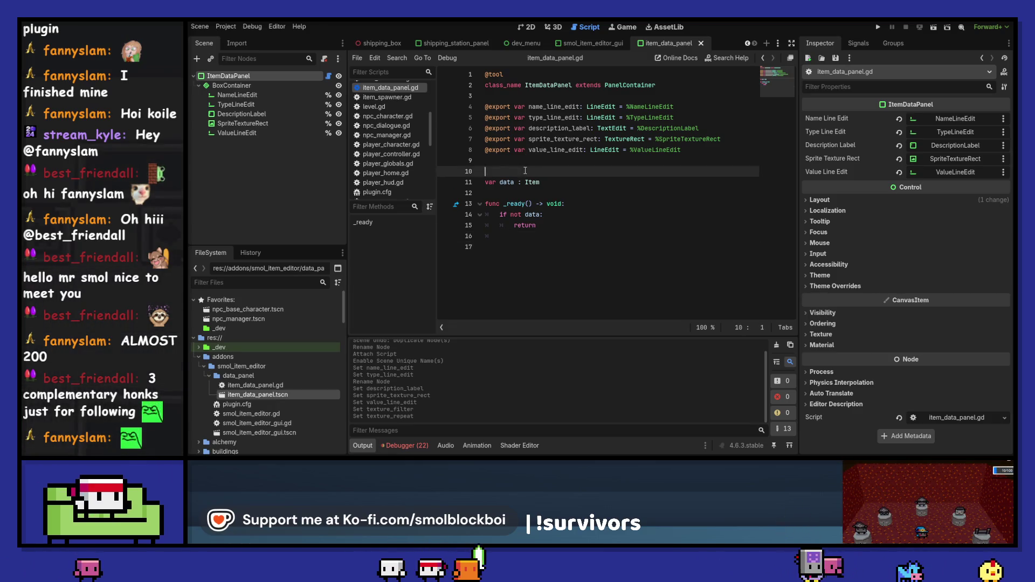
key(alt+Down)
key(Down)
key(Down)
key(Down)
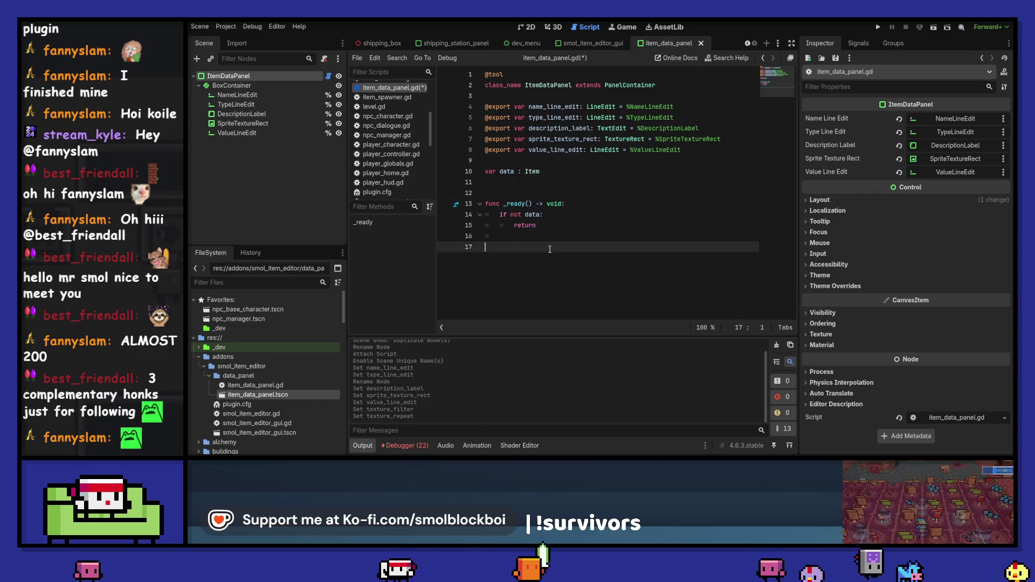
Add name_line_edit.text = data.name in _ready and begin the type_line_edit.text line
key(Up)
key(Return)
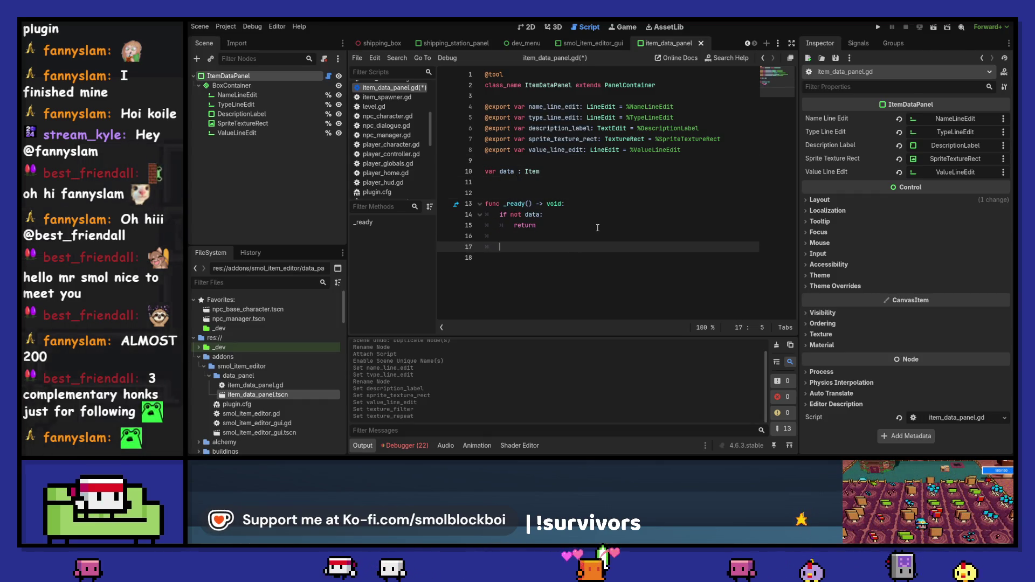
text(name_line_edit.)
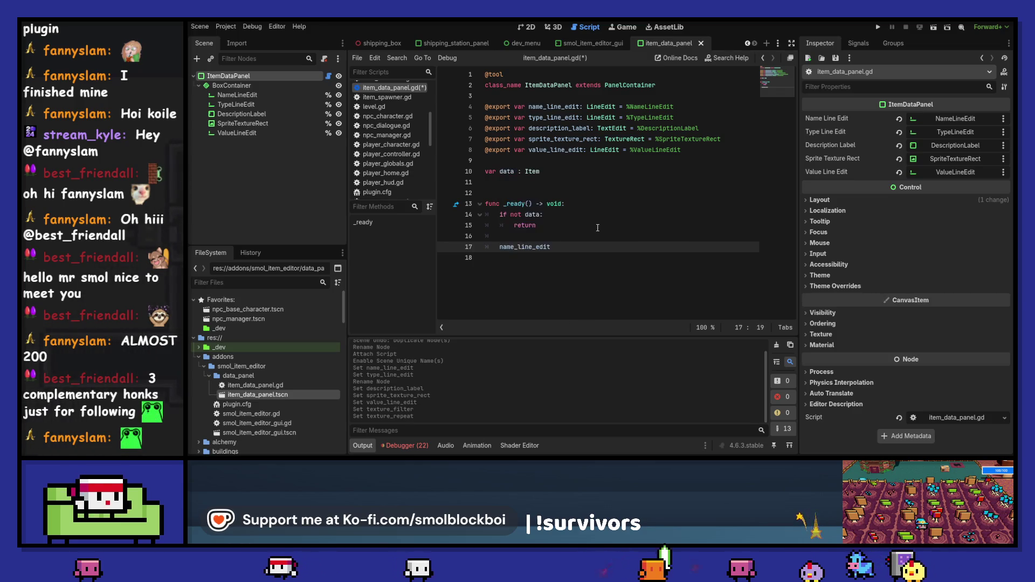
text(text = data.)
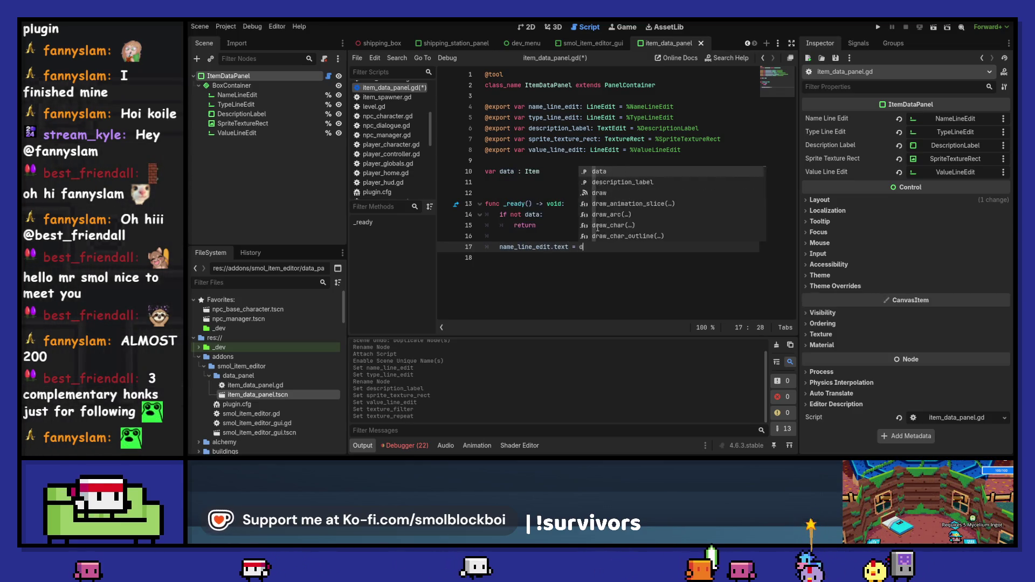
text(name)
key(Return)
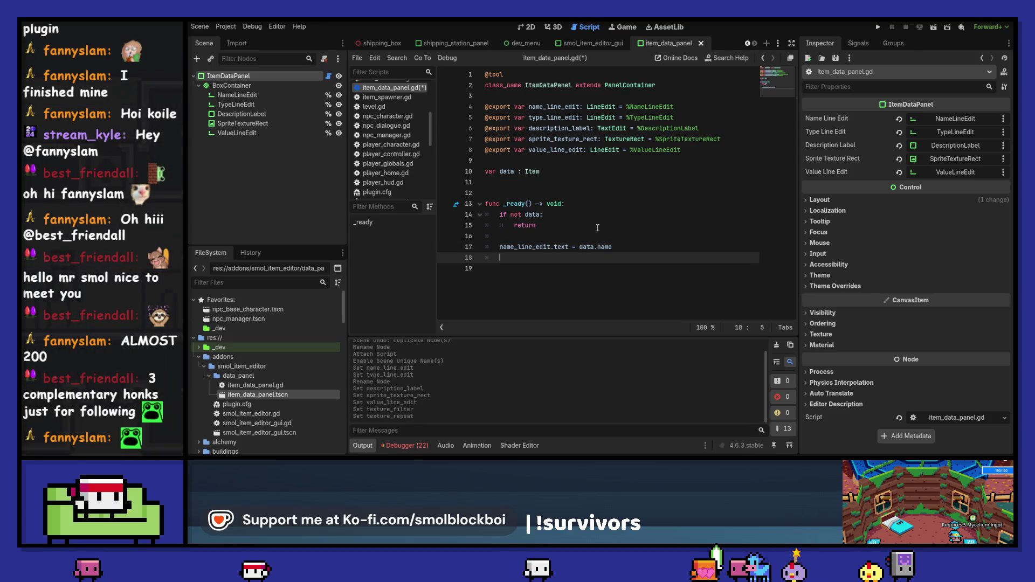
text(_line_edit.te)
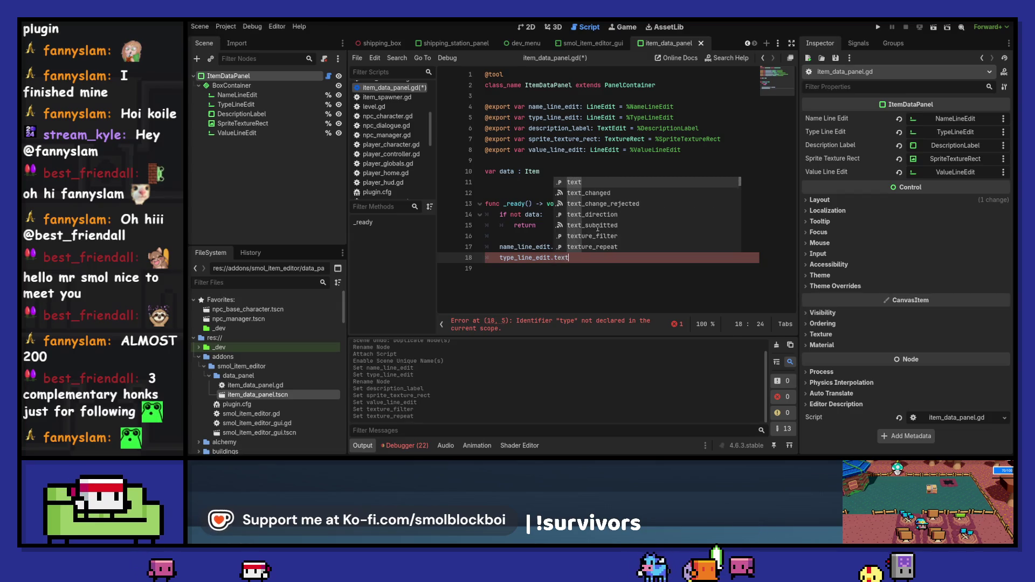
text(xt)
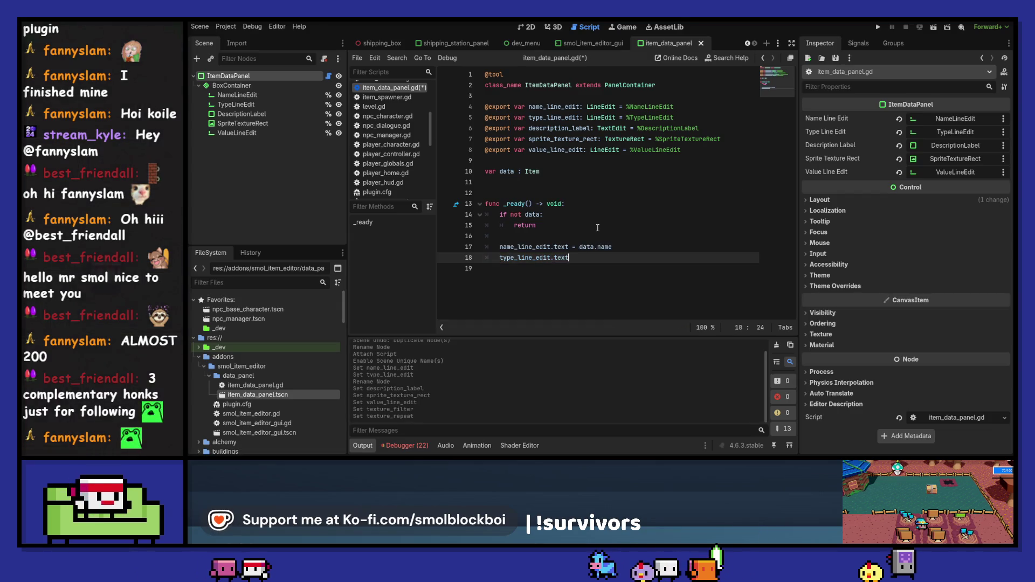
text( =)
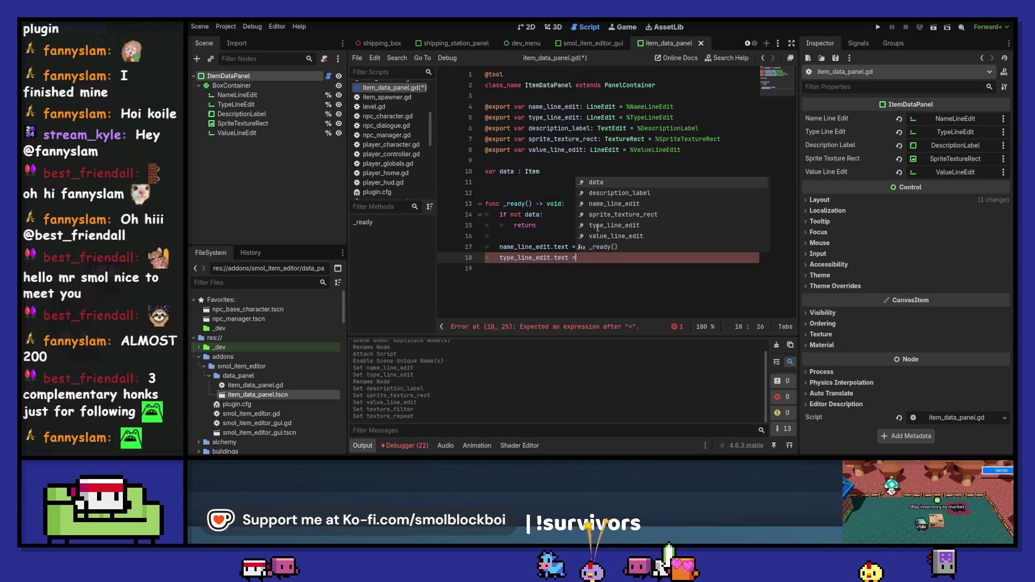
text( data.ty)
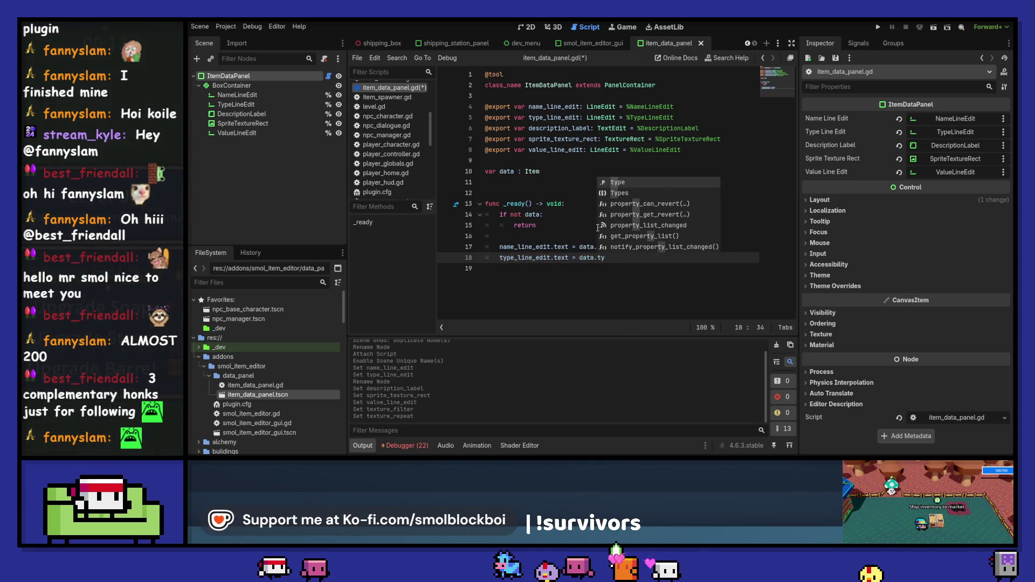
Wrap data.type in str() on the type_line_edit.text line
key(Return)
key(Return)
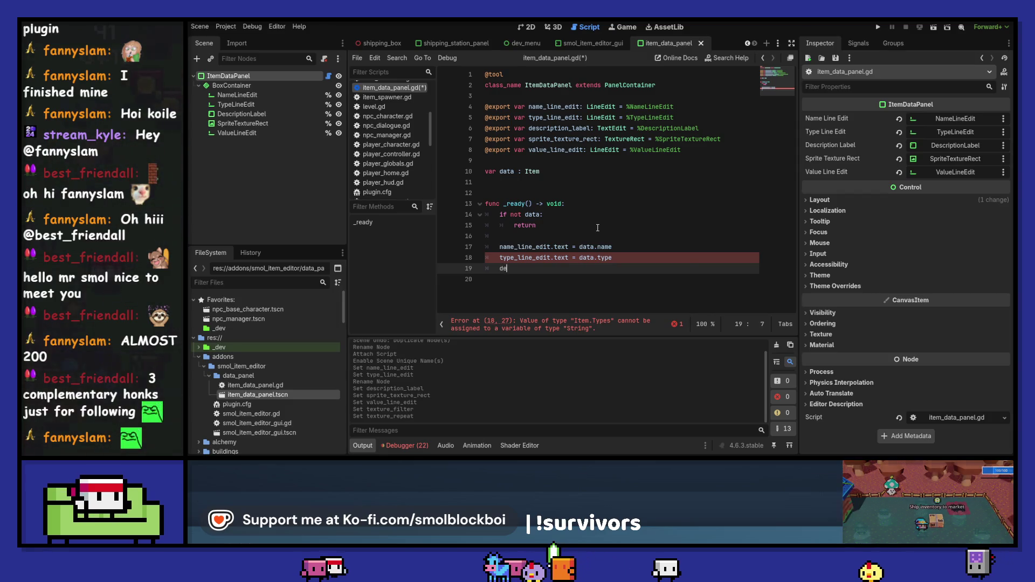
text(de)
key(Up)
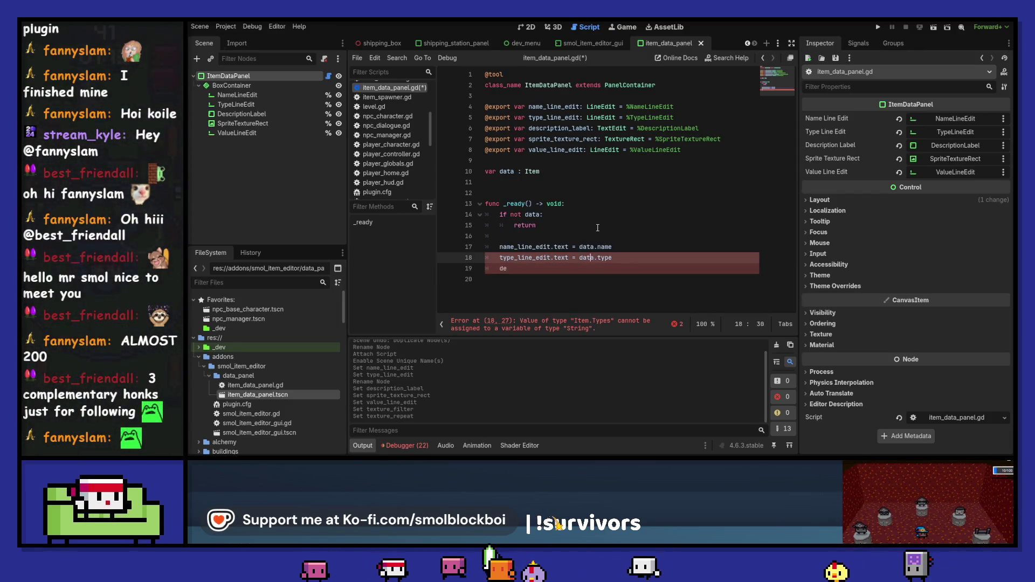
text(str)
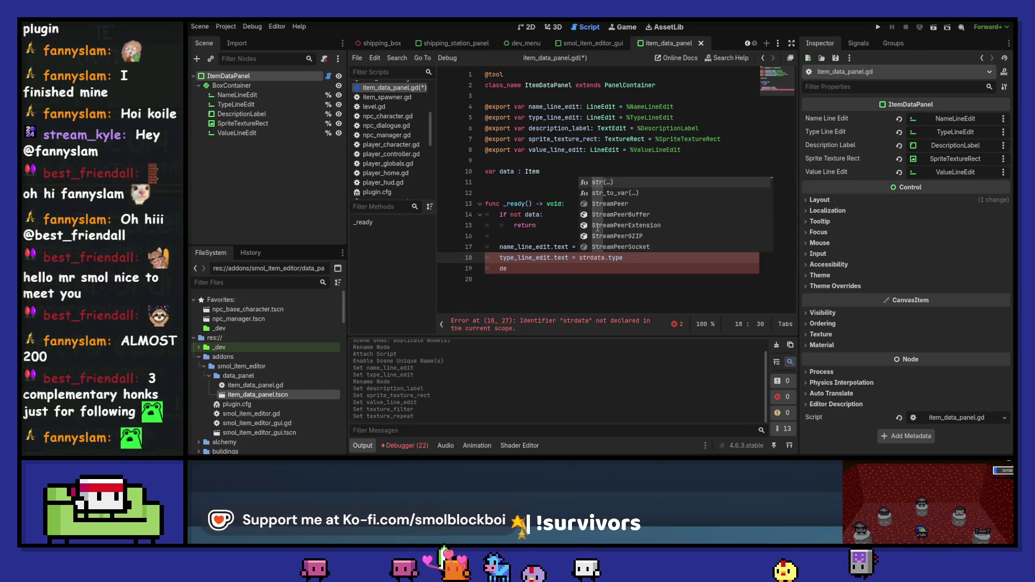
key(ctrl+shift+Right)
key(Left)
text(()
key(End)
text())
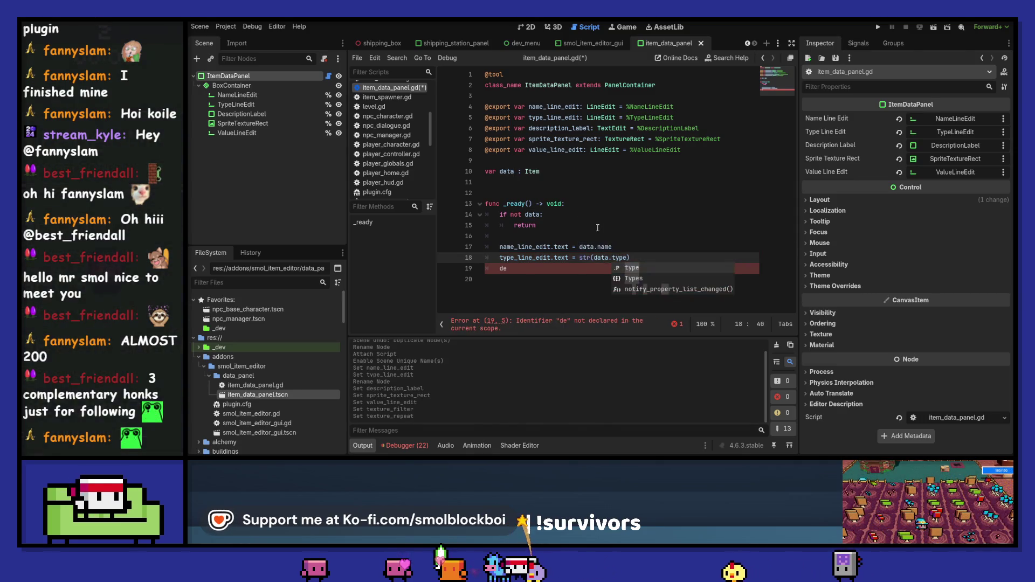
key(Left)
key(Escape)
key(Down)
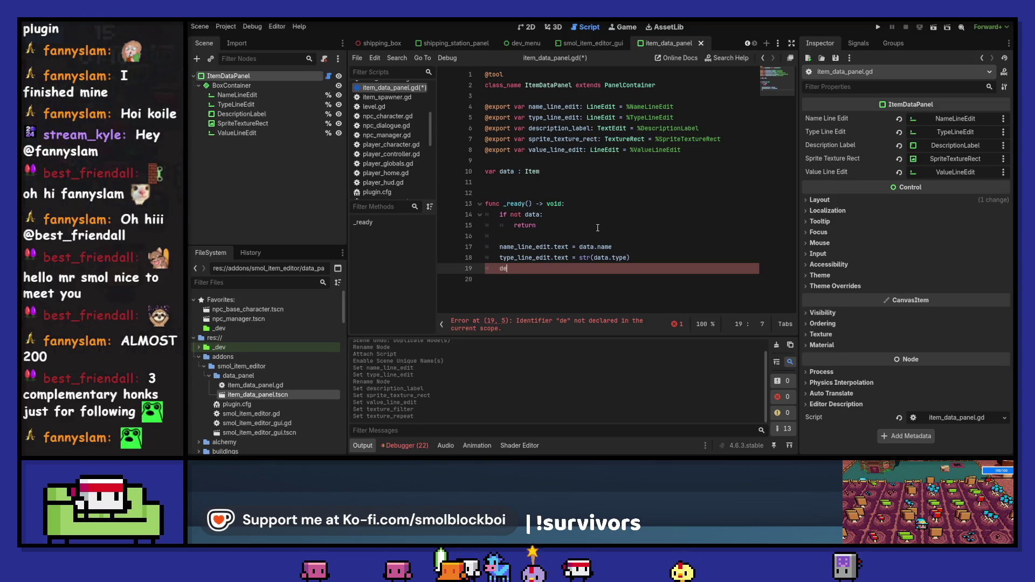
Add description_label.text = data.description to _ready
key(Return)
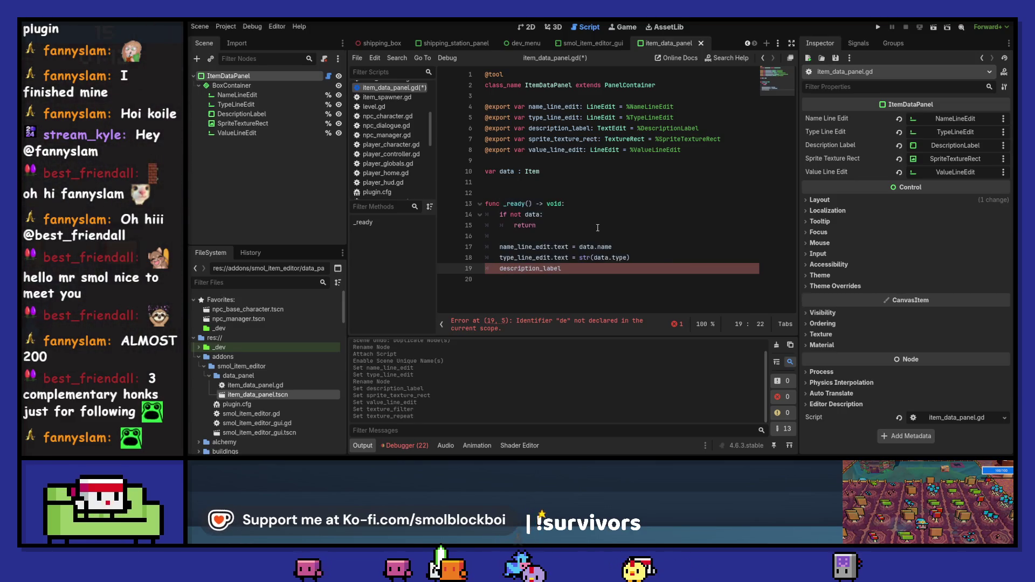
text(.tex)
key(Return)
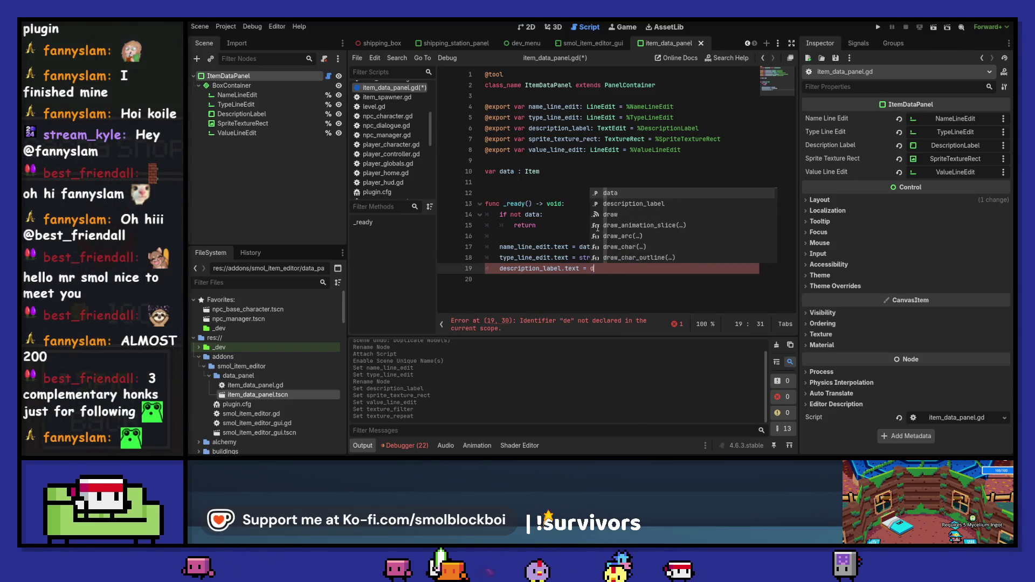
key(Return)
text(.description)
key(Return)
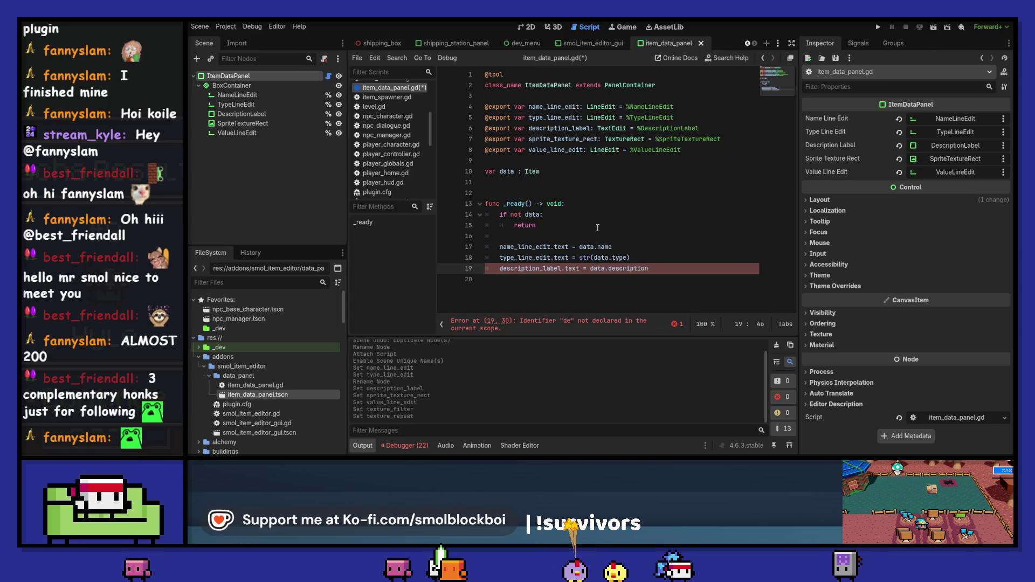
key(Return)
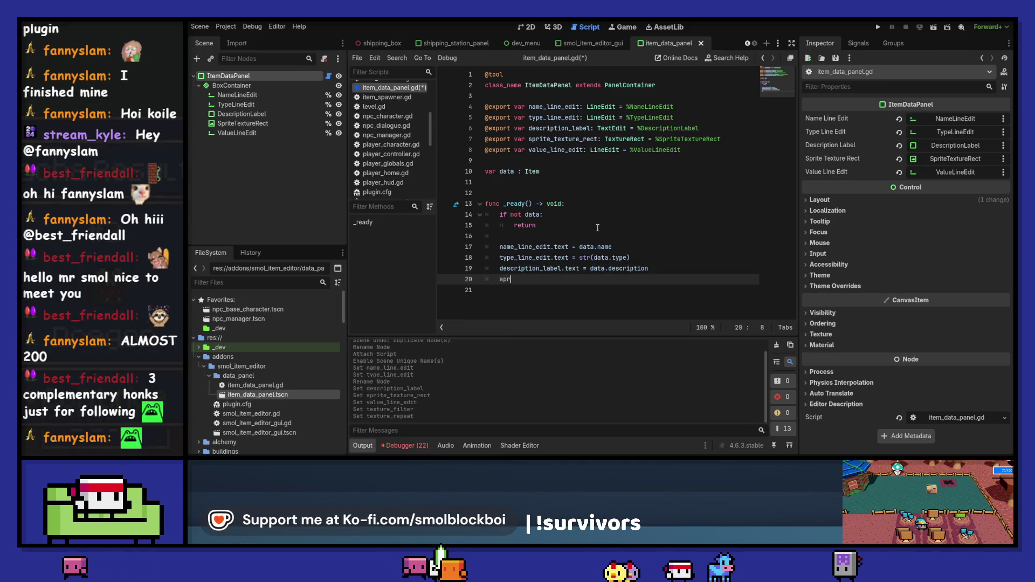
Add sprite_texture_rect.texture = data.sprite to _ready
key(Return)
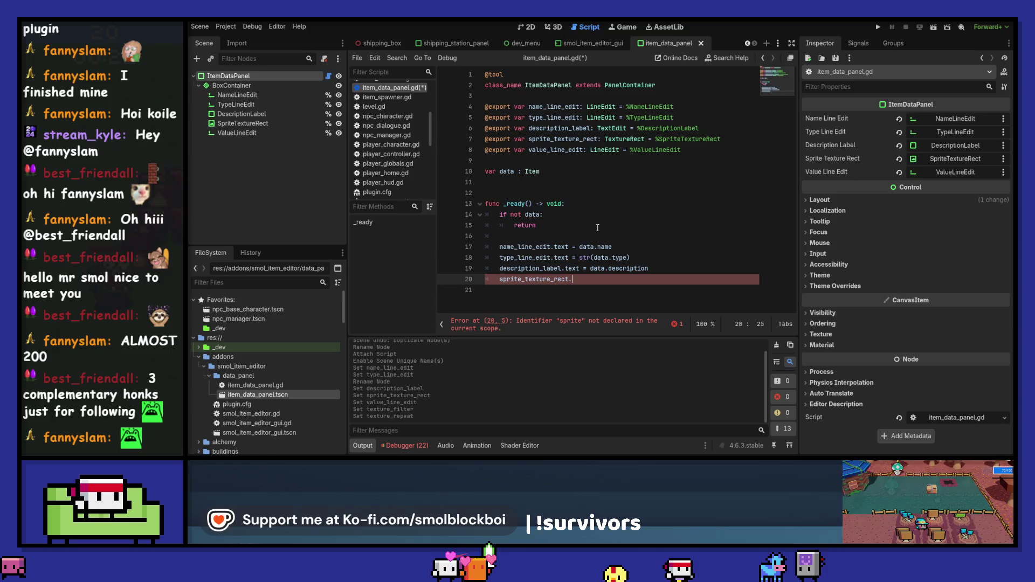
text(.te)
key(Return)
text(= data.sp)
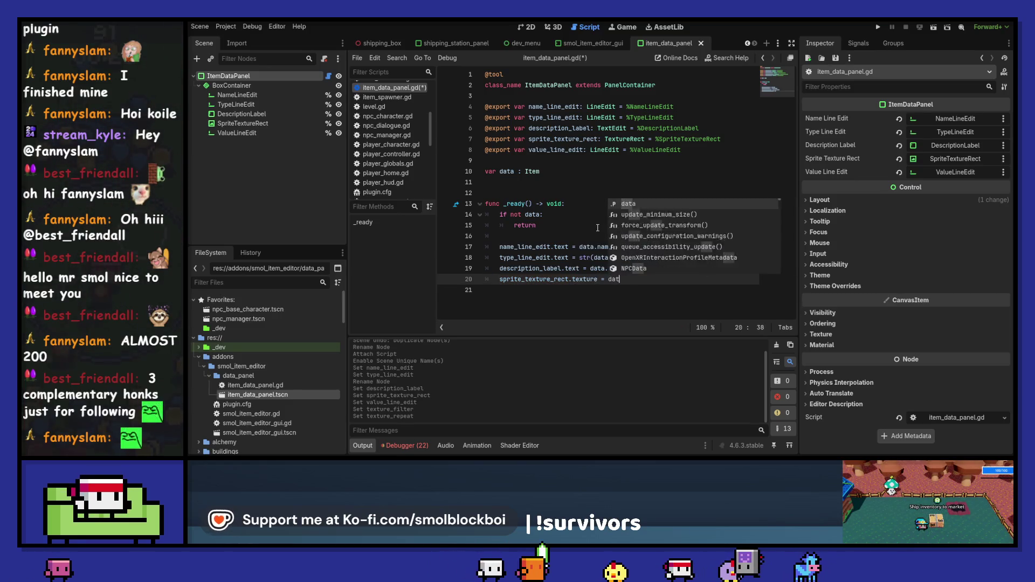
text(rite)
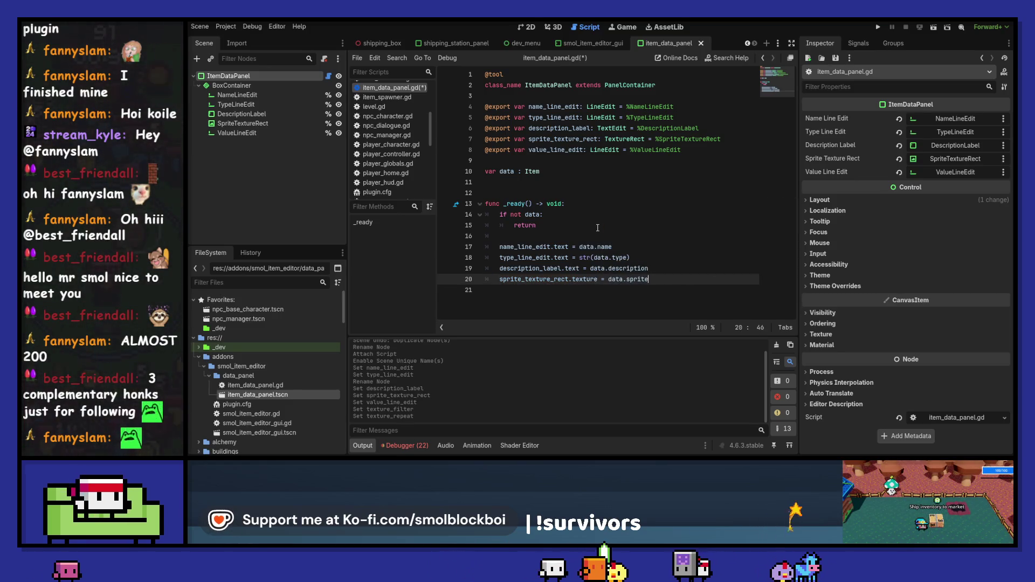
key(BackSpace)
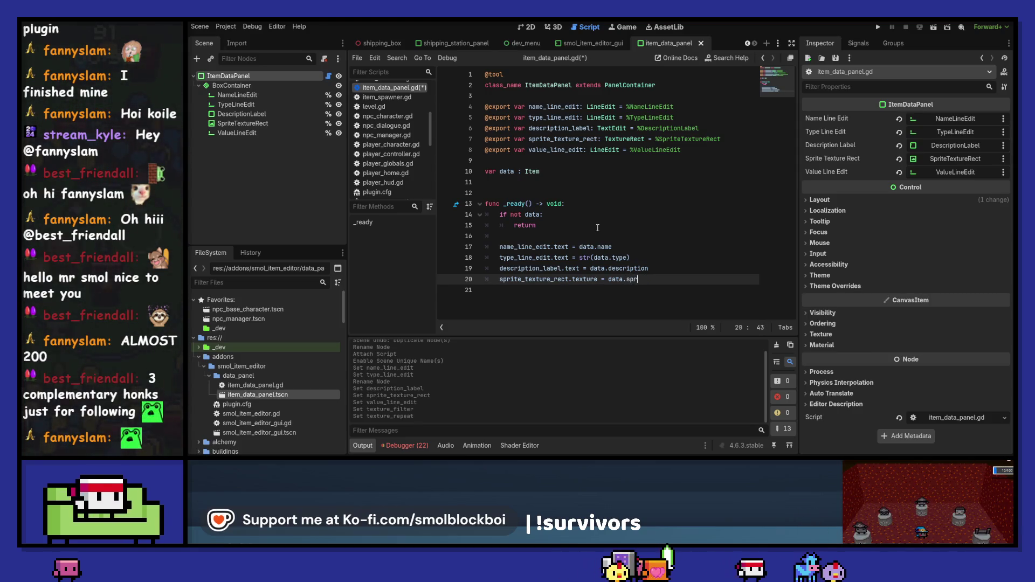
text(ite)
Add value_line_edit.text = data.value and save the script
key(Return)
text(val)
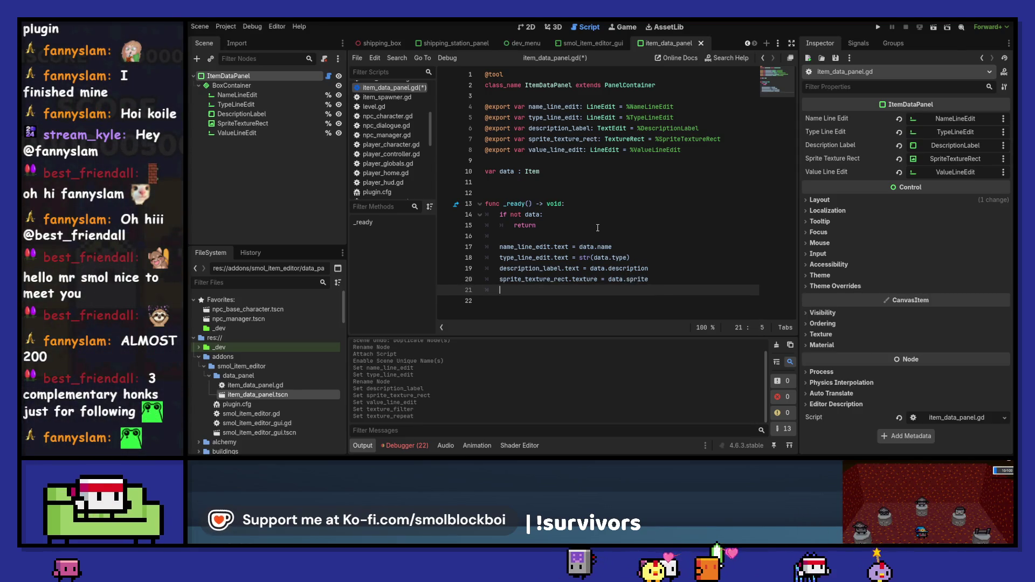
text(ue_line_edit.text )
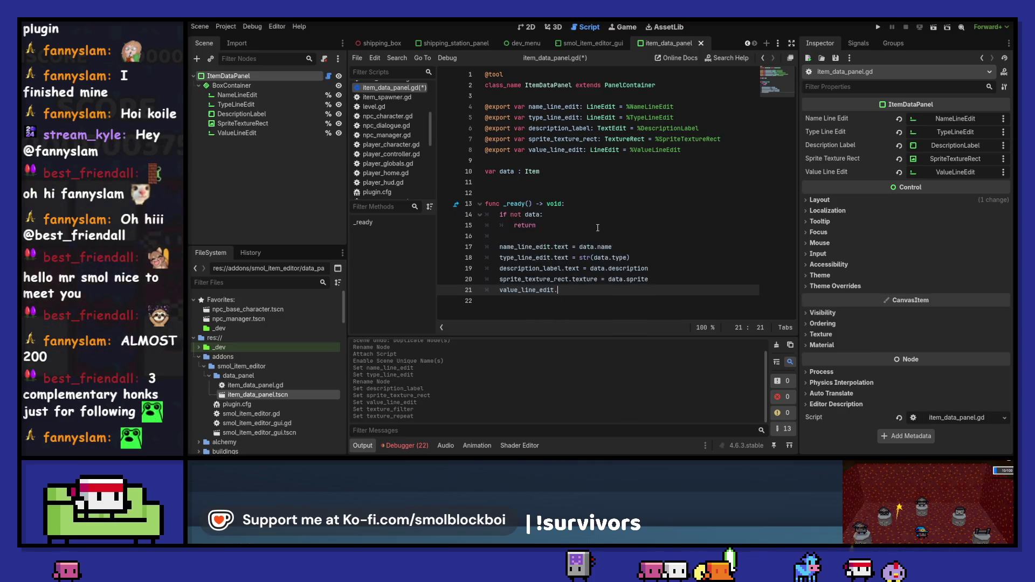
text(= data.va)
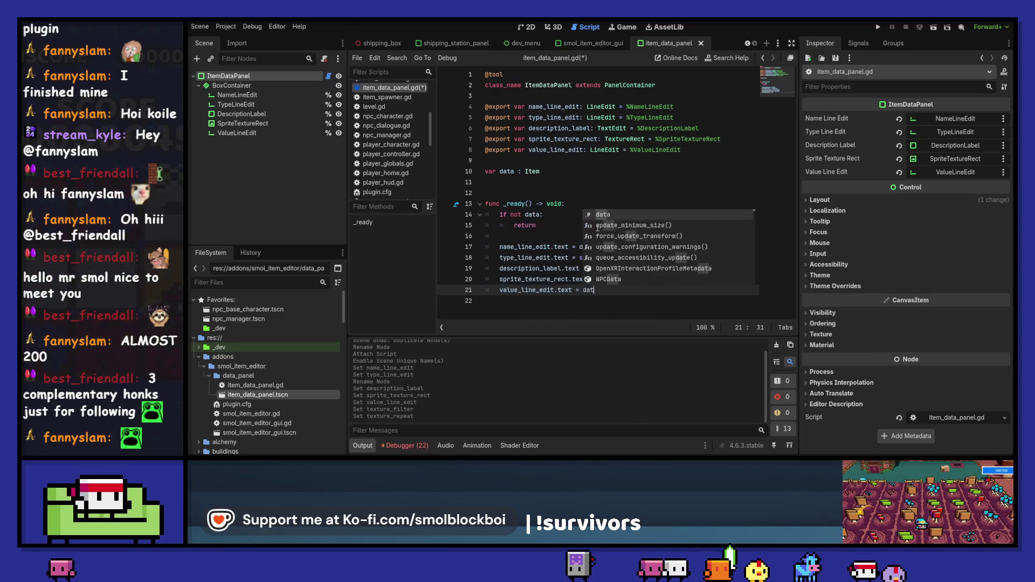
key(Return)
key(ctrl+s)
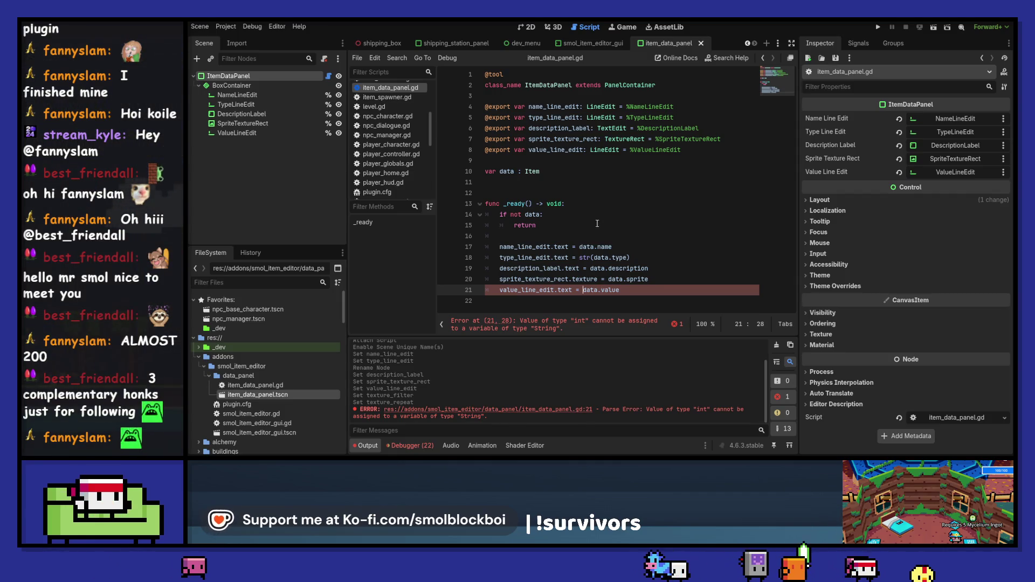
click(527, 27)
Change the ValueLineEdit node's type to SpinBox
click(246, 133)
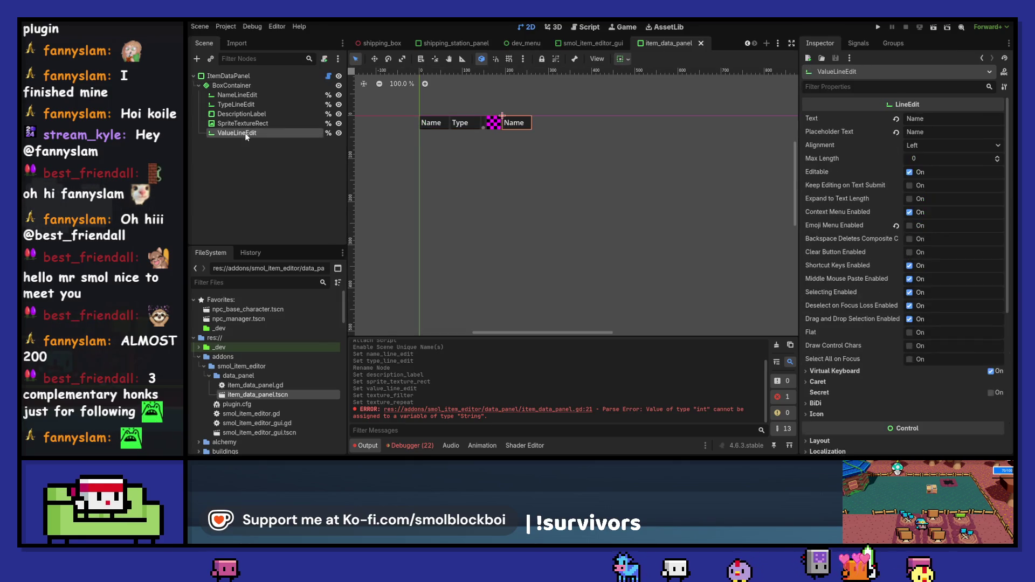
right_click(246, 135)
click(316, 225)
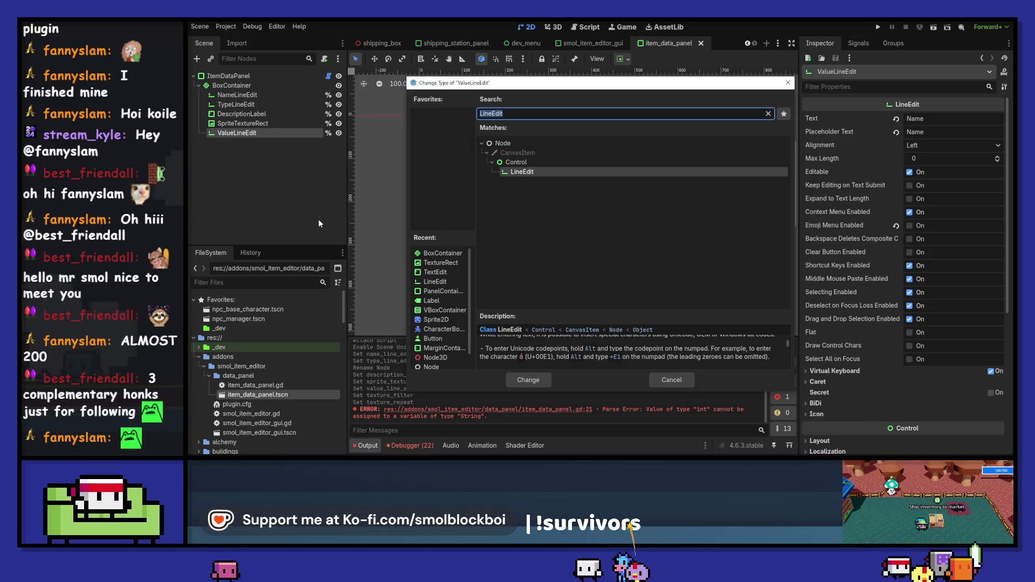
text(spi)
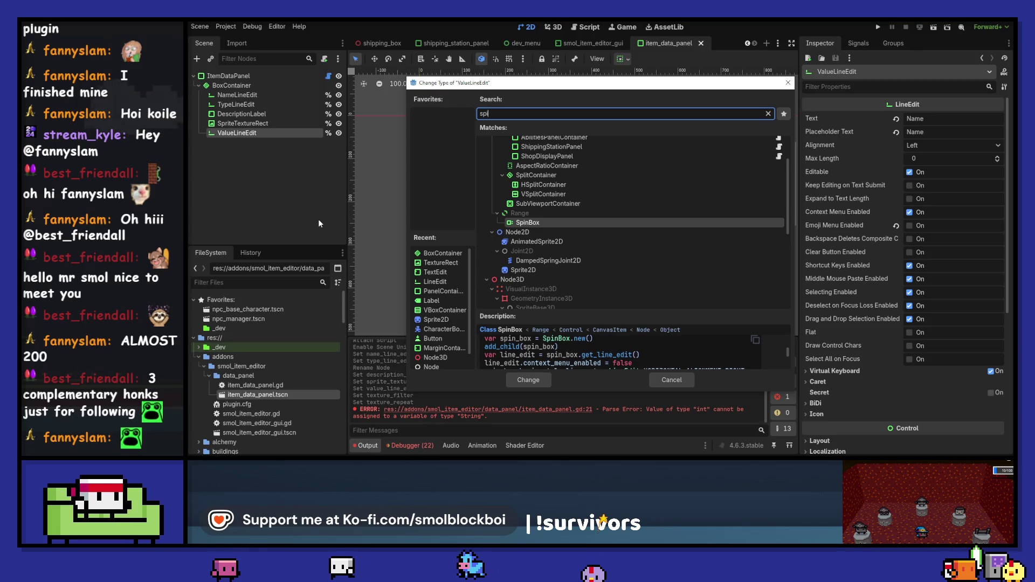
double_click(562, 220)
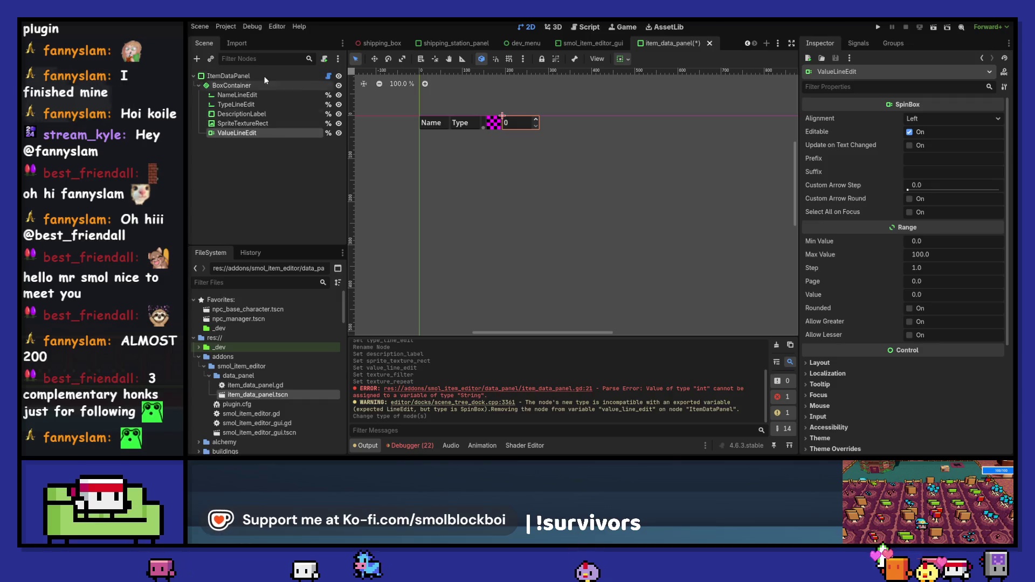
Rename the ValueLineEdit node to ValueSpinBox
click(329, 76)
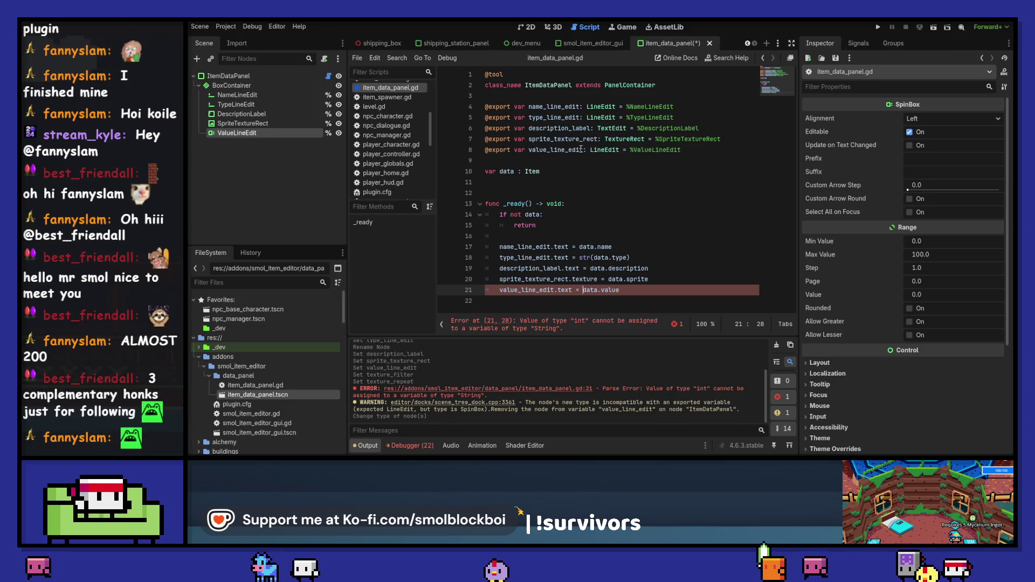
click(241, 134)
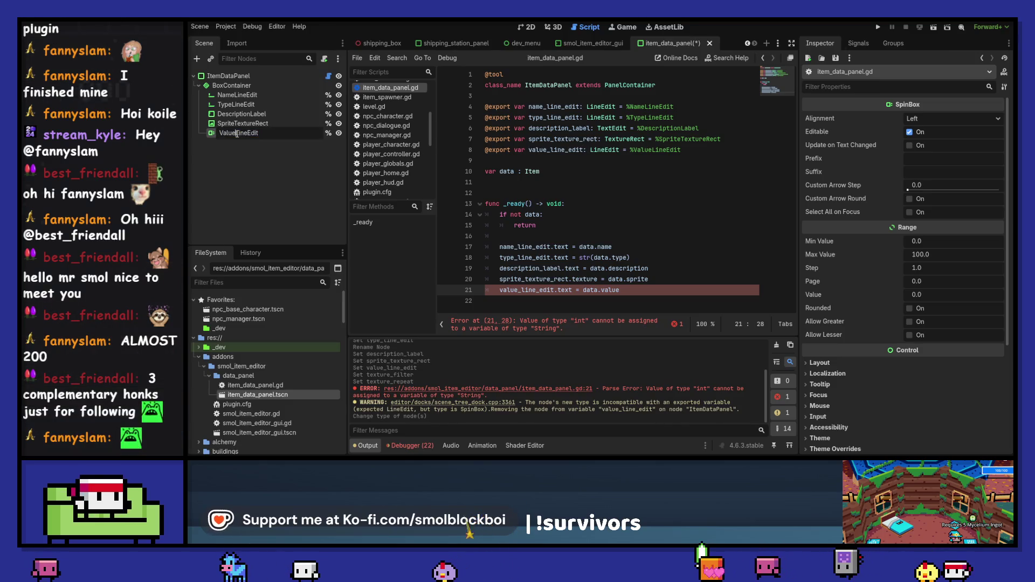
text(SpinBox)
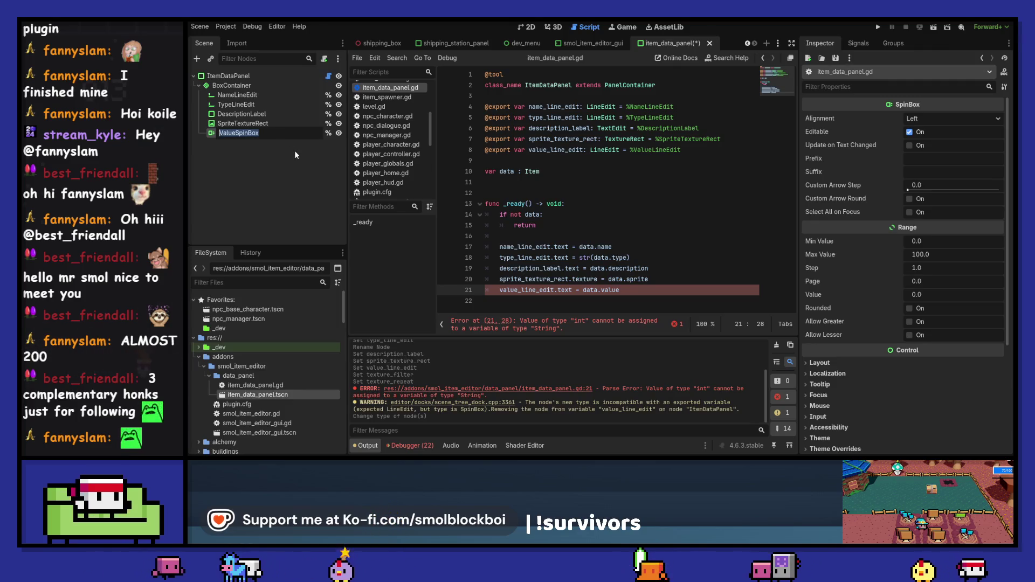
key(Return)
Change line 8 to export value_spin_box: SpinBox = %ValueSpinBox
click(671, 139)
double_click(669, 149)
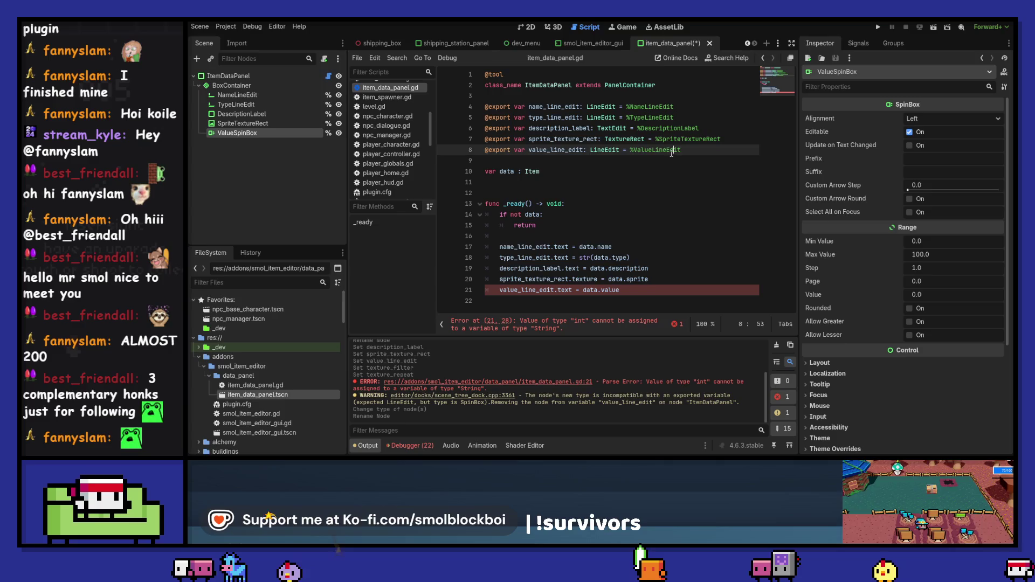
text(SpinBox)
double_click(605, 149)
text(pinBox)
click(583, 157)
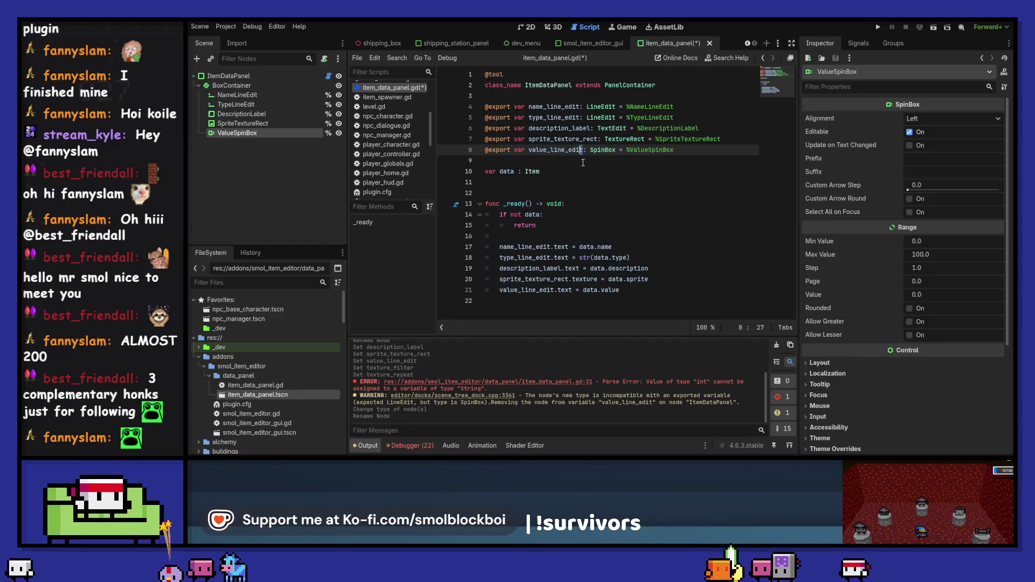
text(spin_box)
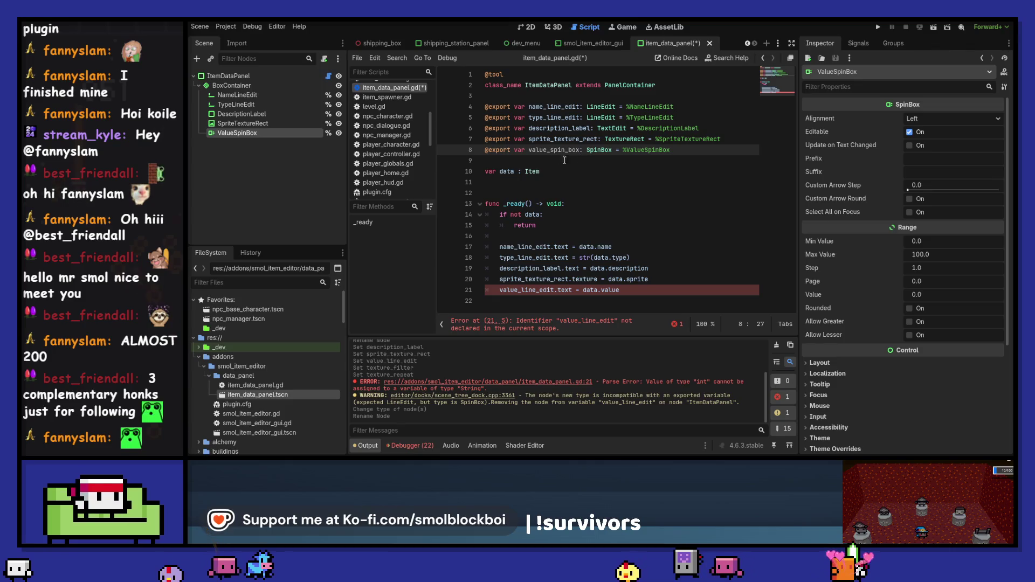
Make line 21 set value_spin_box.value from data.value and save
double_click(533, 289)
text(value_spin_box)
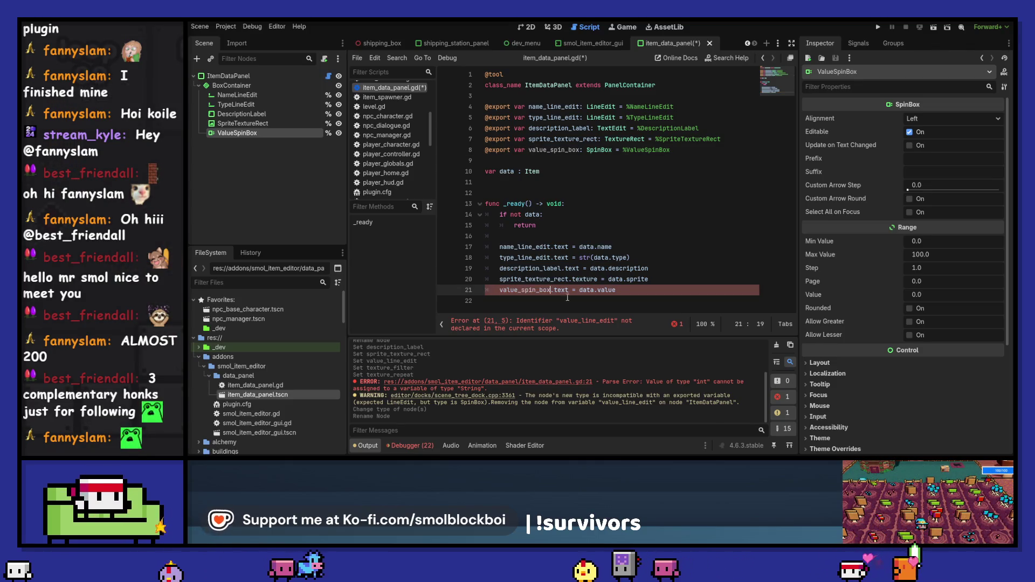
text(value)
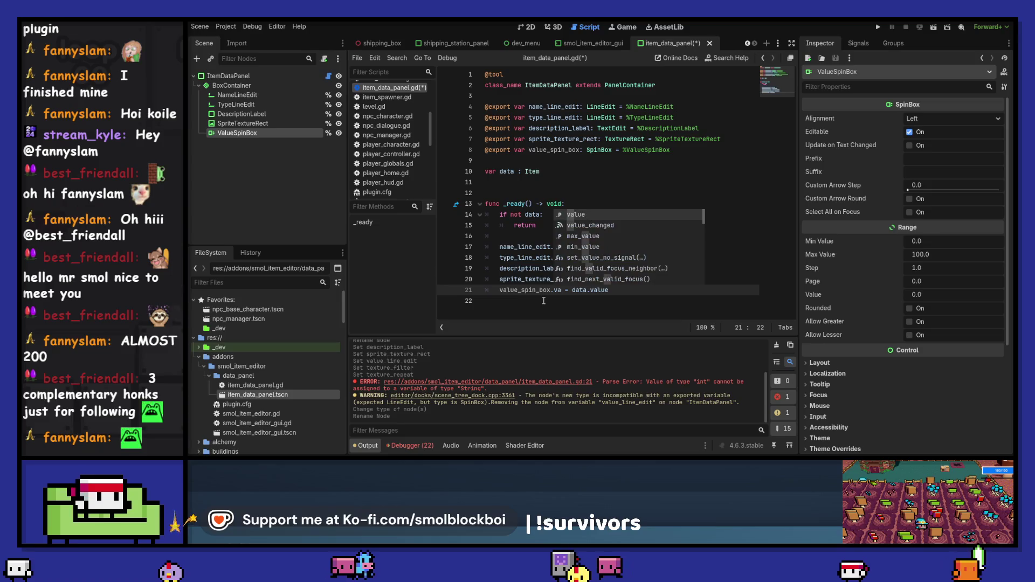
key(ctrl+s)
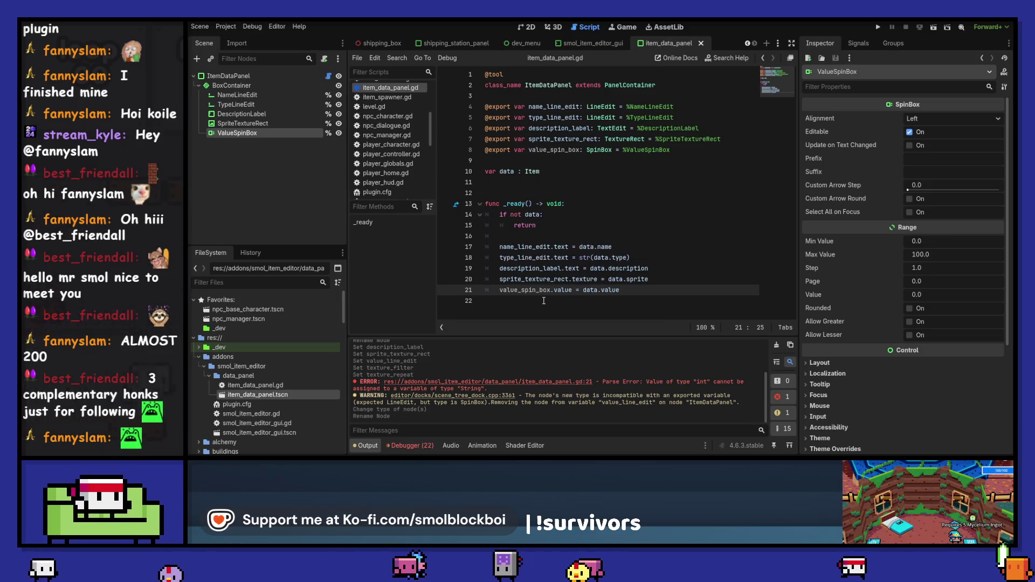
click(952, 171)
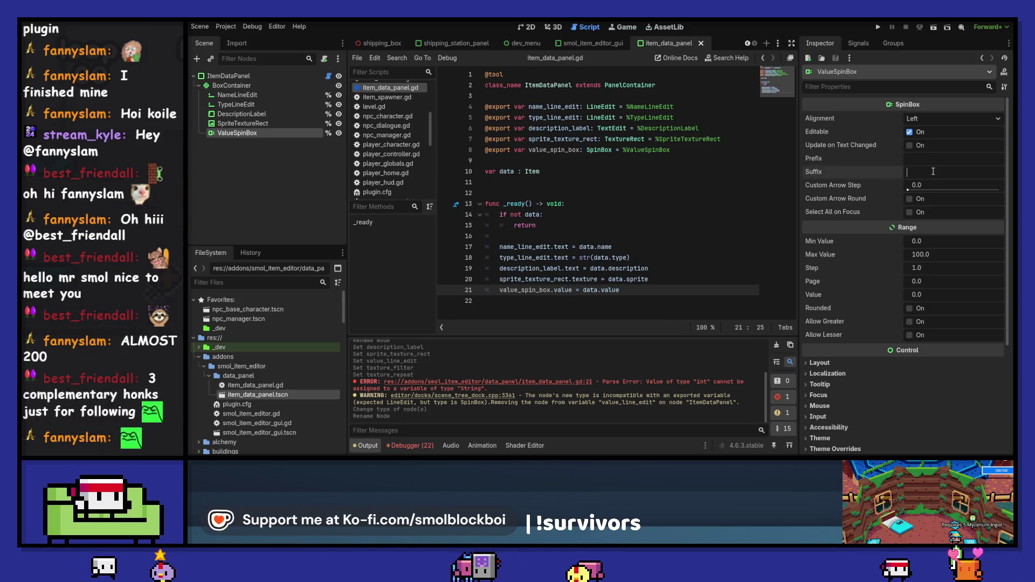
Give ValueSpinBox a G suffix and save the scene
text(G)
click(527, 27)
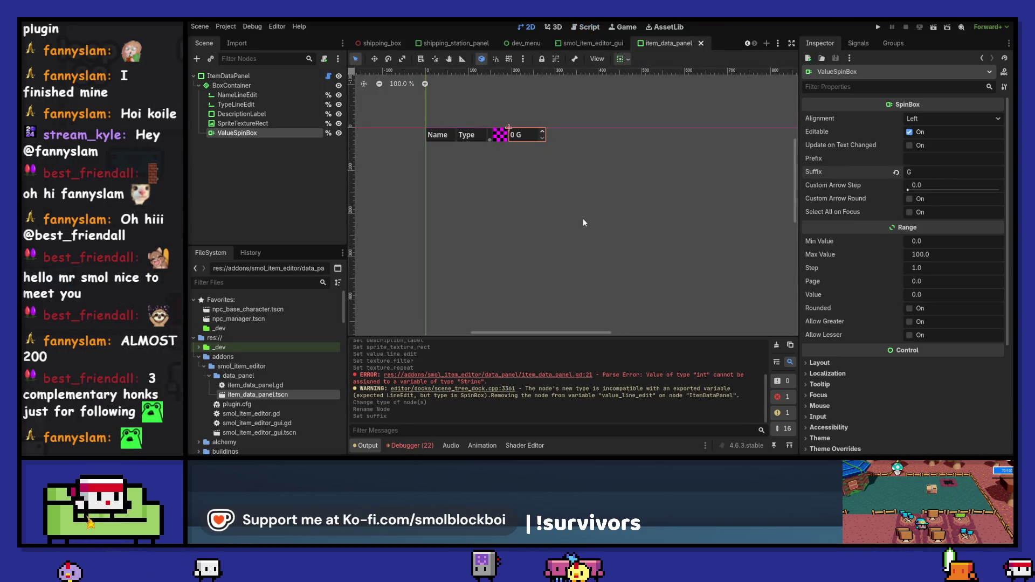
key(ctrl+s)
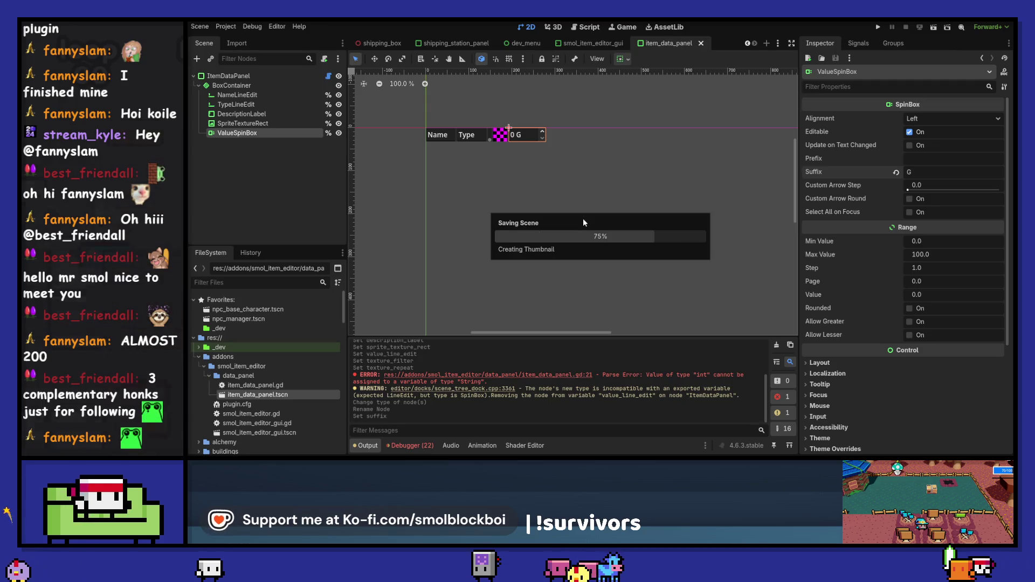
Assign ValueSpinBox to ItemDataPanel's Value Spin Box export
click(269, 76)
click(328, 76)
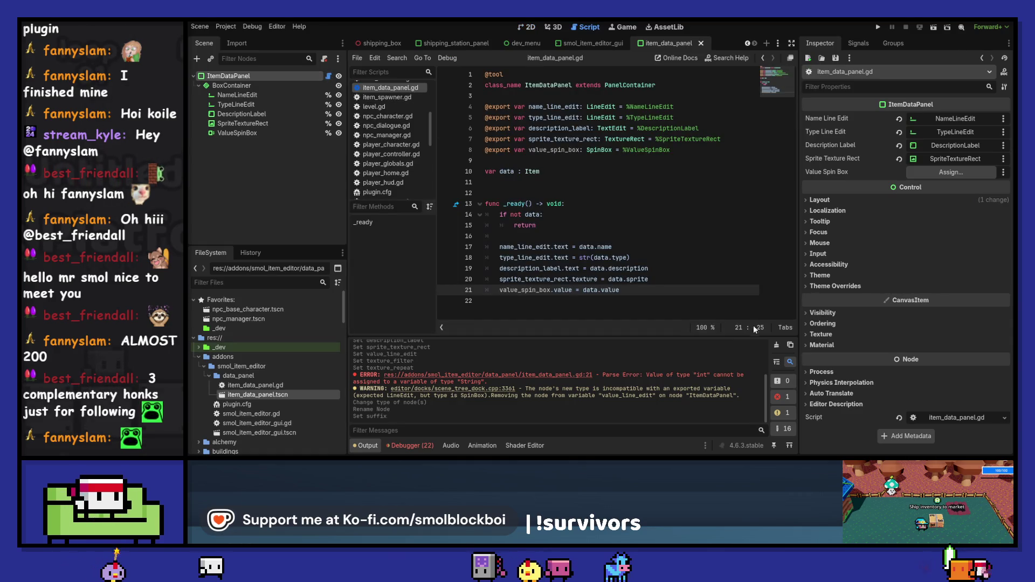
click(777, 346)
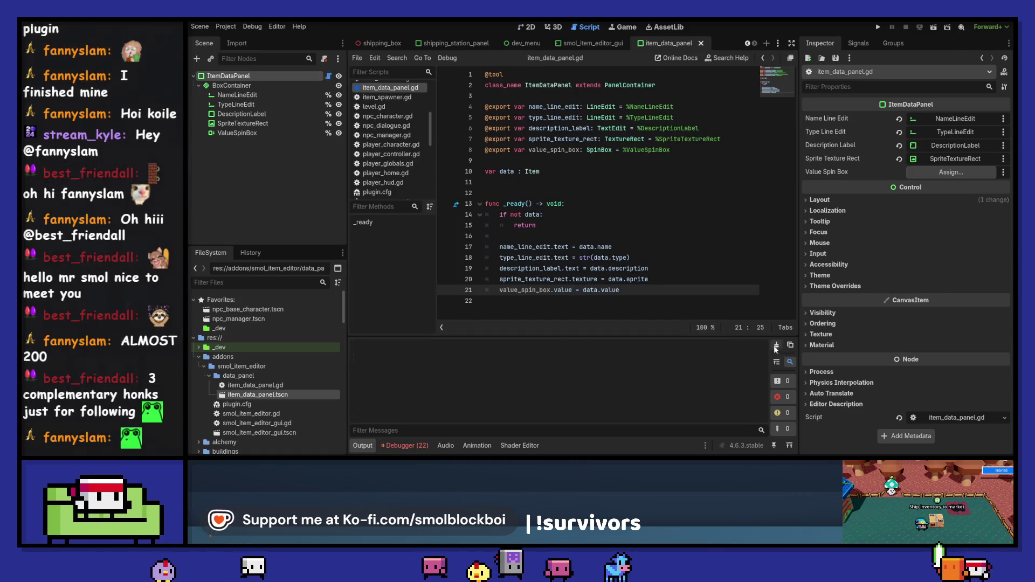
click(971, 171)
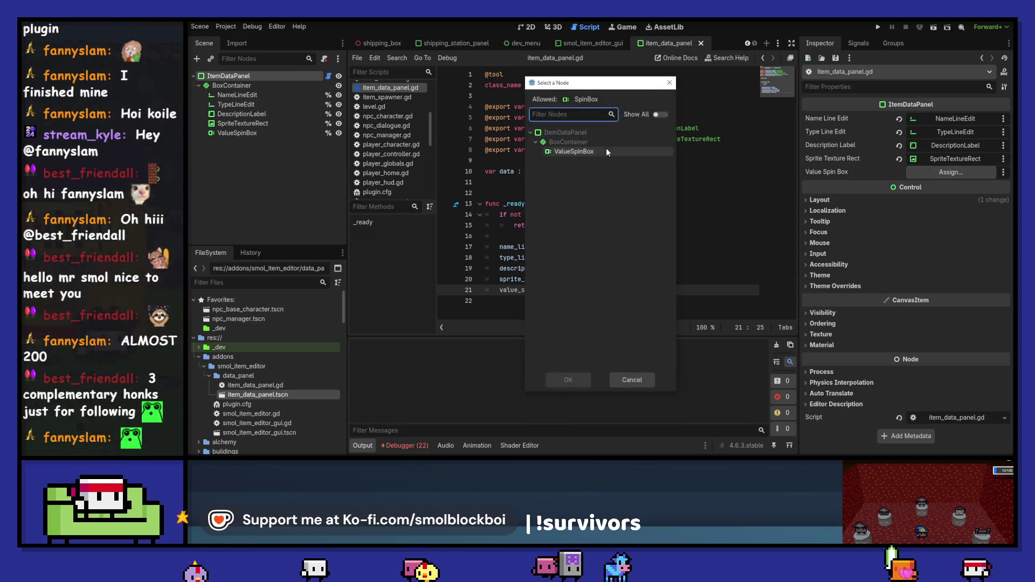
double_click(607, 148)
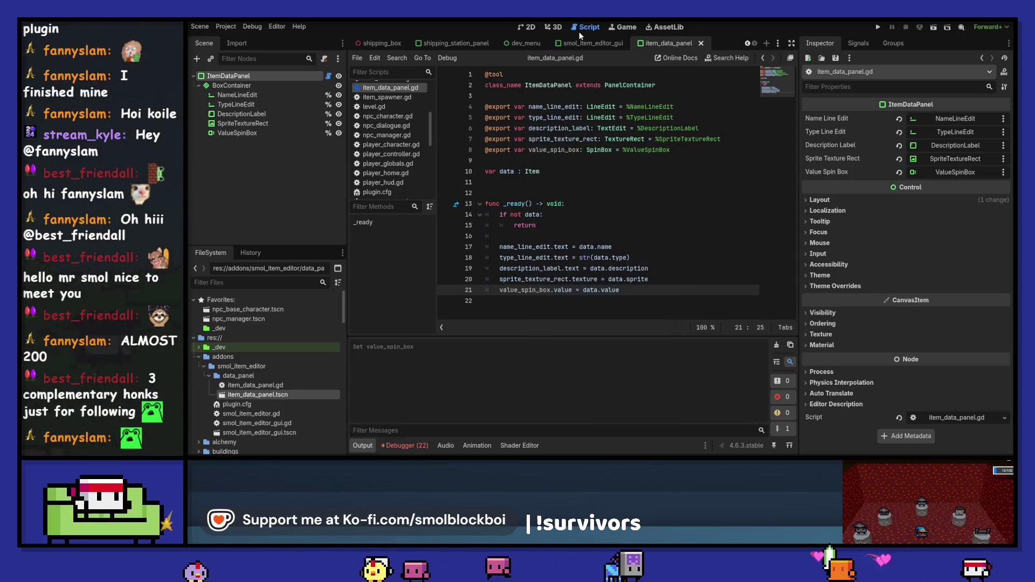
key(ctrl+shift+Tab)
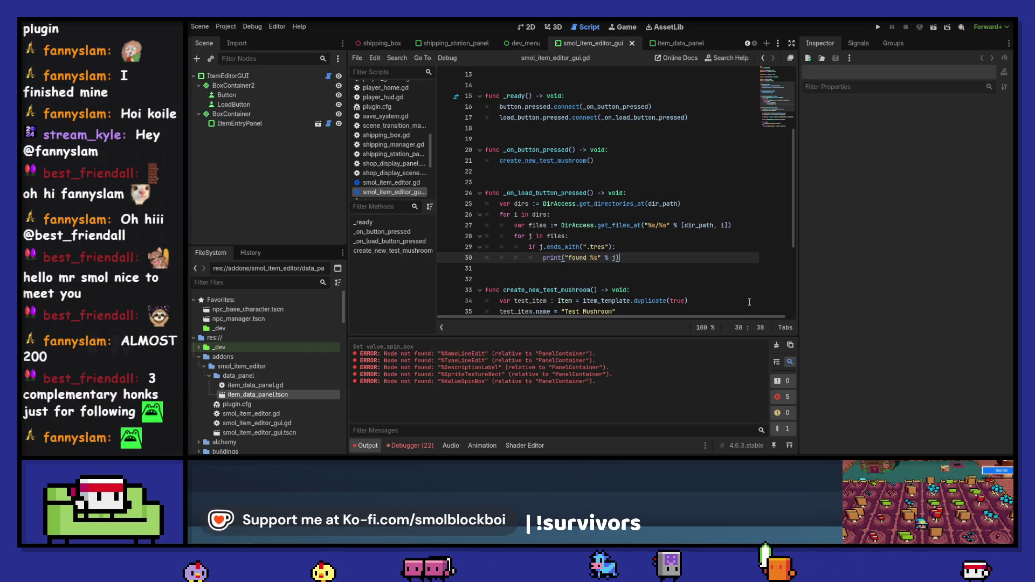
Rename item_entry_panel to item_data_panel in the item editor GUI script and save
click(777, 346)
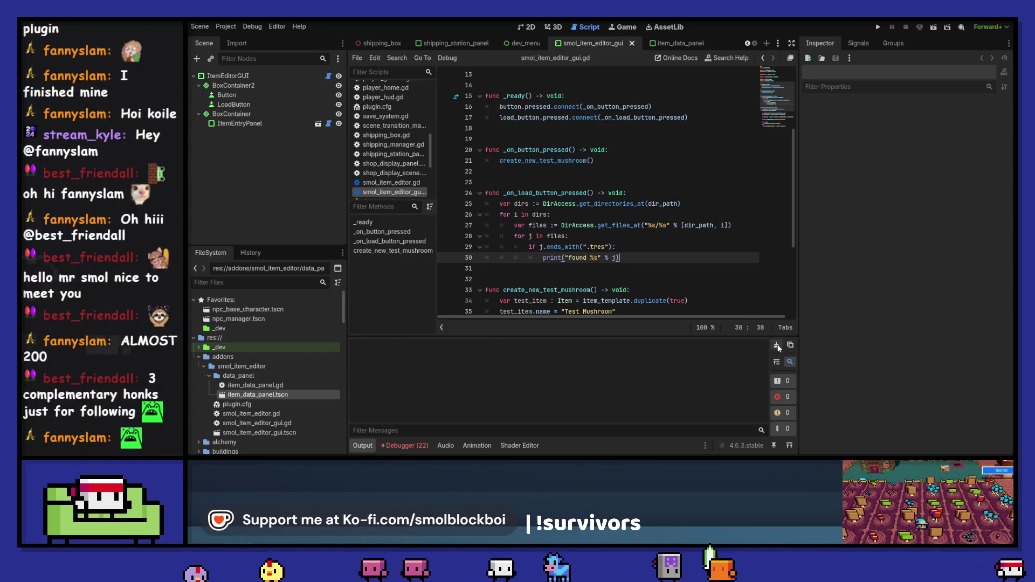
scroll(694, 269, up, 4)
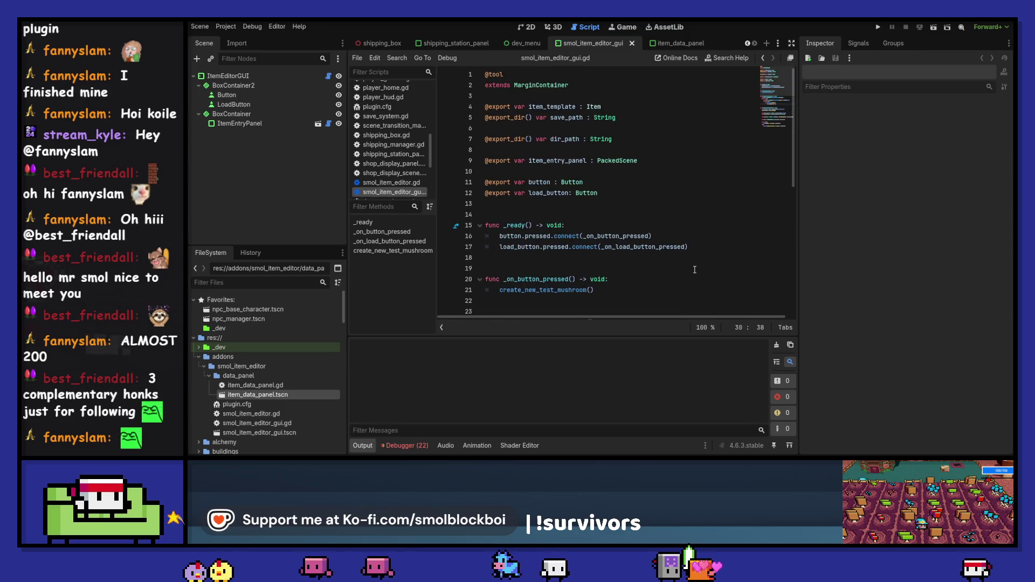
click(674, 44)
click(592, 45)
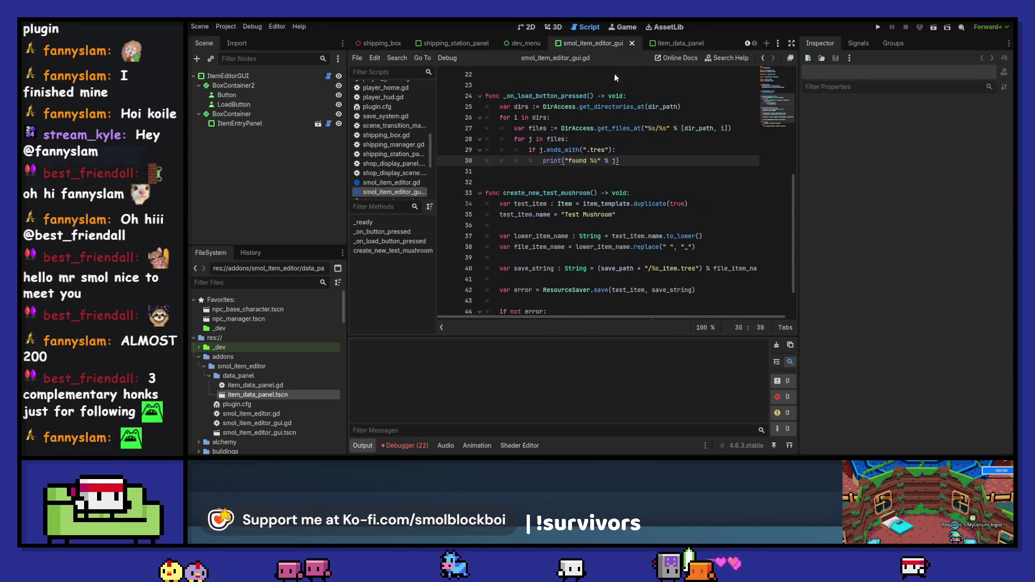
scroll(670, 172, up, 6)
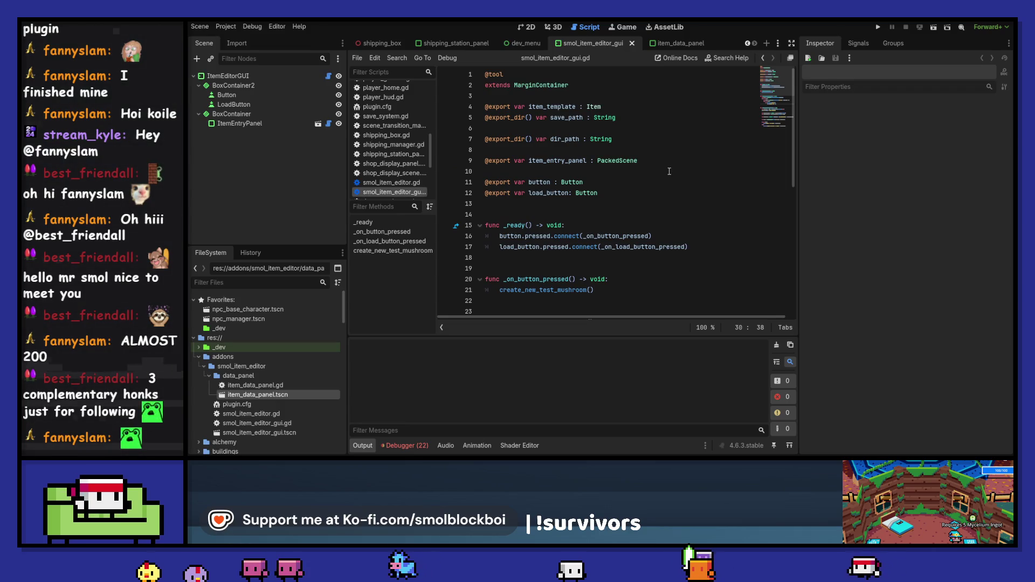
click(218, 76)
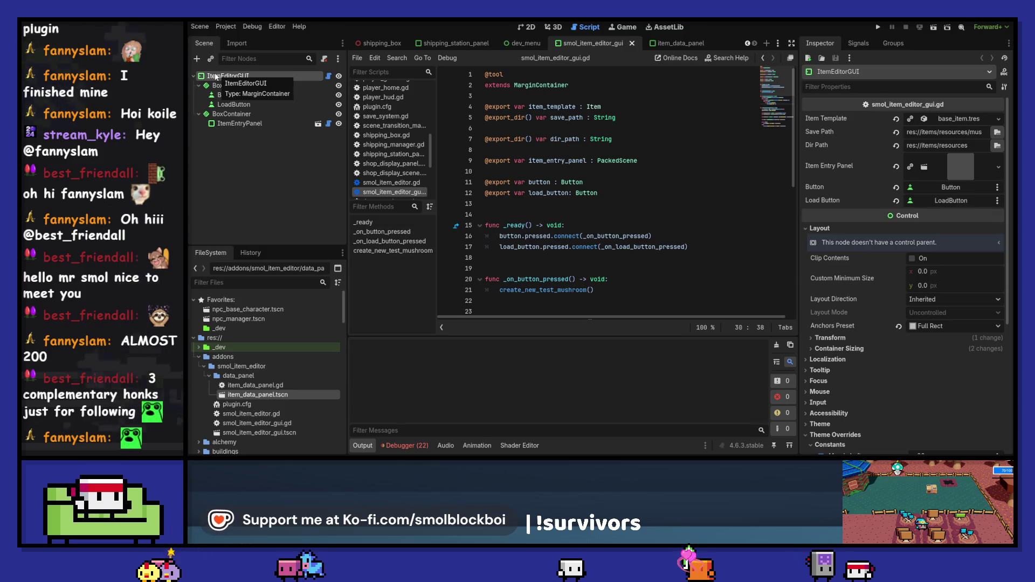
drag(548, 162, 565, 162)
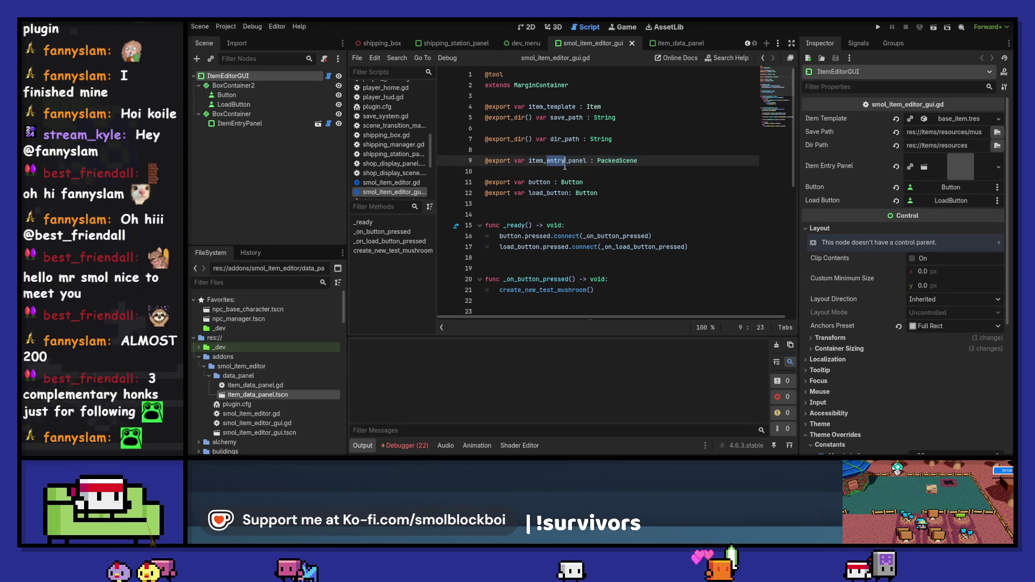
text(data)
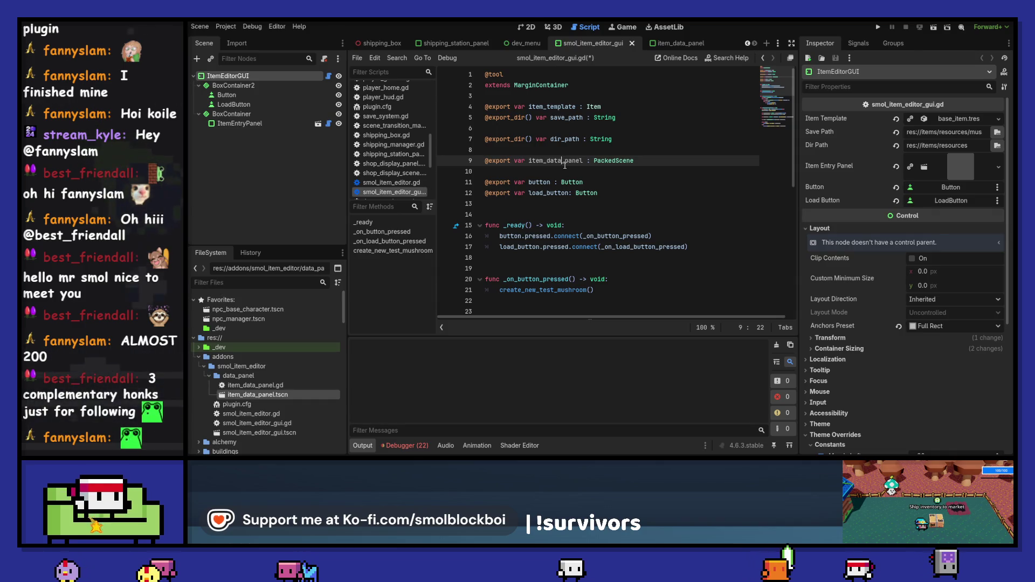
key(ctrl+s)
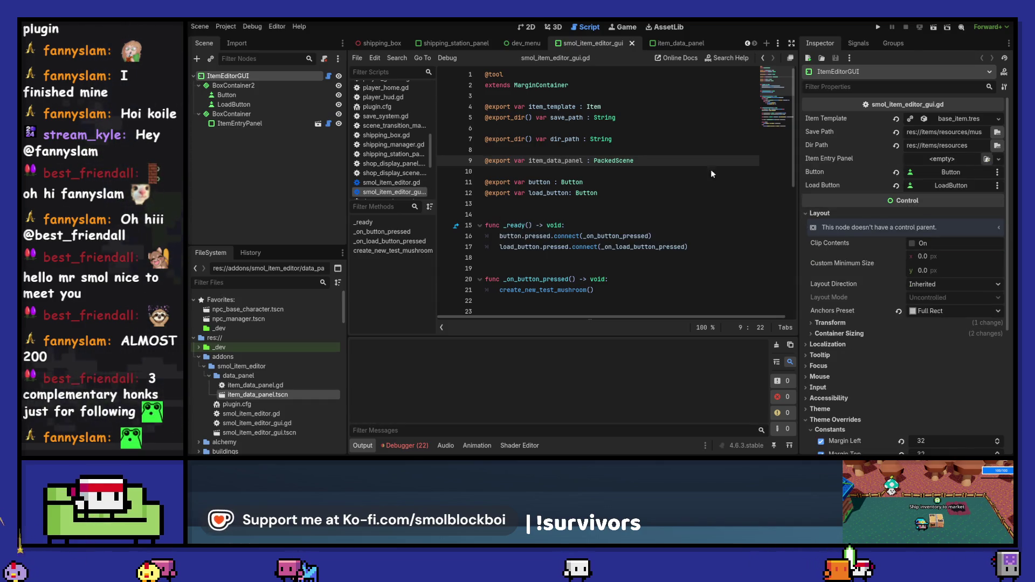
Refresh ItemEditorGUI's properties and delete the old ItemEntryPanel node
click(251, 85)
click(252, 76)
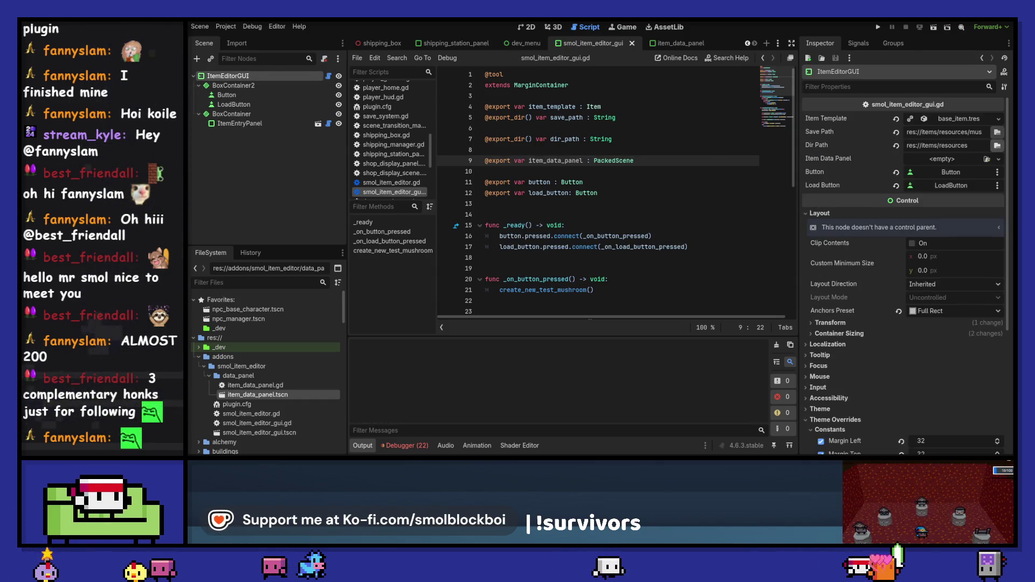
click(990, 160)
text(d)
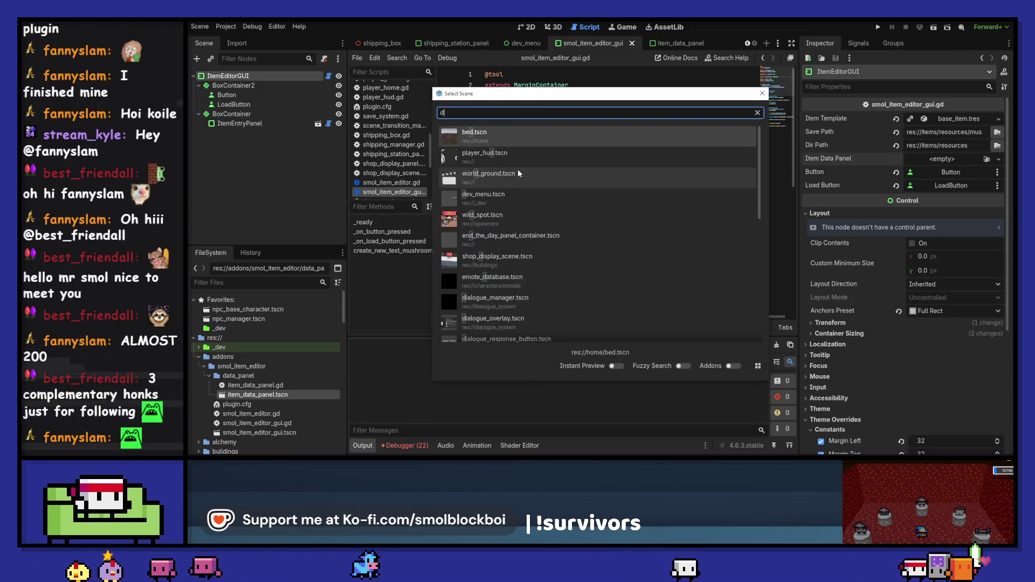
text(ata)
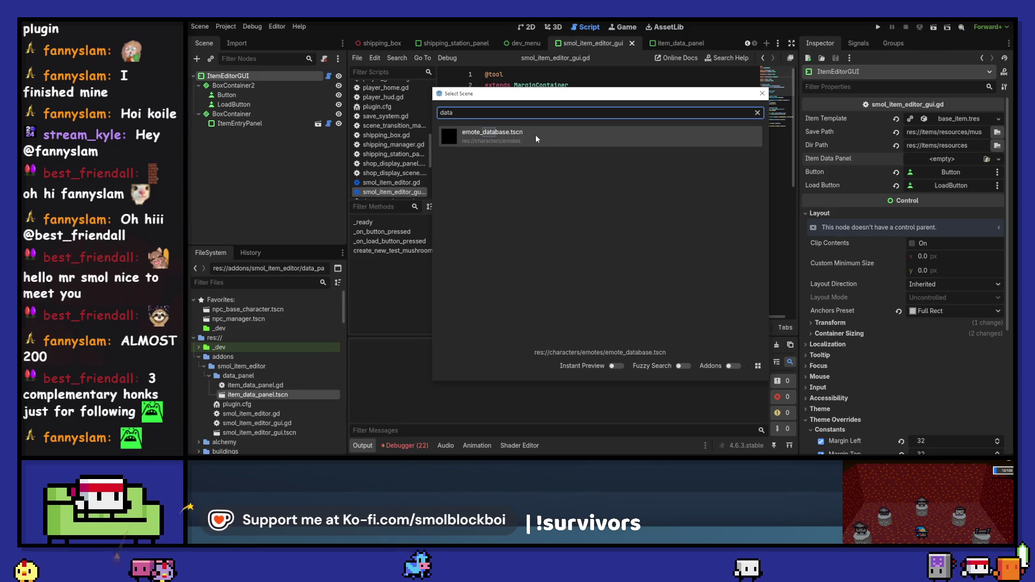
key(Escape)
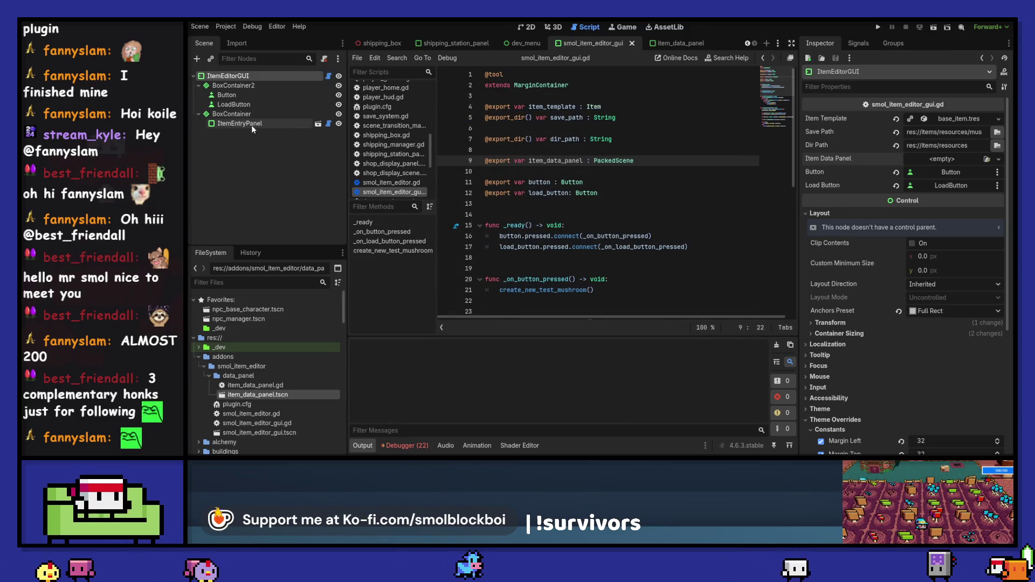
click(251, 125)
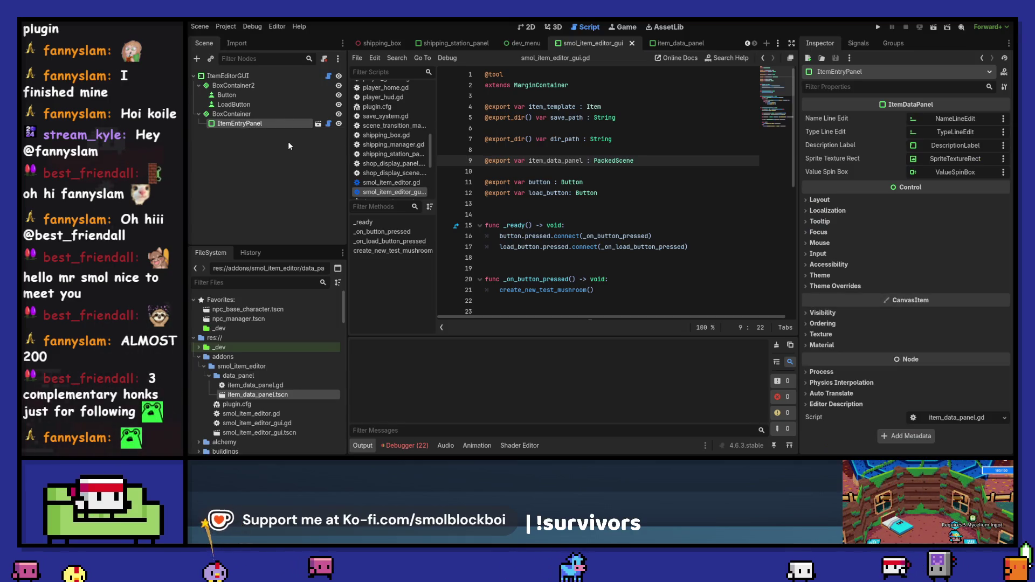
key(Delete)
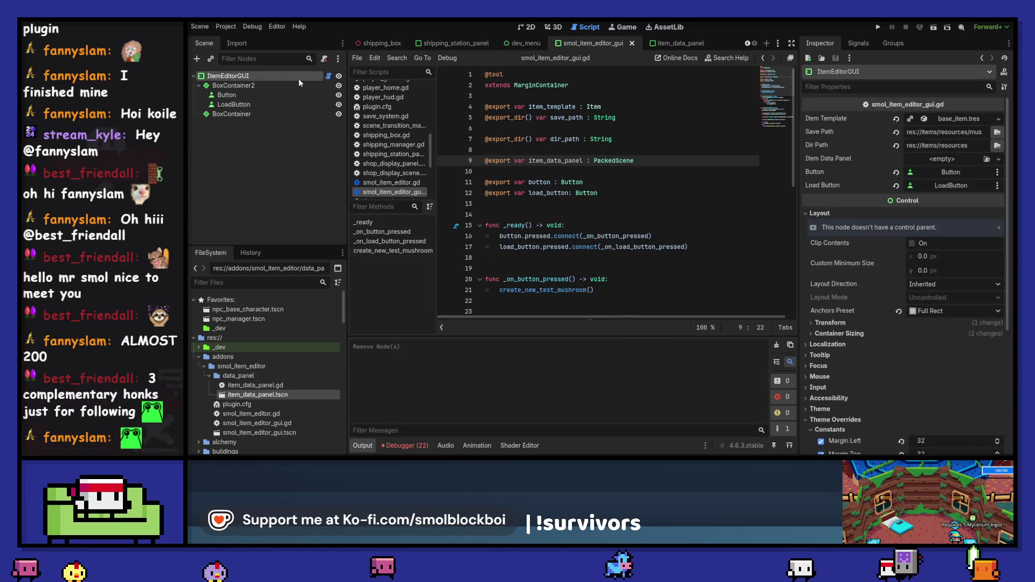
Assign item_data_panel.tscn to the Item Data Panel export
click(988, 159)
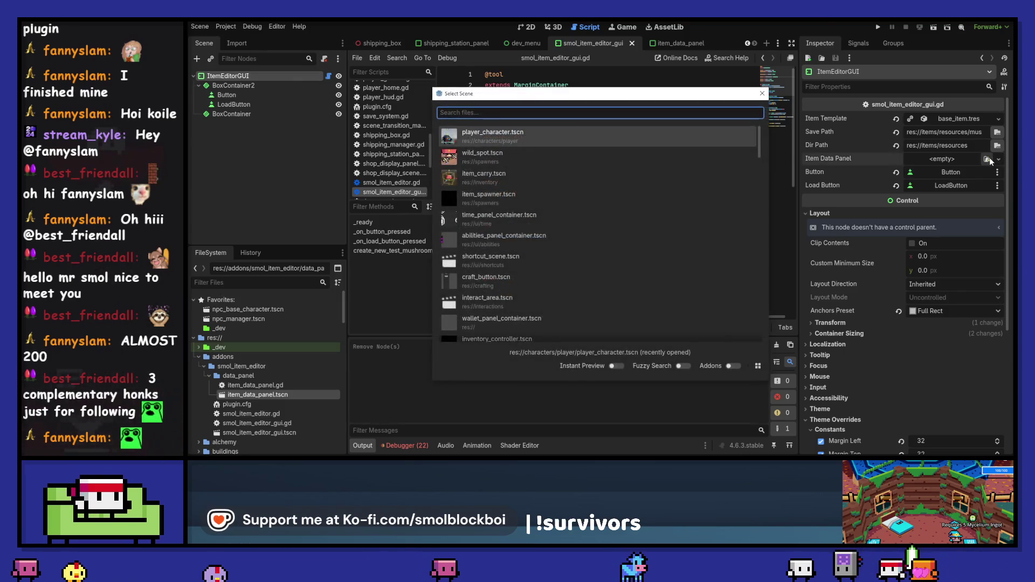
text(en)
text(d)
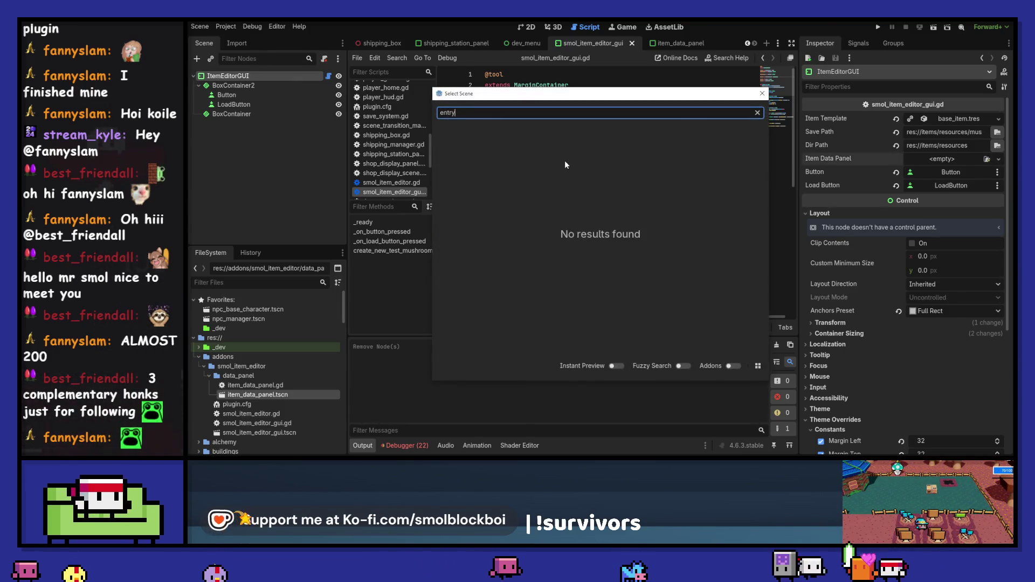
key(Escape)
mouse_move(298, 396)
mouse_down()
mouse_move(593, 268)
mouse_move(934, 163)
mouse_up()
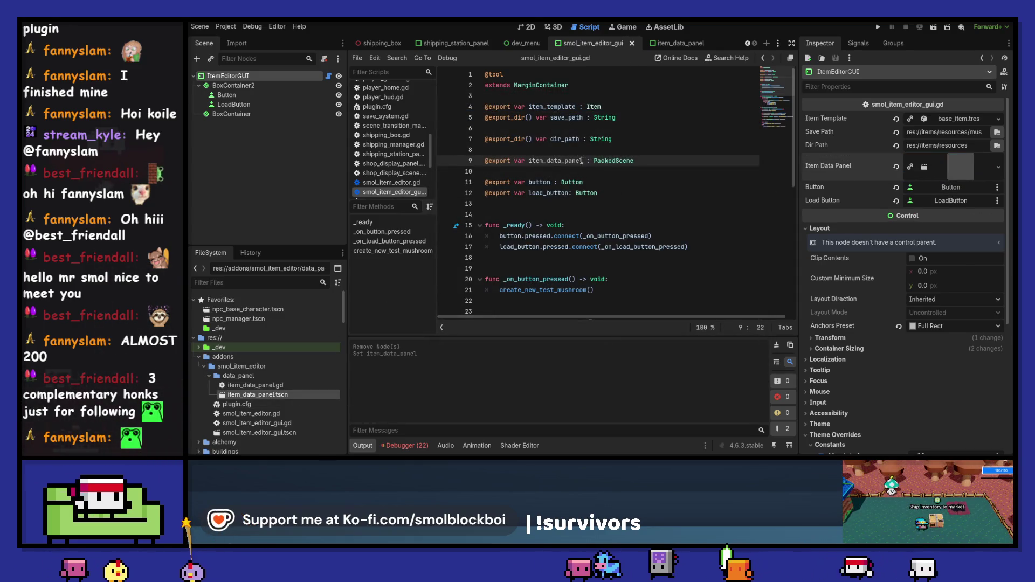
double_click(556, 161)
scroll(658, 163, down, 2)
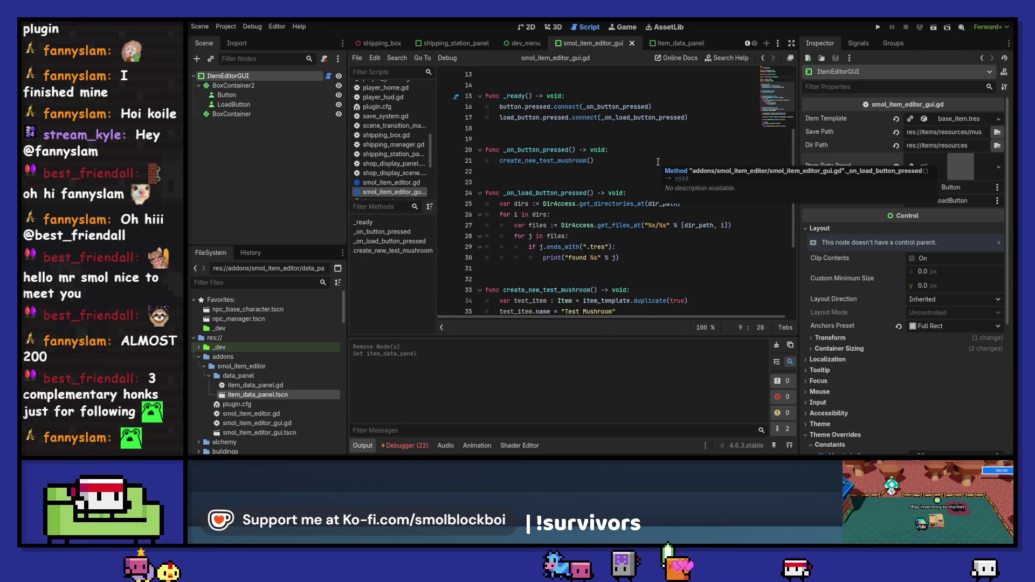
Begin var data = ResourceLoader.load( on a new line inside the .tres check
click(674, 246)
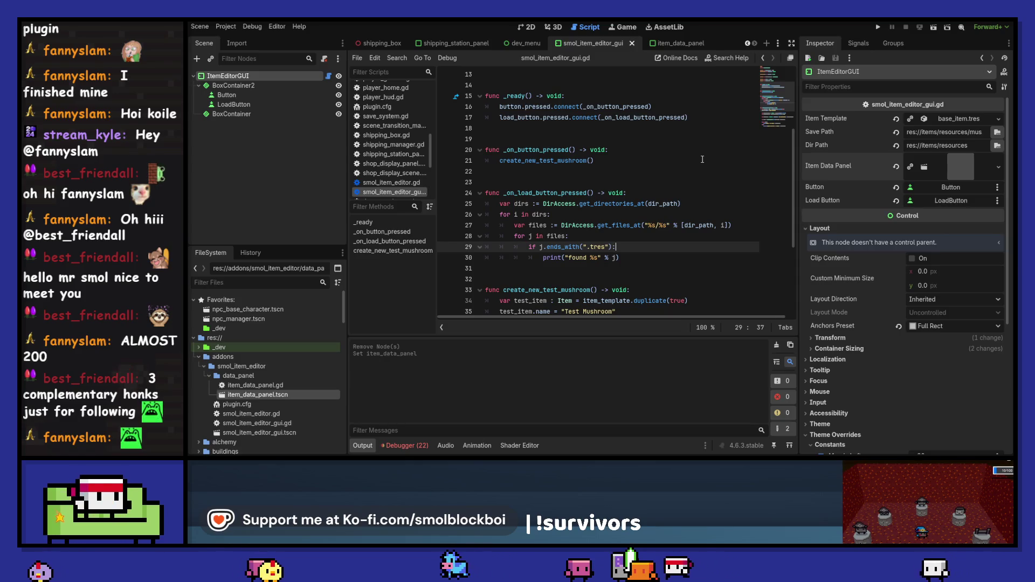
key(Return)
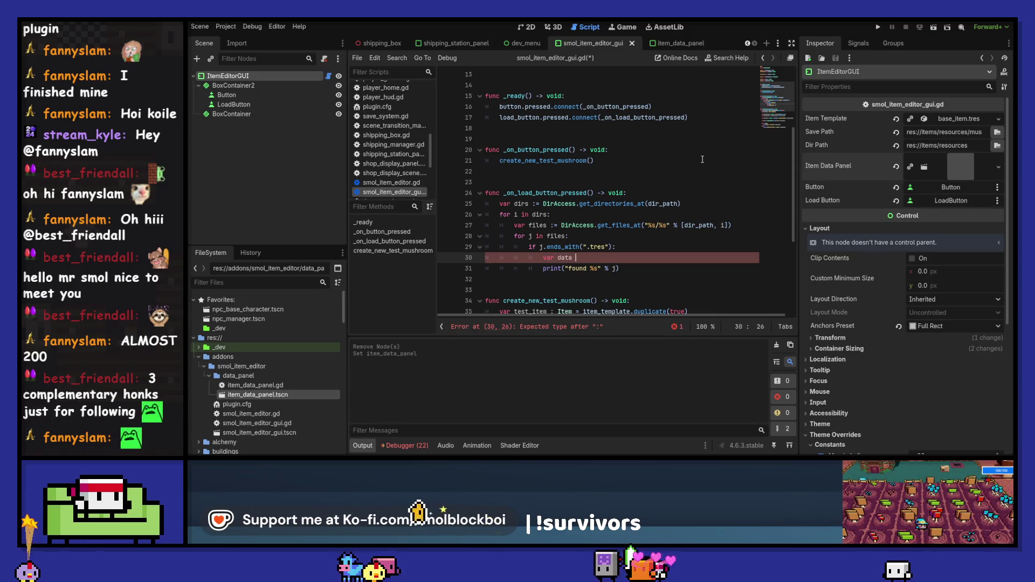
text(= Resource)
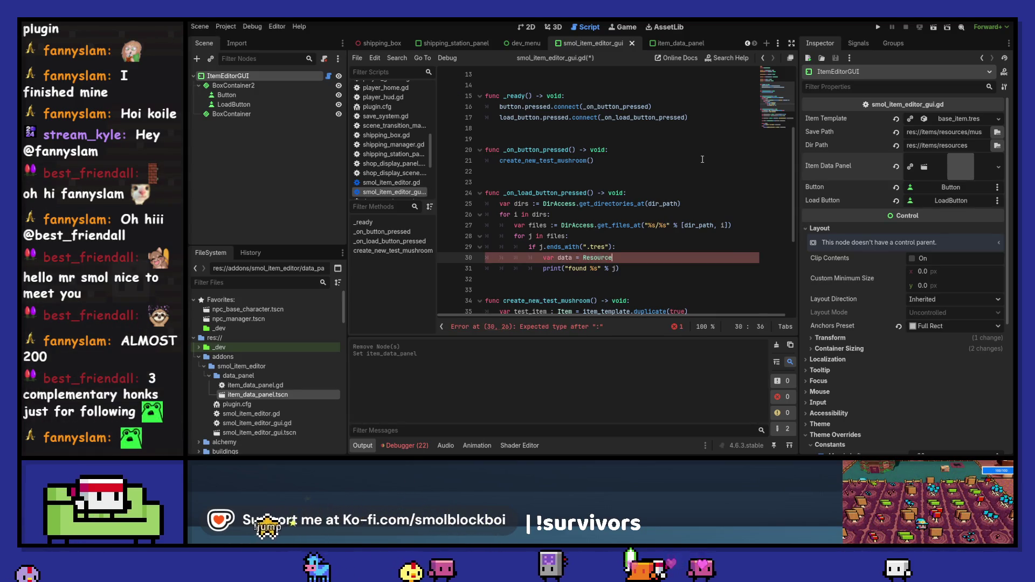
text(Loader.load)
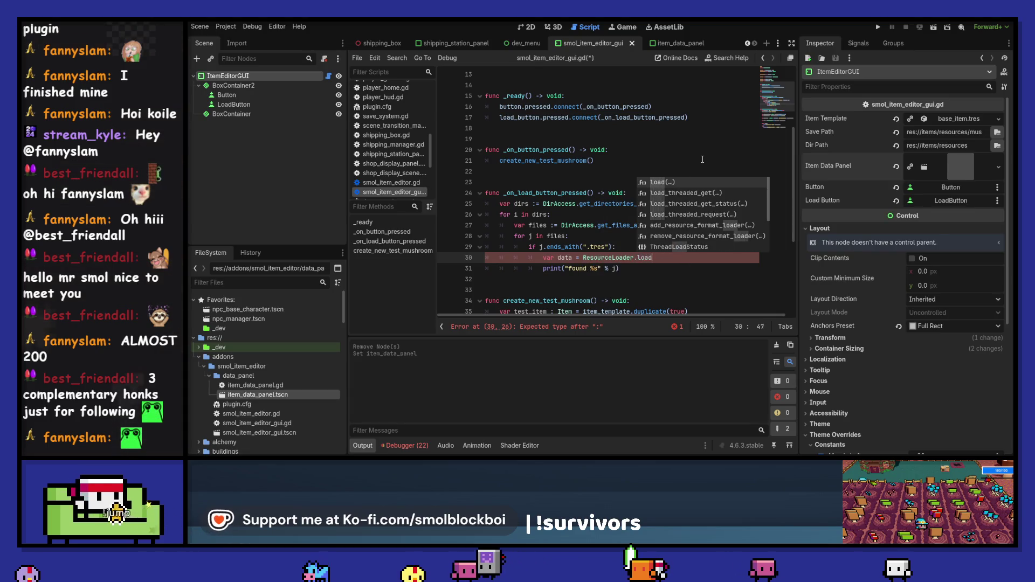
text((j)
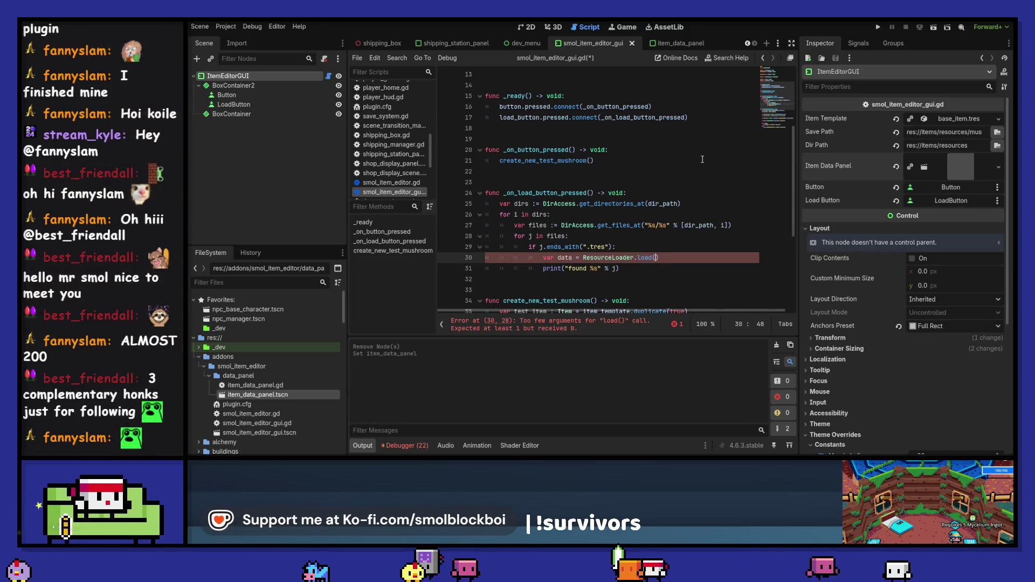
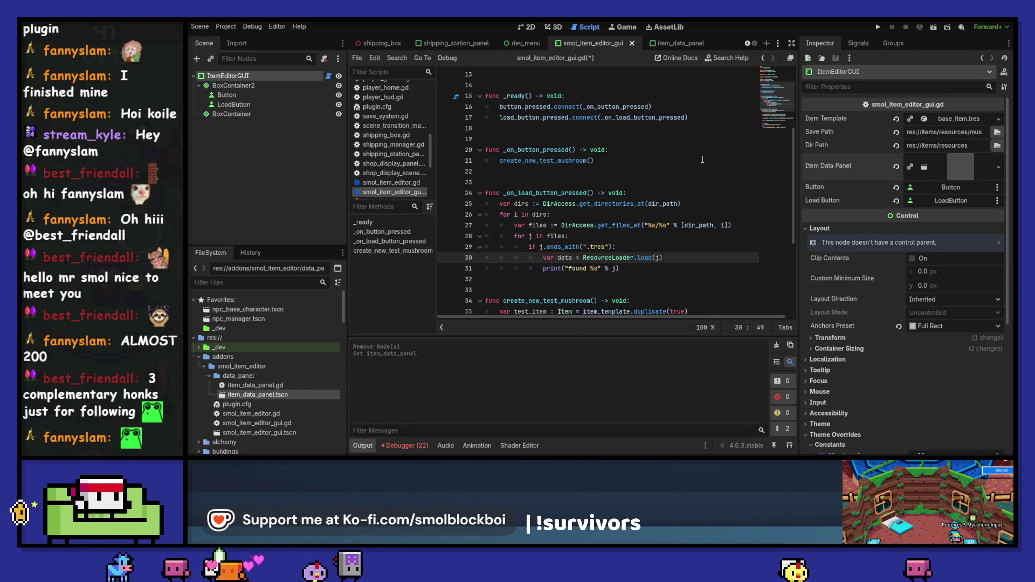
Add 'var panel = item_data_panel.instantiate()' below the load line, then show the 2D view
key(Return)
text(var panel )
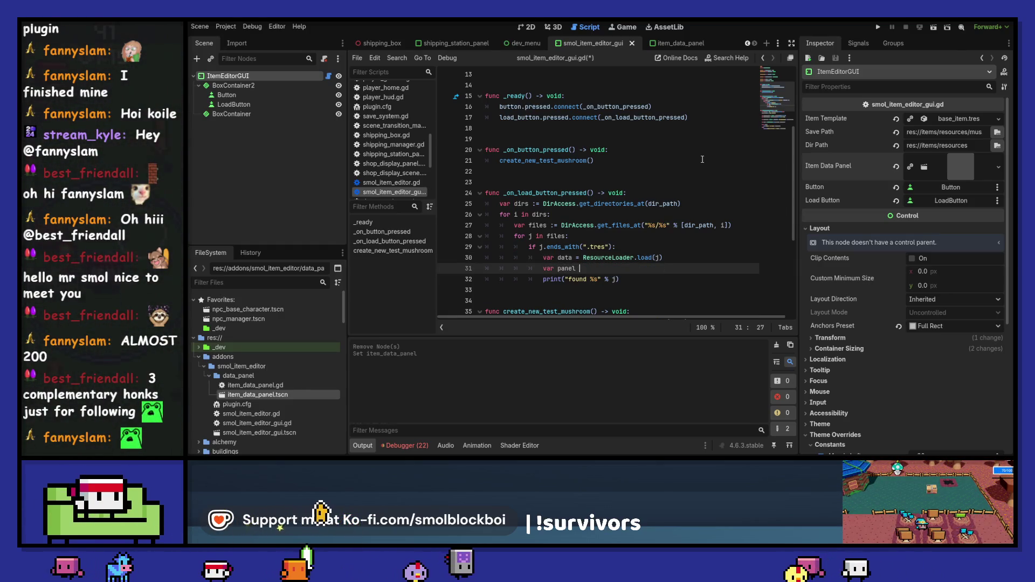
text(= item_data_panel.)
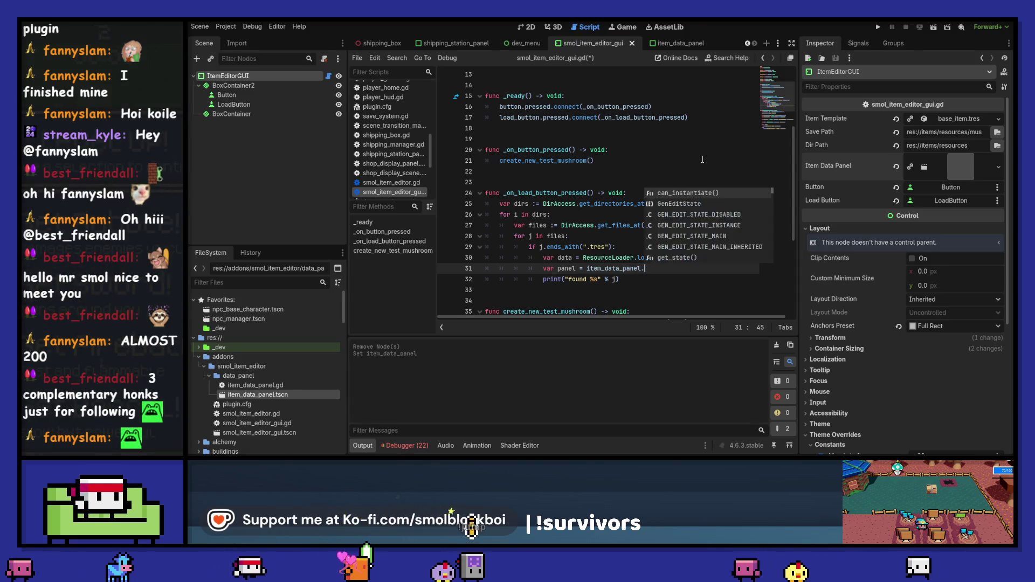
text(inst)
key(Return)
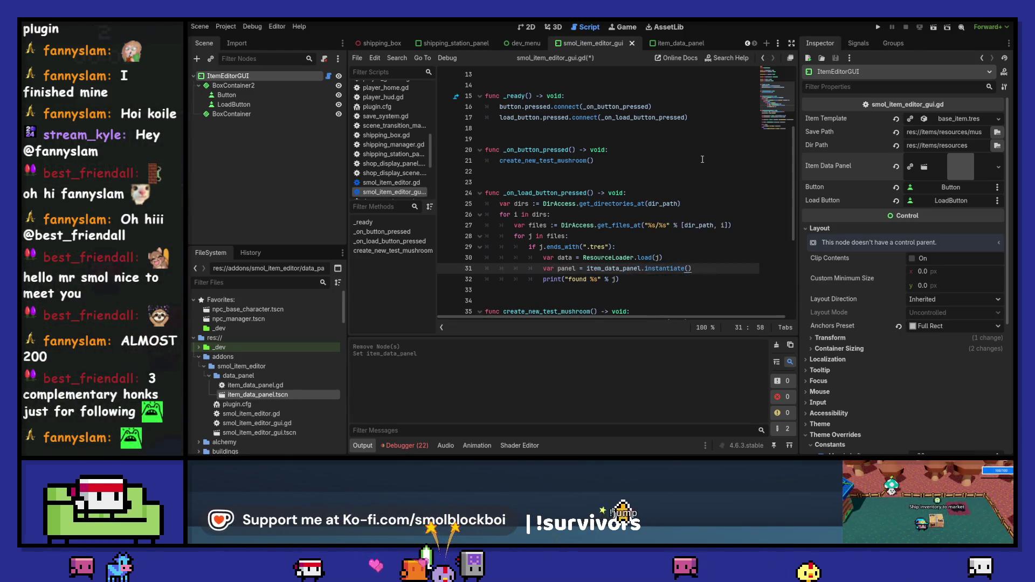
key(Return)
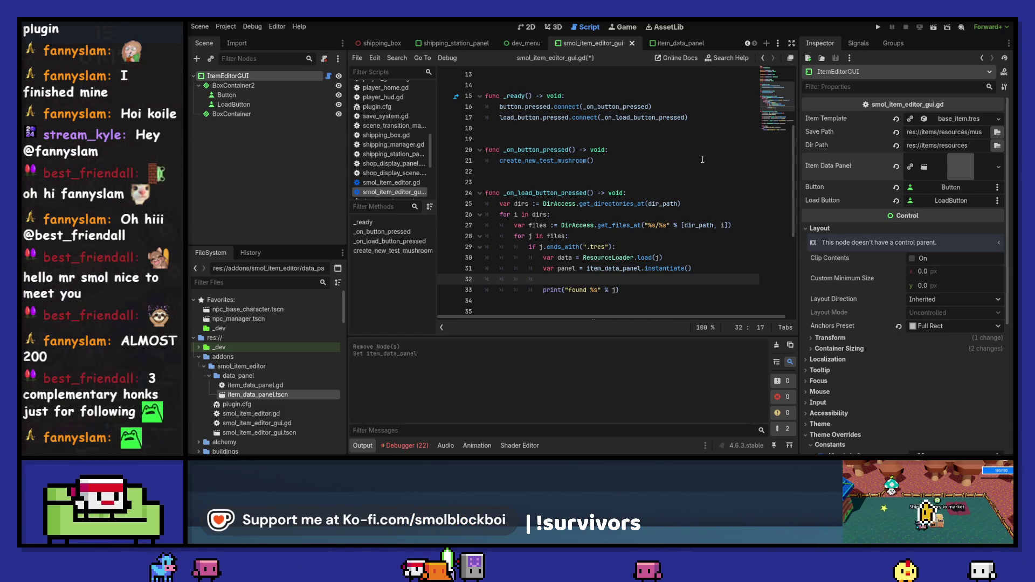
click(528, 27)
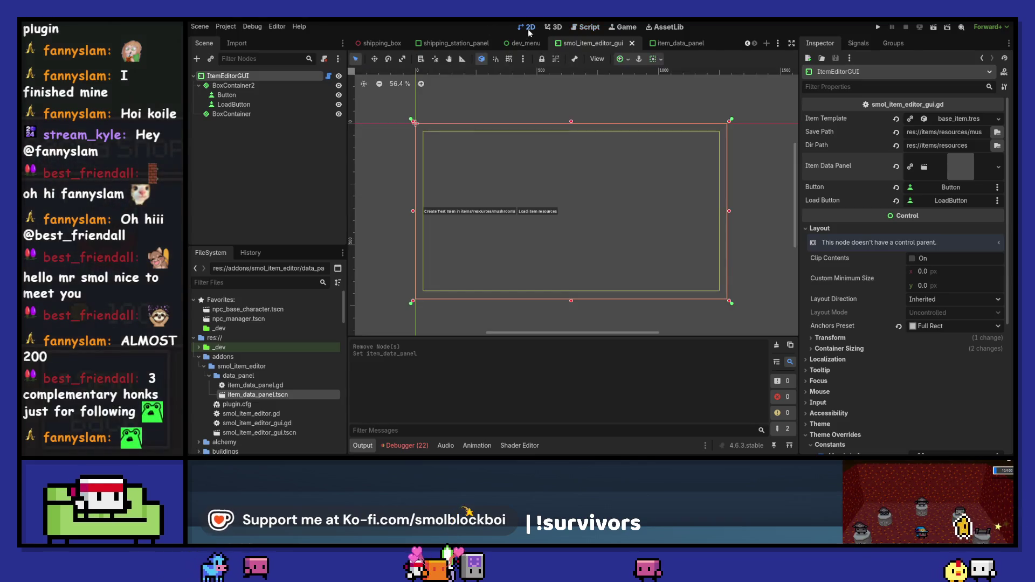
Rename the empty BoxContainer node to DataPanelContainer
click(250, 115)
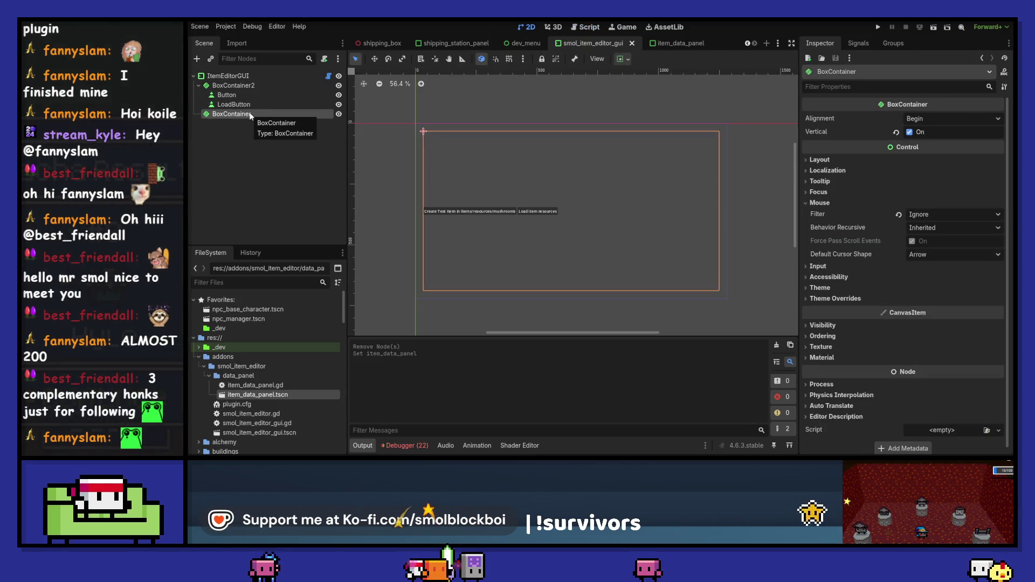
click(250, 115)
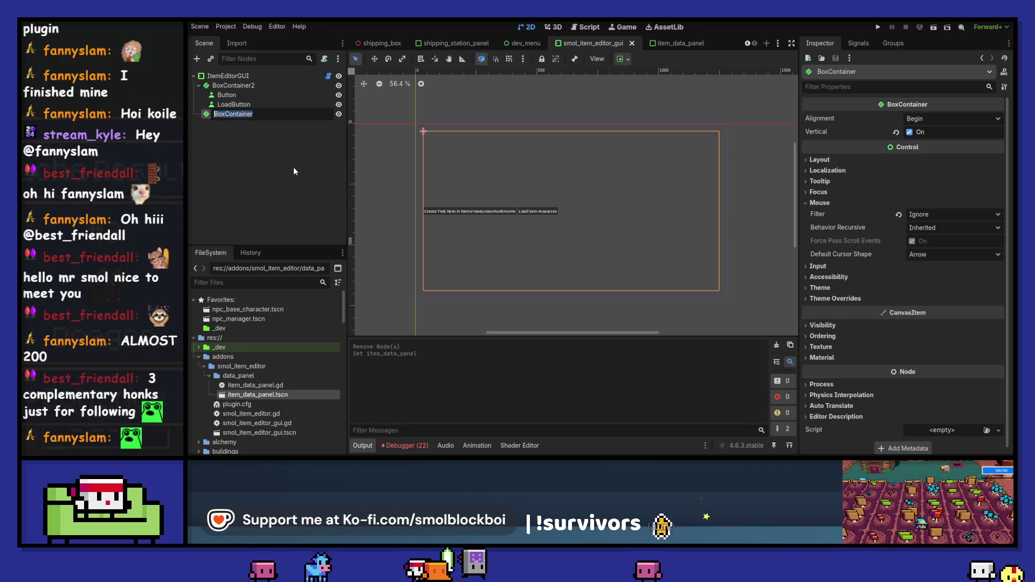
text(DataPanel)
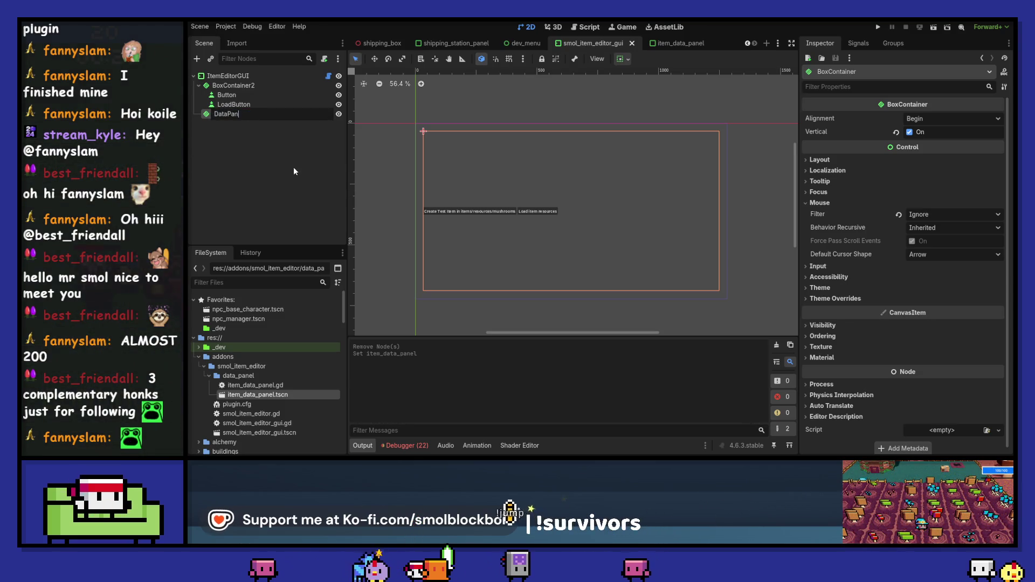
text(Container)
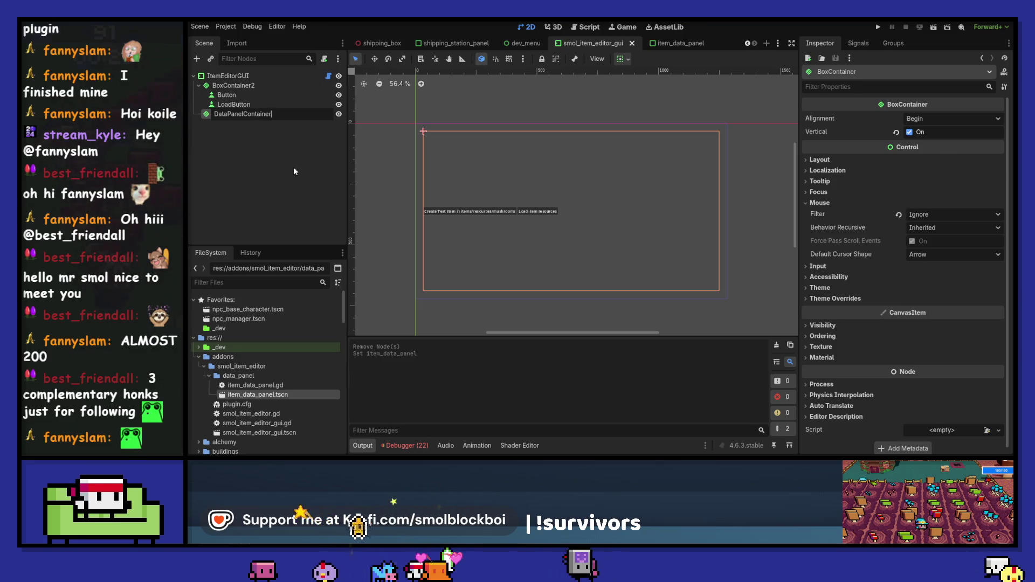
key(Return)
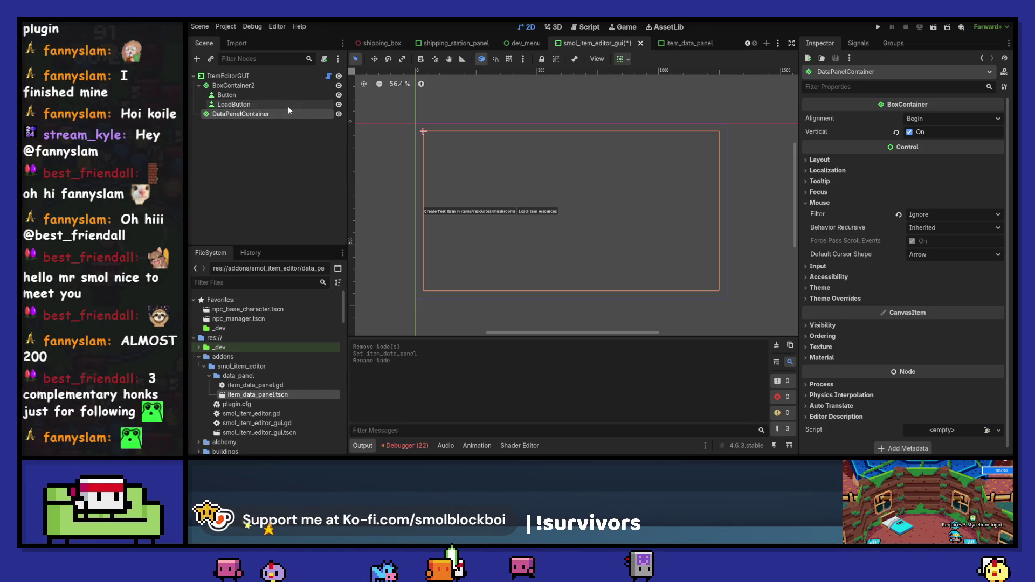
Make DataPanelContainer accessible by unique name and reopen the ItemEditorGUI script
right_click(289, 113)
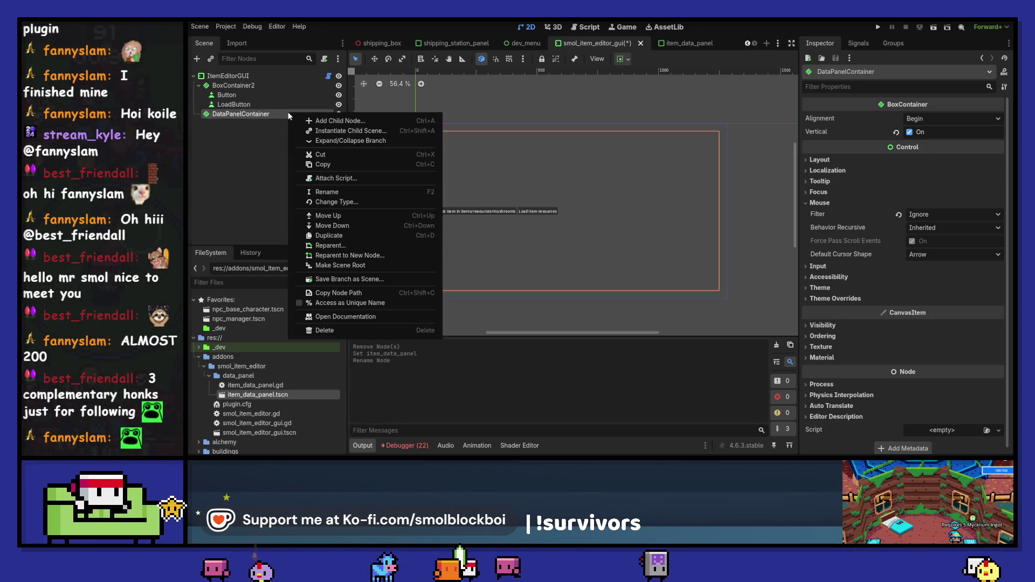
click(345, 302)
click(324, 76)
click(327, 76)
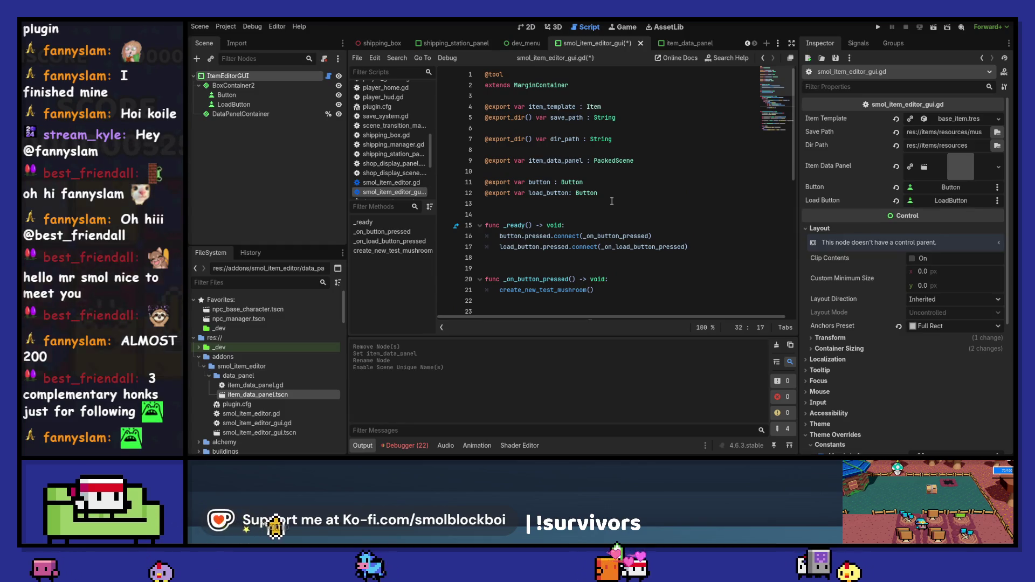
Add a line 11 variable referencing DataPanelContainer by unique name and save the script
click(558, 172)
key(Return)
drag(283, 113, 582, 184)
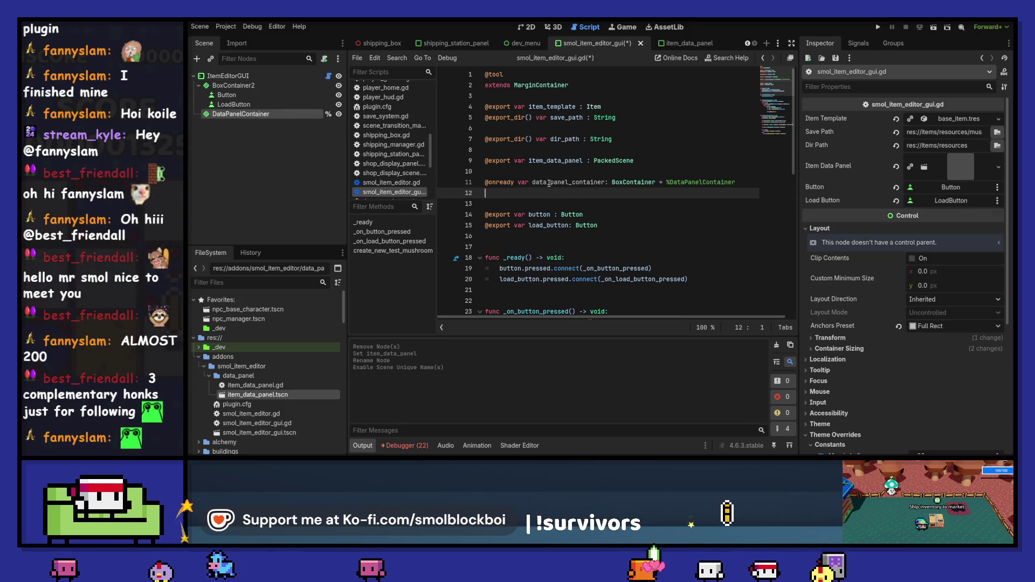
key(BackSpace)
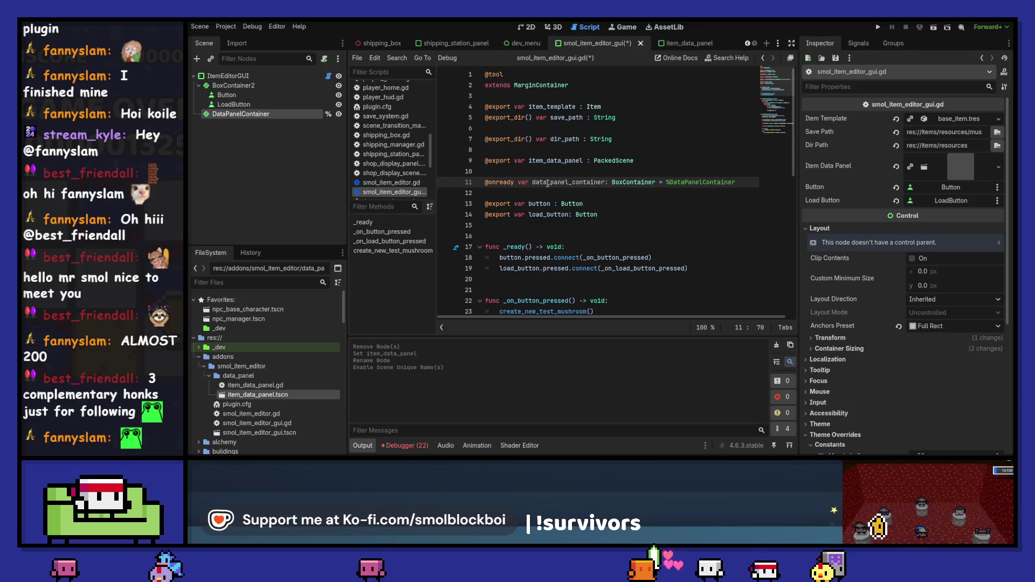
click(237, 85)
click(249, 76)
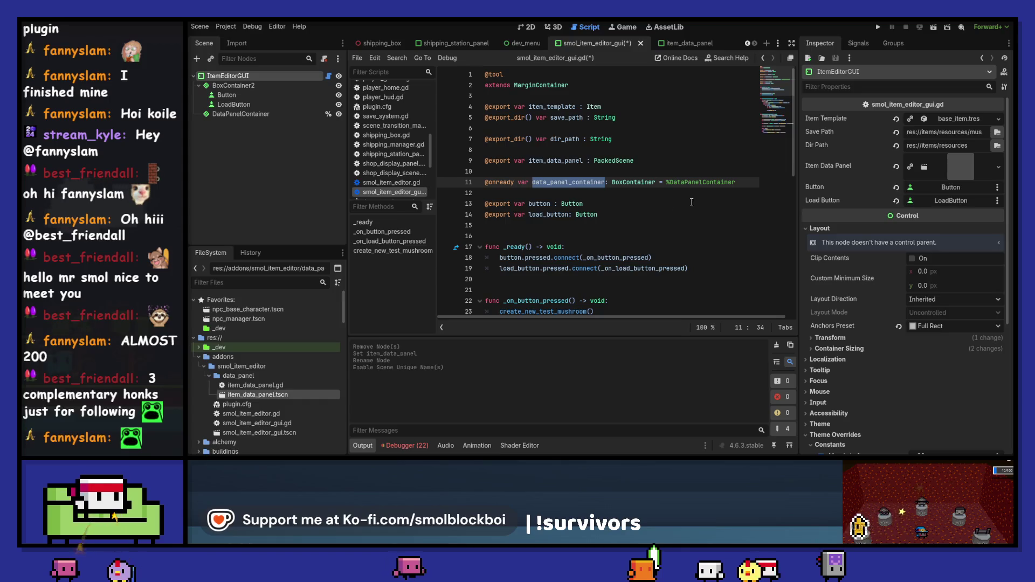
key(ctrl+s)
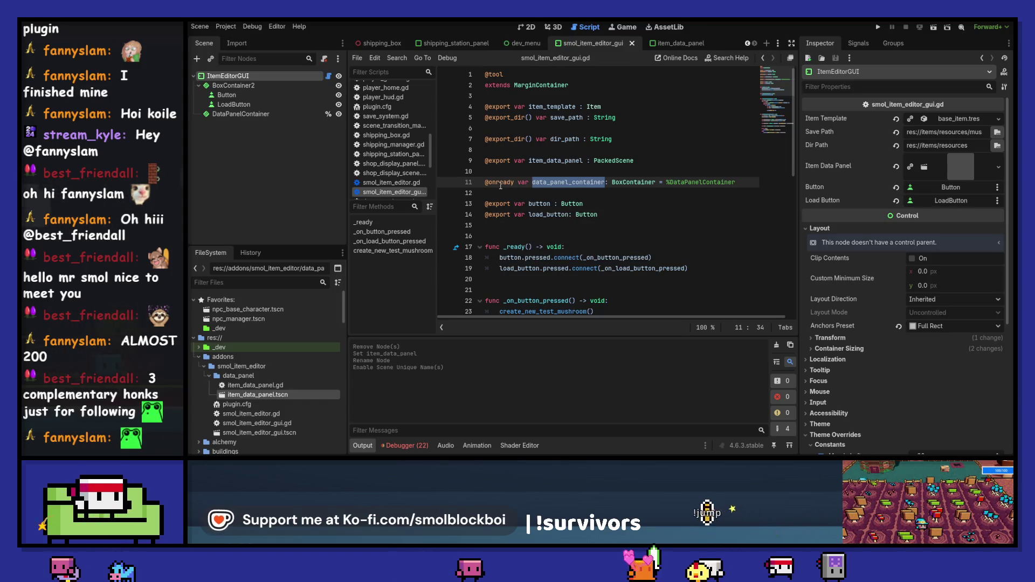
mouse_move(500, 186)
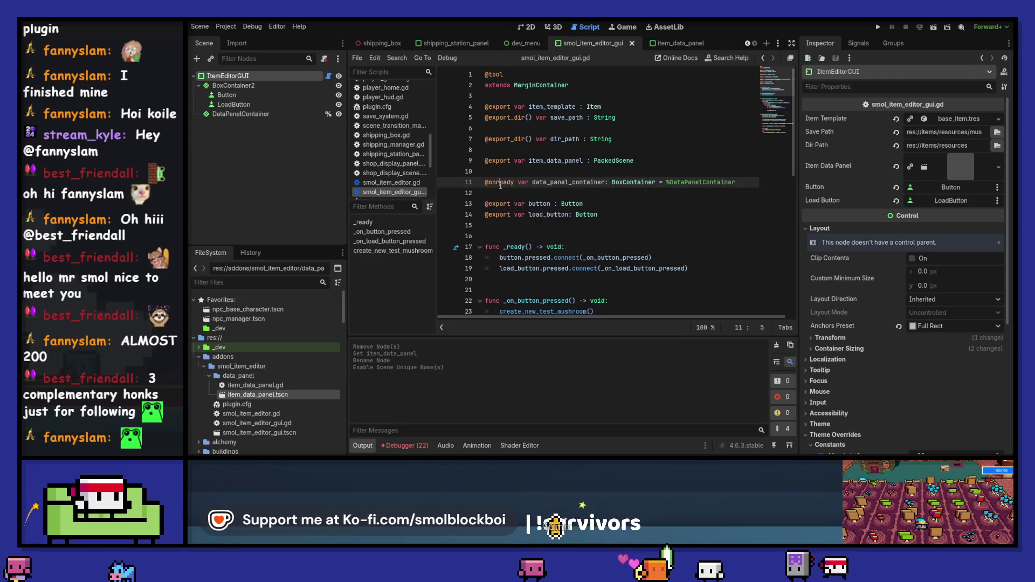
double_click(500, 186)
text(export)
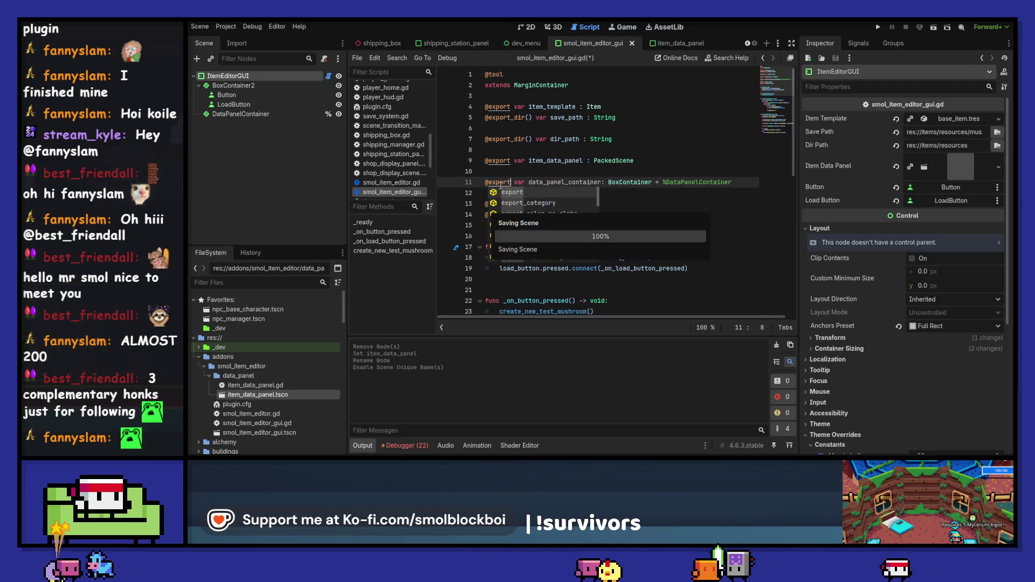
drag(658, 183, 755, 179)
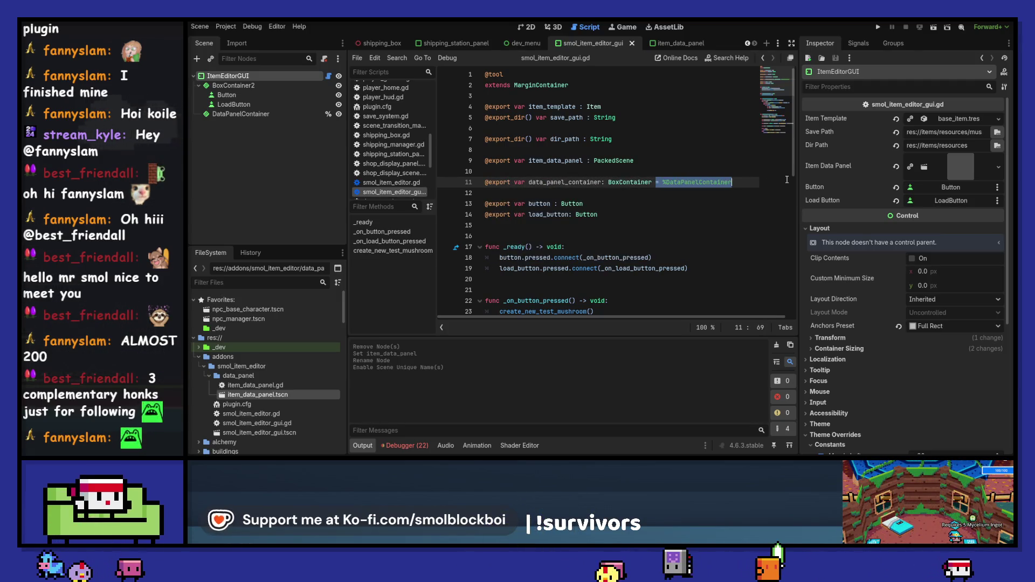
key(Return)
key(BackSpace)
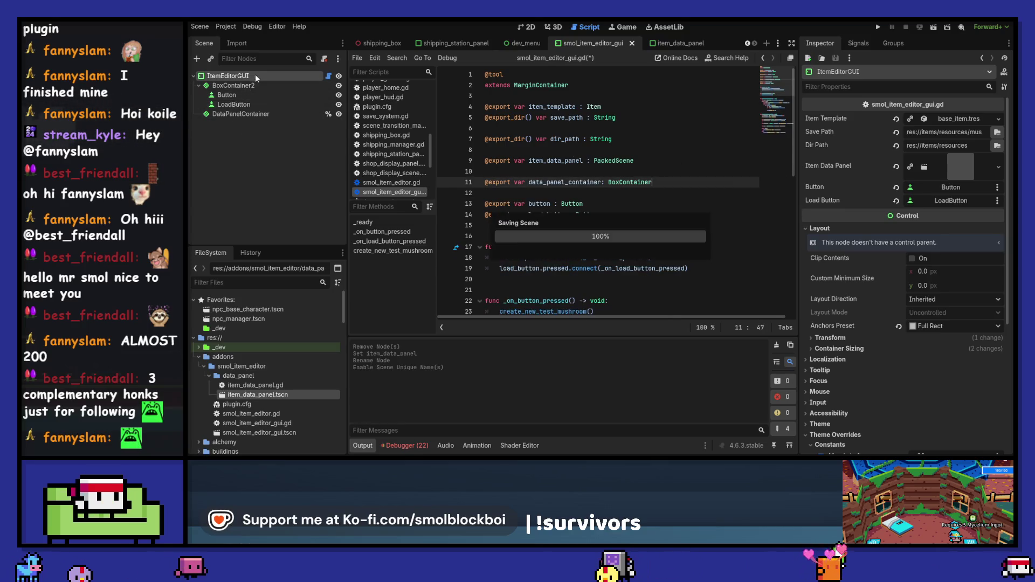
key(ctrl+s)
Assign DataPanelContainer to ItemEditorGUI's Data Panel Container property in the inspector
click(291, 76)
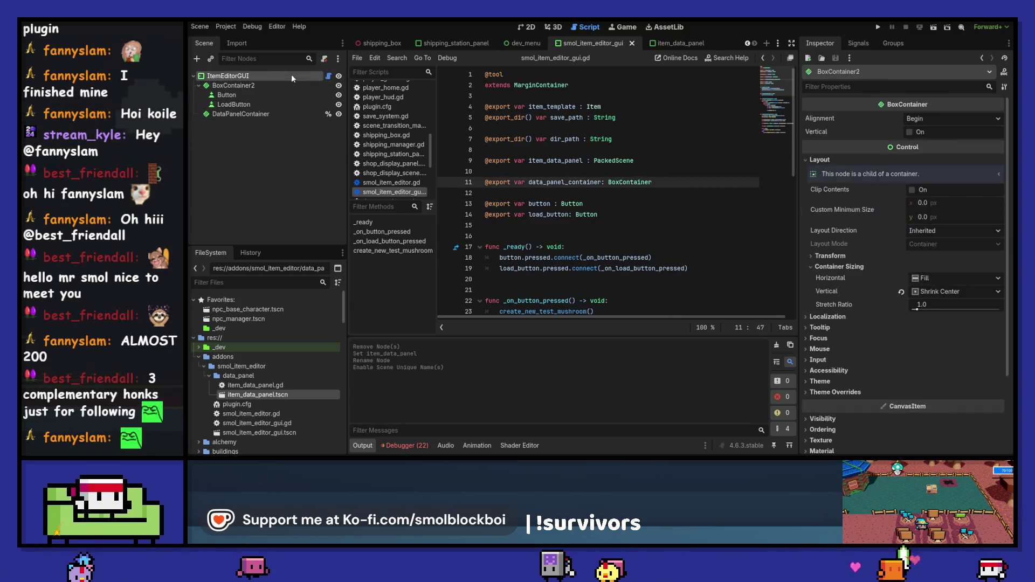
click(968, 186)
click(552, 151)
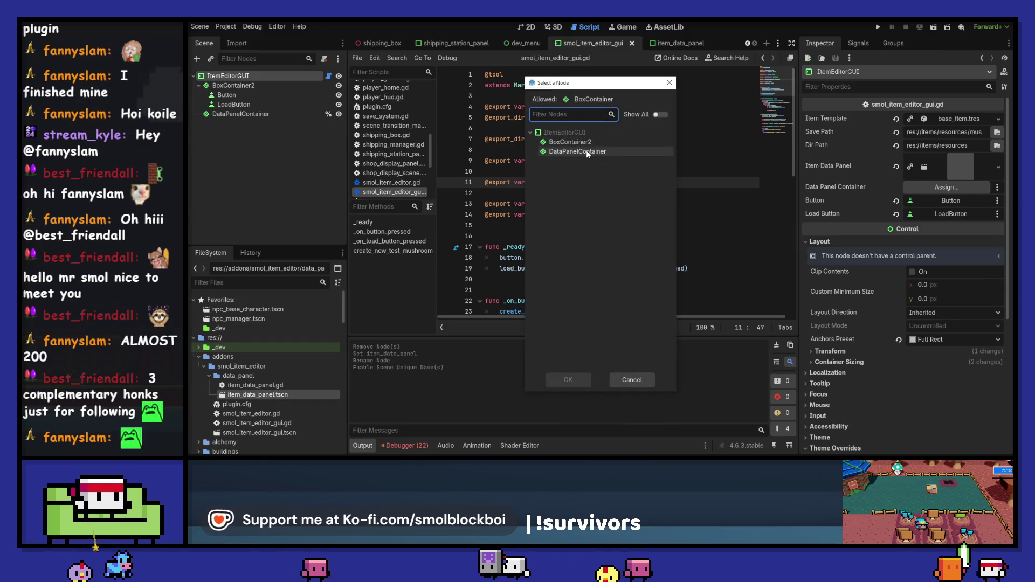
double_click(553, 151)
scroll(562, 178, down, 7)
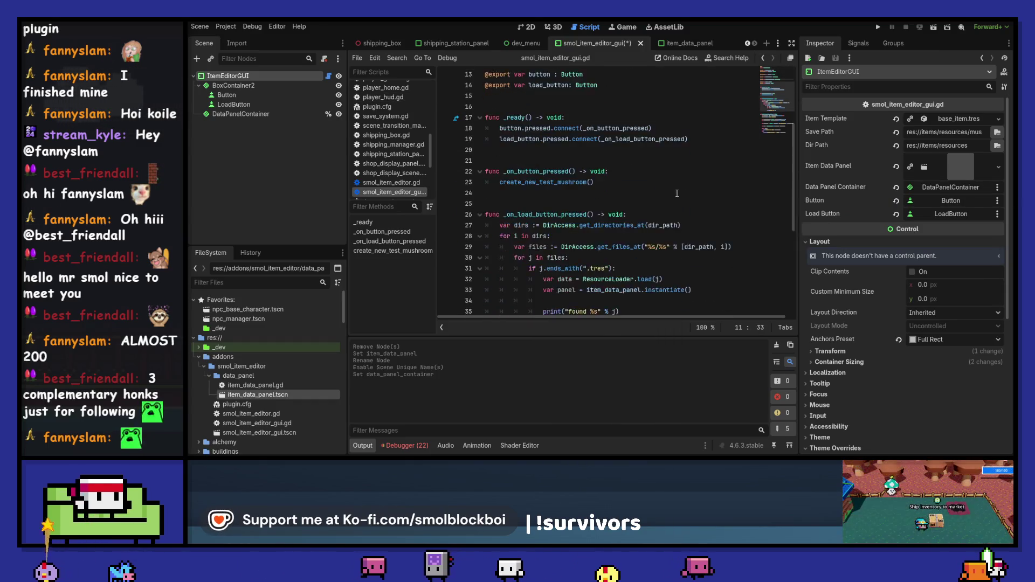
Add 'data_panel_container.add_child(panel)' to the loop with a blank line above it
click(647, 204)
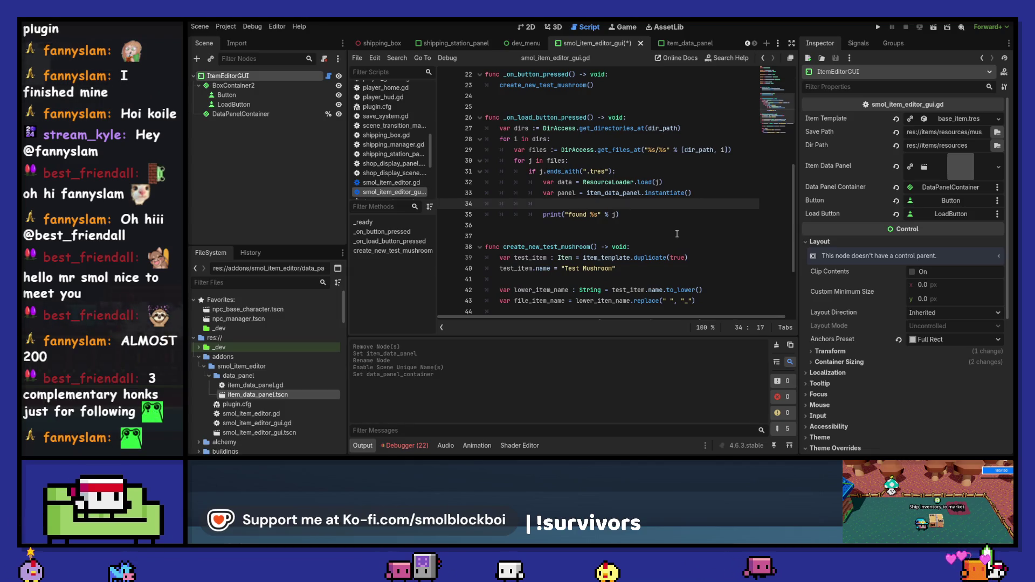
text(data_panel_container.add)
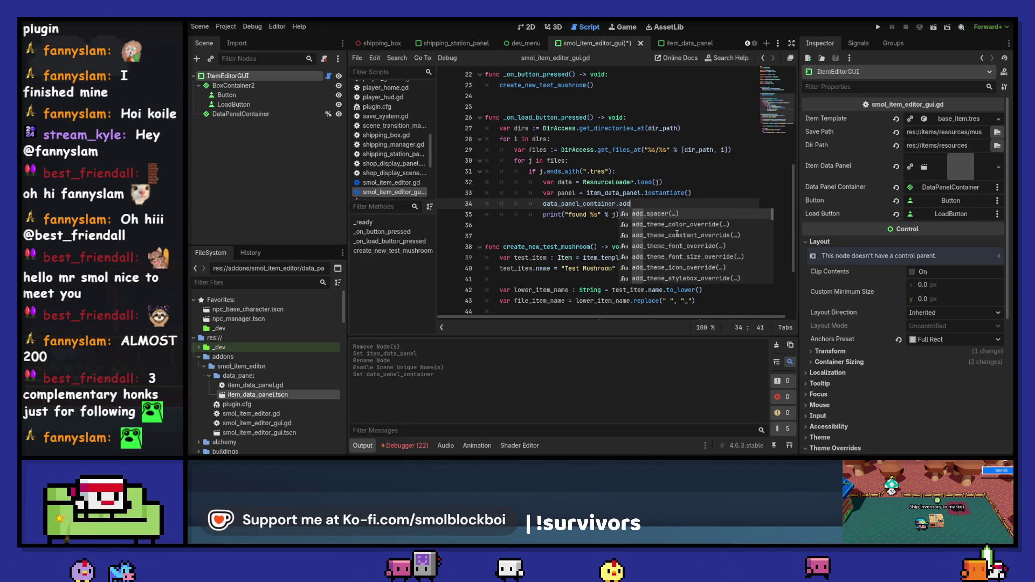
key(Return)
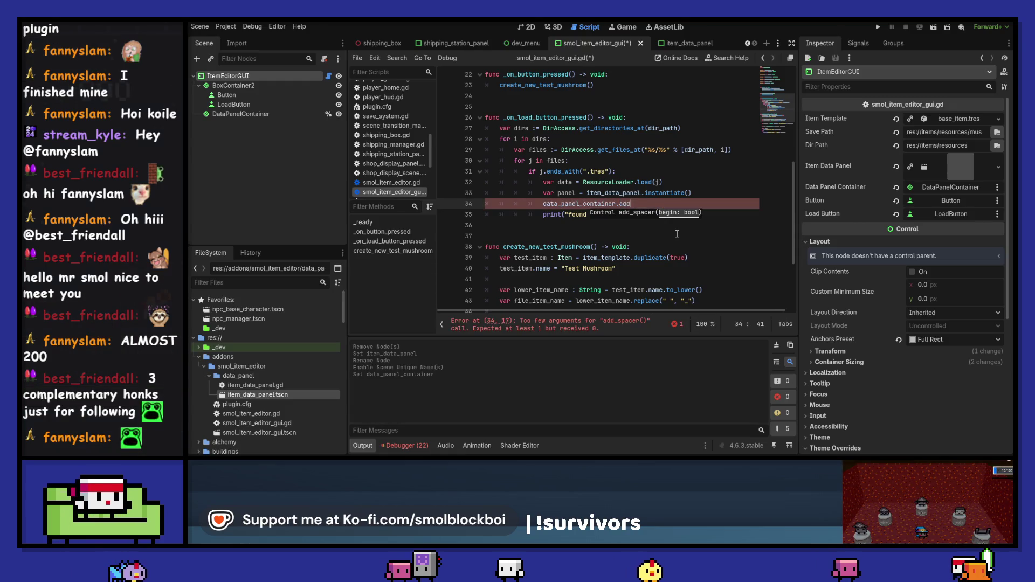
text(ild(pane)
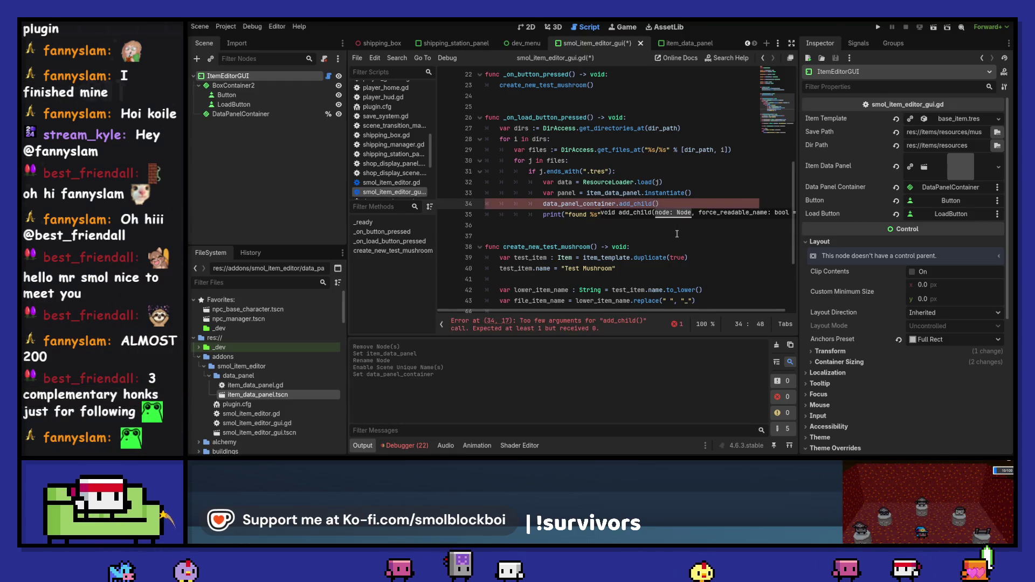
text(l)
key(Escape)
key(Home)
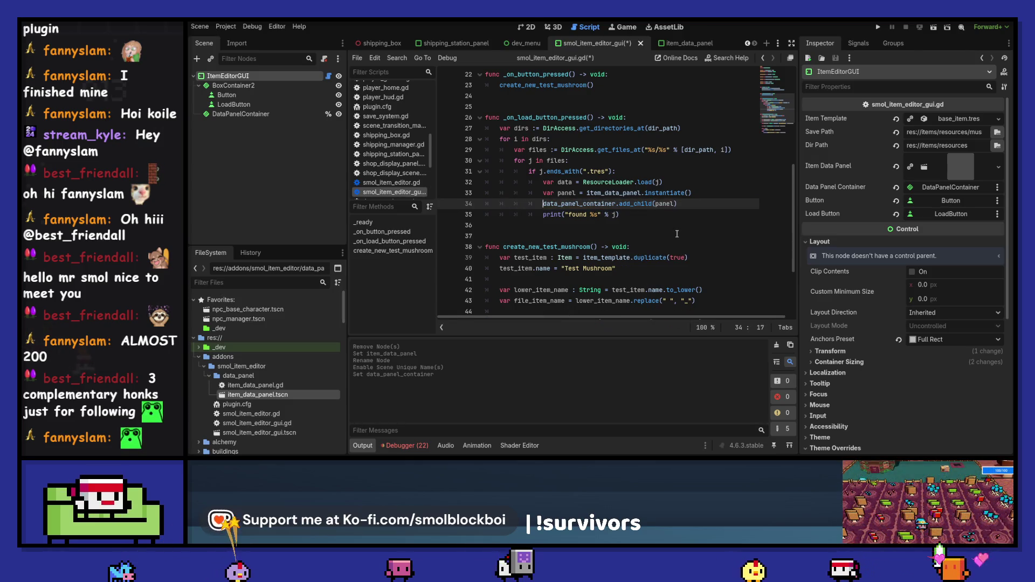
key(Return)
key(Up)
Cast the instantiated panel 'as ItemDataPanel' and write 'panel.data = data'
text(panel.d)
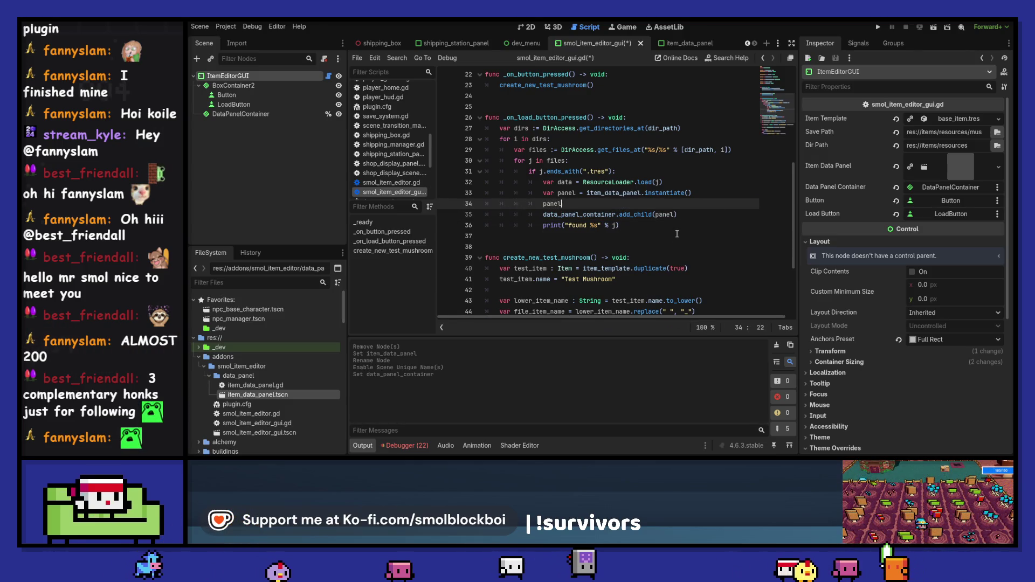
key(Return)
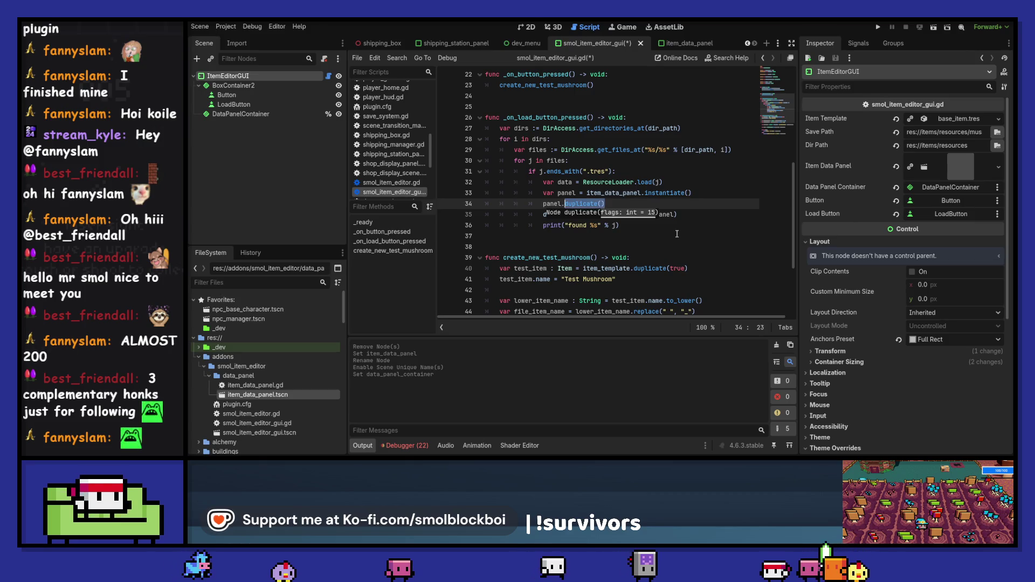
key(ctrl+z)
text(at)
key(Up)
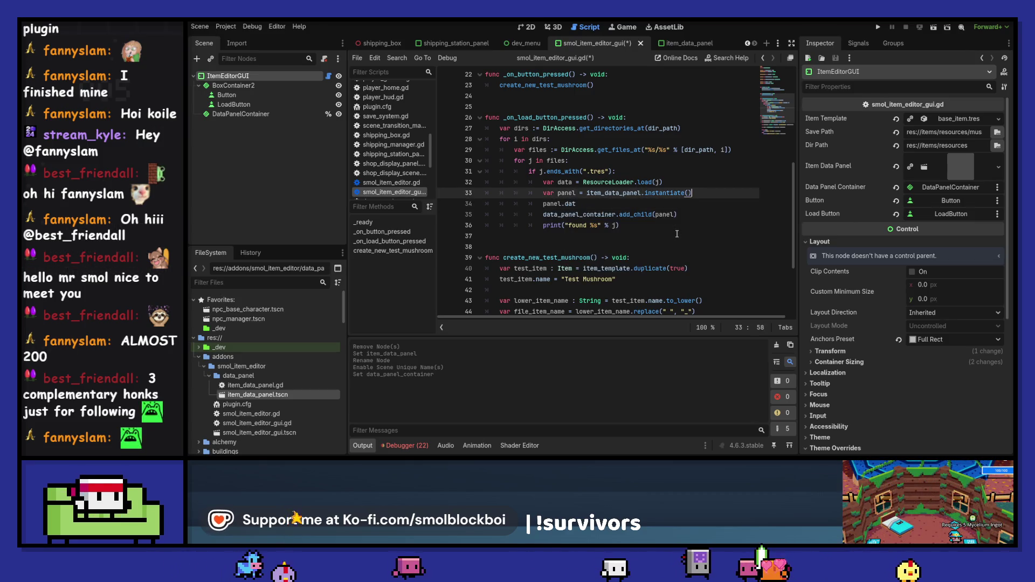
text(ItemDa)
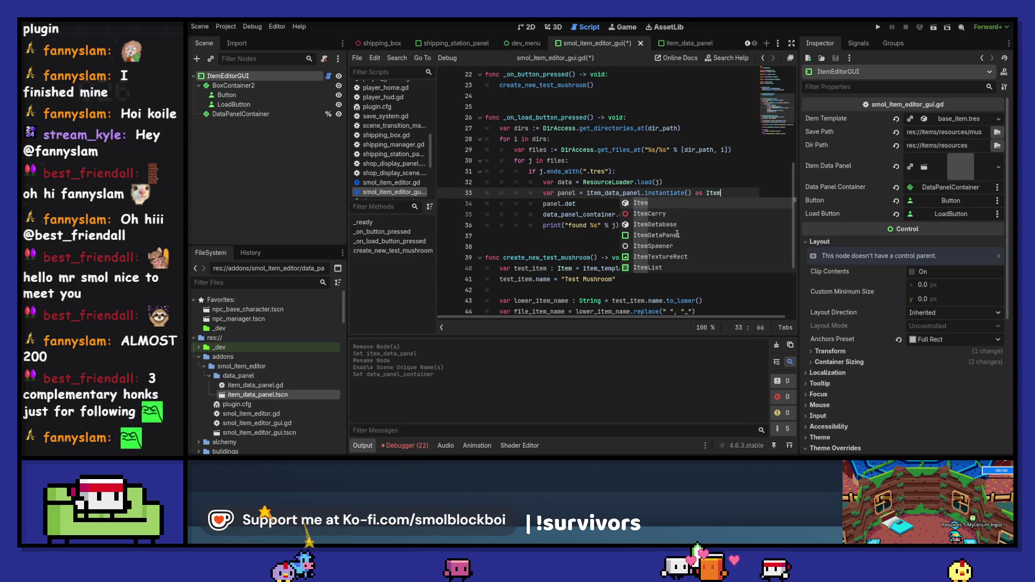
key(Down)
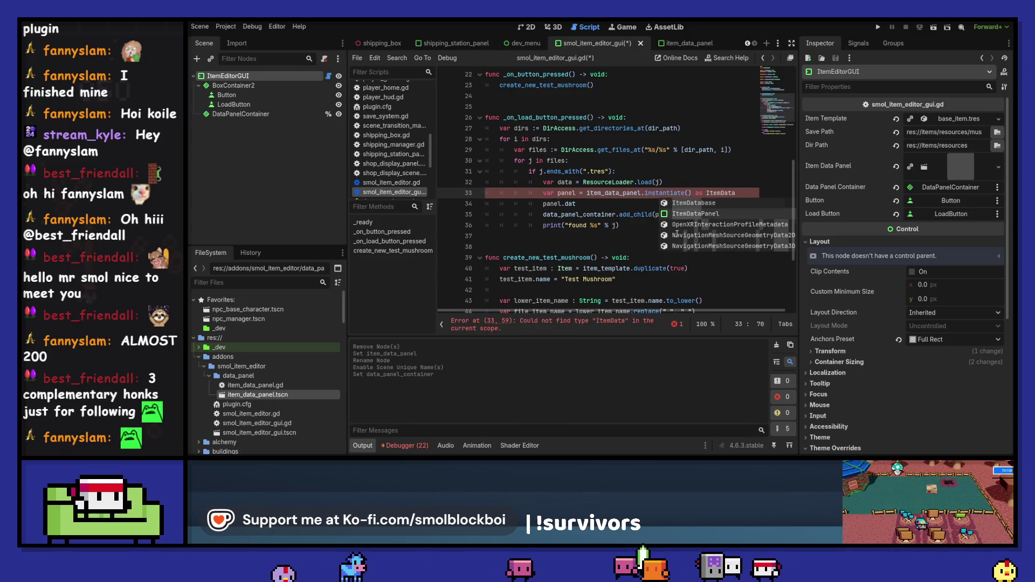
key(Return)
key(Down)
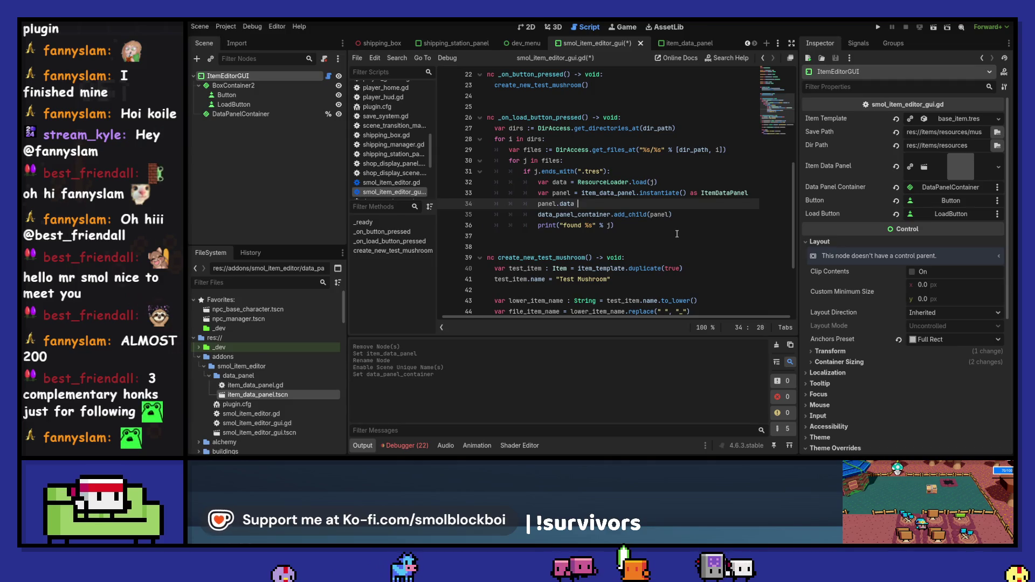
text(= data)
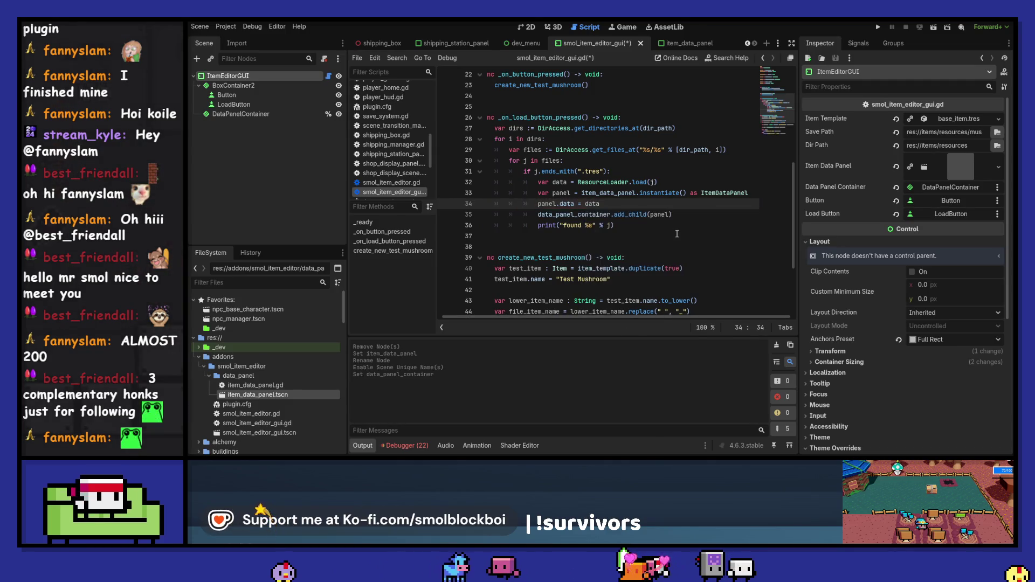
Delete the found-message print line and save the script
key(Down)
key(Down)
key(ctrl+shift+k)
key(ctrl+s)
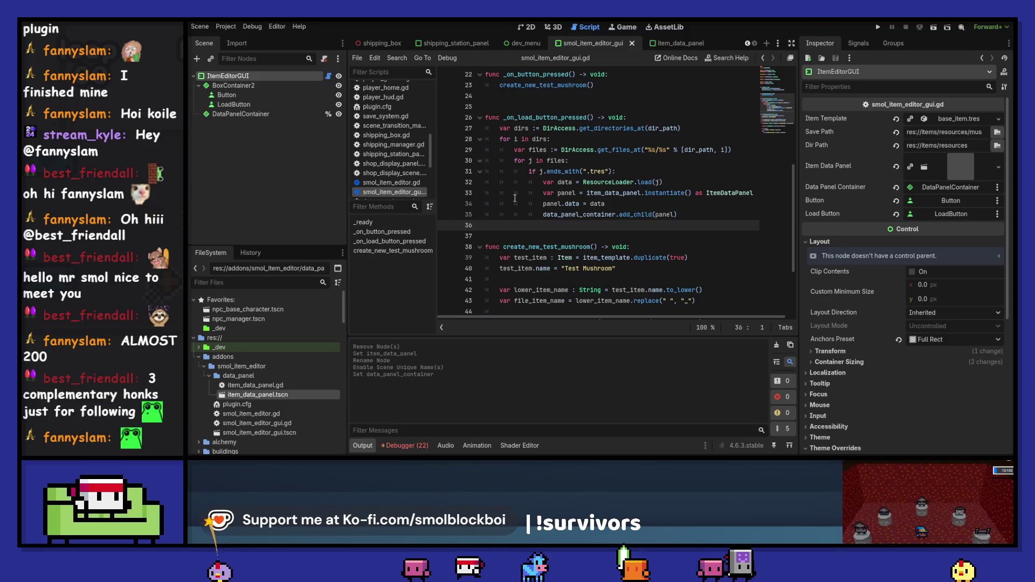
click(226, 26)
click(237, 43)
click(366, 151)
click(615, 389)
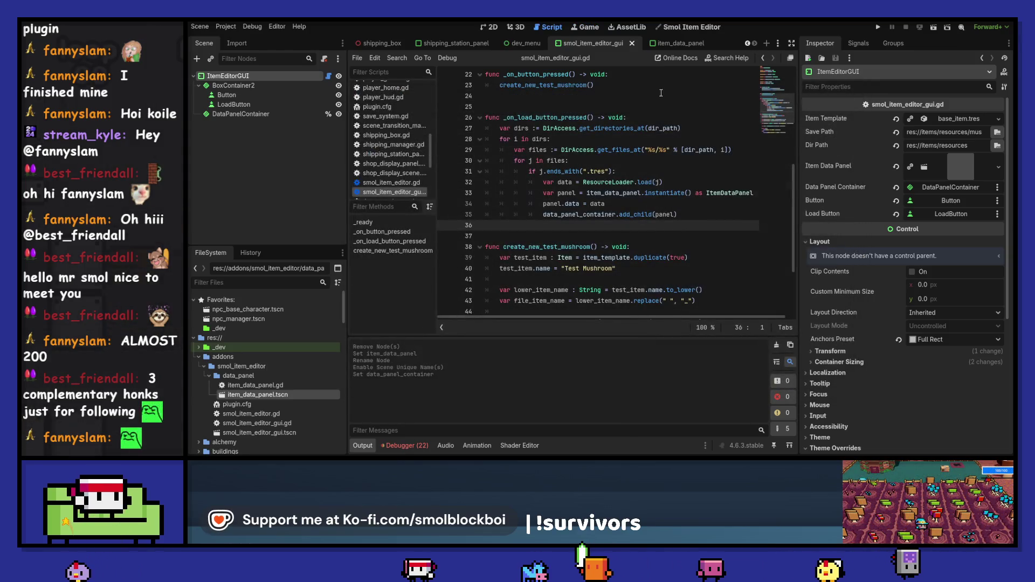
click(683, 28)
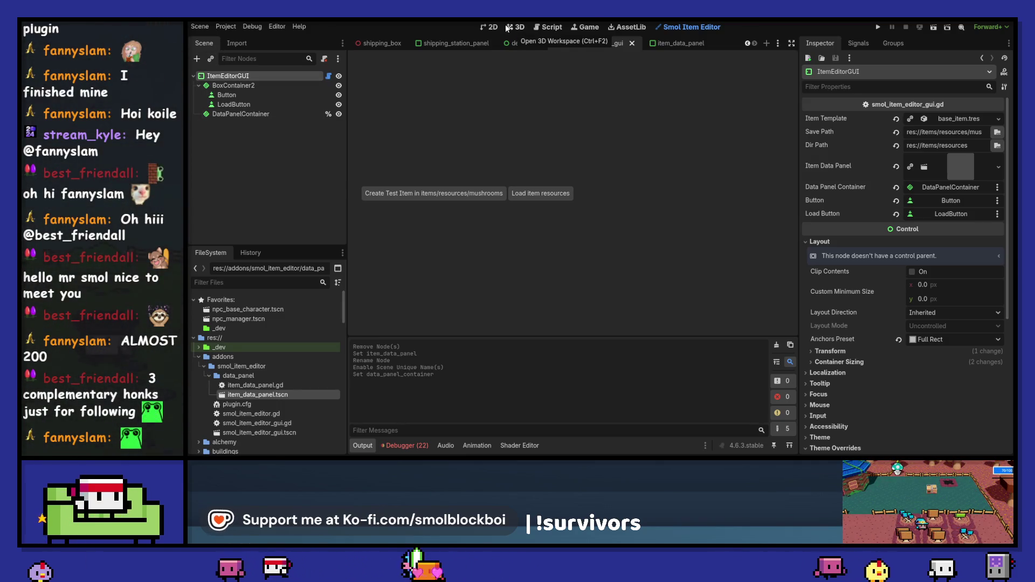
click(490, 27)
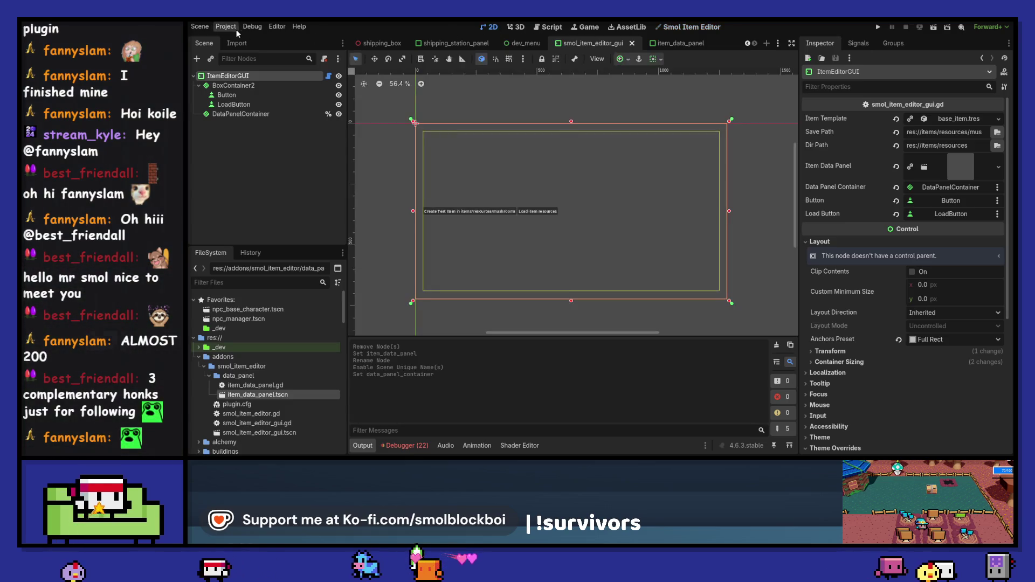
click(226, 26)
click(236, 41)
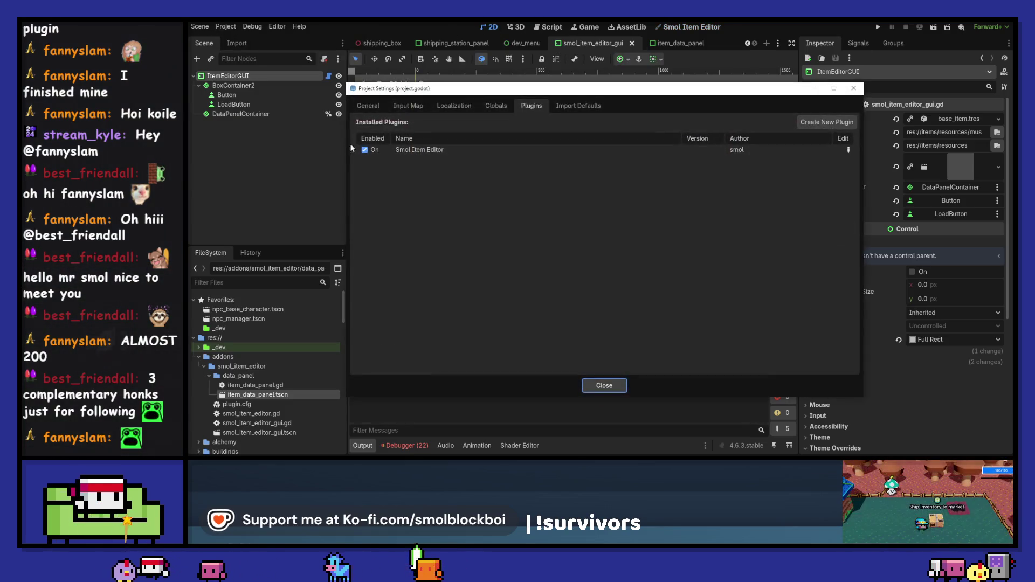
click(364, 151)
click(604, 387)
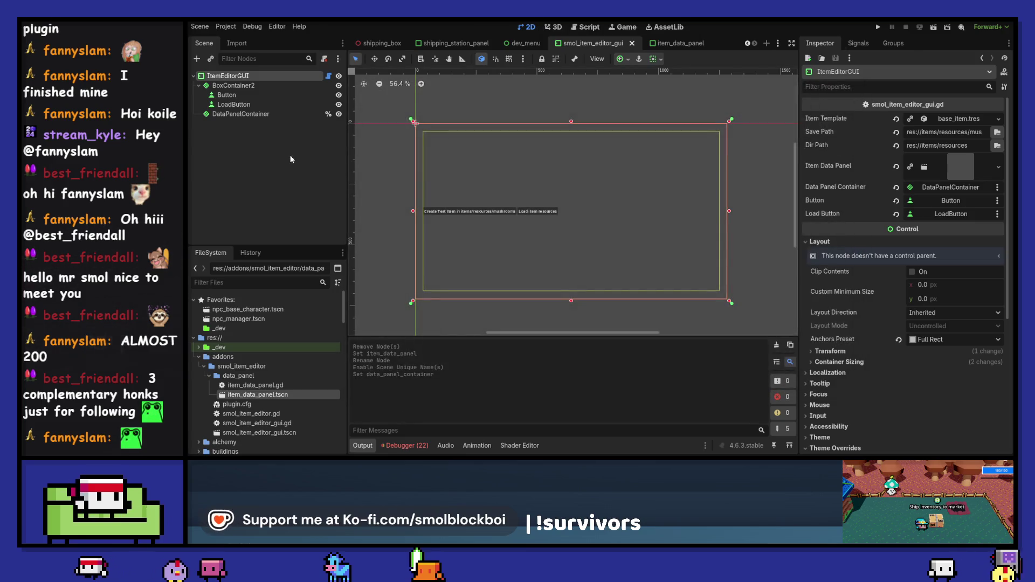
click(326, 76)
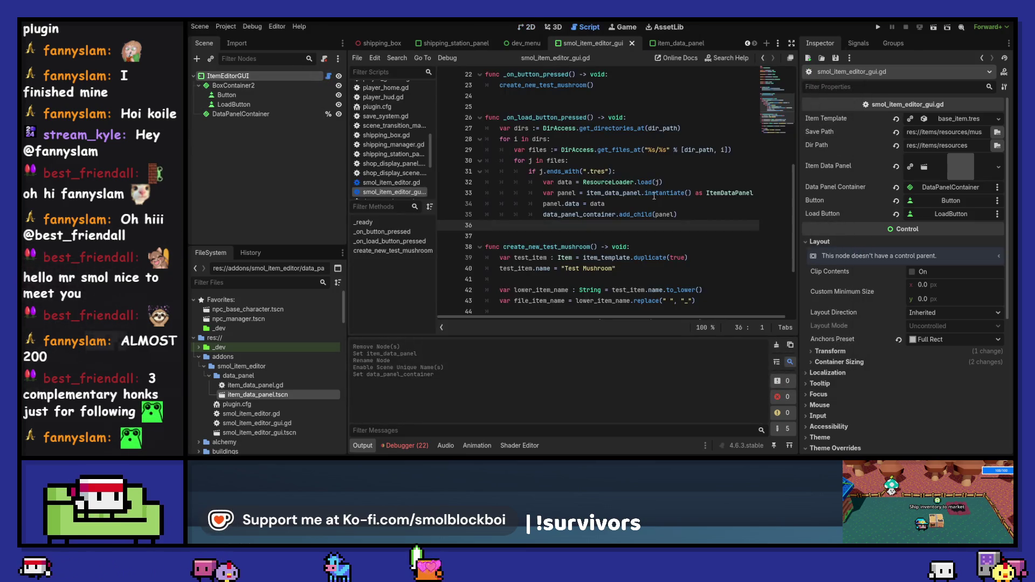
mouse_move(653, 195)
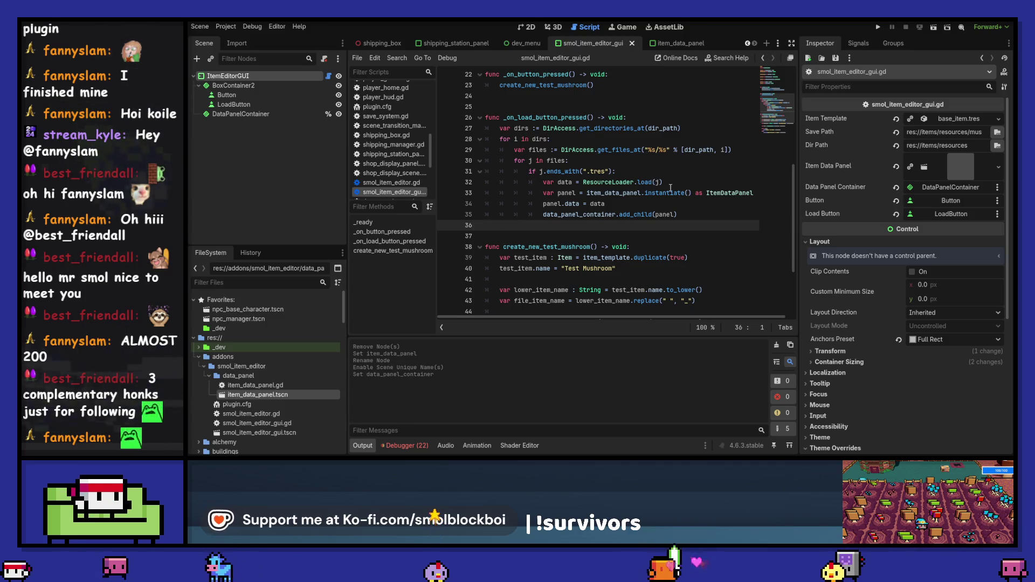
Add an 'if data:' check after the load line, indent the panel lines under it, and save
click(670, 184)
key(Return)
text(print()
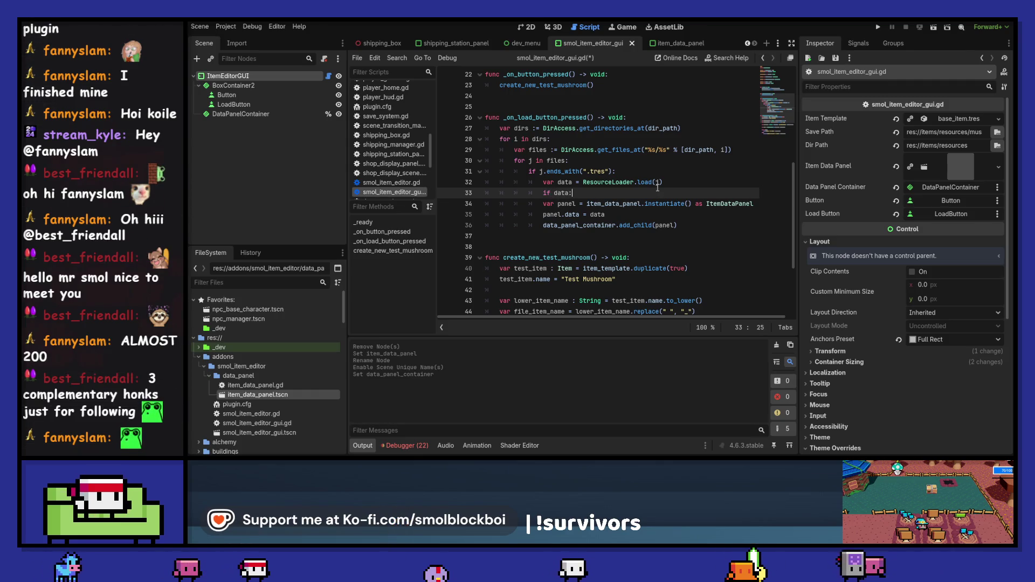
key(shift+Down)
key(shift+Down)
key(shift+End)
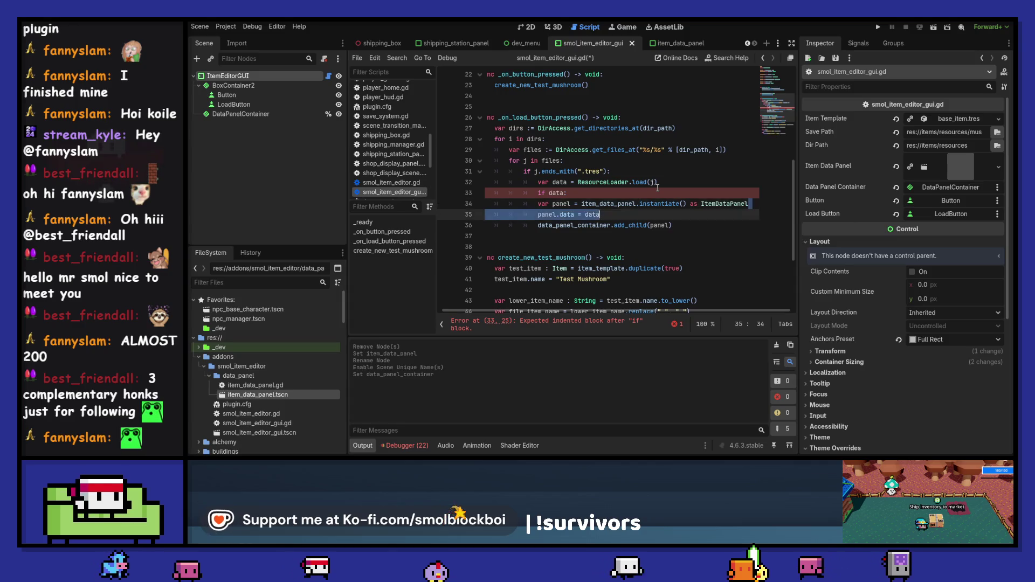
key(shift+Down)
key(shift+End)
key(Tab)
key(ctrl+s)
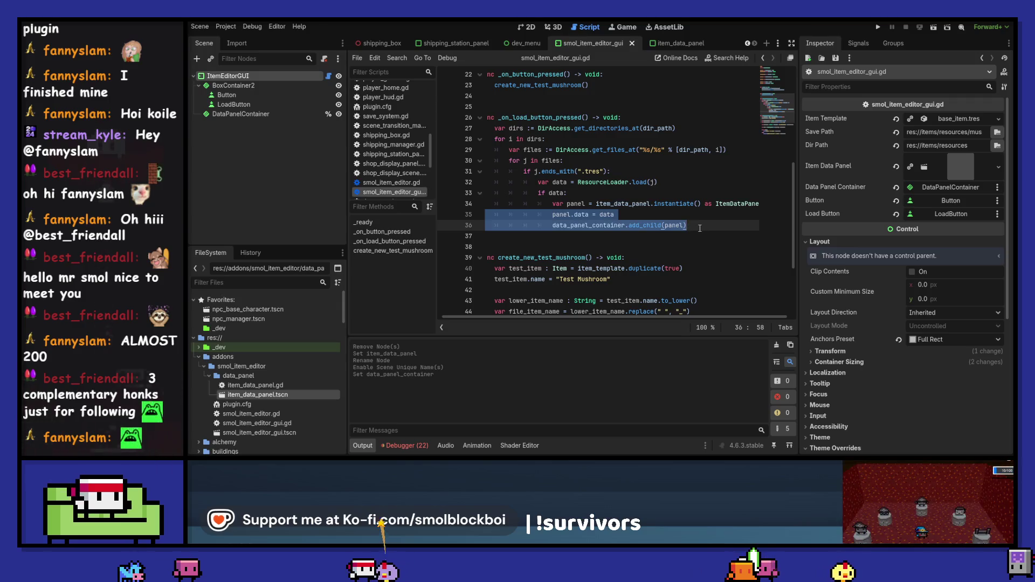
Add an else branch with printerr("Could not load item resource: %s" % j)
click(701, 228)
key(Return)
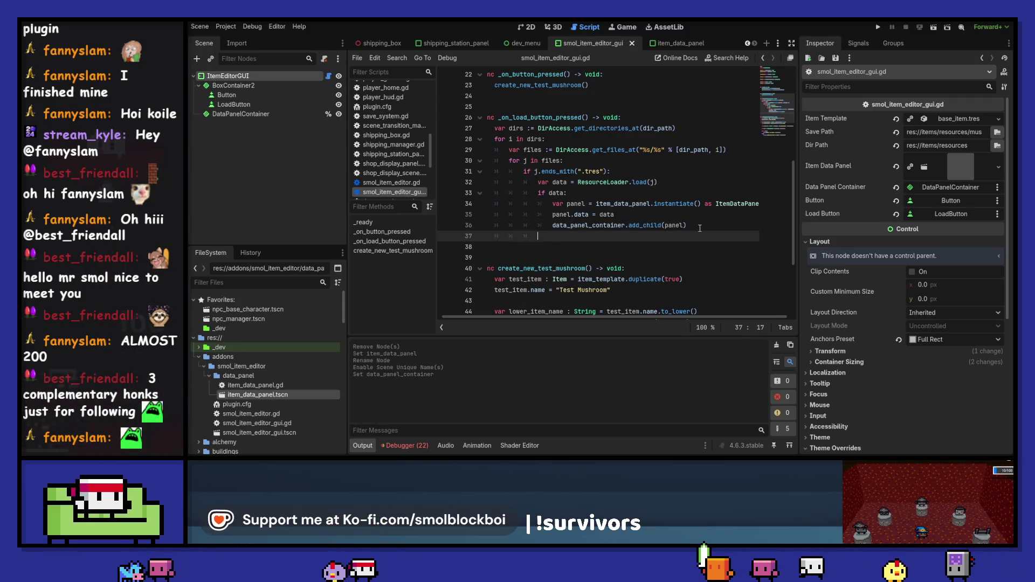
text(else:)
key(Return)
text(print)
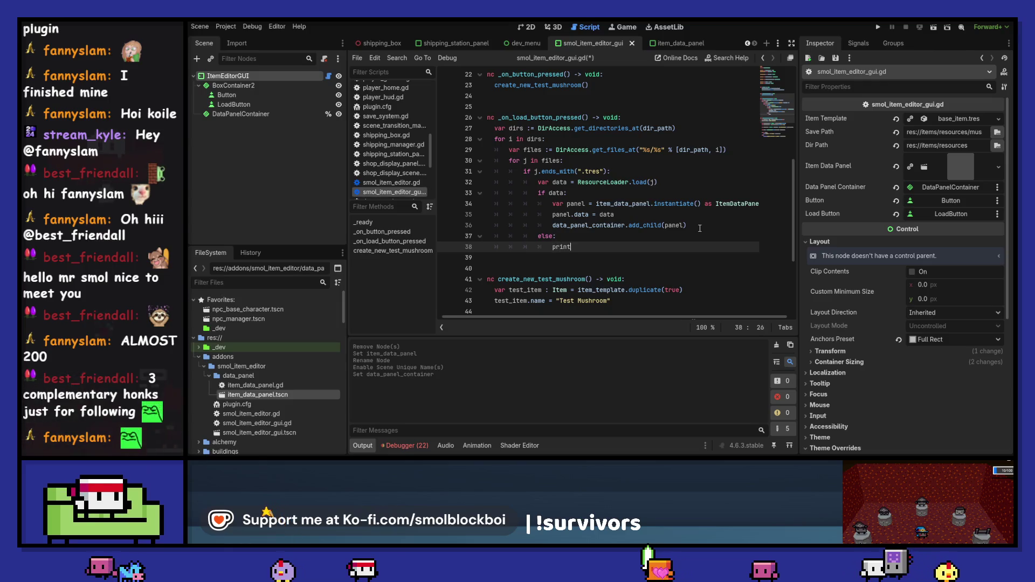
text(err)
key(Return)
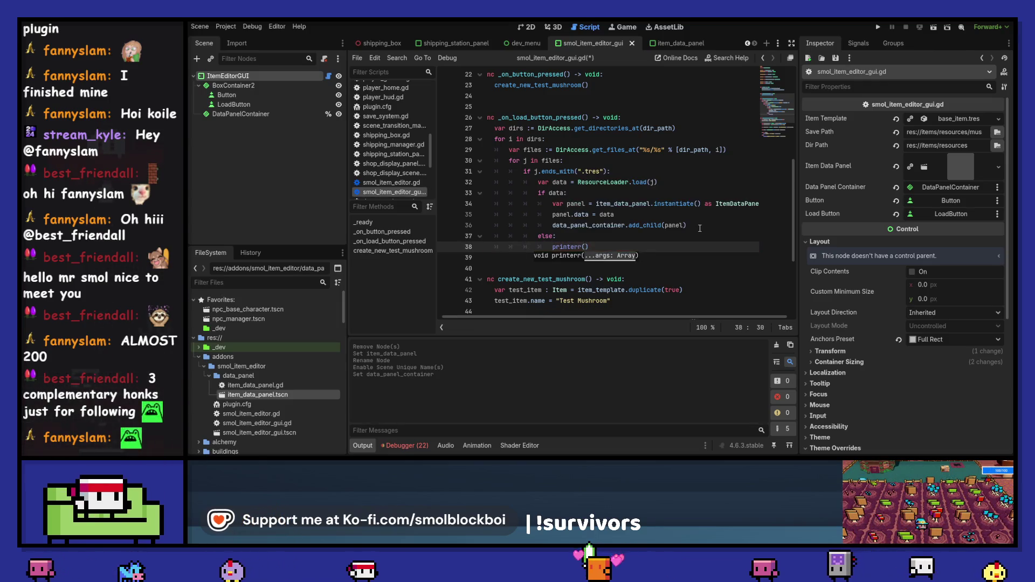
text("C)
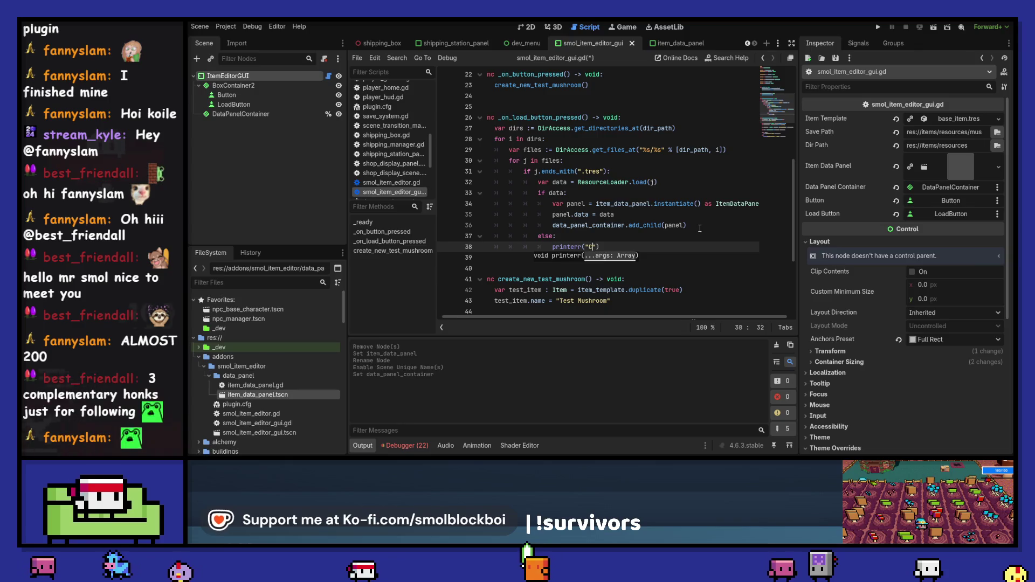
text(t load resous)
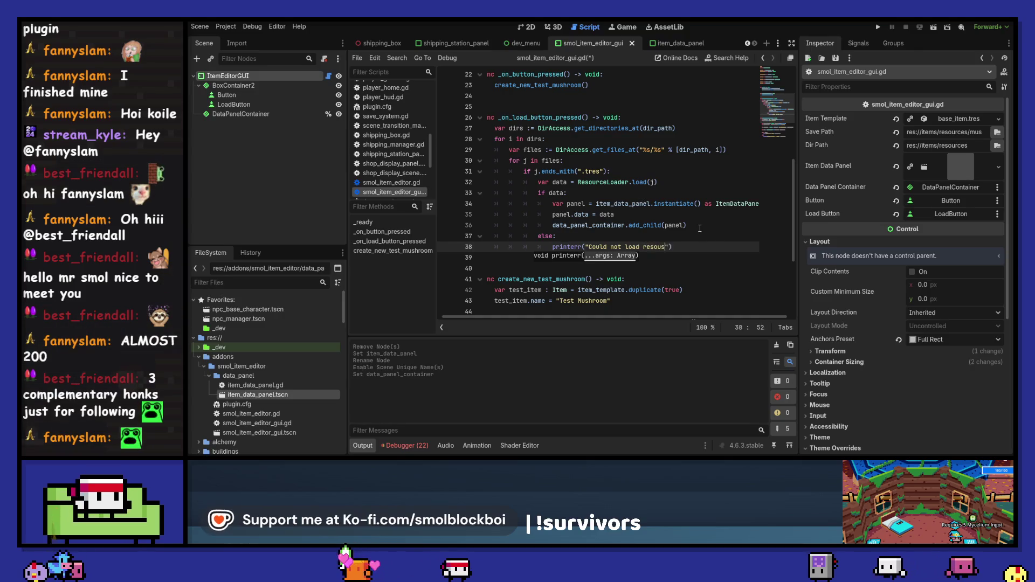
key(BackSpace)
key(BackSpace)
text(rce:)
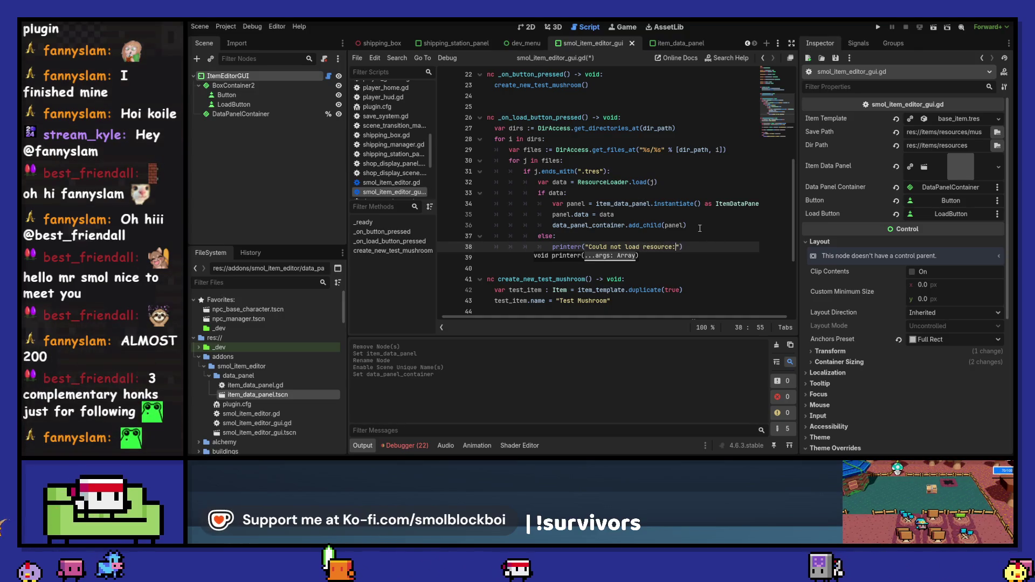
text(item )
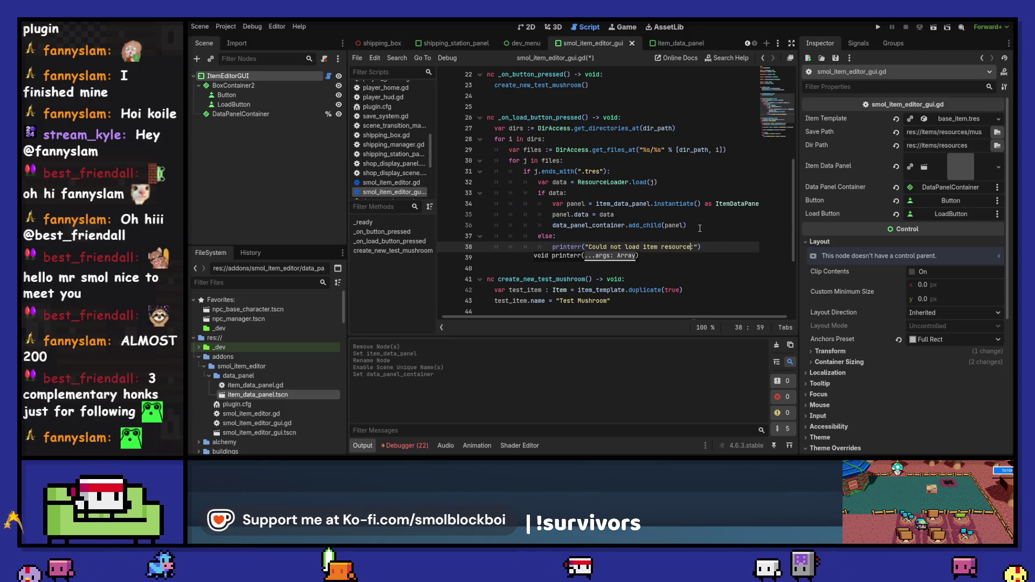
text( %s" )
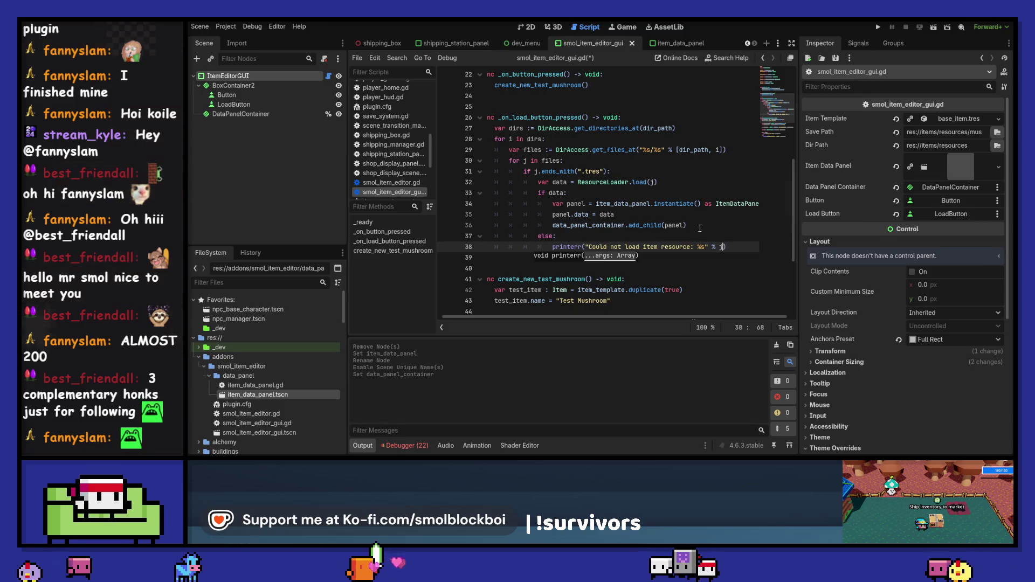
text(% j)
key(Escape)
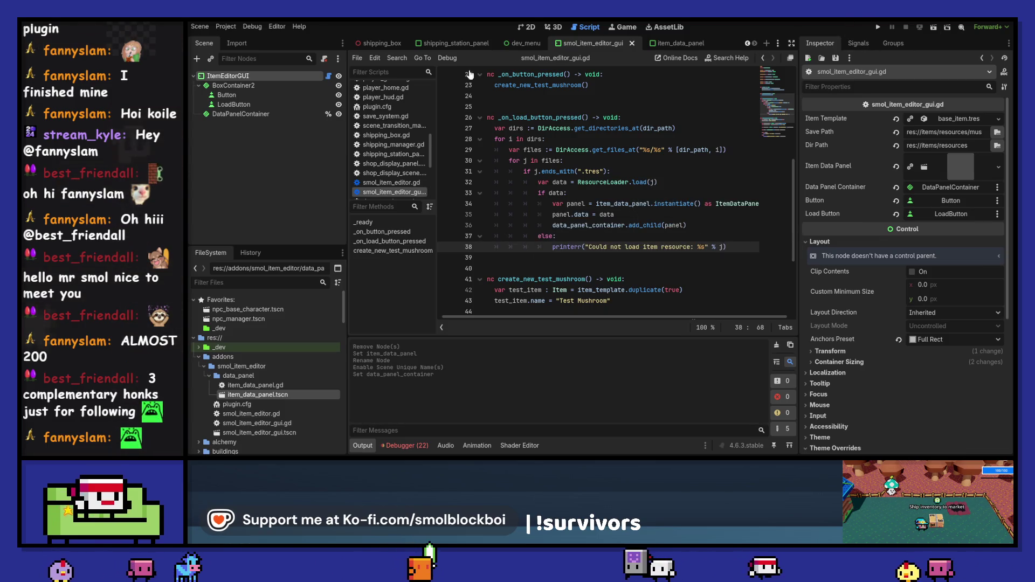
click(231, 31)
Re-enable the Smol Item Editor plugin and load item resources in its screen
click(228, 41)
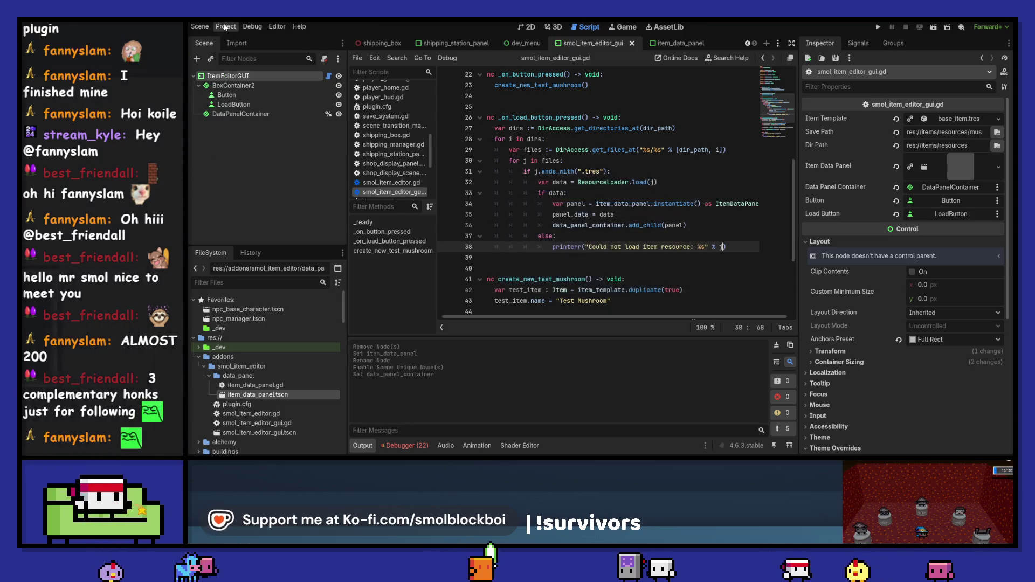
click(367, 151)
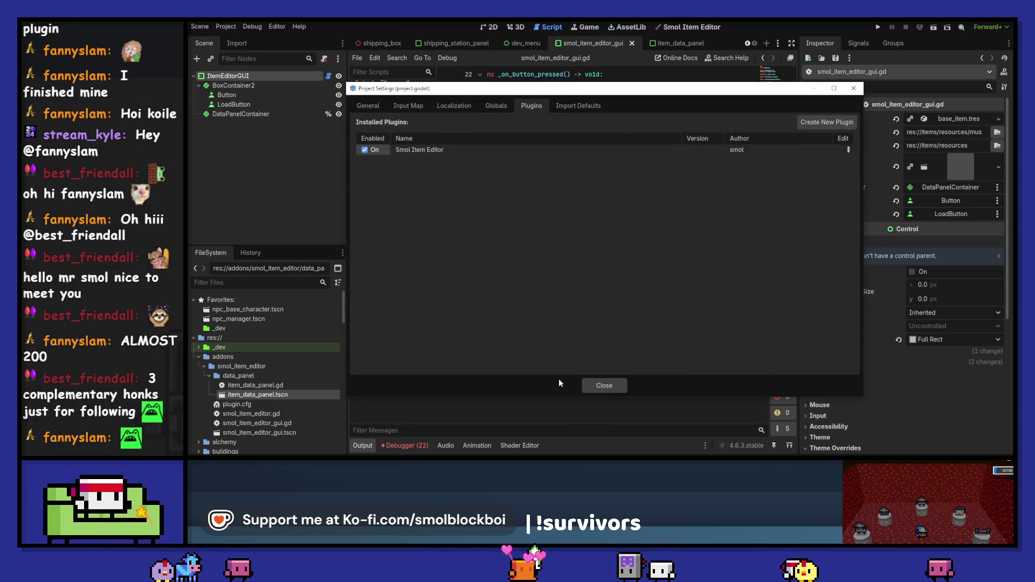
click(692, 27)
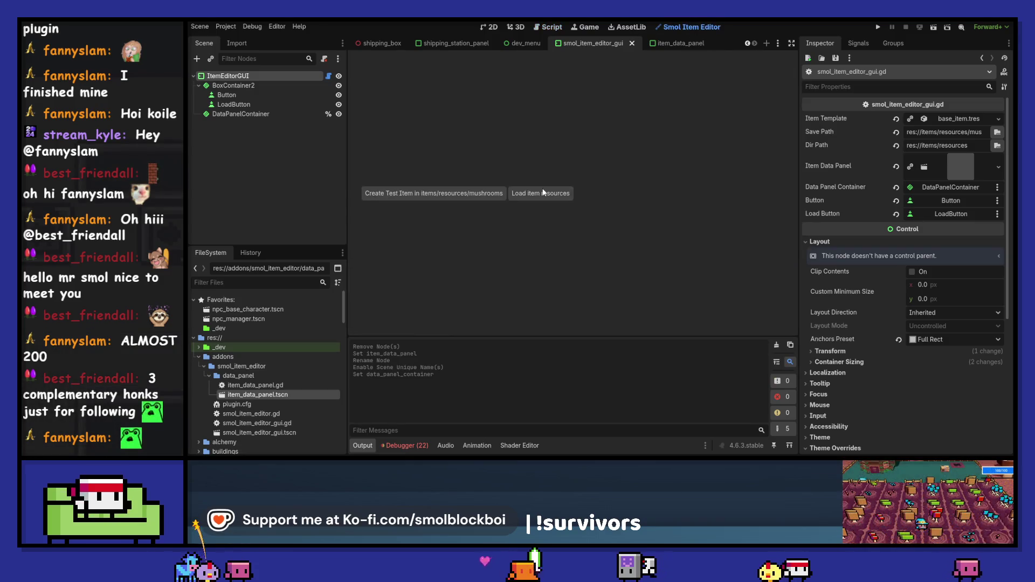
click(546, 194)
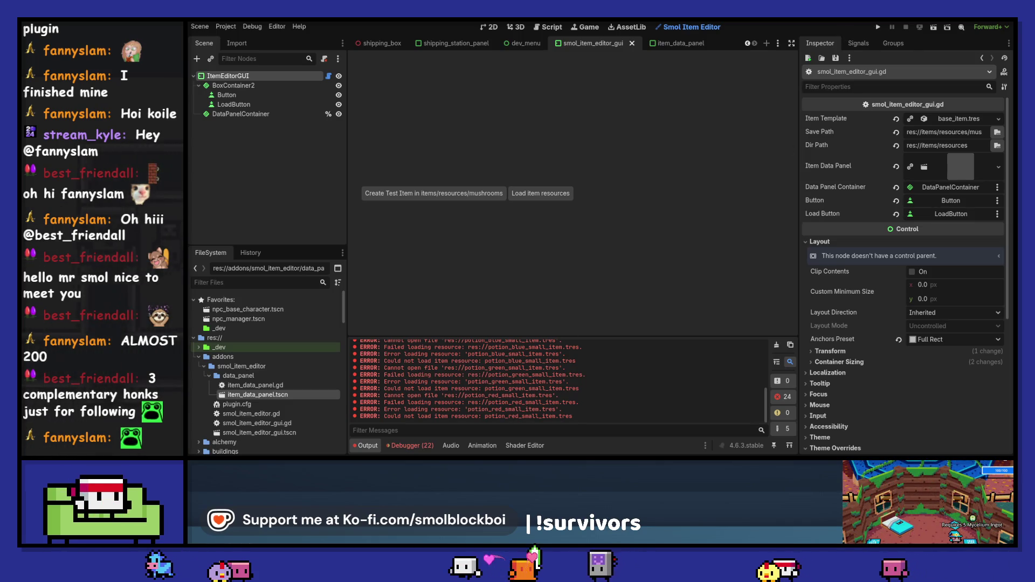
Disable the Smol Item Editor plugin again in Project Settings and close the dialog
click(226, 27)
click(230, 38)
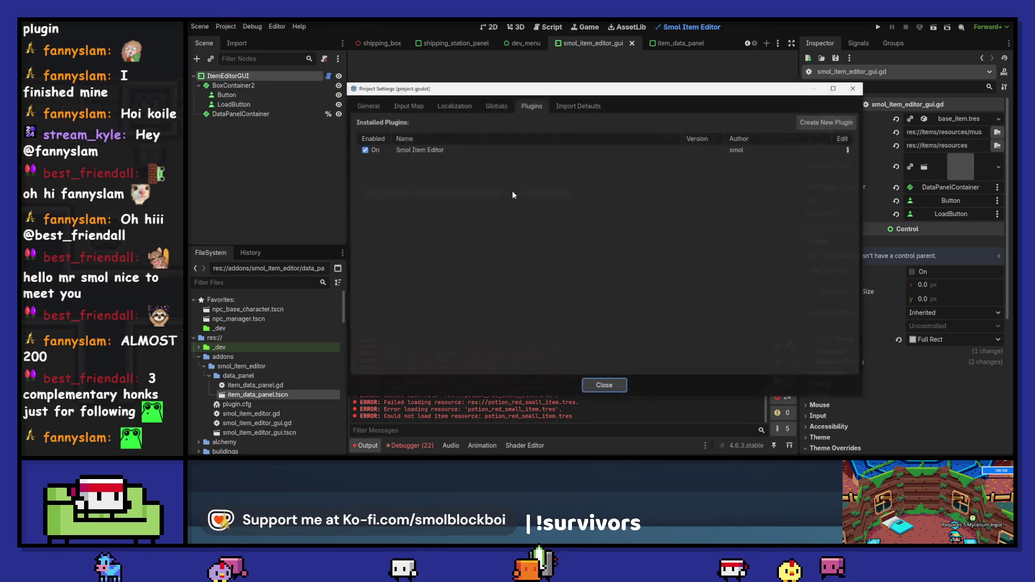
click(366, 151)
click(604, 385)
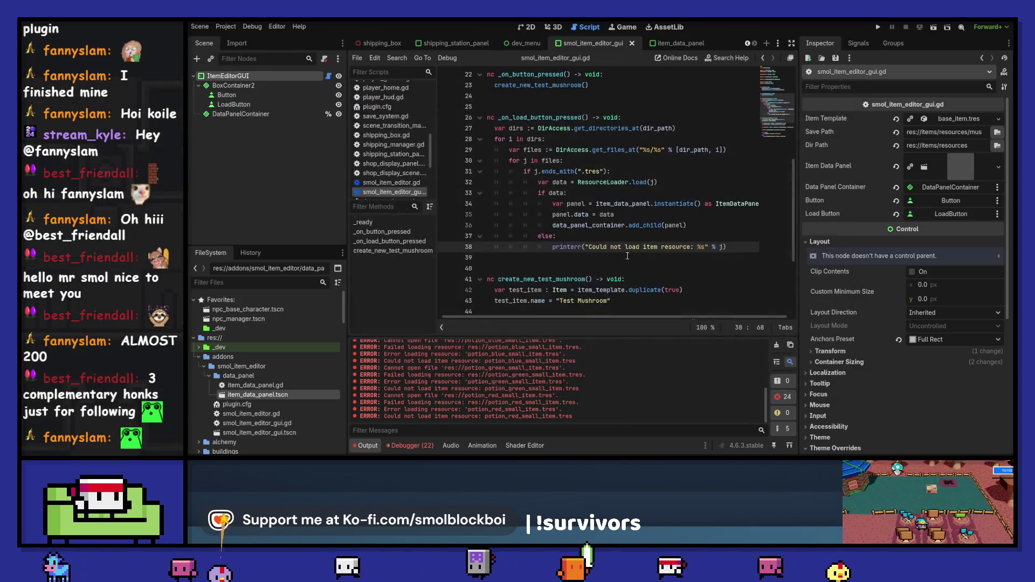
key(Up)
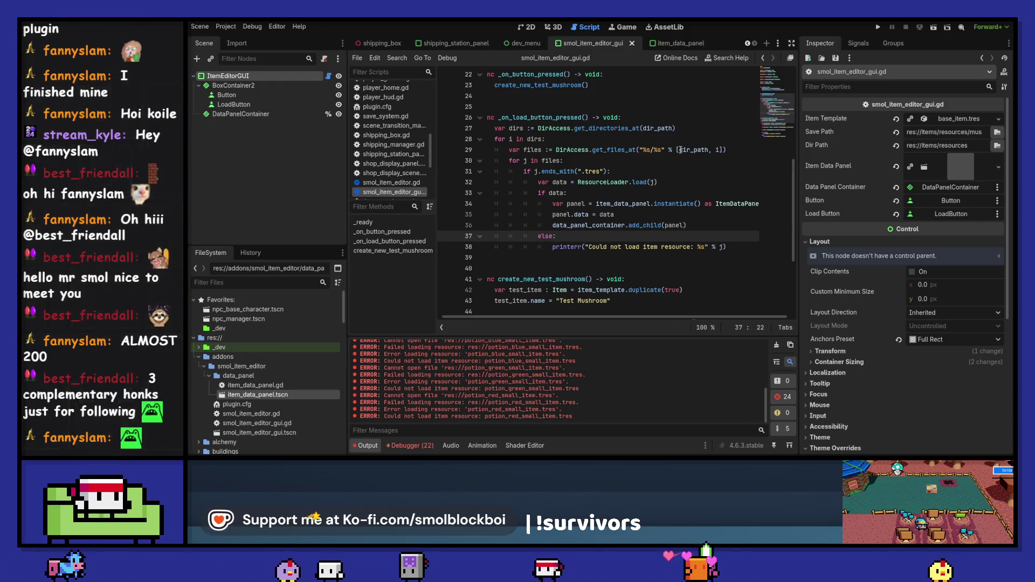
Insert a new line after 'for j in files:' starting a j.get_path call
mouse_move(682, 150)
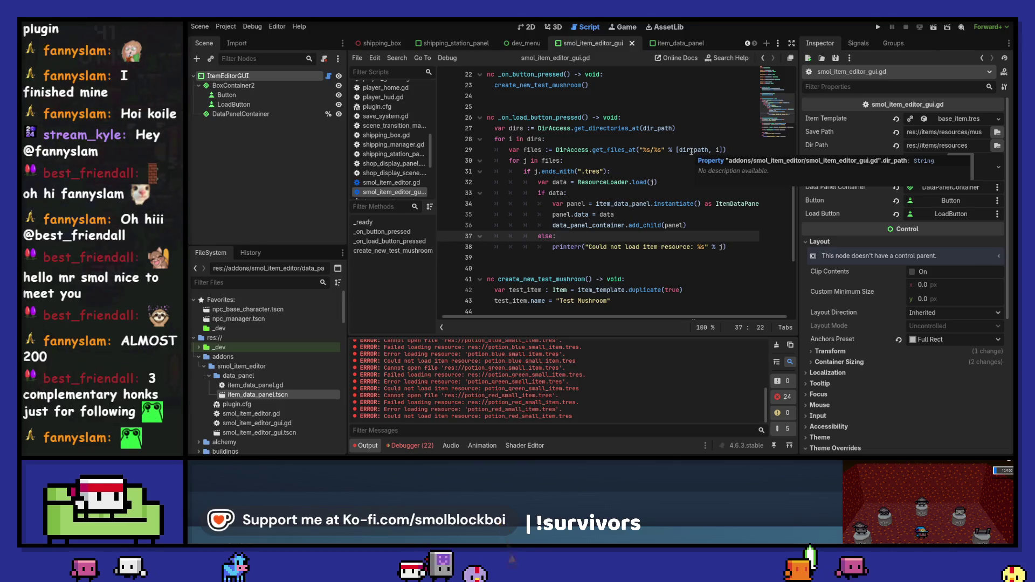
click(689, 181)
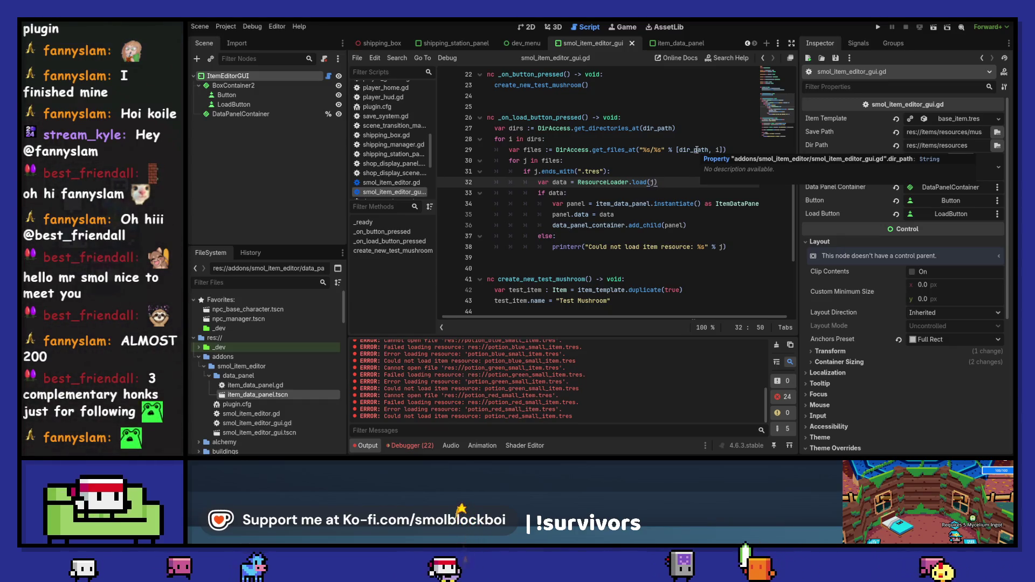
click(619, 163)
key(Return)
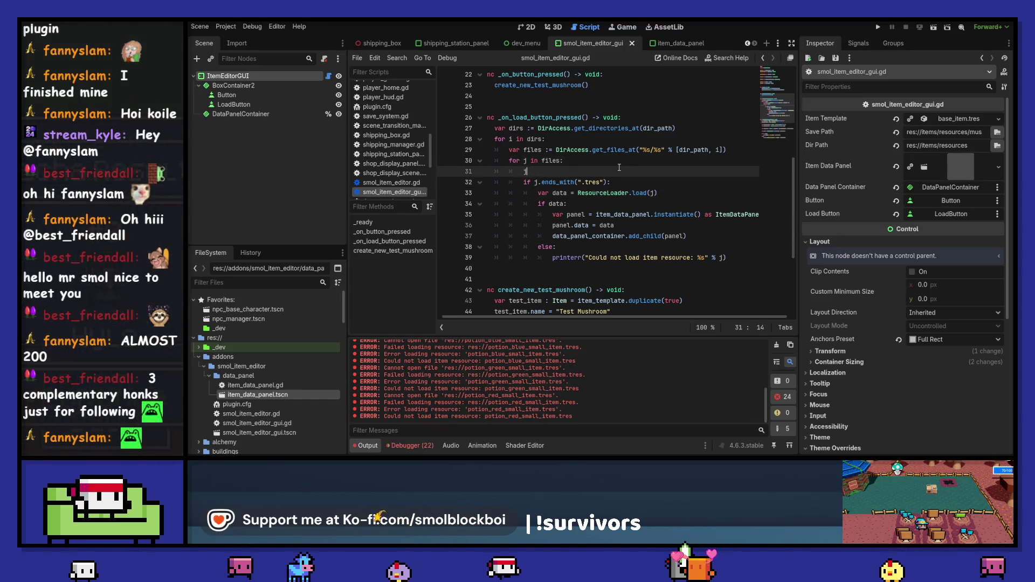
text(j.get_pa)
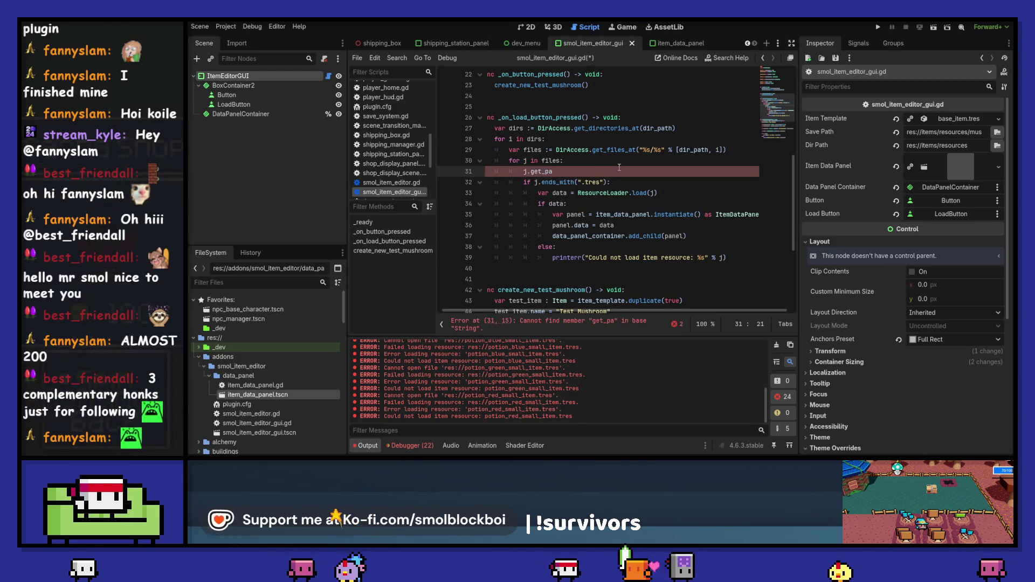
text(ath)
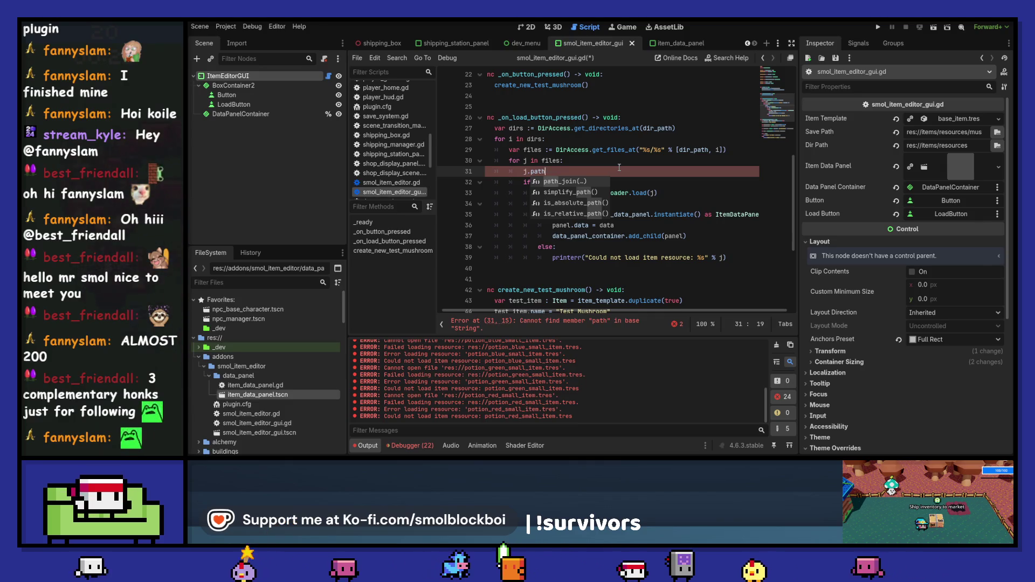
Rewrite the line as a get_path() call via autocomplete and open its documentation
key(shift+Home)
text(path)
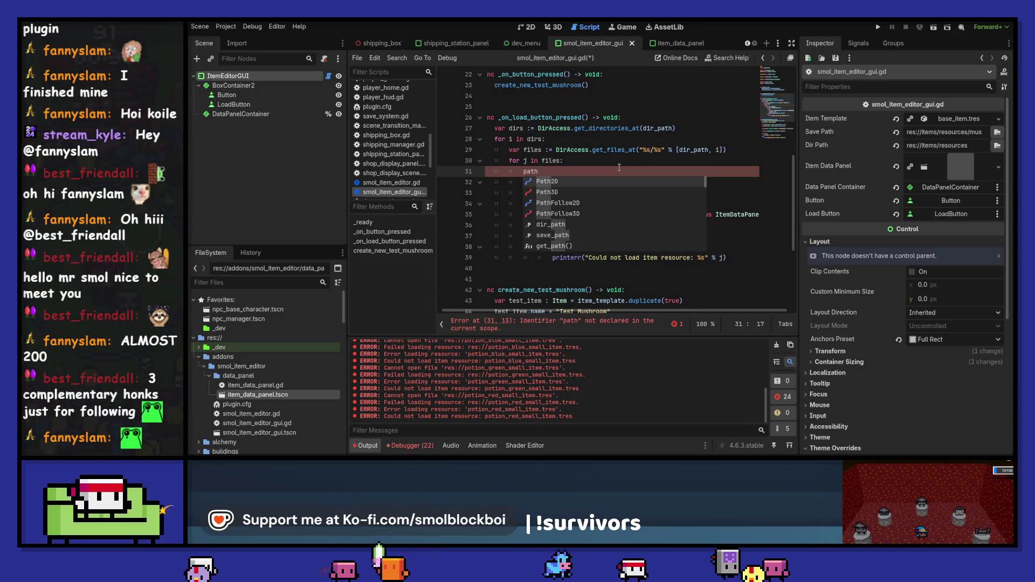
key(Down)
key(Down)
key(Down)
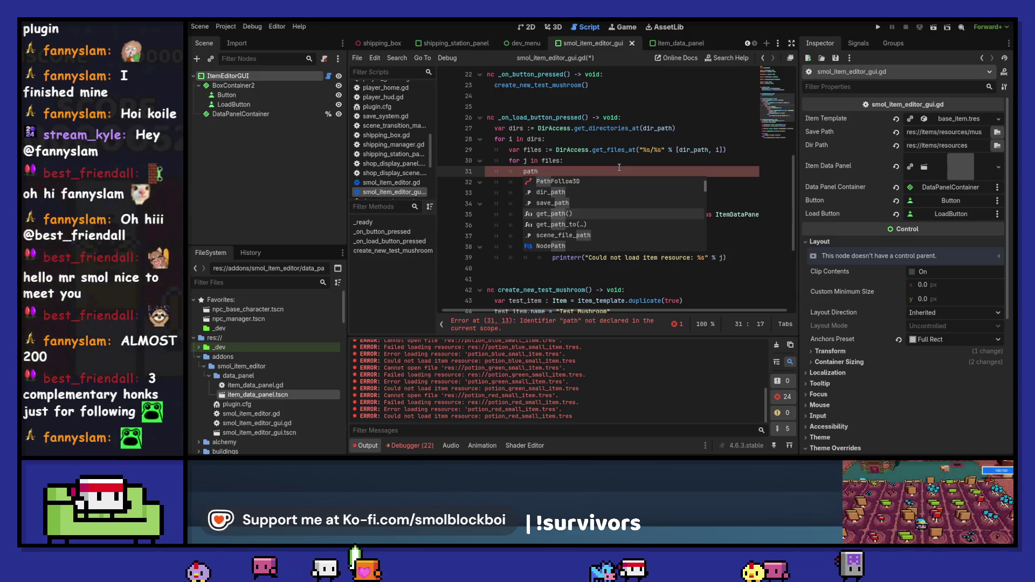
key(Down)
key(Return)
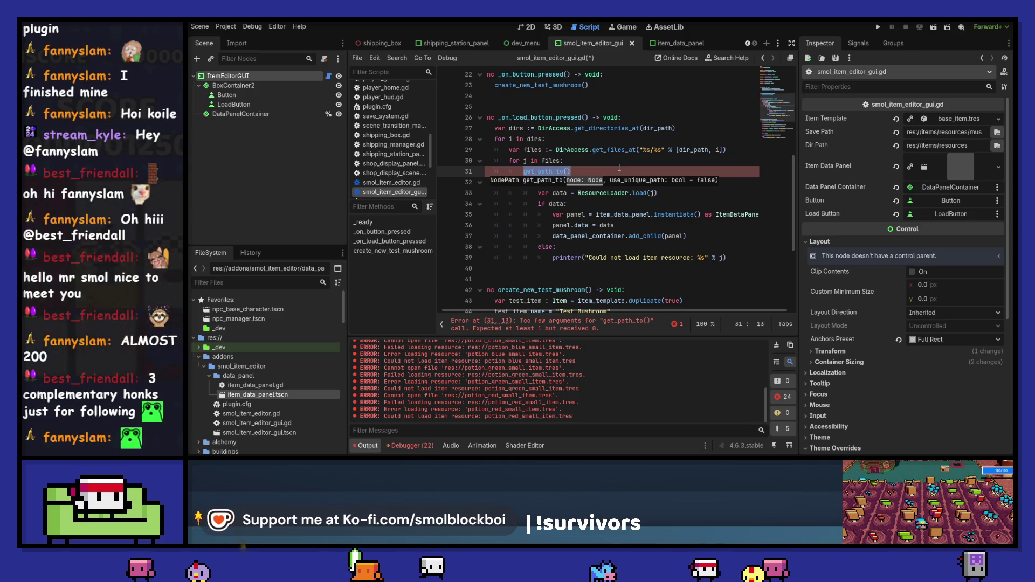
text(_par)
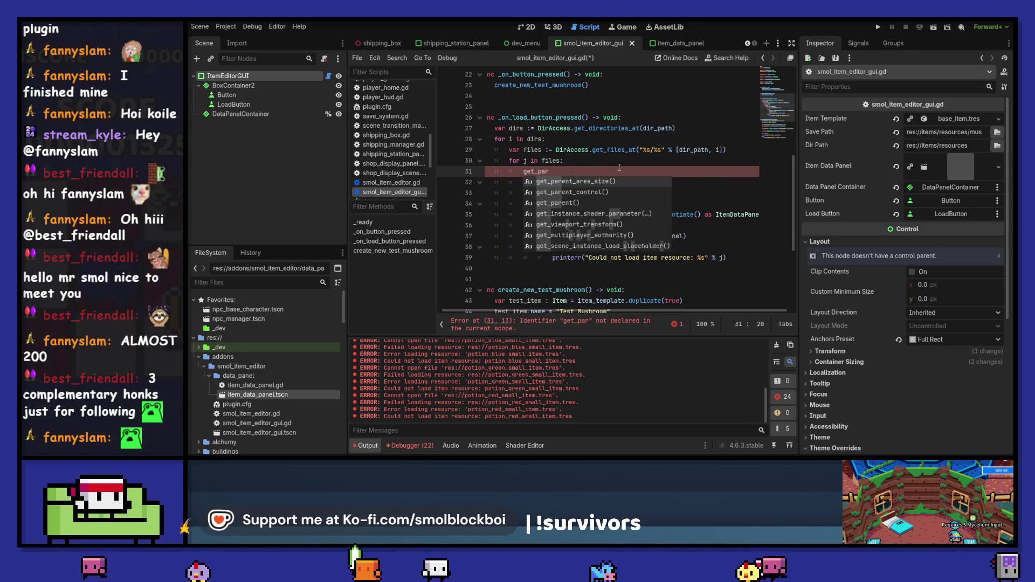
key(BackSpace)
text(th()
key(Return)
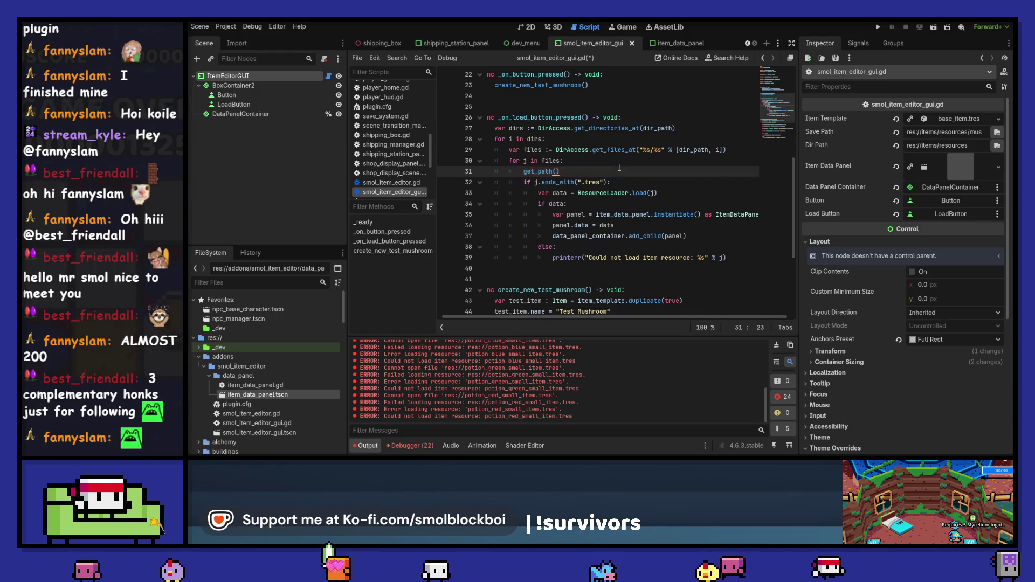
ctrl+click(542, 172)
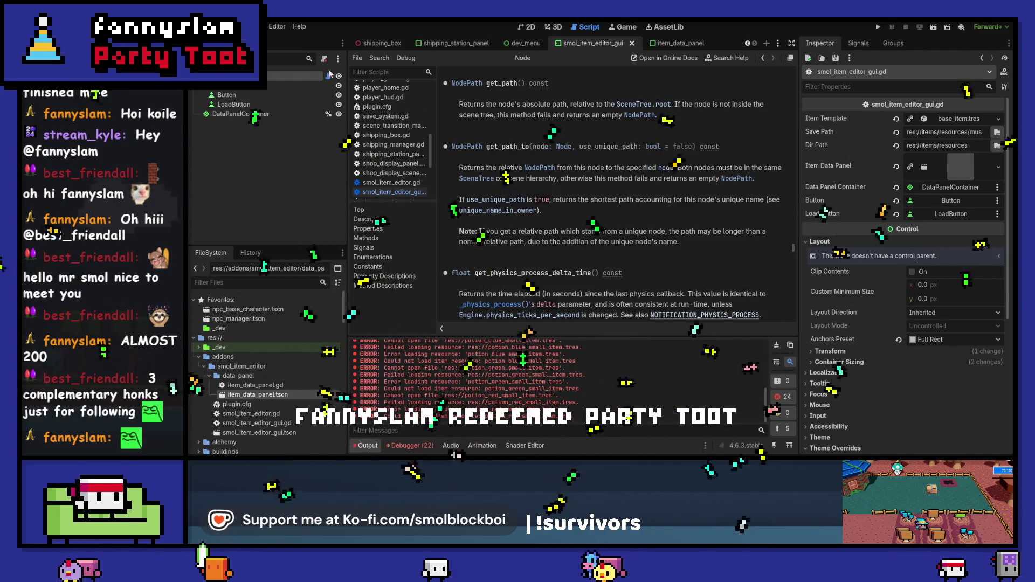
Return to the script and try DirAccess path methods on line 31
key(alt+Left)
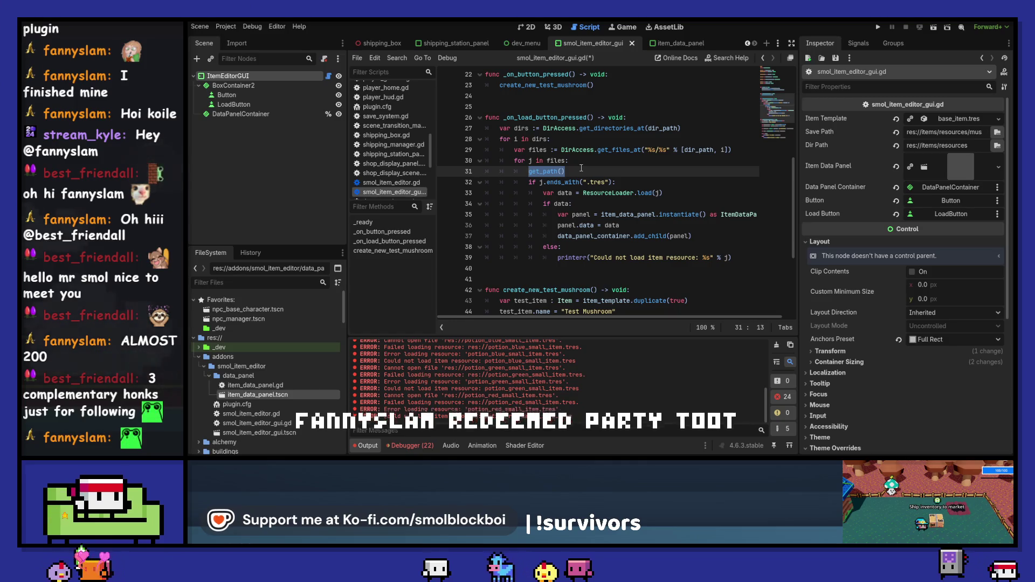
text(file_)
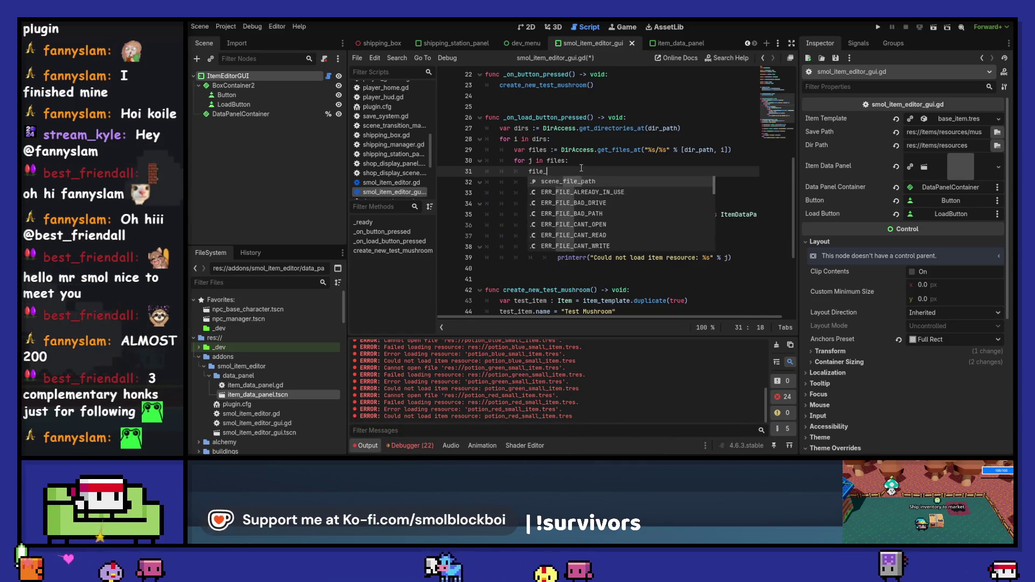
key(BackSpace)
key(BackSpace)
key(BackSpace)
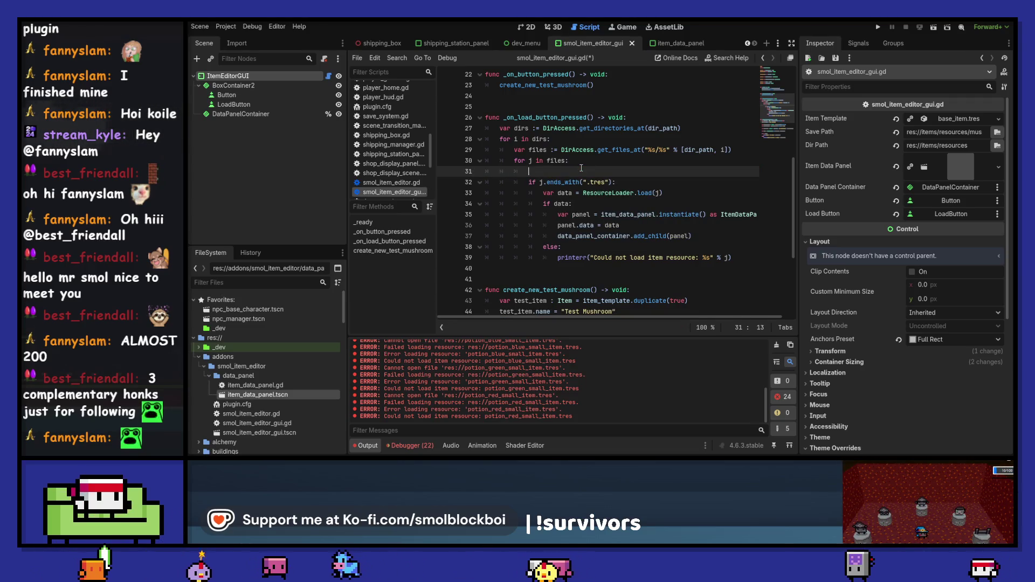
text(rAccess.get_)
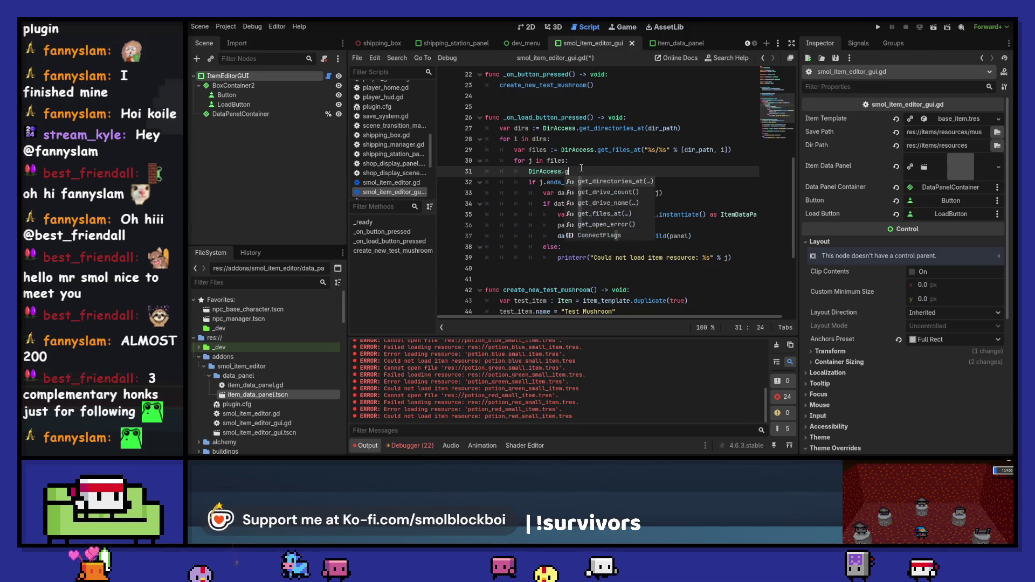
key(BackSpace)
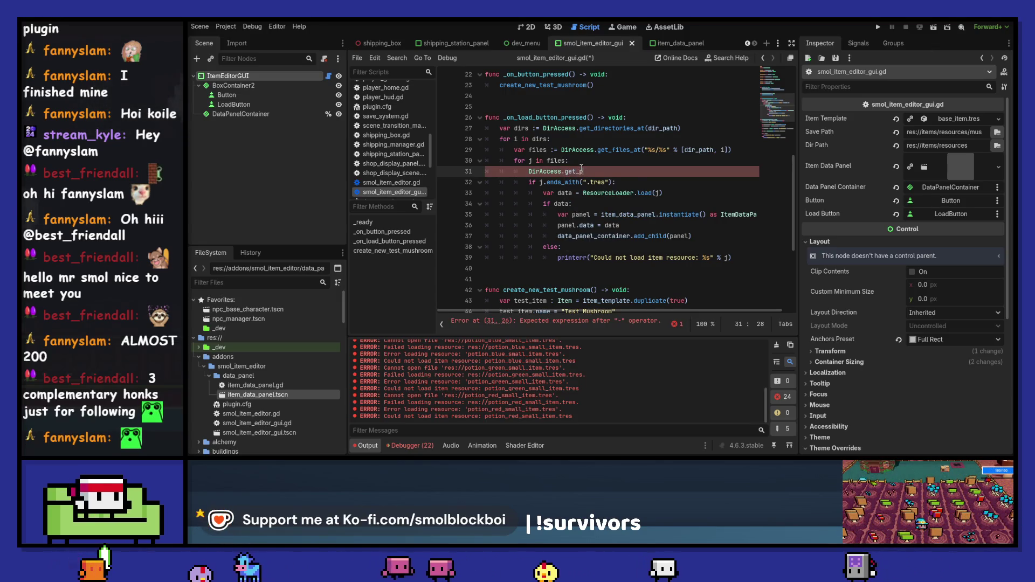
key(BackSpace)
key(BackSpace)
key(BackSpace)
text(p)
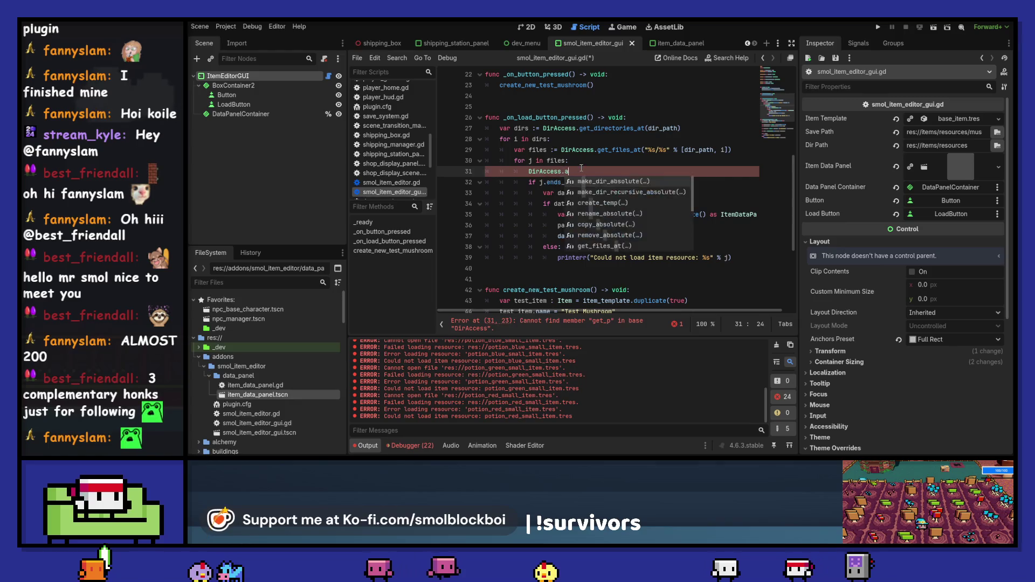
text(ath)
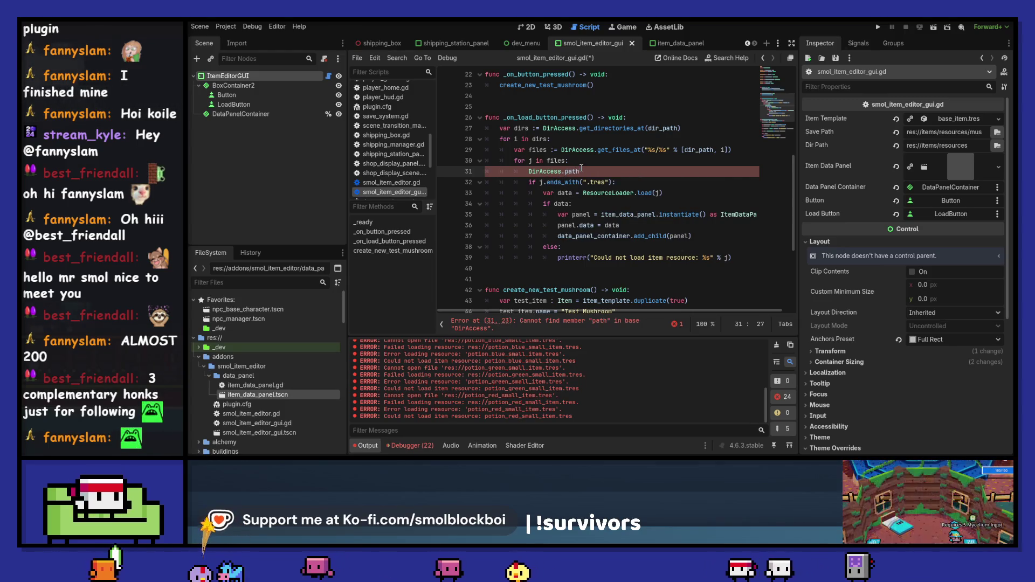
Delete the experimental line 31 and save the script
key(ctrl+shift+k)
key(ctrl+s)
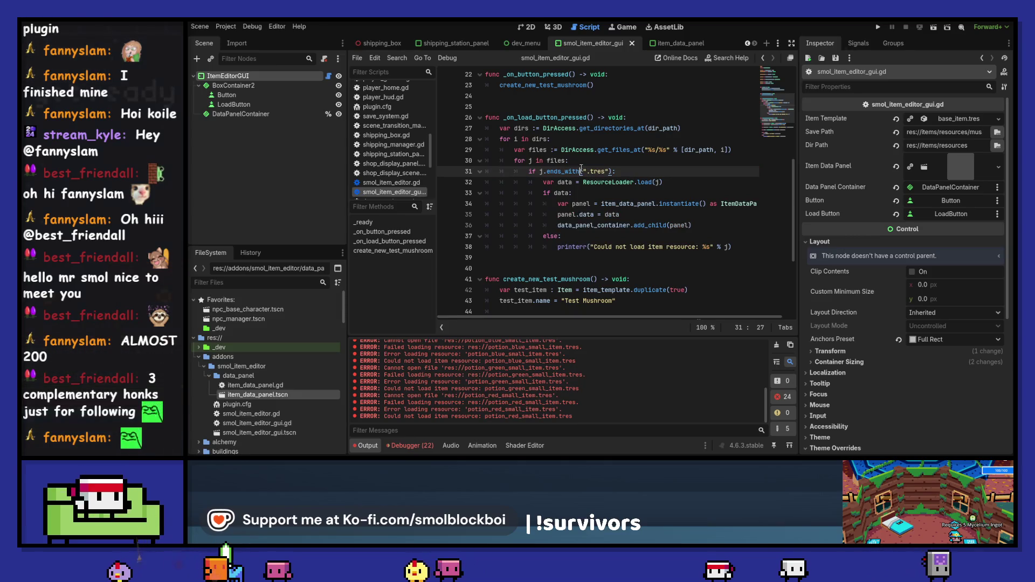
key(Up)
key(Up)
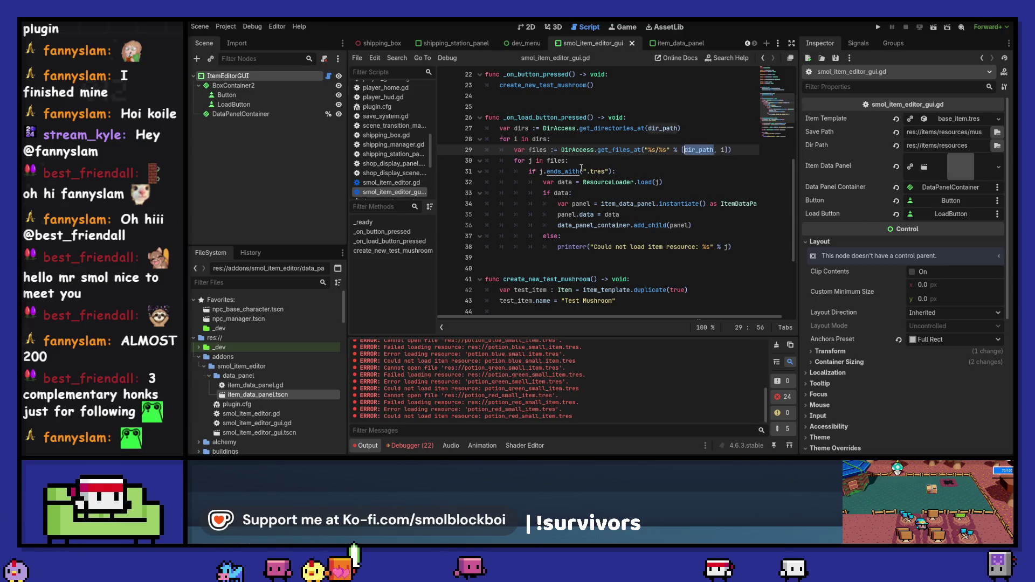
Make line 32 load "%s/%s" % [dir_path, j] with ResourceLoader.load and save
key(Down)
key(Down)
key(Down)
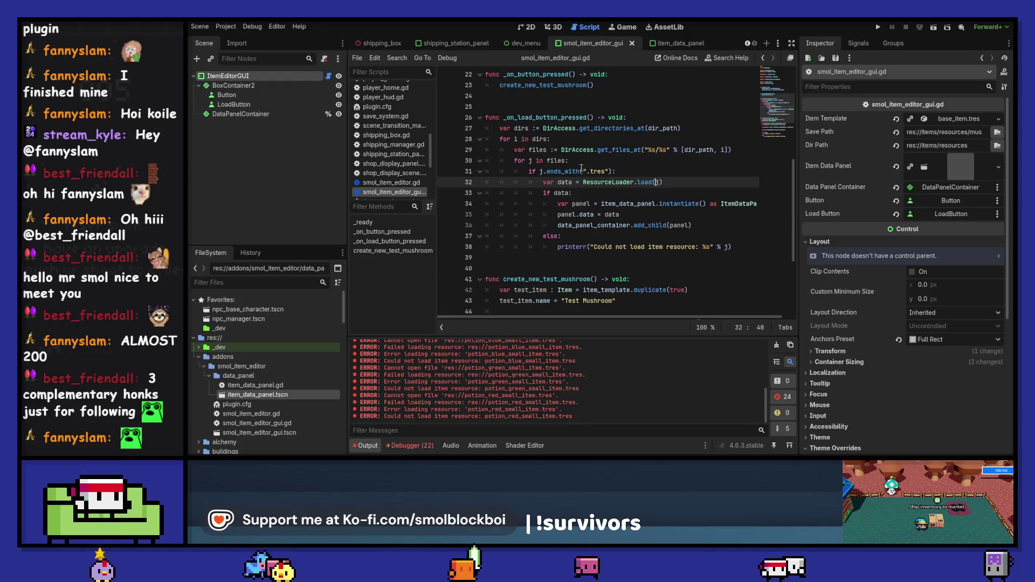
key(BackSpace)
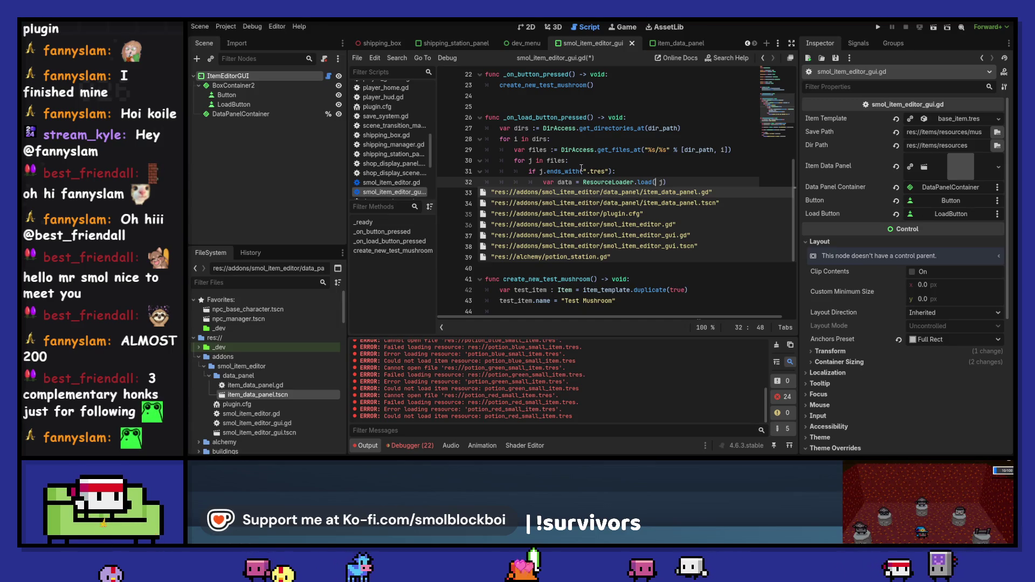
text(")
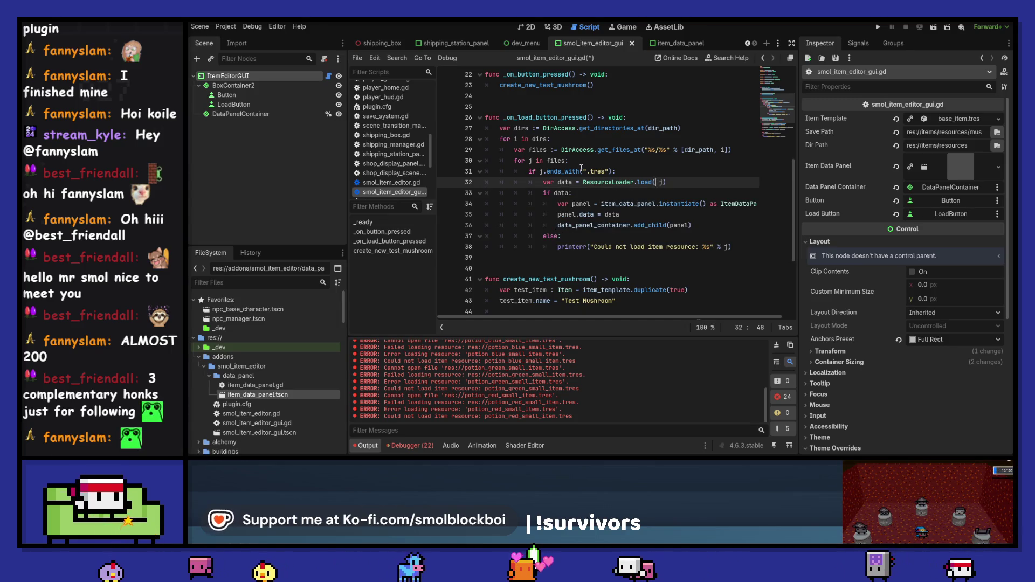
text(%s)
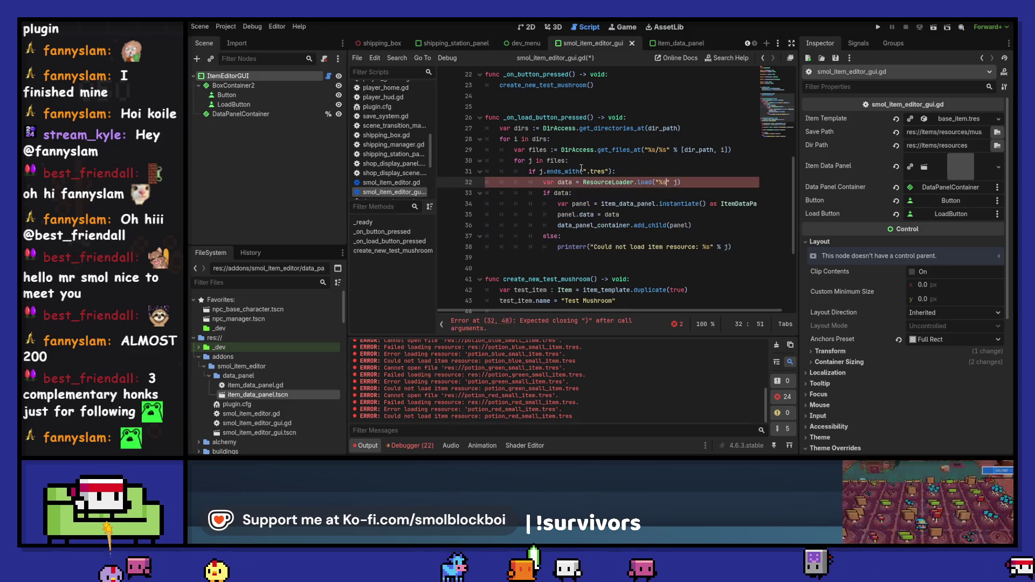
text(/%s")
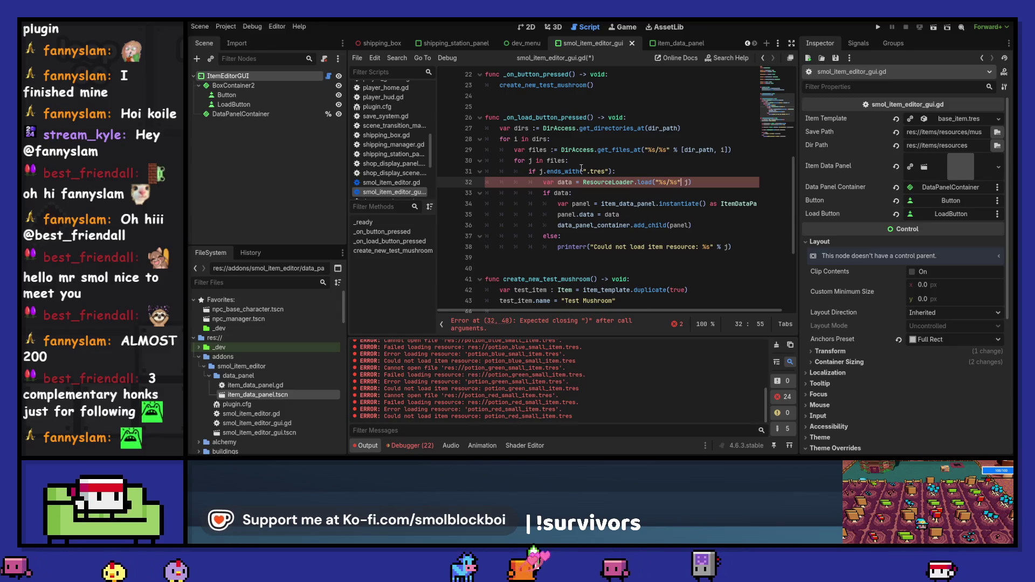
key(Right)
key(Right)
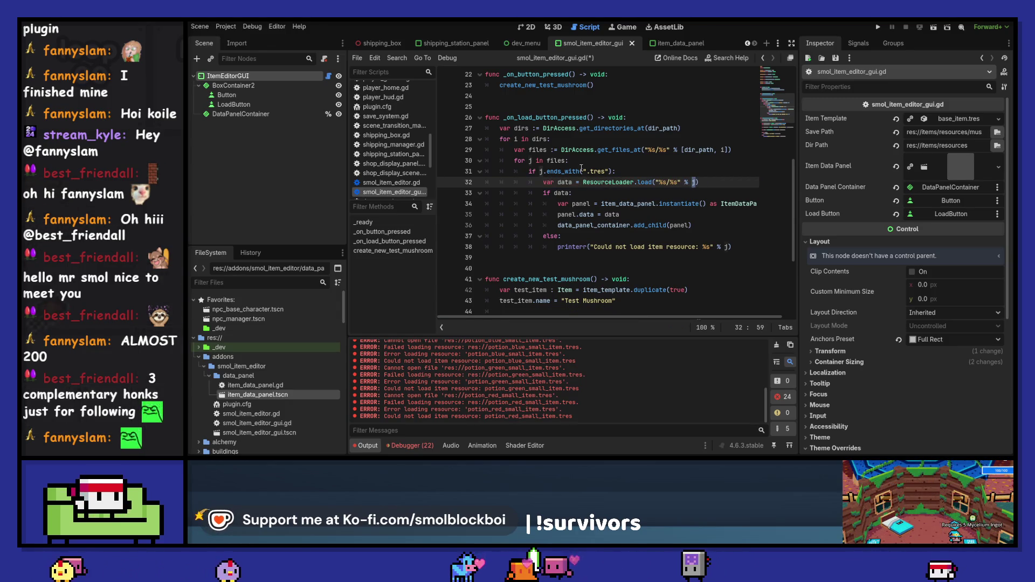
text(,)
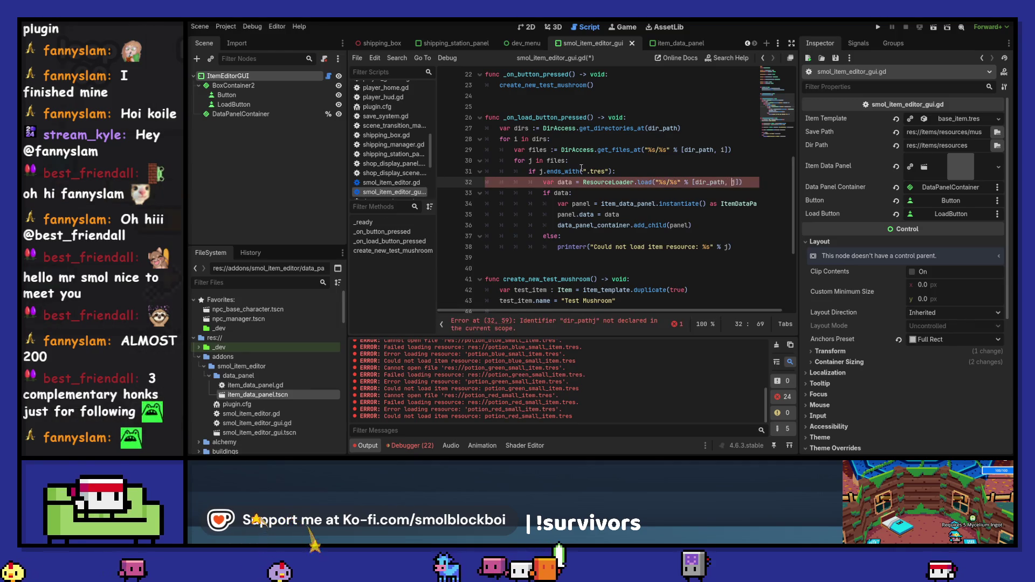
key(ctrl+s)
key(Escape)
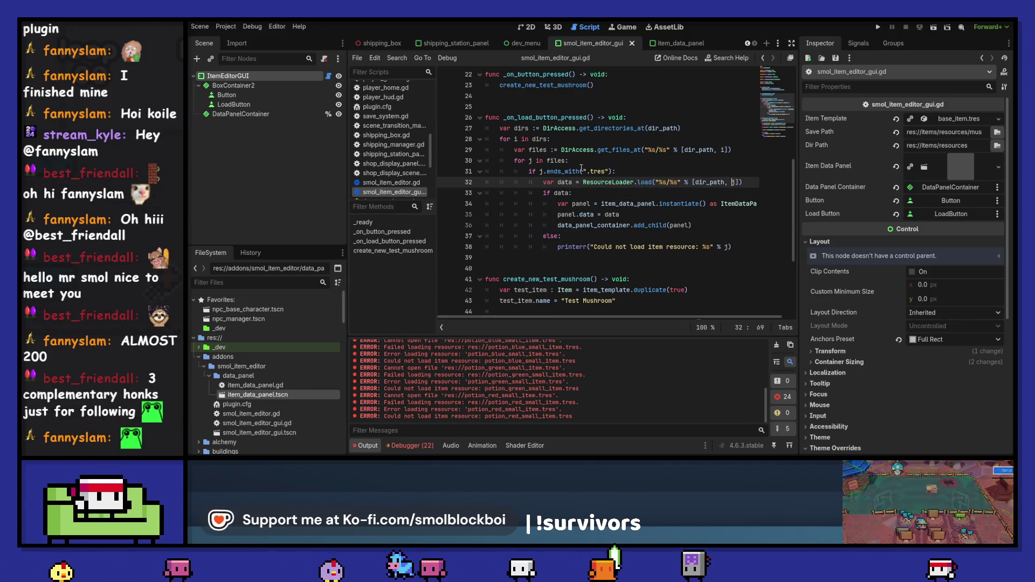
click(226, 26)
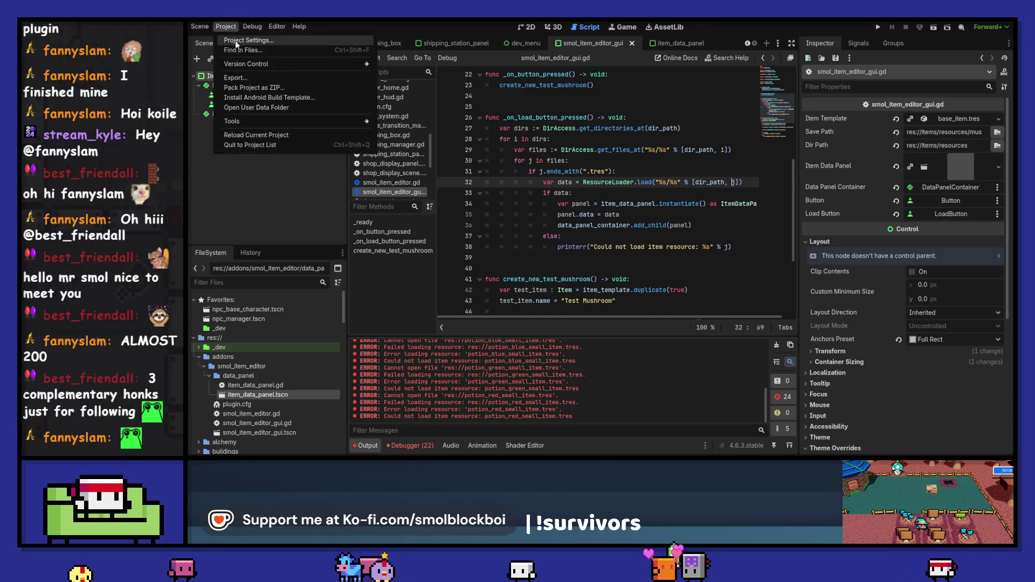
Enable the Smol Item Editor plugin, clear Output, and load item resources in its tab
click(253, 46)
click(365, 149)
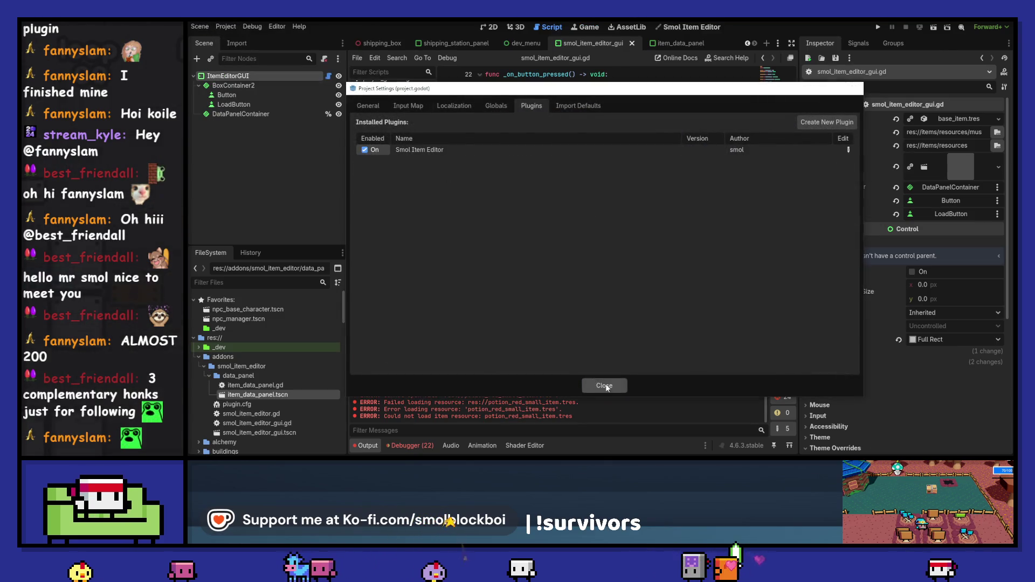
click(597, 385)
click(776, 347)
click(692, 27)
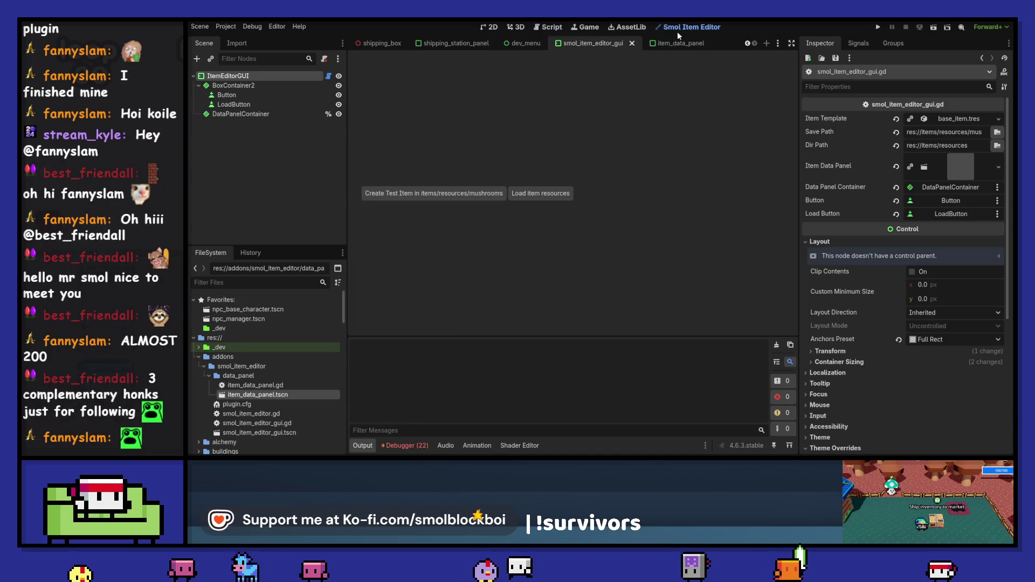
click(542, 194)
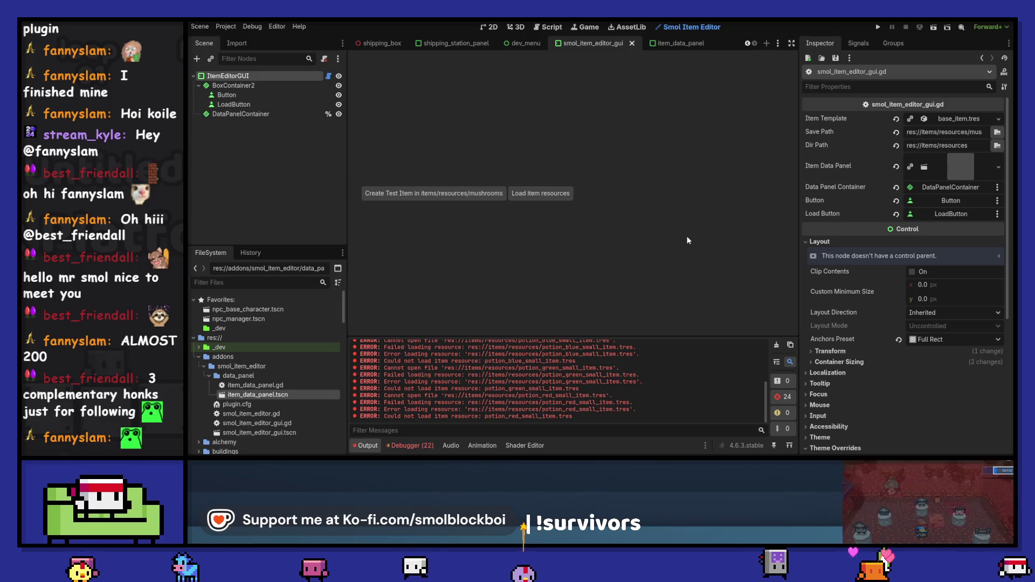
scroll(310, 370, down, 5)
scroll(311, 372, down, 3)
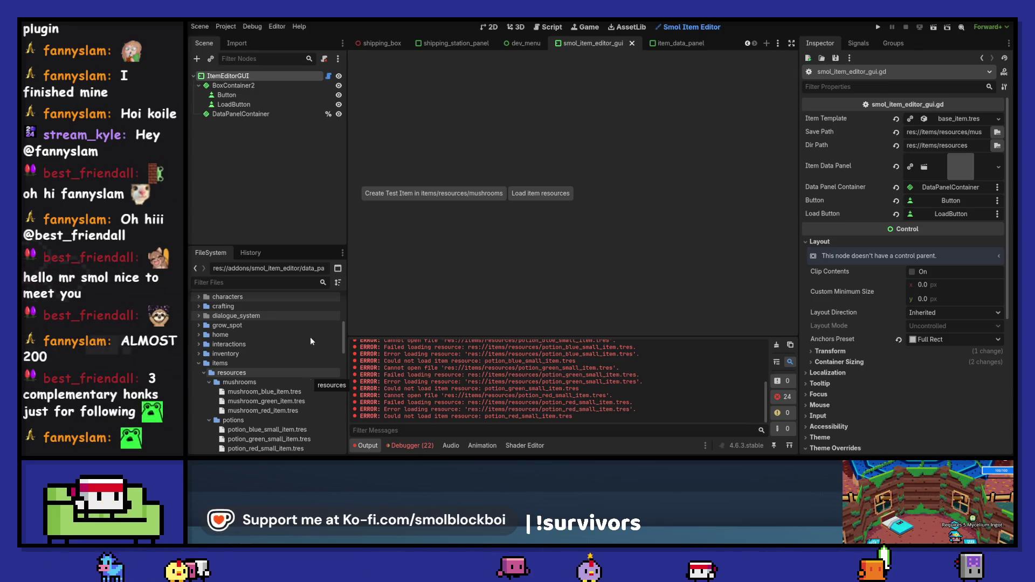
Open the Find in Files search from the Project menu, then close it
click(225, 25)
click(232, 50)
key(Escape)
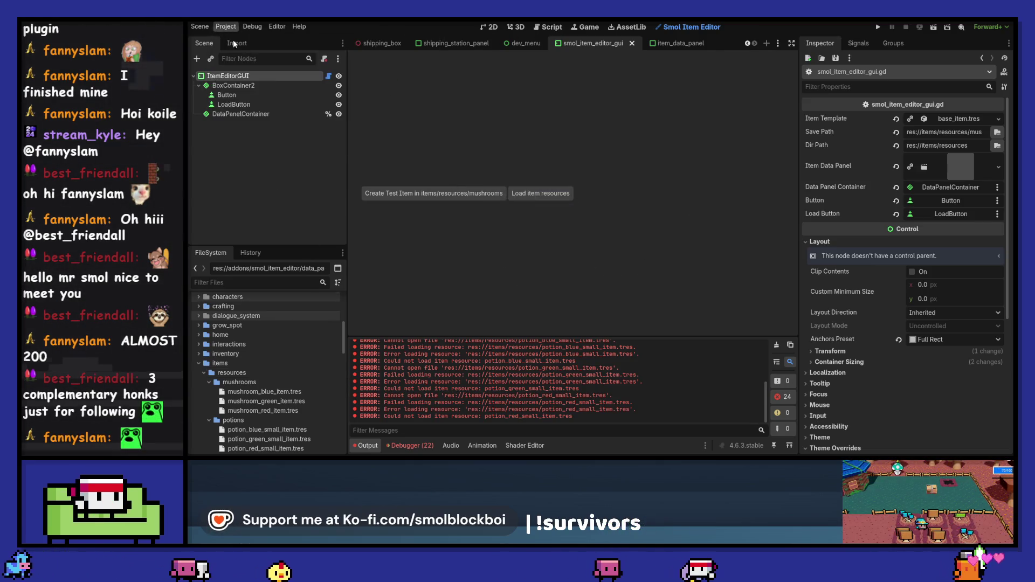
Disable the Smol Item Editor plugin, change line 32's load path to "%s/%s/%s" % [dir_path, i, j], and save
click(364, 145)
click(611, 384)
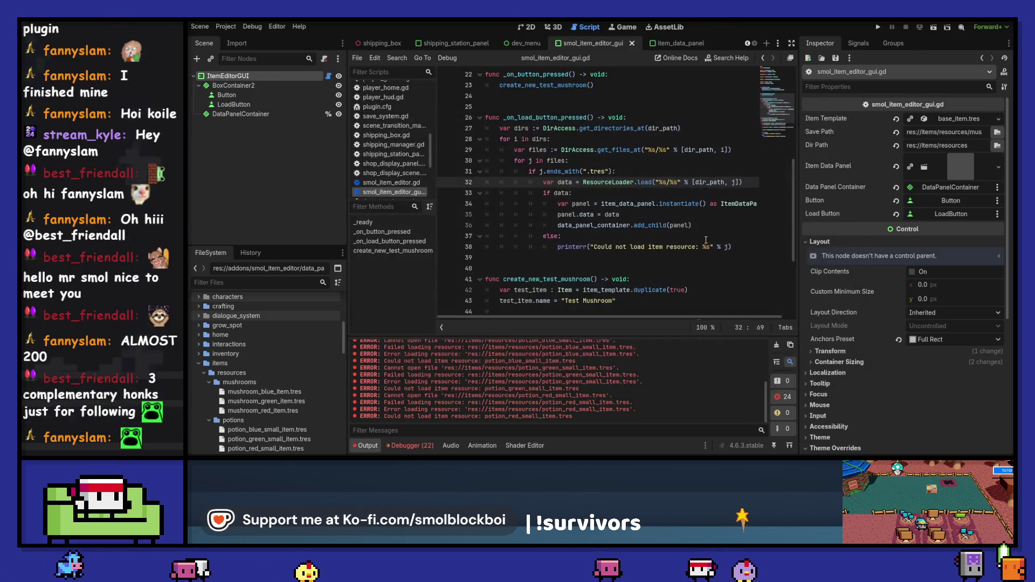
click(669, 182)
text(%s)
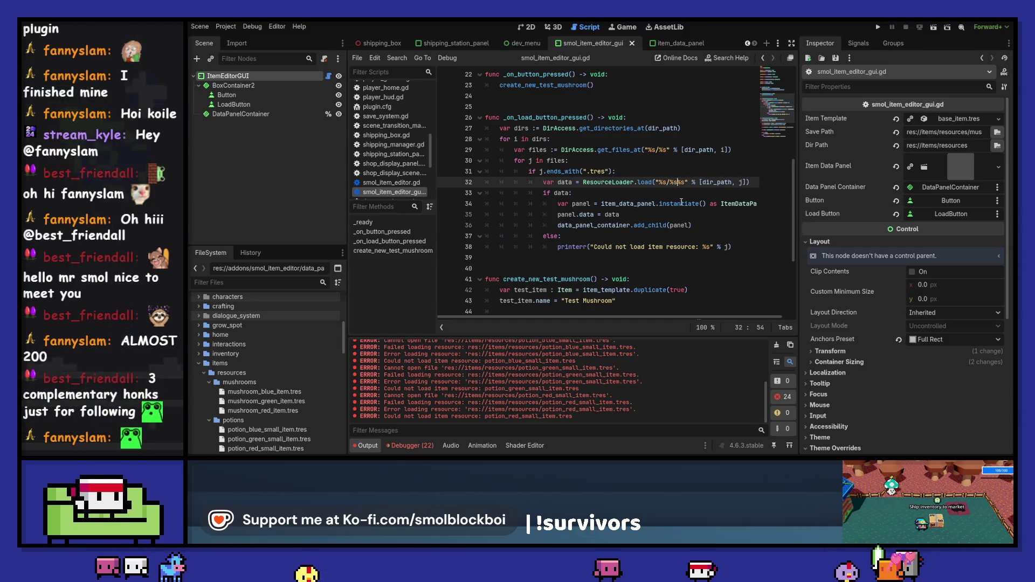
text(/)
key(Right)
key(Right)
key(Right)
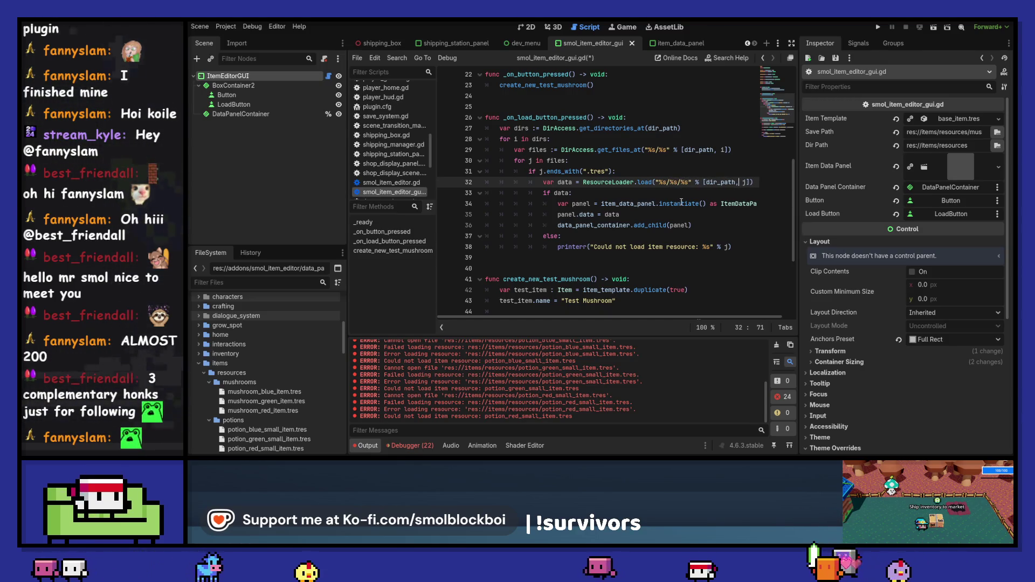
text(i,)
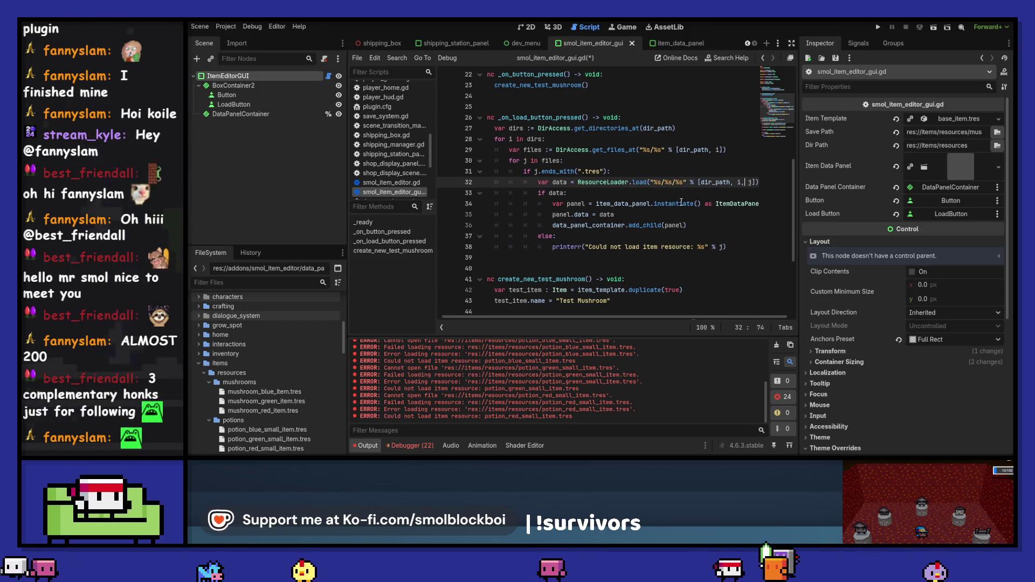
key(ctrl+s)
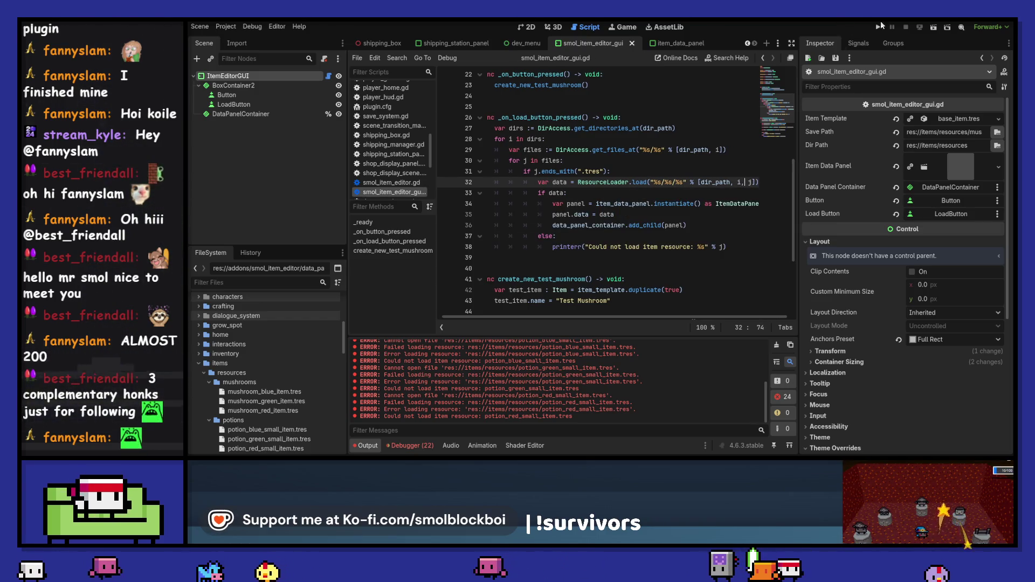
click(225, 26)
Re-enable the Smol Item Editor plugin and load the item resources as six rows
click(237, 37)
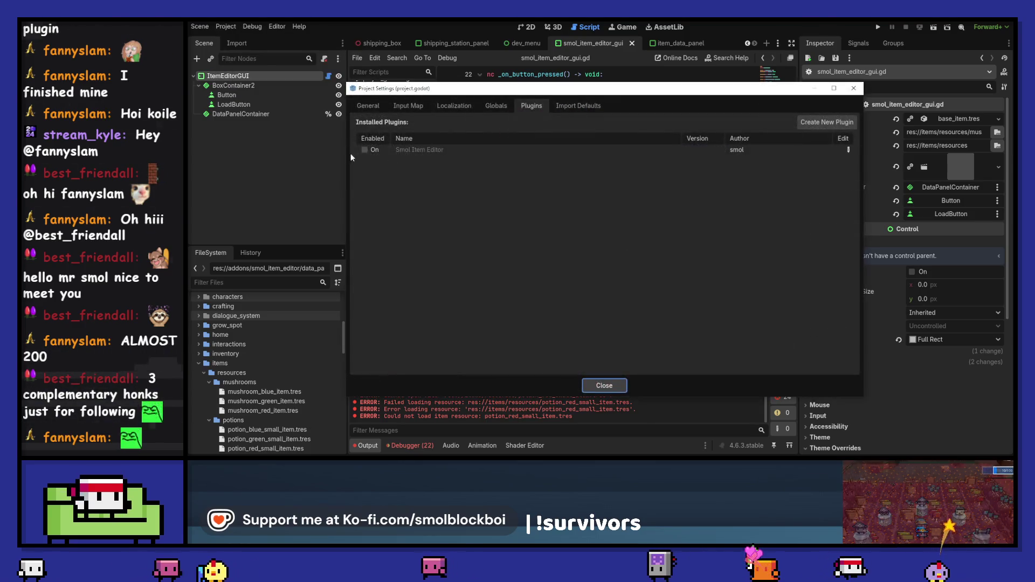
click(604, 386)
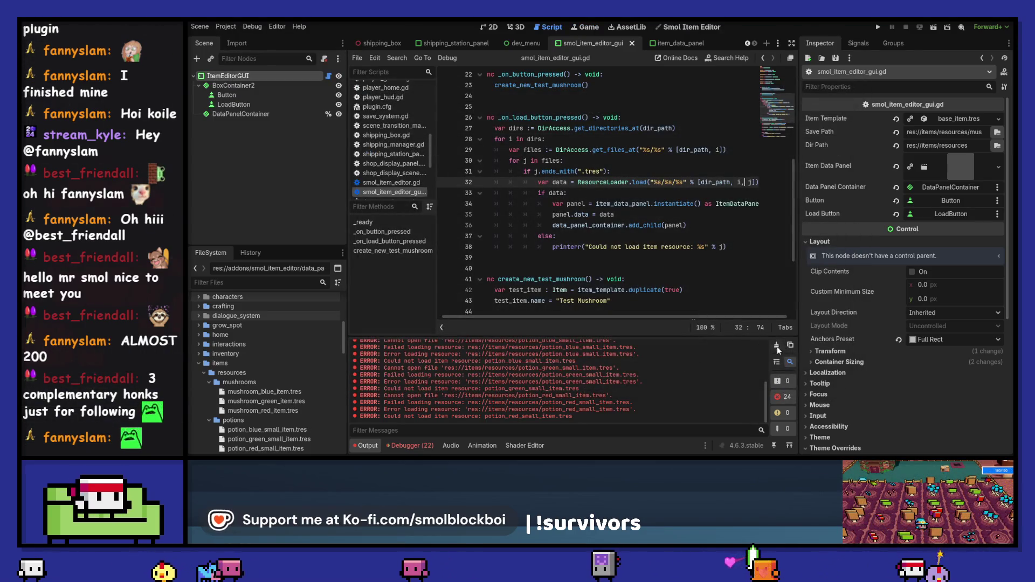
click(692, 26)
click(554, 194)
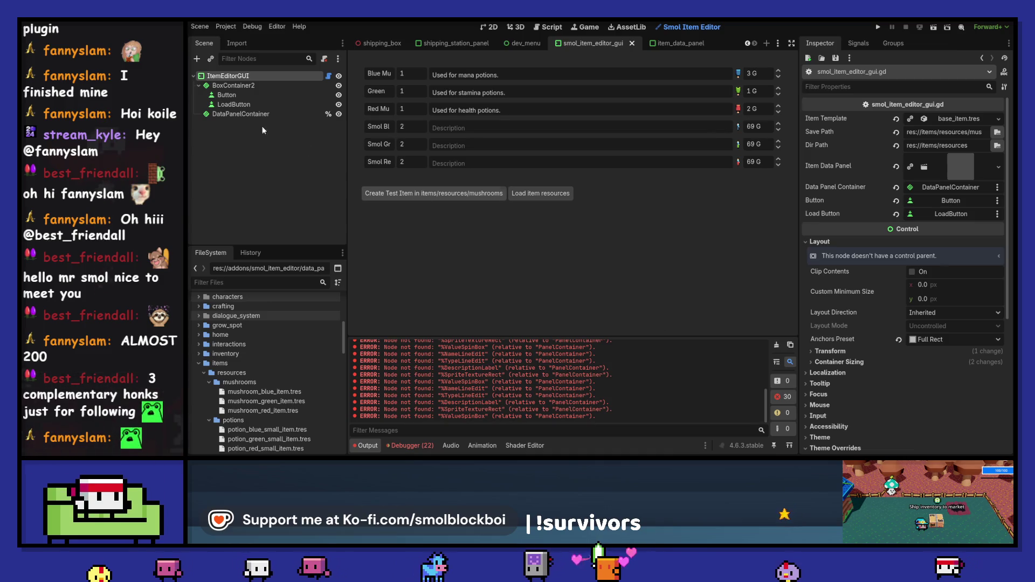
Toggle the Smol Item Editor plugin off and back on, then return to its screen
click(233, 27)
click(238, 40)
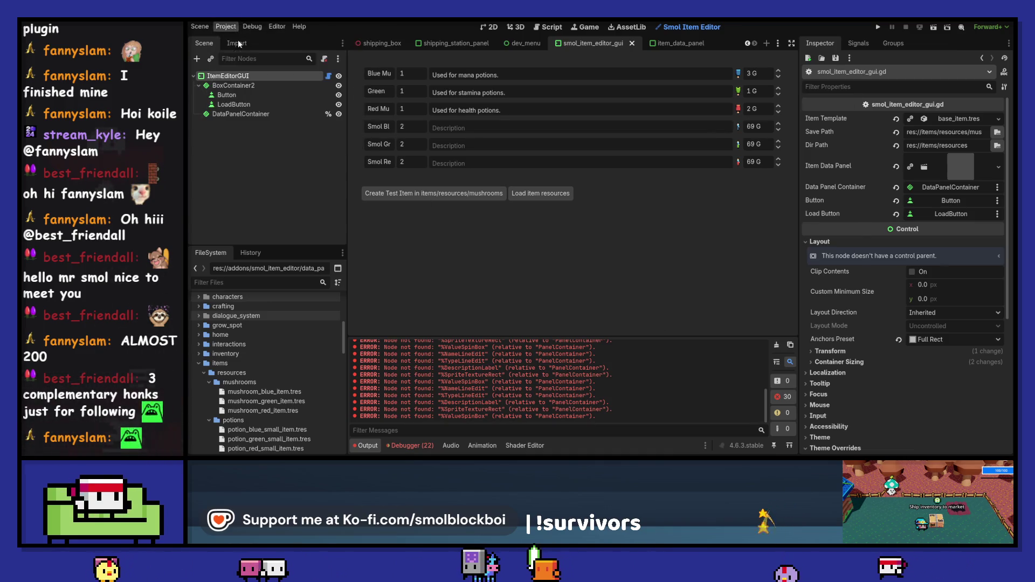
click(365, 150)
click(365, 150)
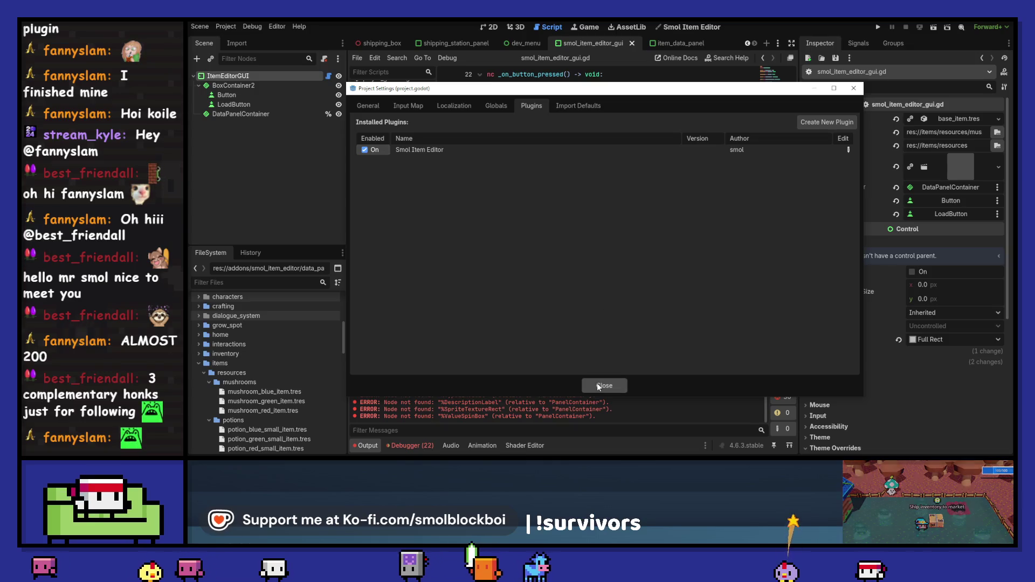
click(603, 386)
click(680, 28)
Disable the Smol Item Editor plugin again in Project Settings > Plugins
click(234, 30)
click(234, 43)
click(365, 150)
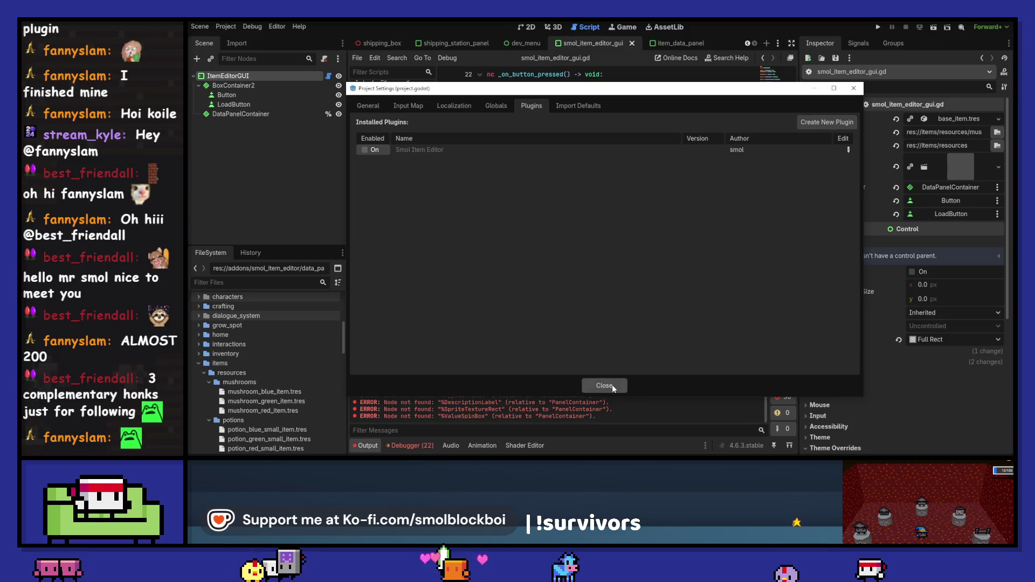
click(605, 386)
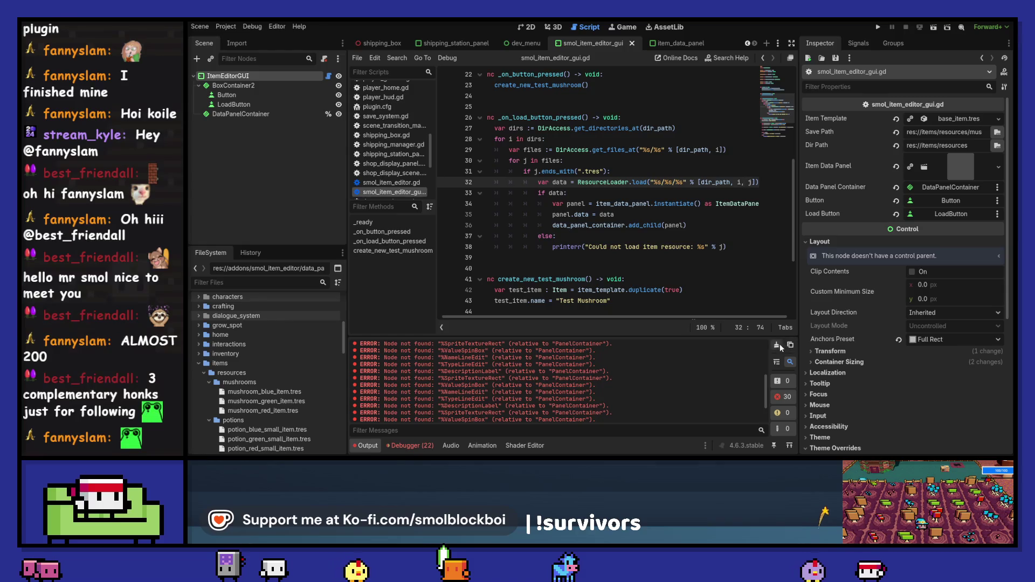
Clear the Output log and switch scene tabs, ending on item_data_panel with its ItemDataPanel root selected
click(779, 345)
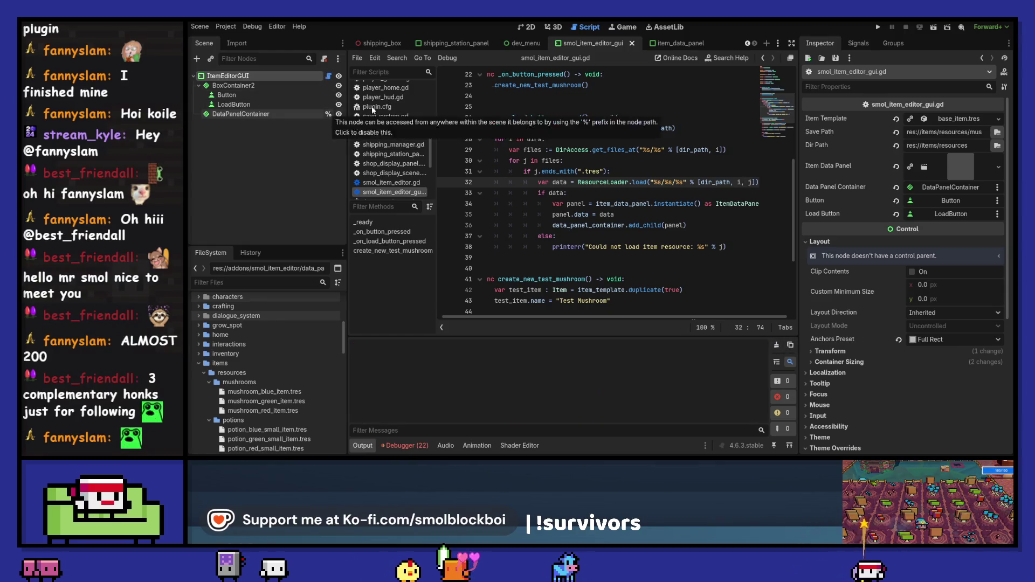
click(671, 43)
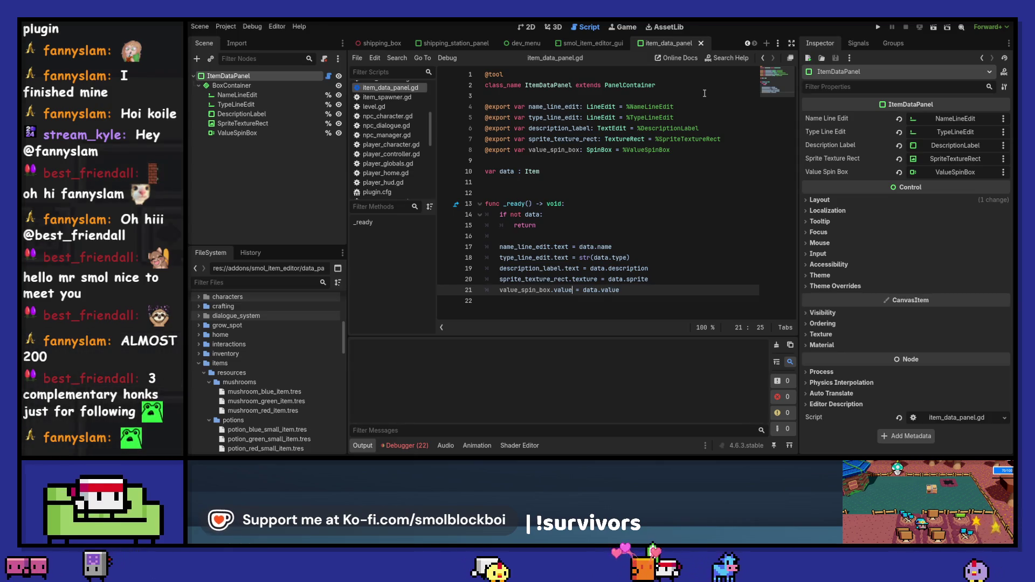
click(589, 48)
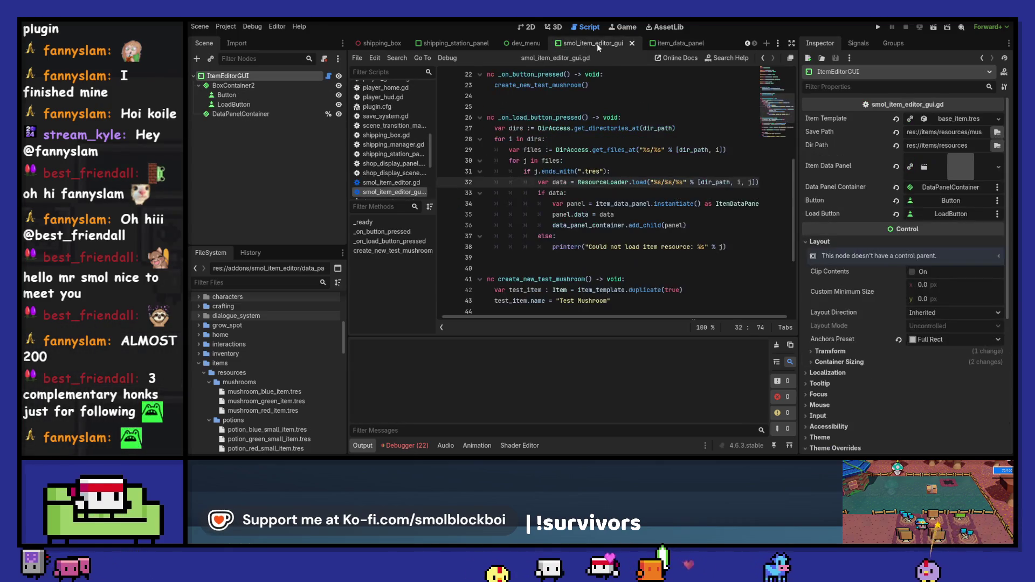
click(677, 41)
click(583, 43)
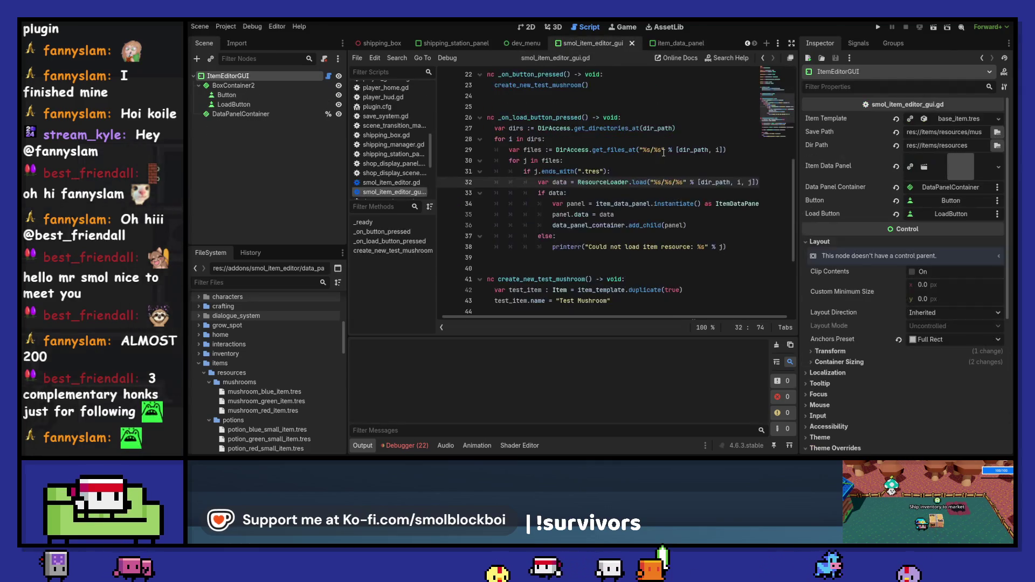
scroll(663, 153, up, 7)
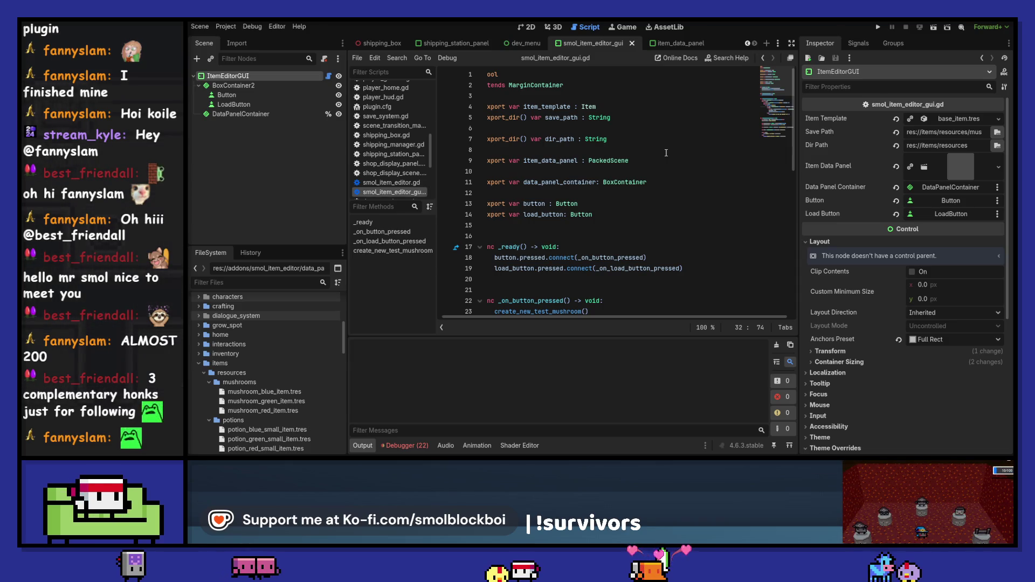
click(659, 44)
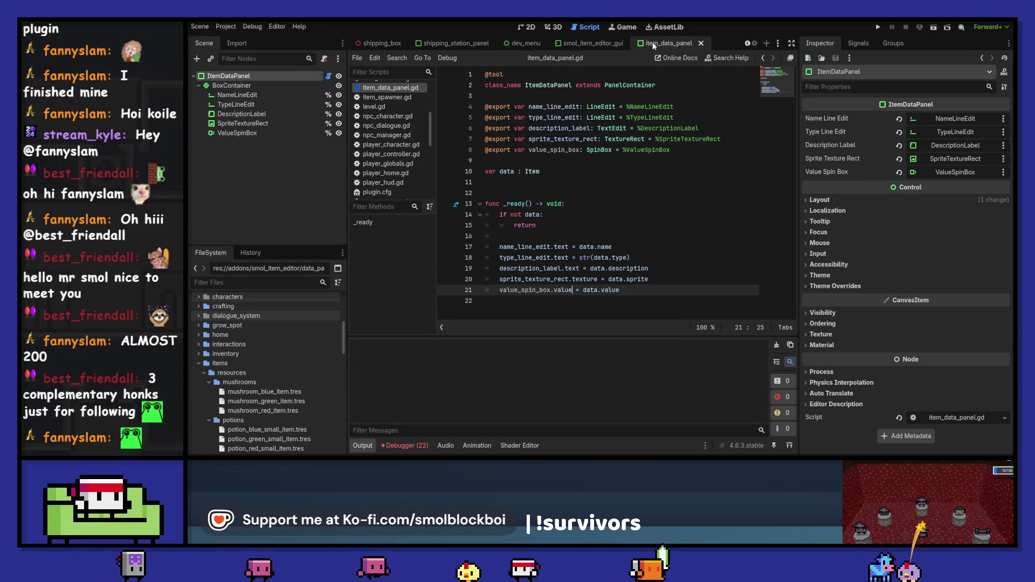
click(233, 78)
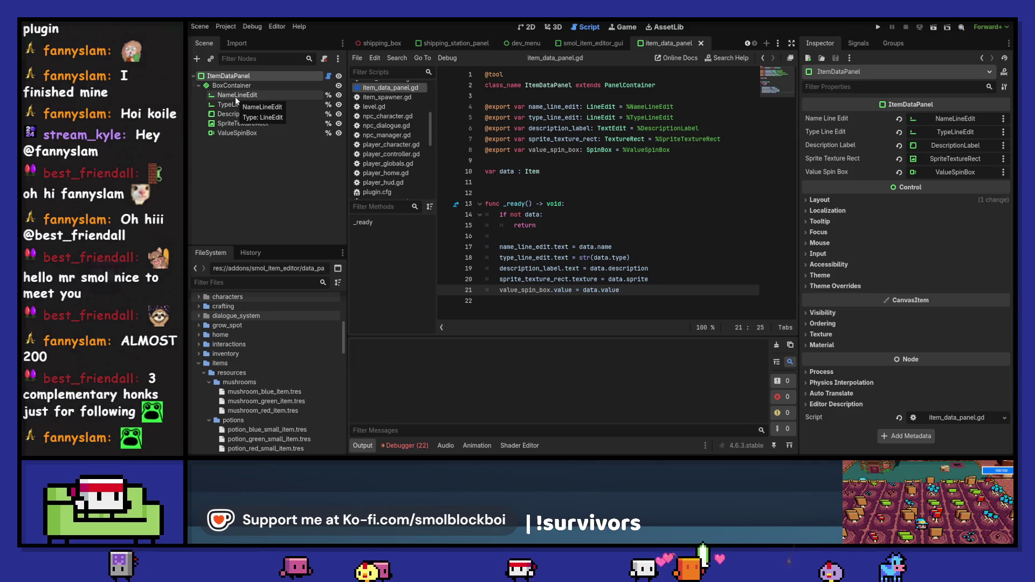
Enable Smol Item Editor, load the item resources, and review the six rows and 'Node not found' errors
click(222, 27)
click(224, 37)
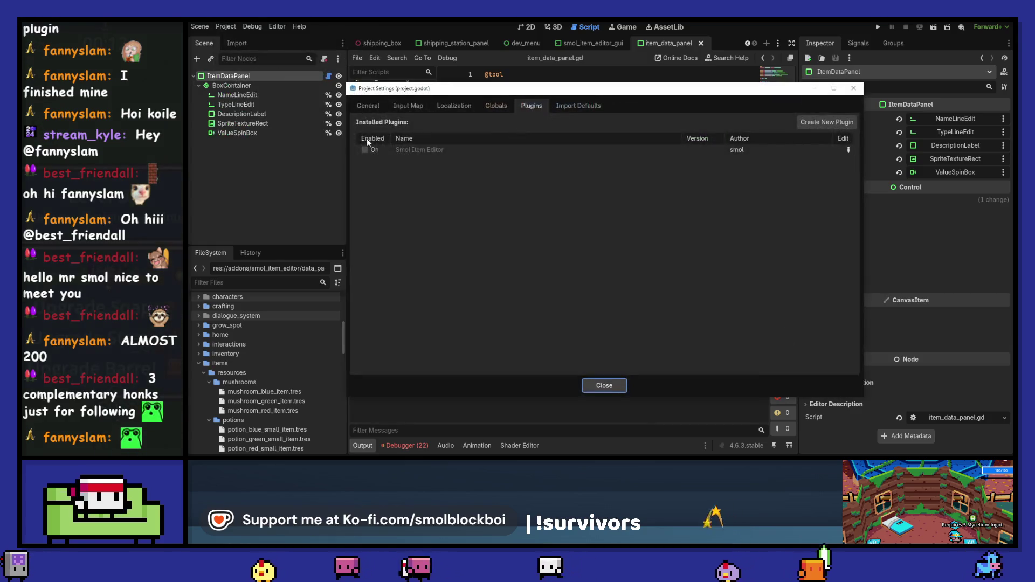
click(364, 149)
click(604, 386)
click(684, 27)
click(550, 193)
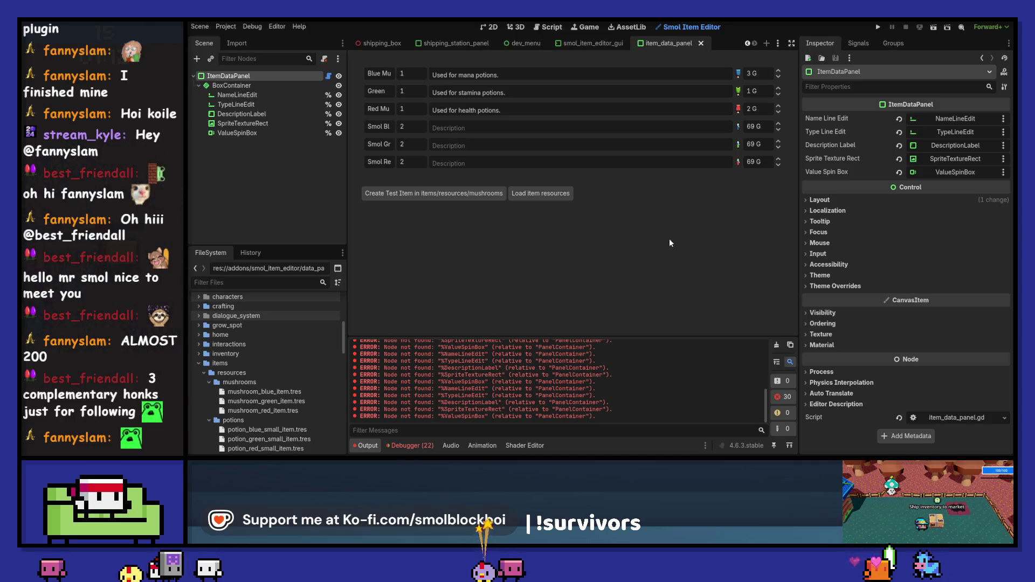
scroll(661, 368, up, 5)
scroll(661, 369, up, 1)
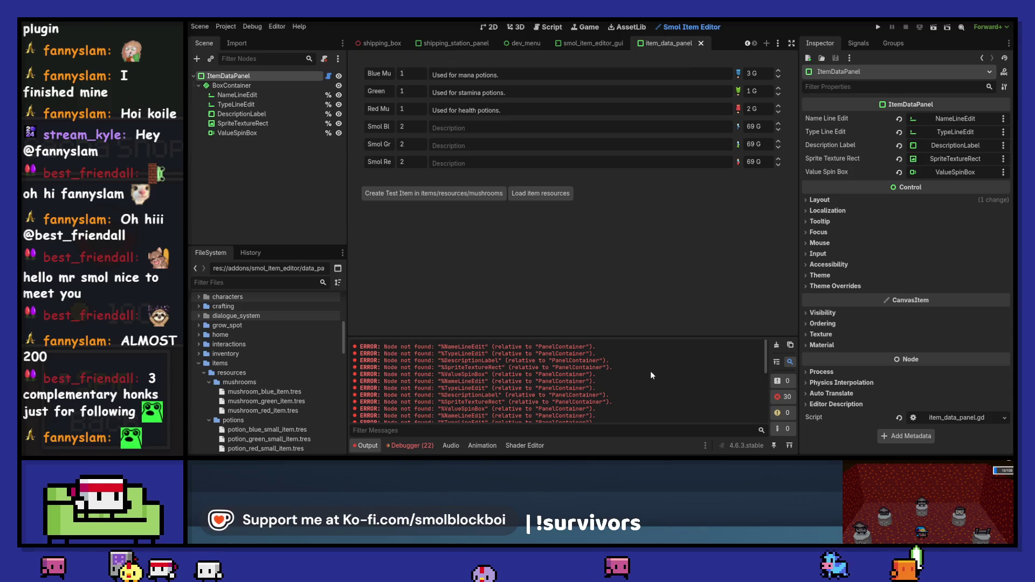
scroll(730, 374, down, 5)
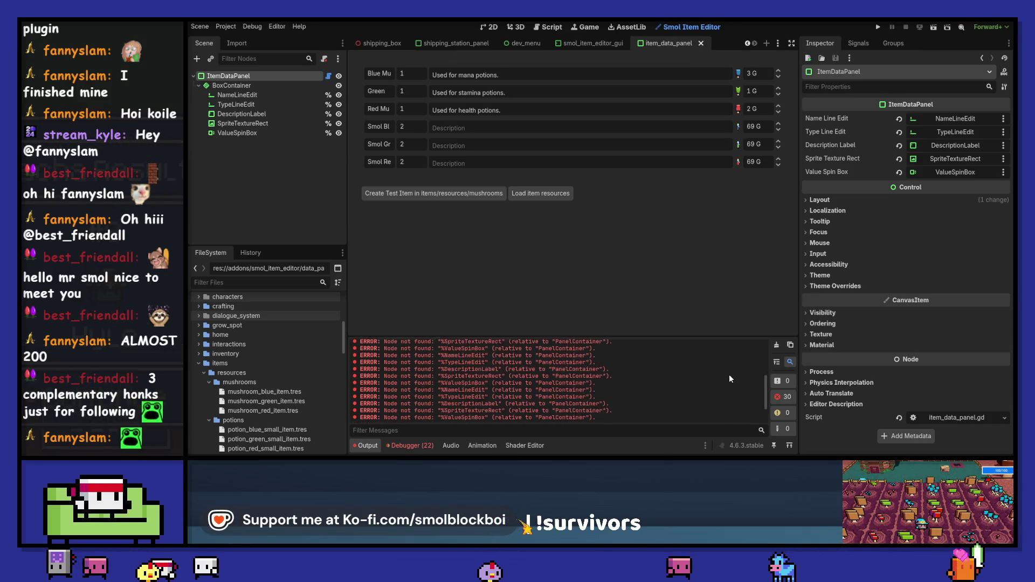
click(226, 26)
click(240, 37)
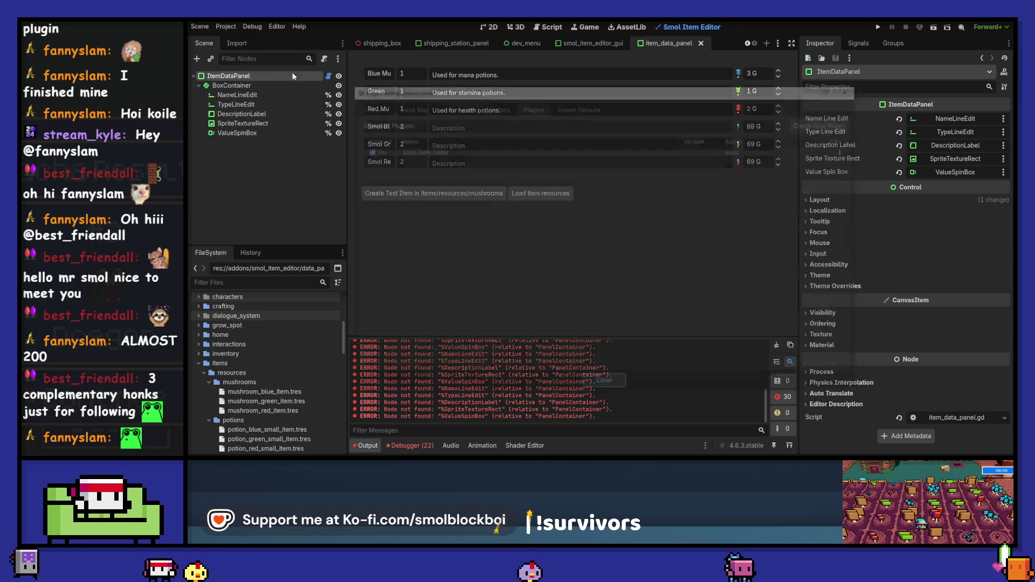
Disable the Smol Item Editor plugin and clear the old errors from the Output log
click(365, 150)
click(605, 385)
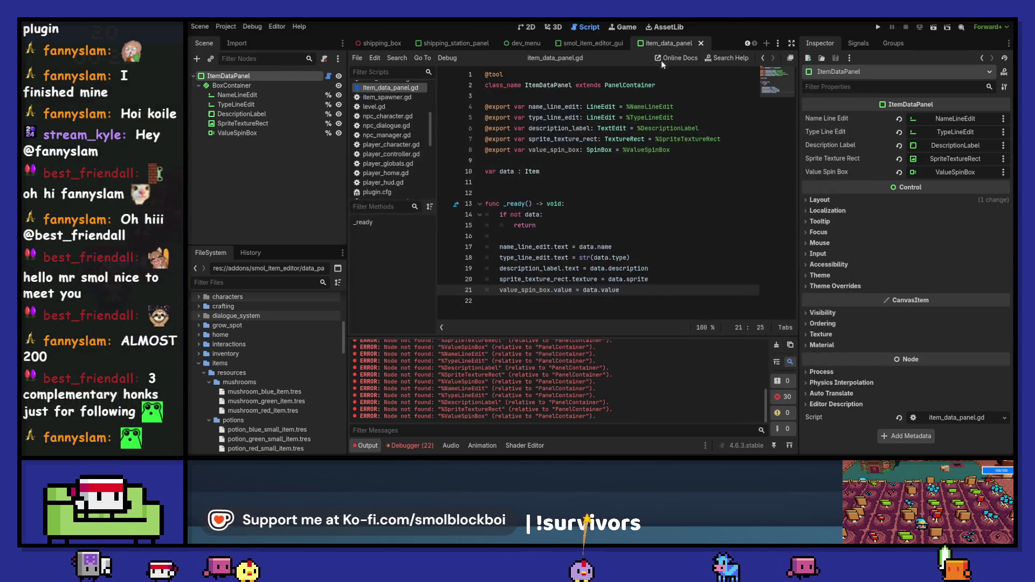
click(244, 96)
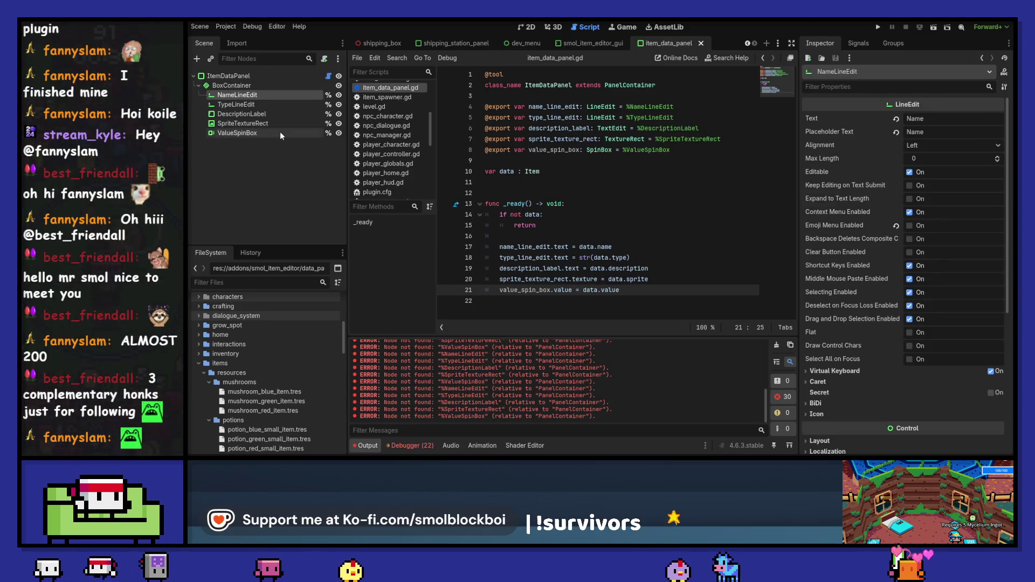
click(285, 76)
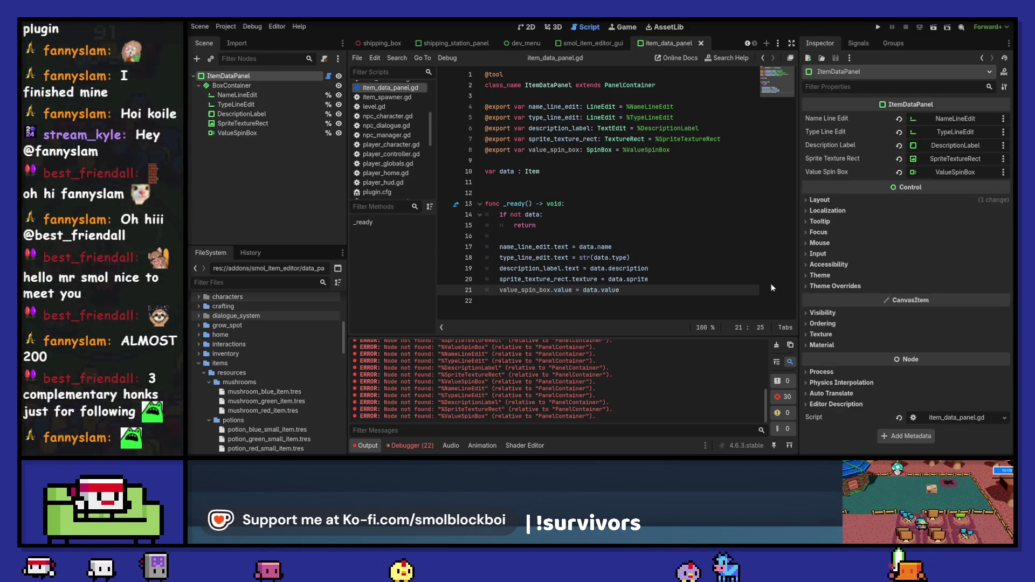
click(777, 346)
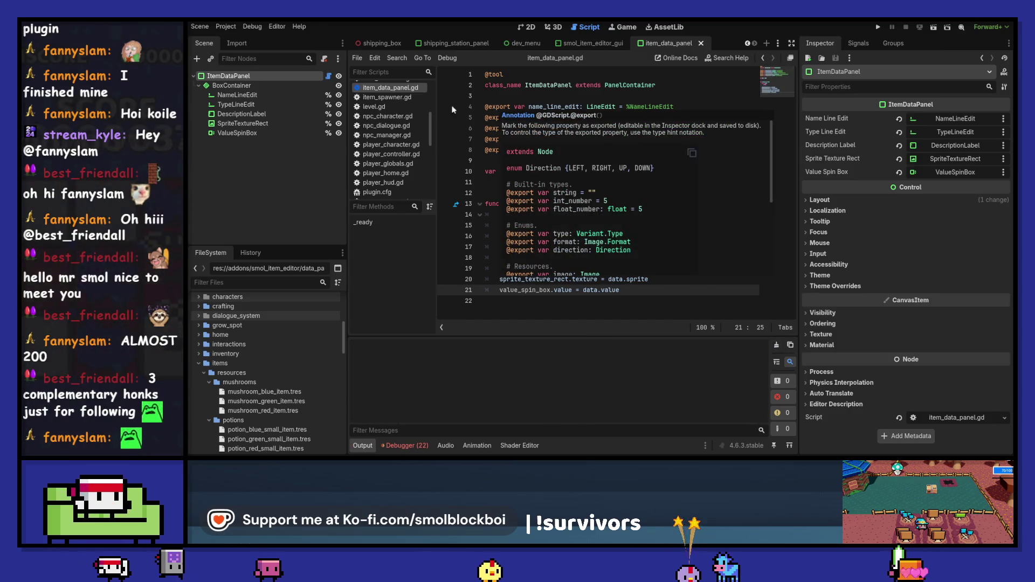
click(280, 96)
shift+click(274, 134)
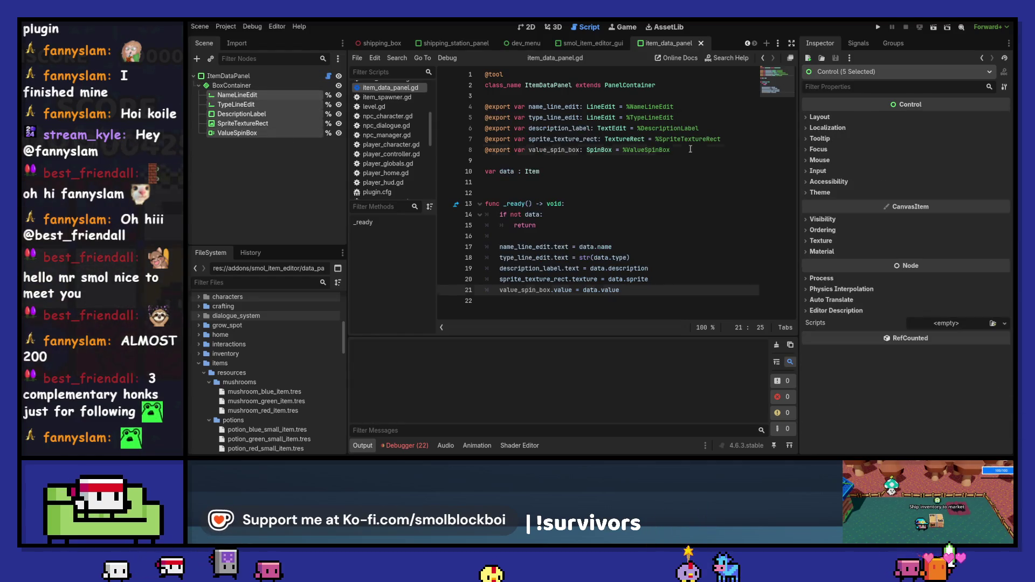
drag(701, 149, 482, 106)
drag(262, 96, 704, 108)
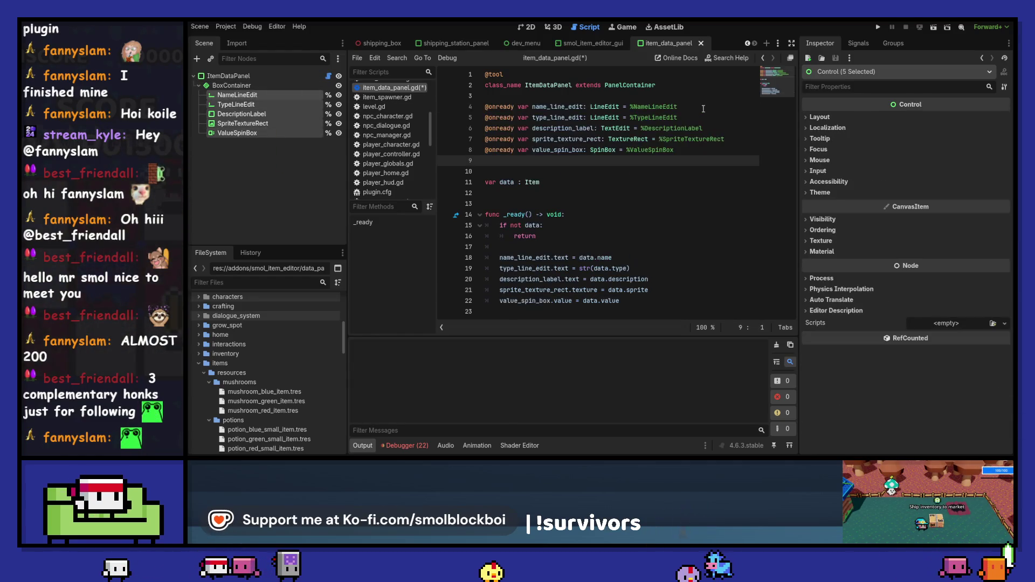
key(BackSpace)
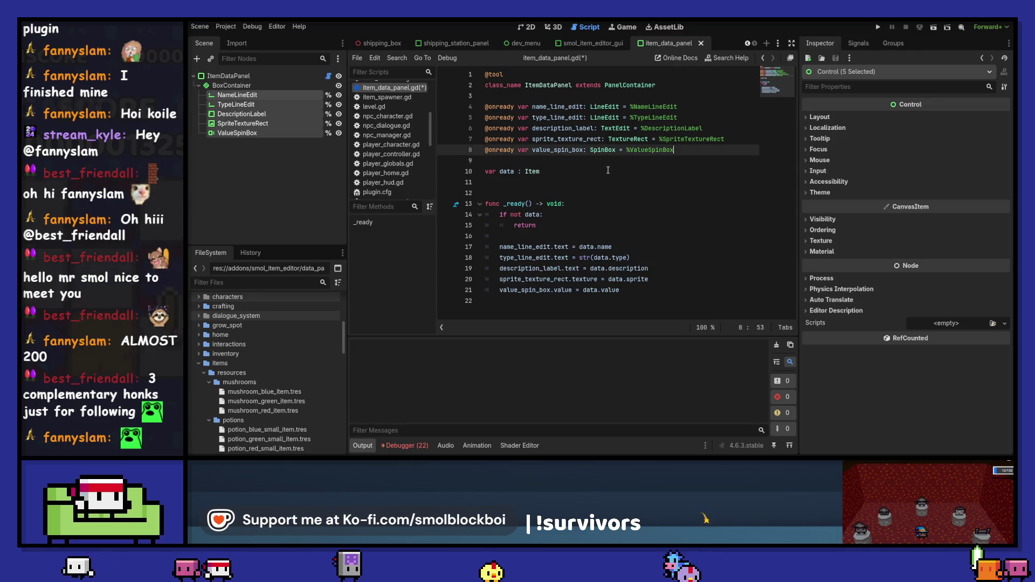
key(ctrl+s)
key(Down)
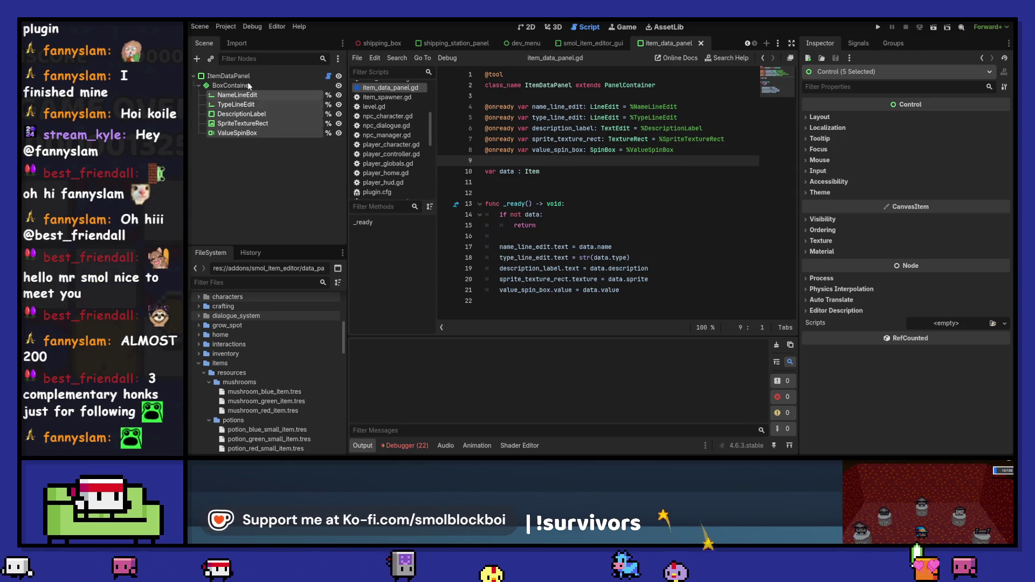
Re-enable Smol Item Editor and load six item rows showing names, descriptions and prices without errors
click(251, 76)
click(228, 28)
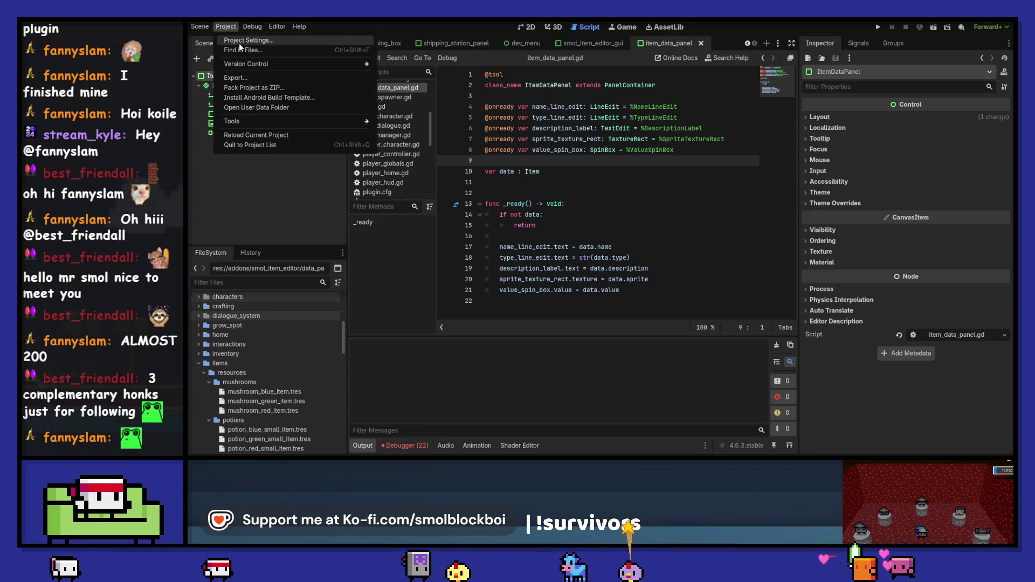
click(239, 42)
click(366, 150)
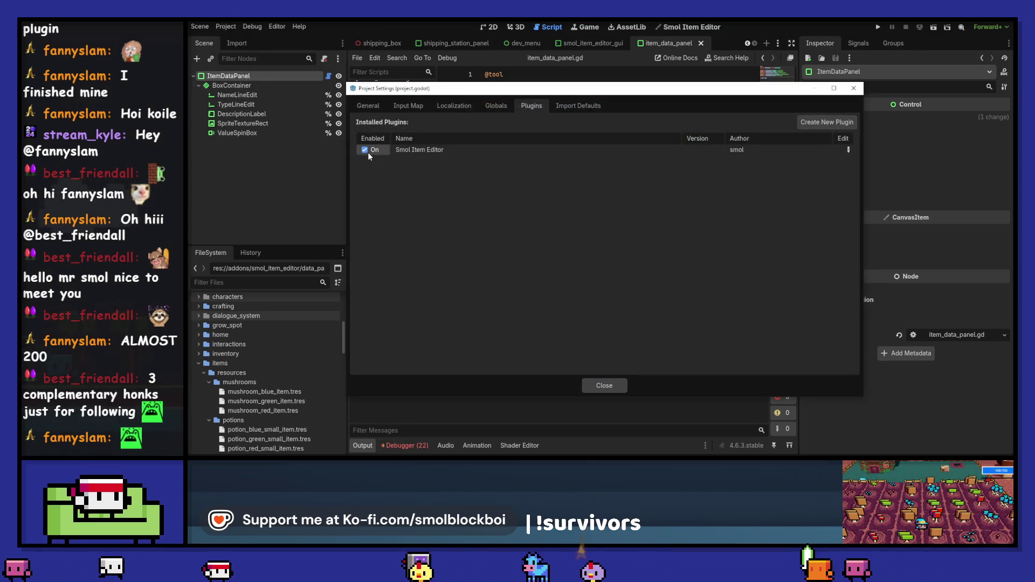
click(603, 385)
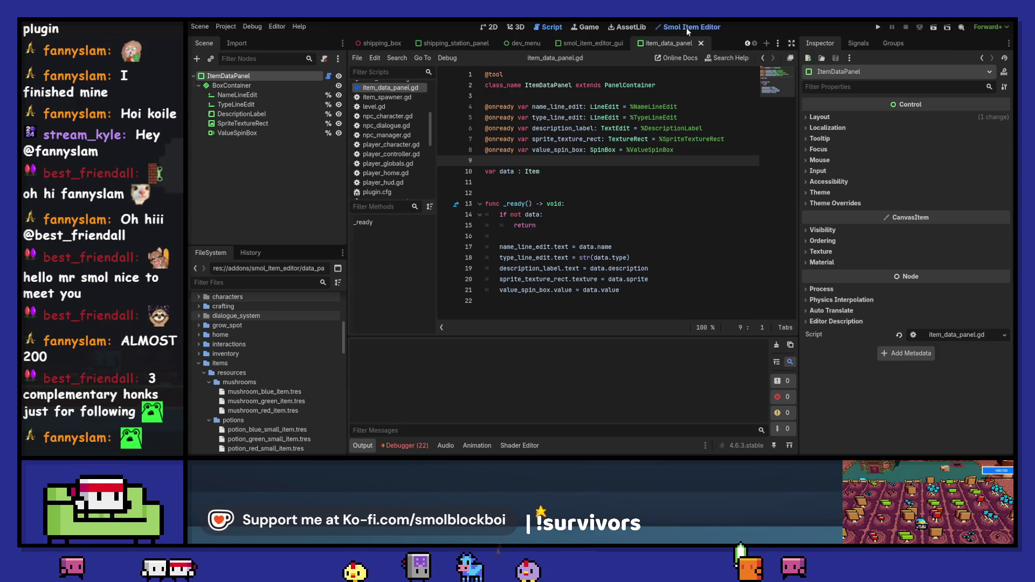
click(687, 28)
click(556, 190)
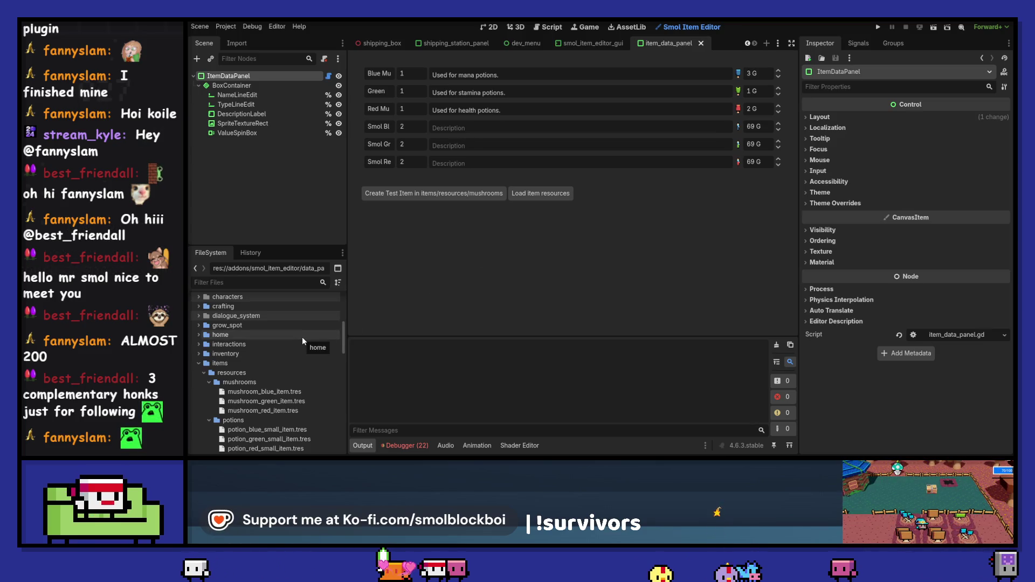
scroll(268, 380, down, 2)
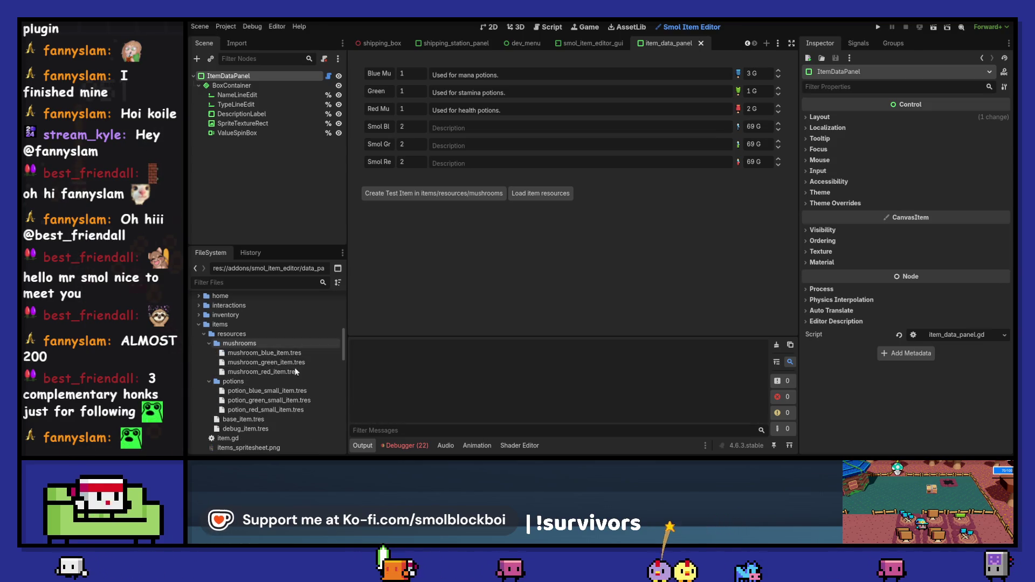
Create test_mushroom_item.tres, check it shows Type Default, then delete it from the mushrooms folder
click(433, 196)
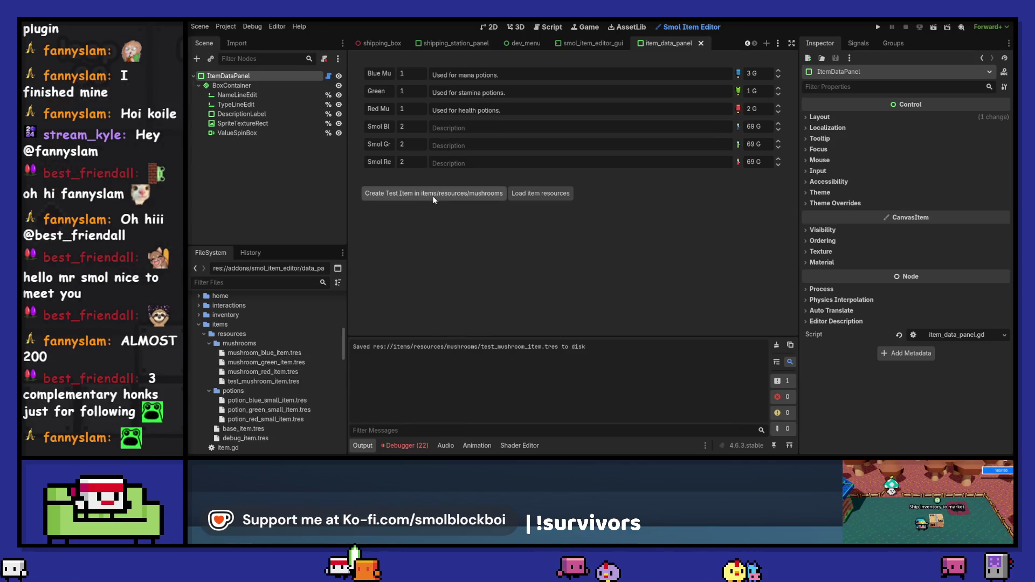
click(266, 382)
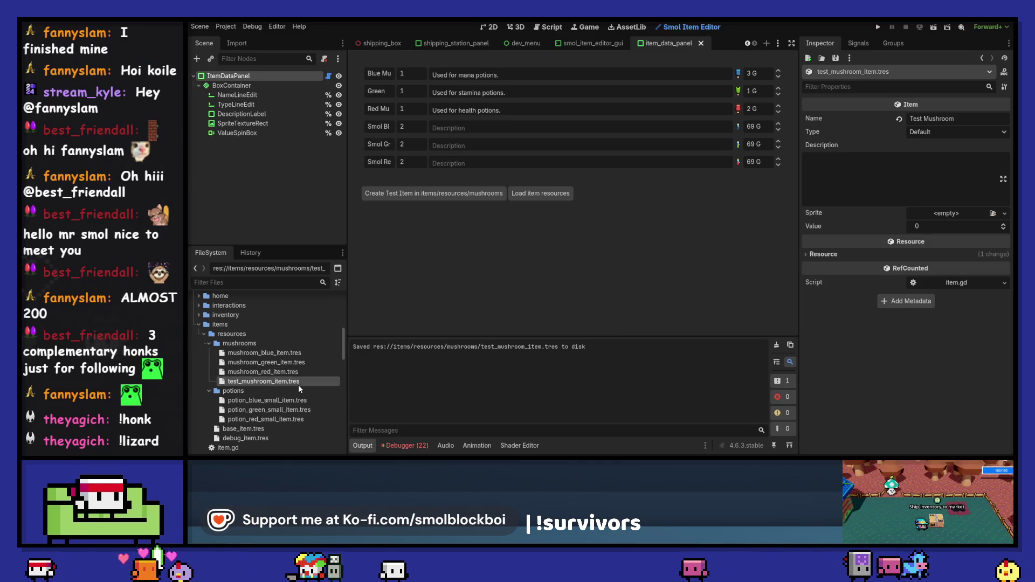
key(Delete)
key(Return)
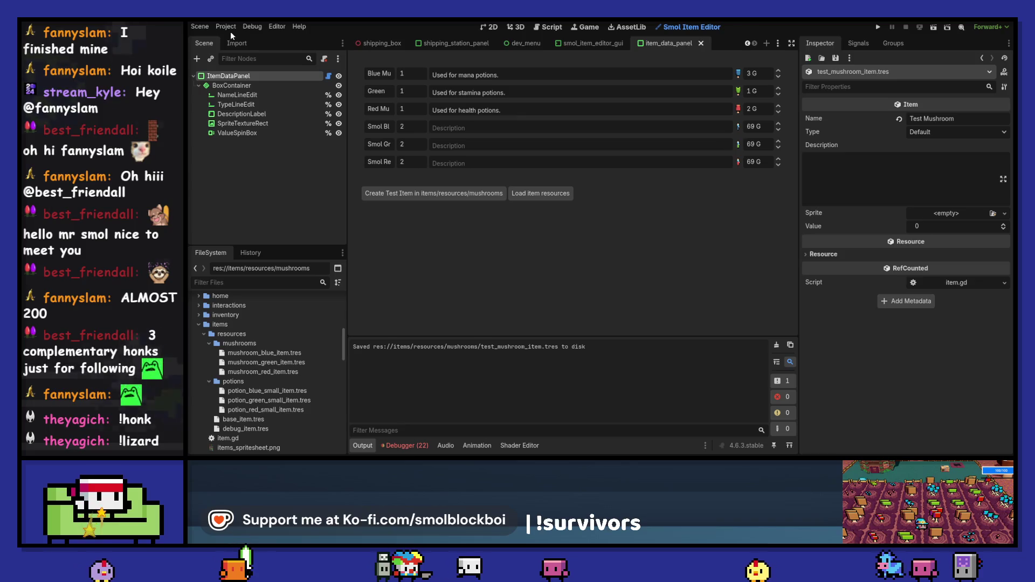
With the plugin disabled, set SpriteTextureRect's stretch mode to Keep Aspect Centered and save the scene
click(231, 30)
click(237, 40)
click(365, 149)
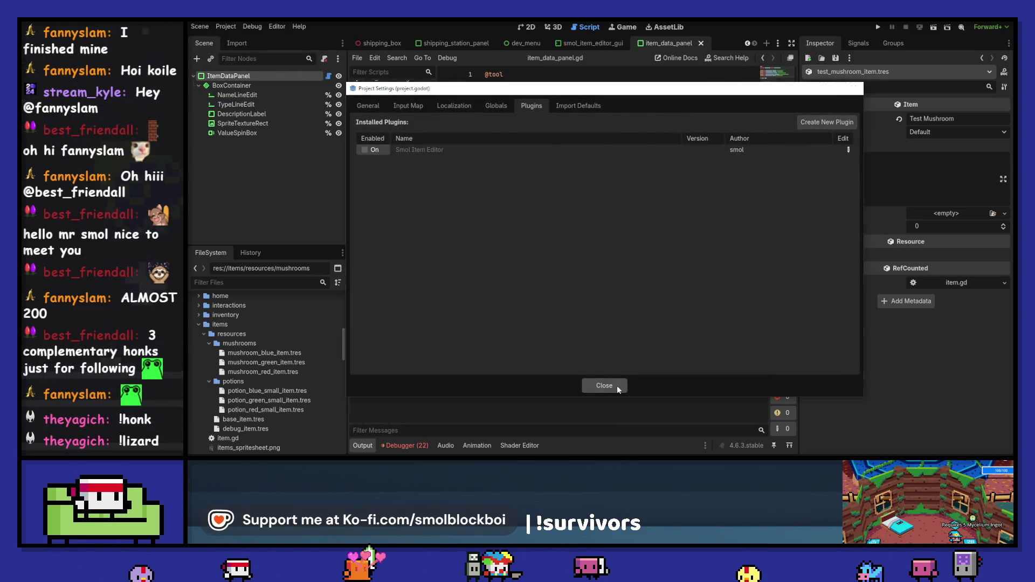
click(605, 385)
click(529, 27)
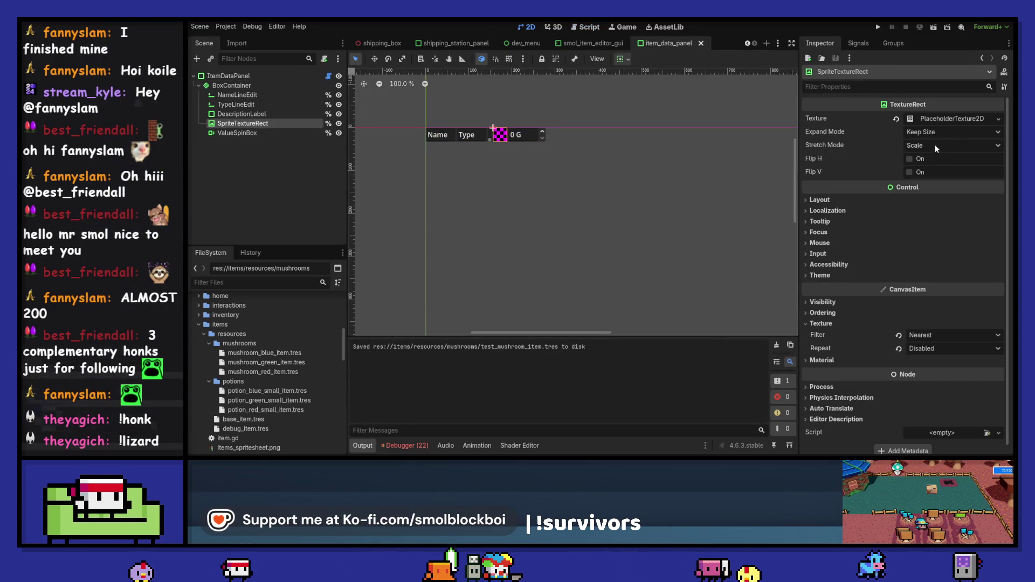
click(935, 146)
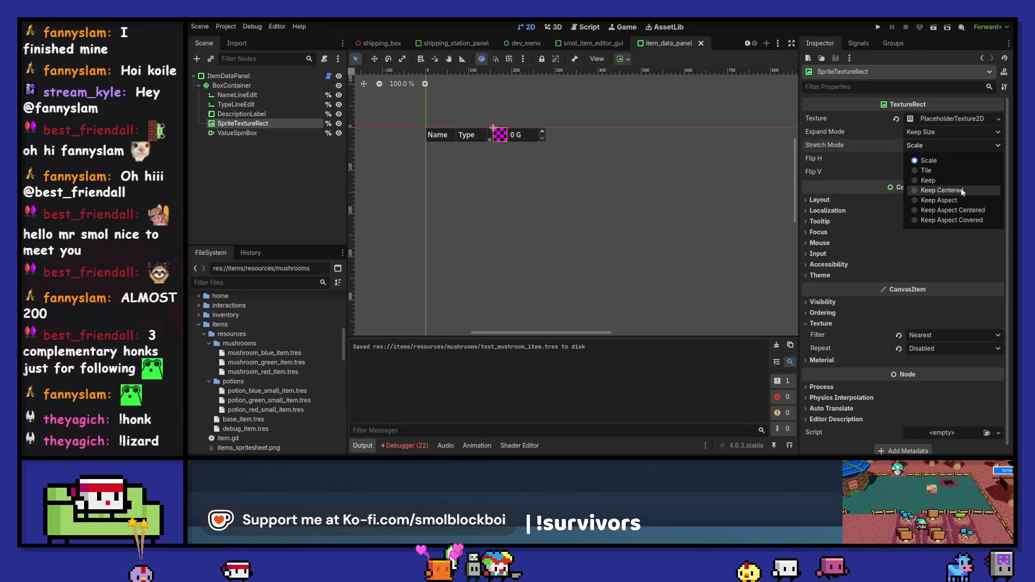
click(985, 210)
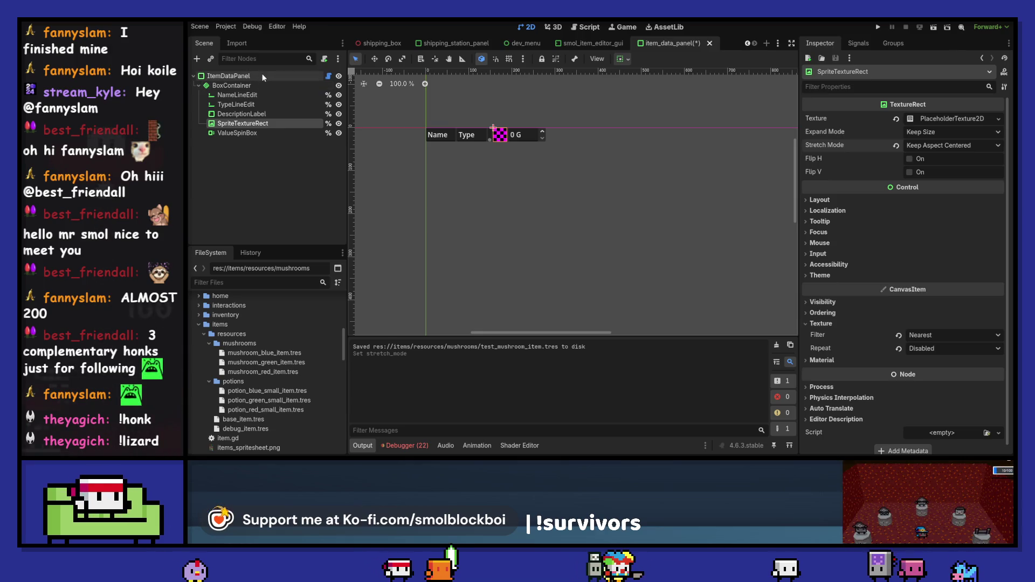
key(ctrl+s)
Re-enable the Smol Item Editor plugin and reload the item resources into the list
click(226, 27)
click(242, 50)
key(Escape)
click(225, 27)
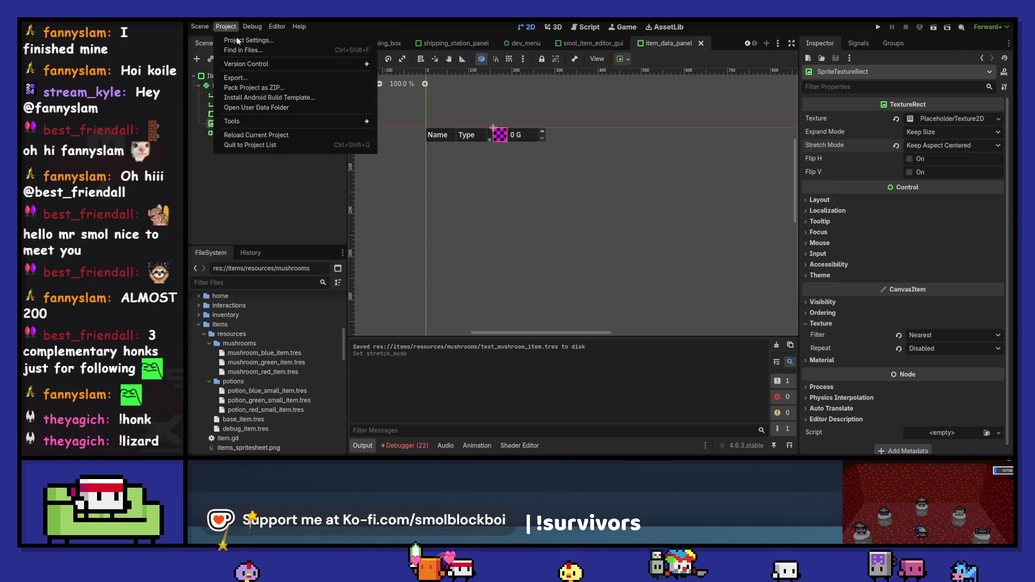
click(236, 40)
click(370, 151)
click(604, 382)
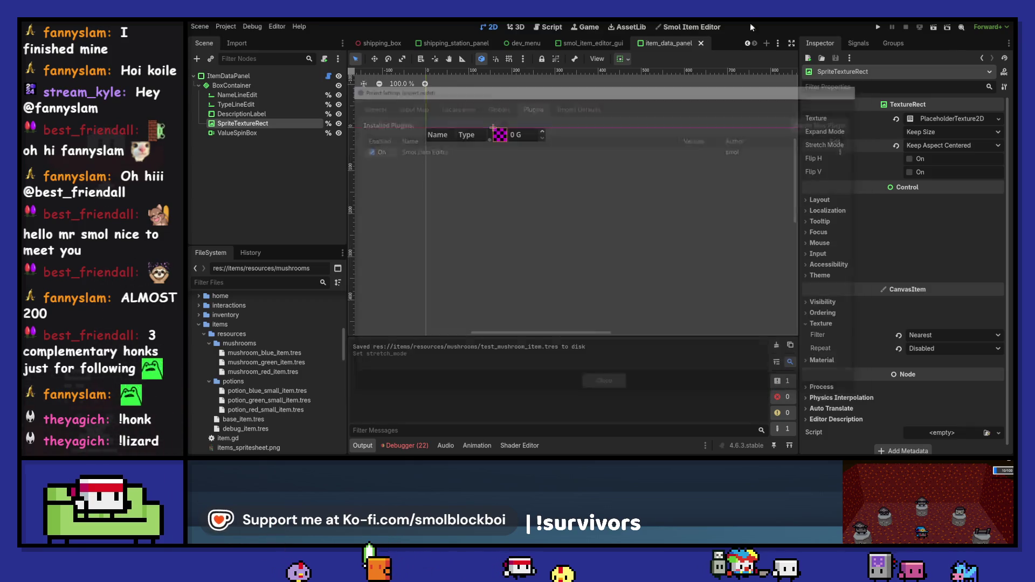
click(692, 27)
click(559, 194)
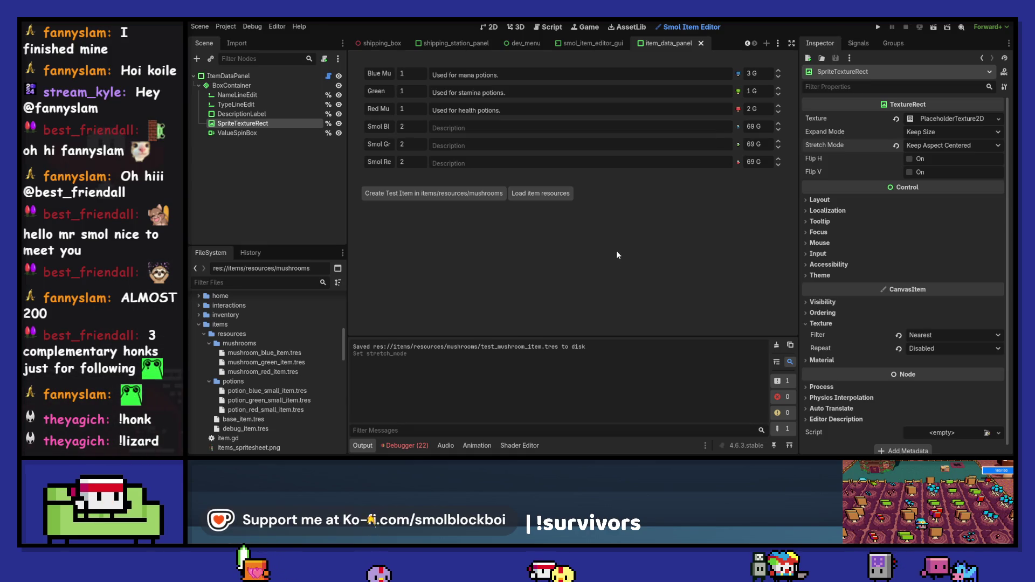
Change SpriteTextureRect's stretch mode to Keep Centered, disable the plugin, and save the scene
click(942, 147)
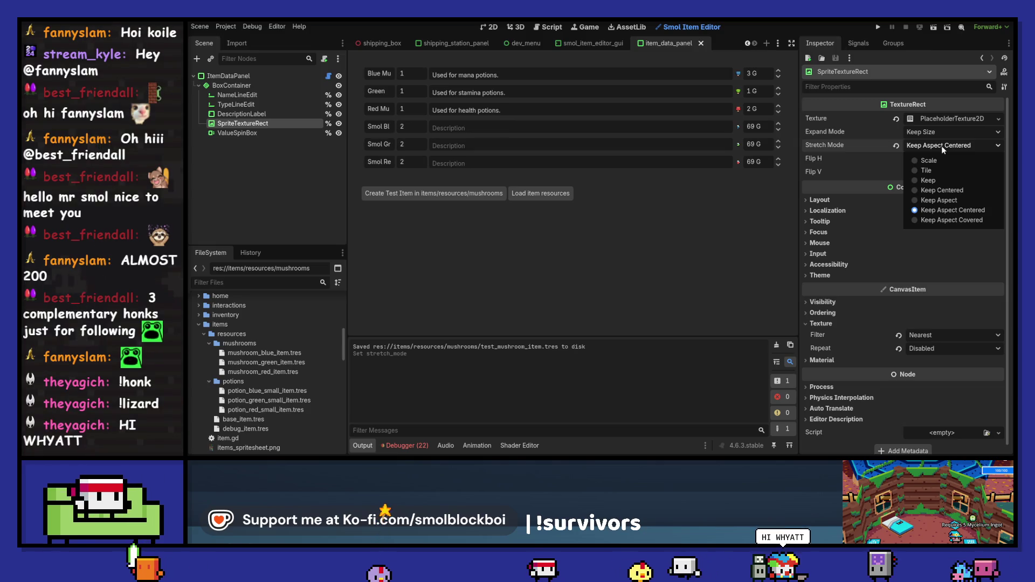
click(949, 190)
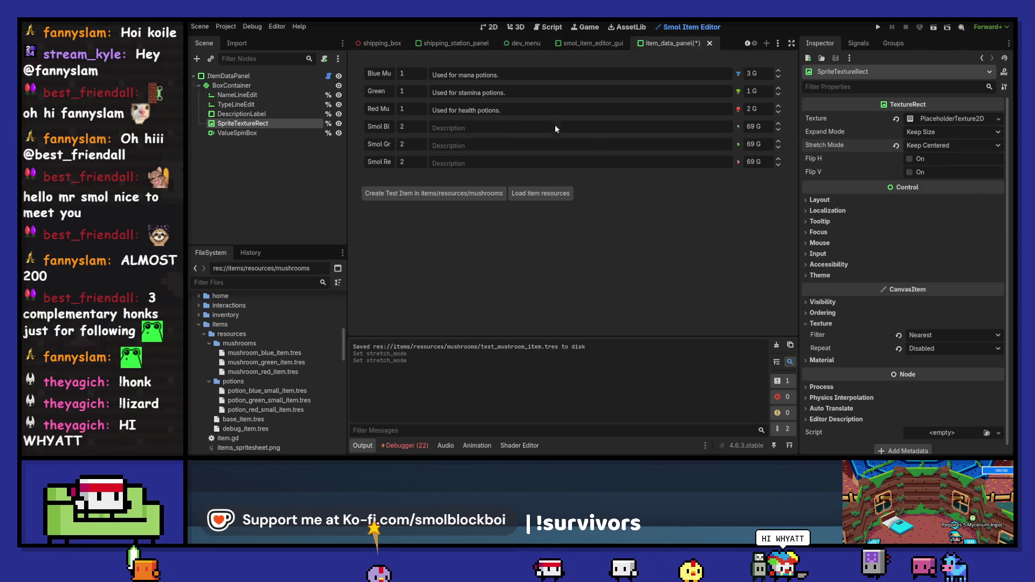
click(226, 27)
click(233, 38)
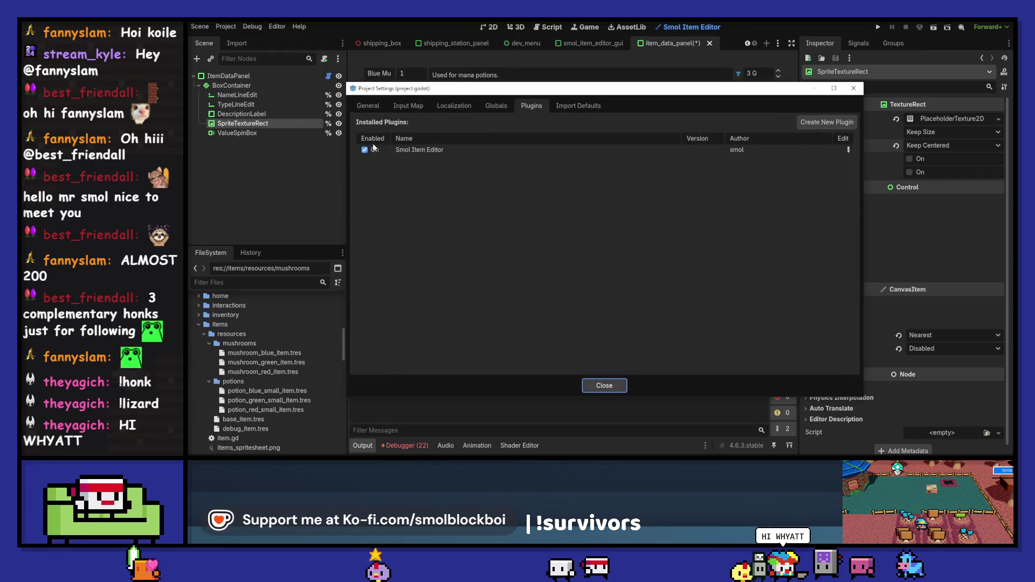
click(374, 150)
click(604, 385)
key(ctrl+s)
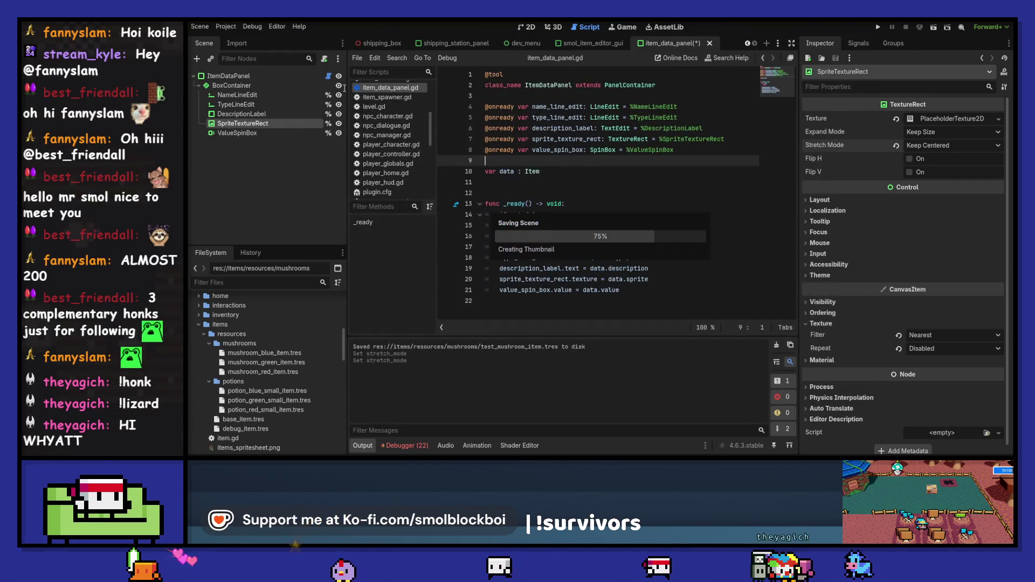
Re-enable the Smol Item Editor plugin and reload the six item rows
click(226, 27)
click(233, 37)
click(375, 150)
click(590, 388)
click(680, 28)
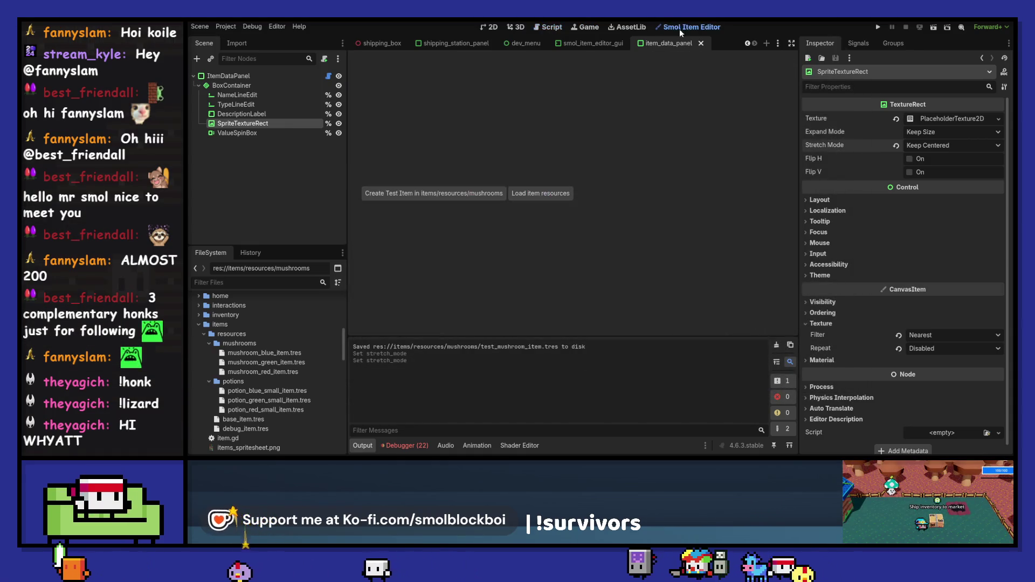
click(536, 195)
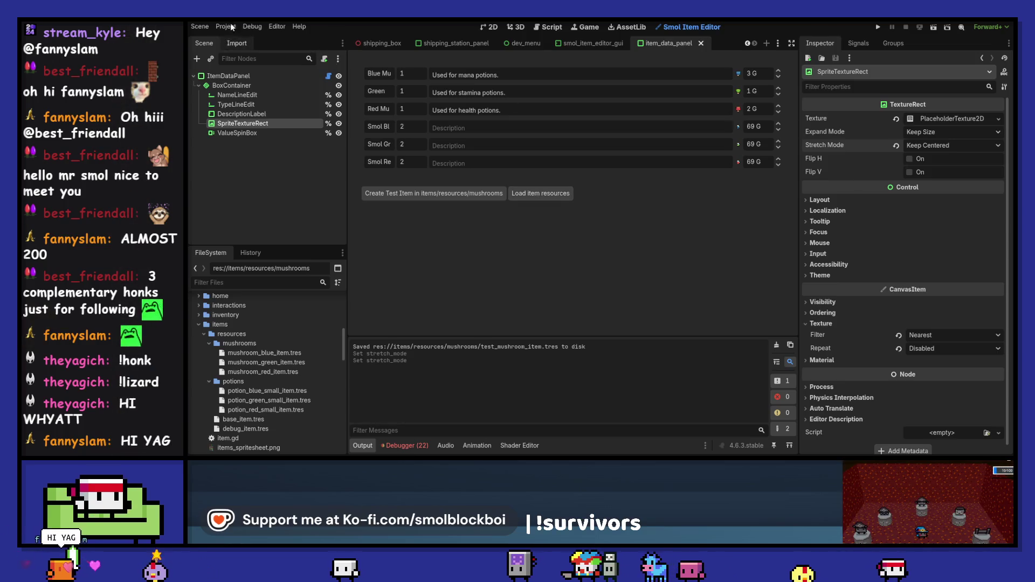
click(820, 200)
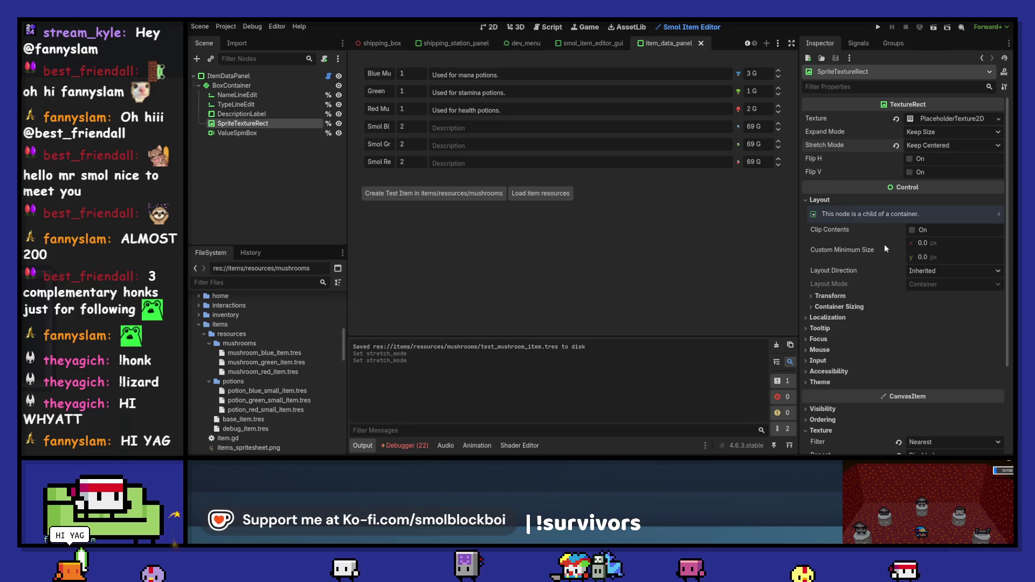
Set SpriteTextureRect's custom minimum size to 16 × 16, toggle the plugin off and on, and reload items
click(953, 243)
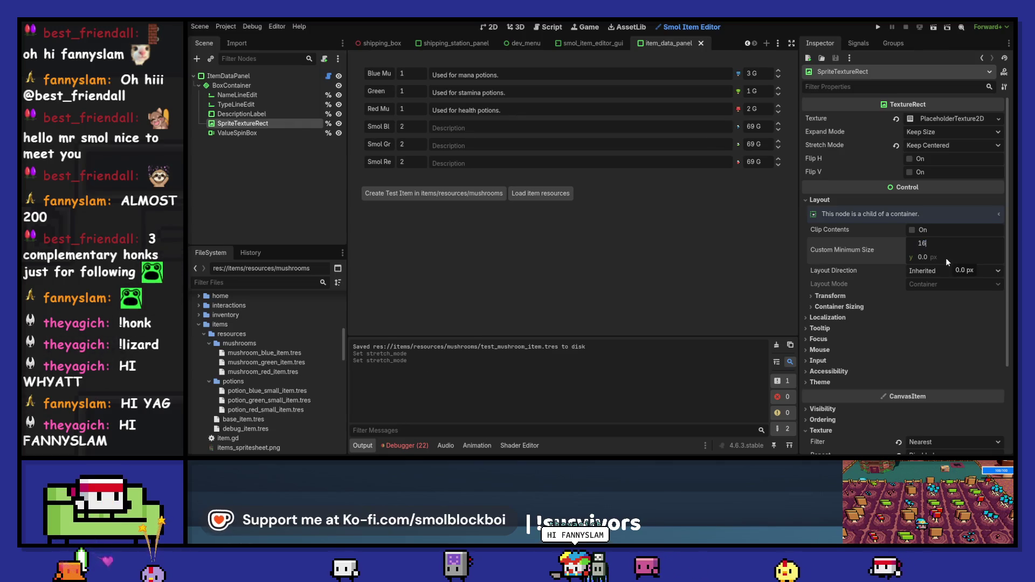
text(16)
key(Tab)
text(16)
key(Tab)
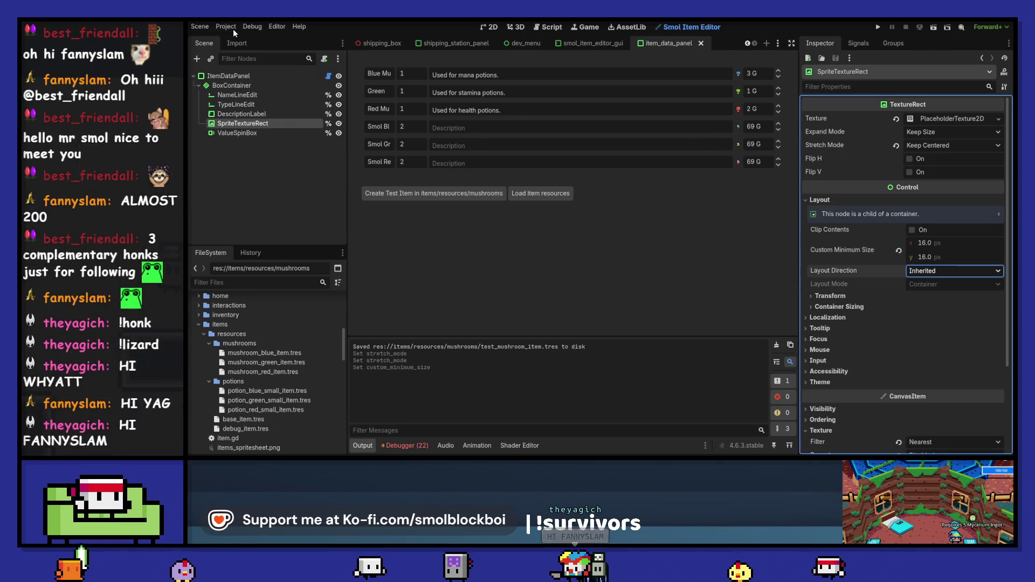
click(233, 28)
click(248, 39)
click(372, 151)
click(372, 153)
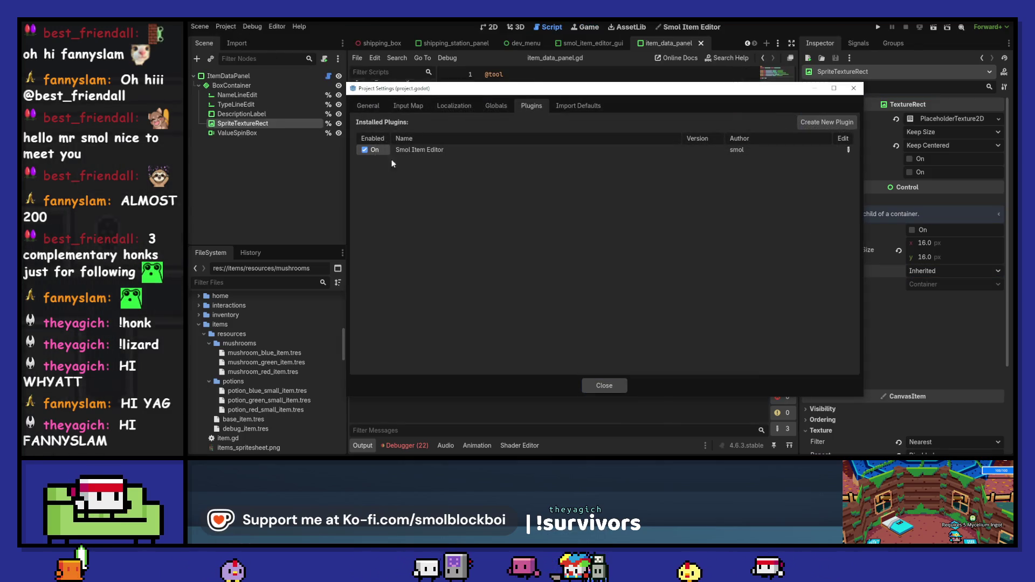
click(616, 390)
click(692, 27)
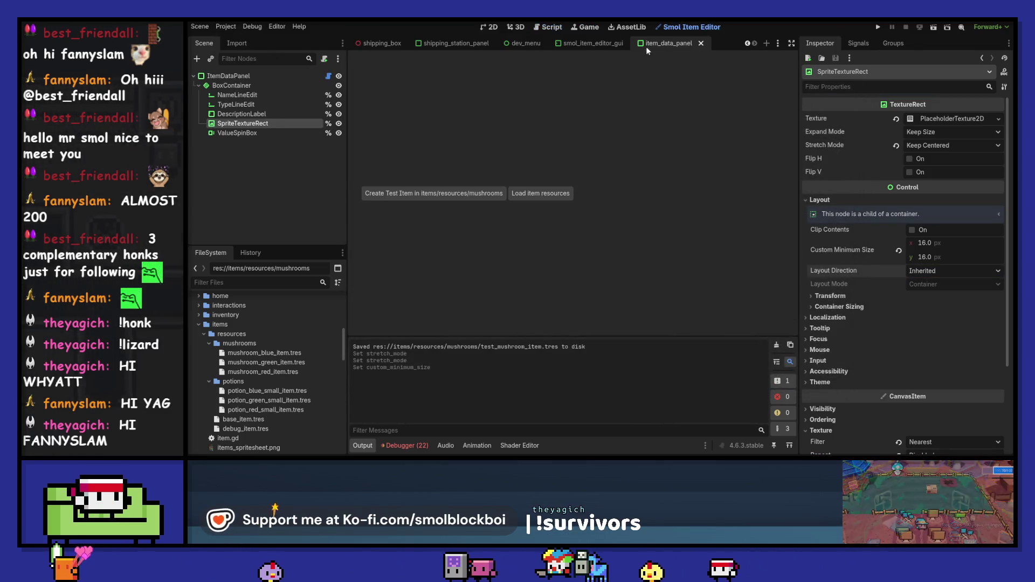
click(541, 194)
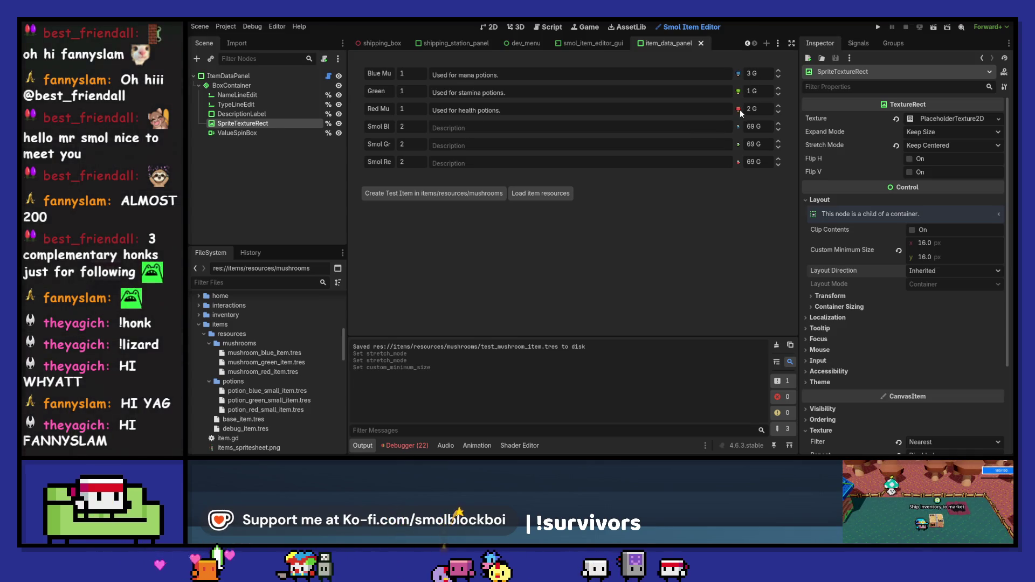
Change the custom minimum size to 32 × 32, toggle the plugin, and reload the six item rows
click(940, 246)
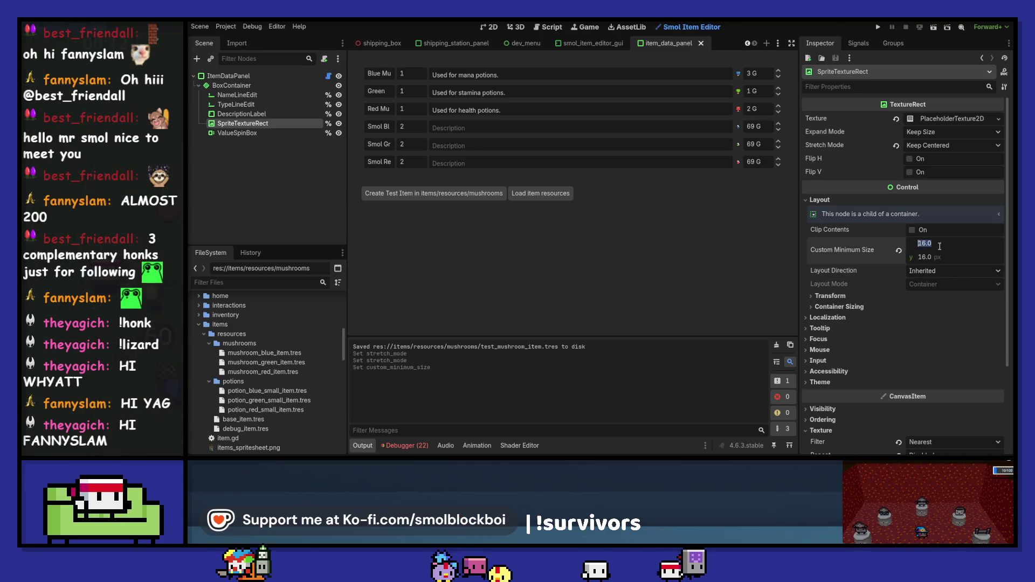
key(Tab)
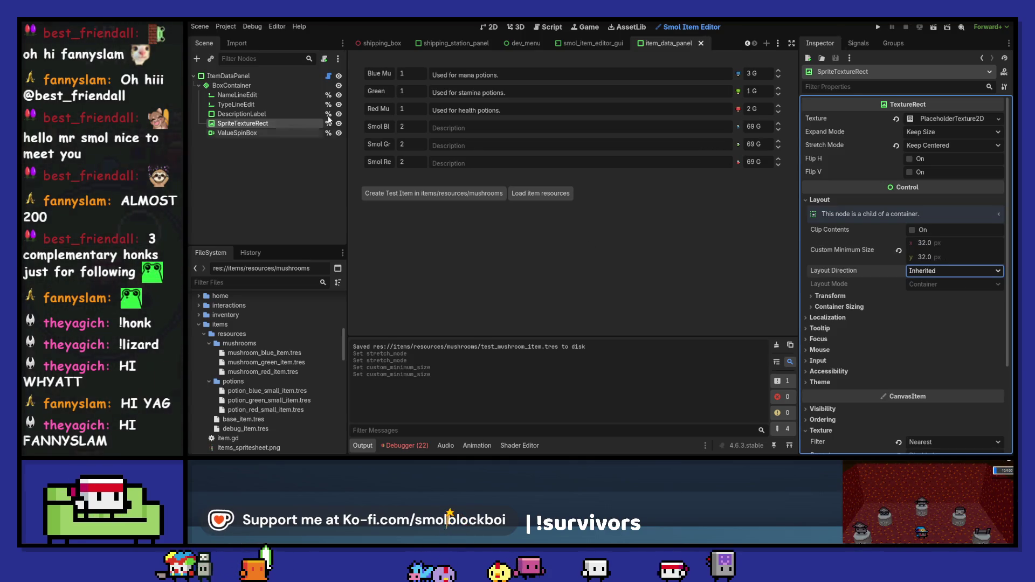
click(226, 27)
click(227, 40)
click(364, 150)
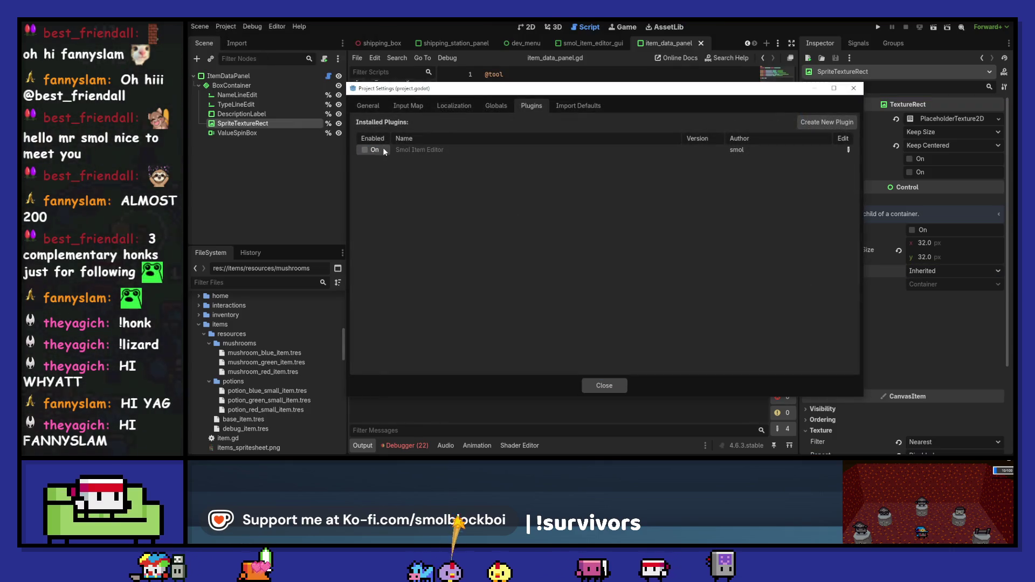
click(365, 150)
click(604, 386)
click(692, 27)
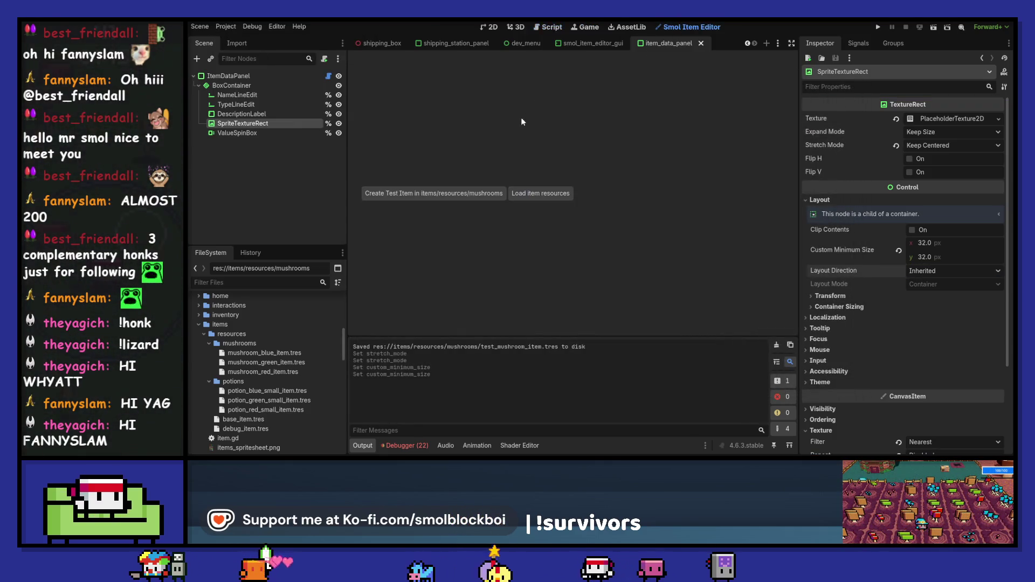
click(548, 194)
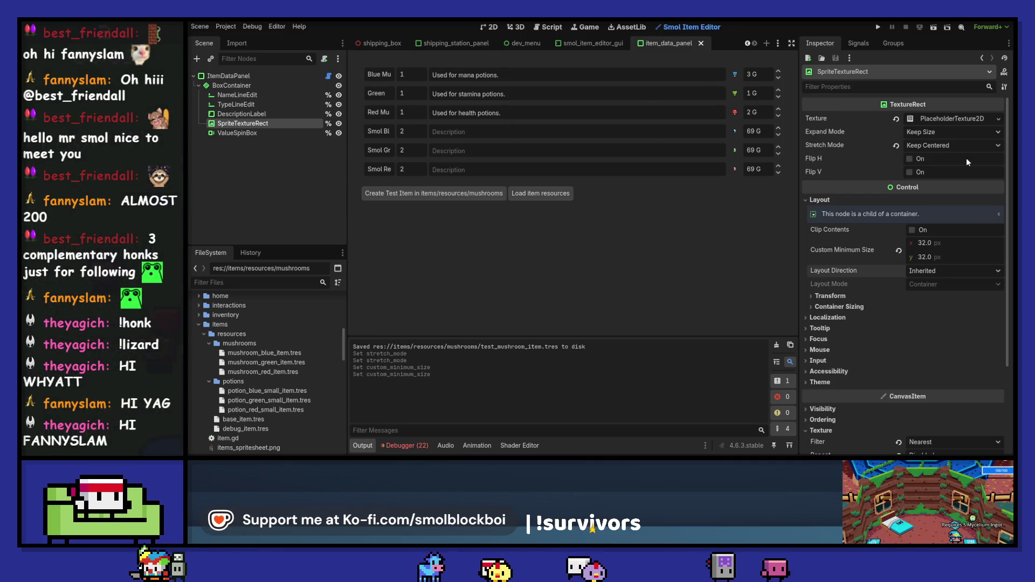
click(931, 143)
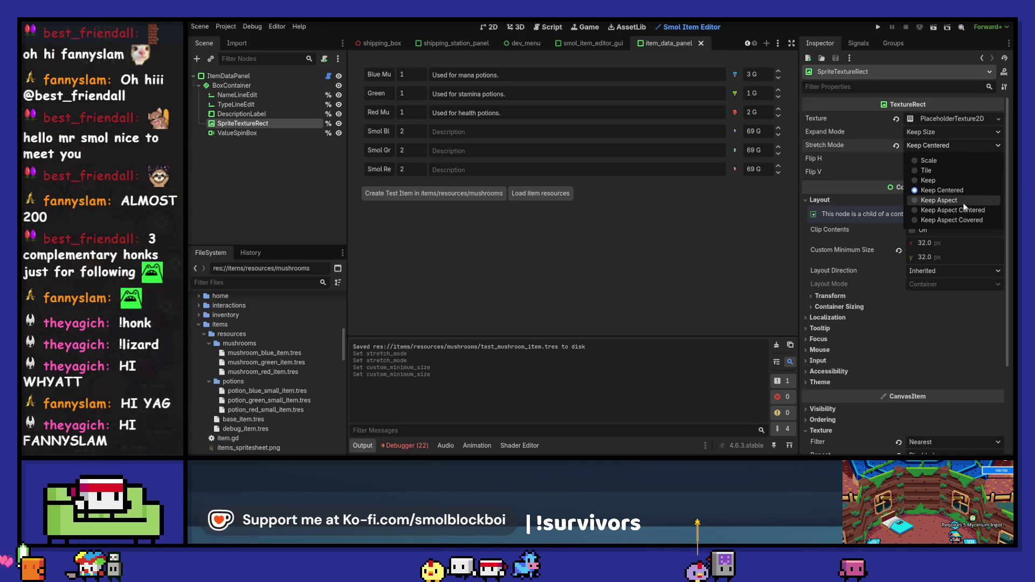
Disable the Smol Item Editor plugin in Project Settings
click(666, 211)
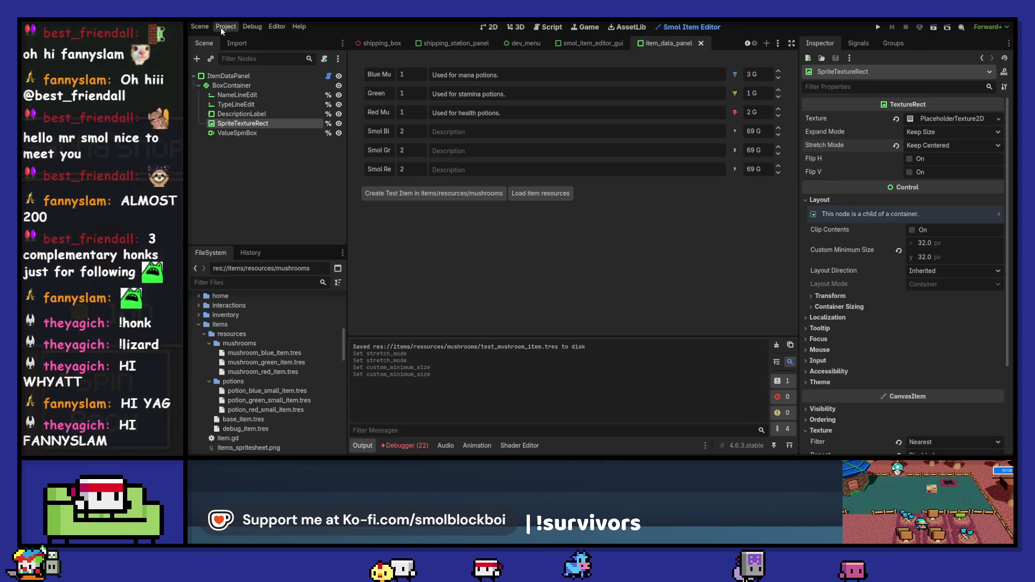
click(226, 27)
click(237, 36)
click(364, 149)
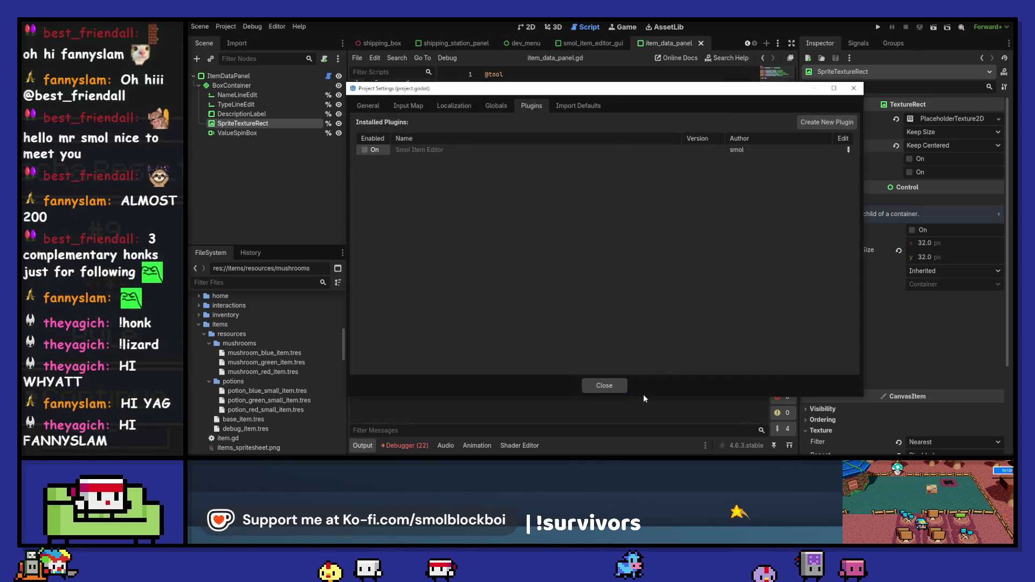
click(605, 386)
Widen the ItemDataPanel root node to 278 pixels in the 2D view
click(529, 27)
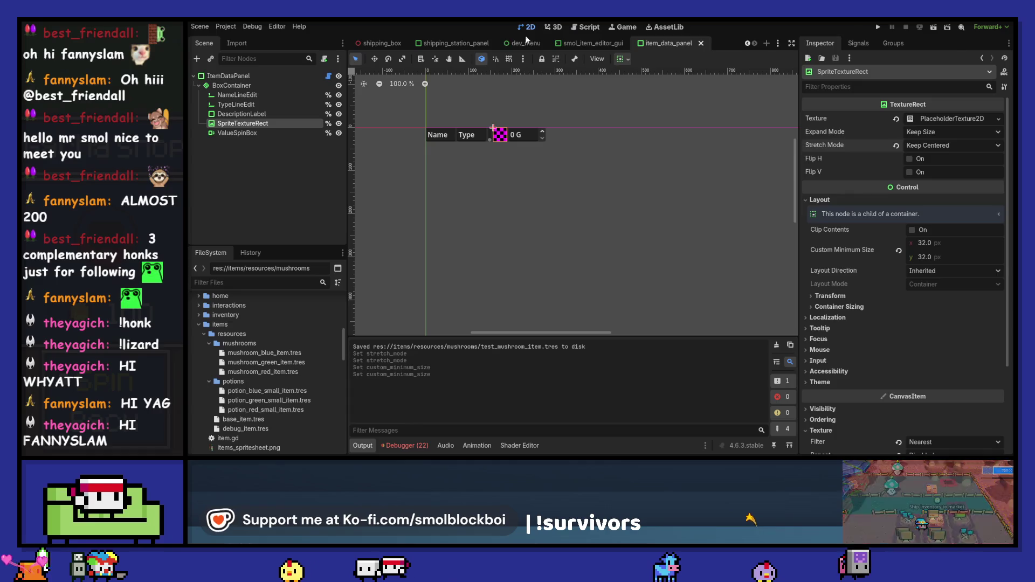
click(246, 113)
click(462, 134)
click(488, 144)
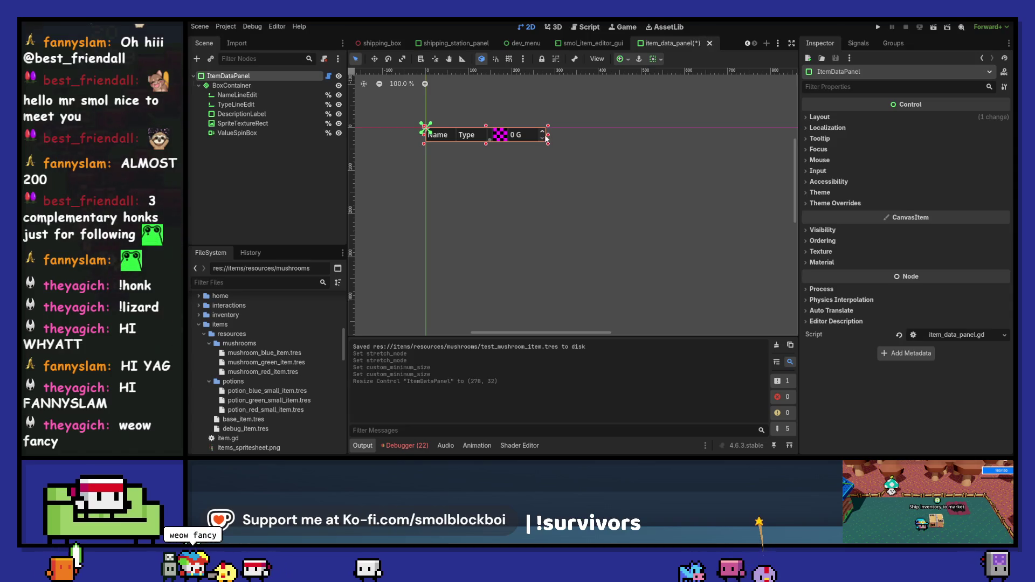
mouse_move(548, 126)
mouse_down()
mouse_move(759, 125)
mouse_move(405, 129)
mouse_up()
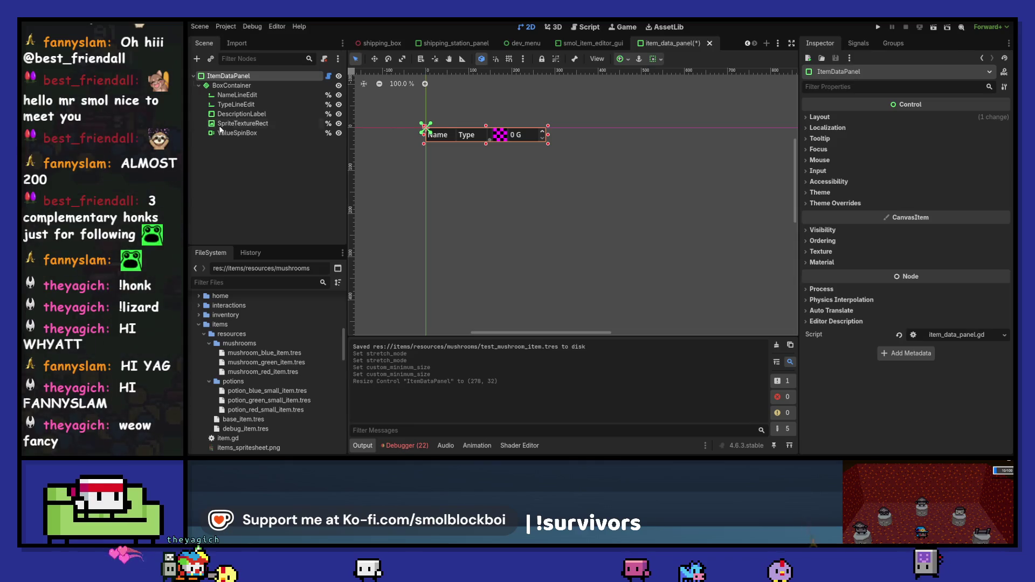
Set SpriteTextureRect's stretch mode to Keep Aspect Centered
click(241, 124)
click(947, 242)
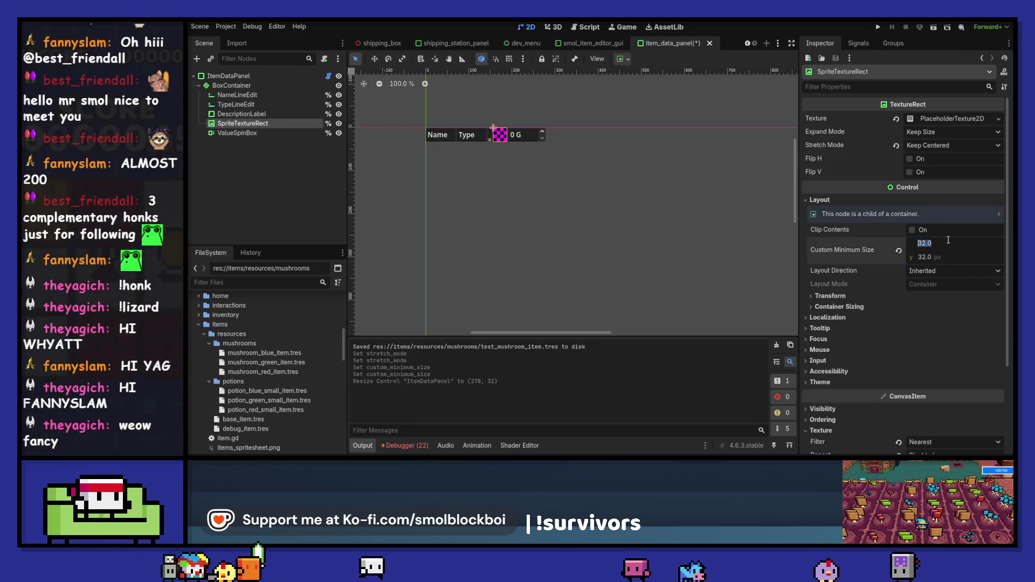
text(64)
key(Tab)
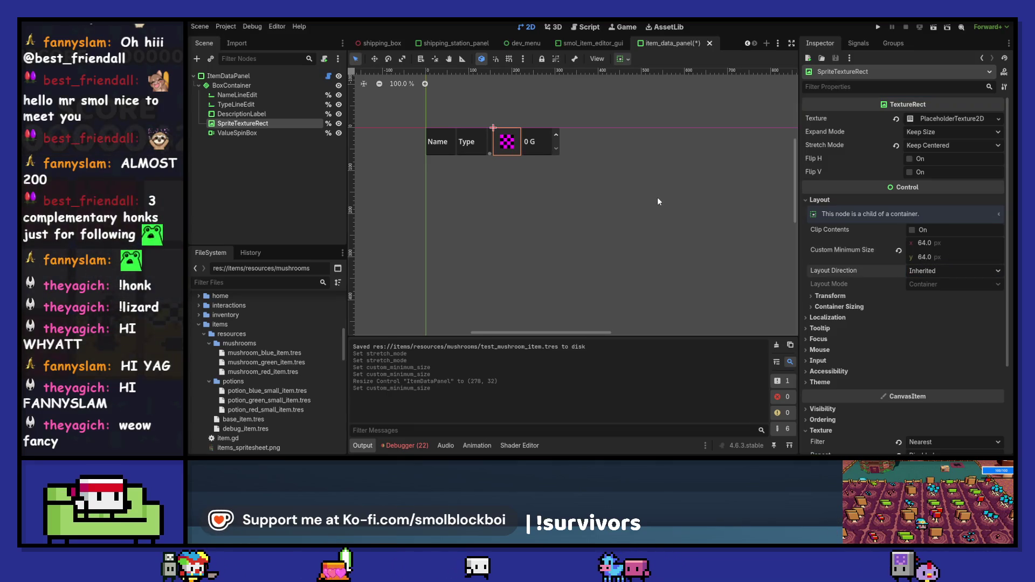
click(969, 146)
click(963, 210)
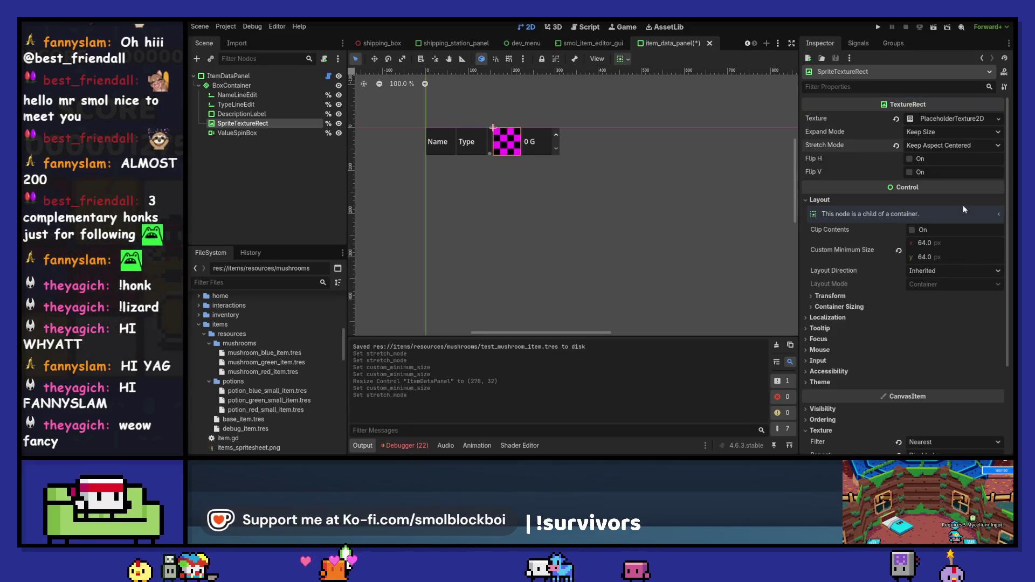
Set the sprite's custom minimum size to 32 × 32 and save the scene
click(945, 244)
text(32)
key(Tab)
text(32)
key(Return)
key(ctrl+s)
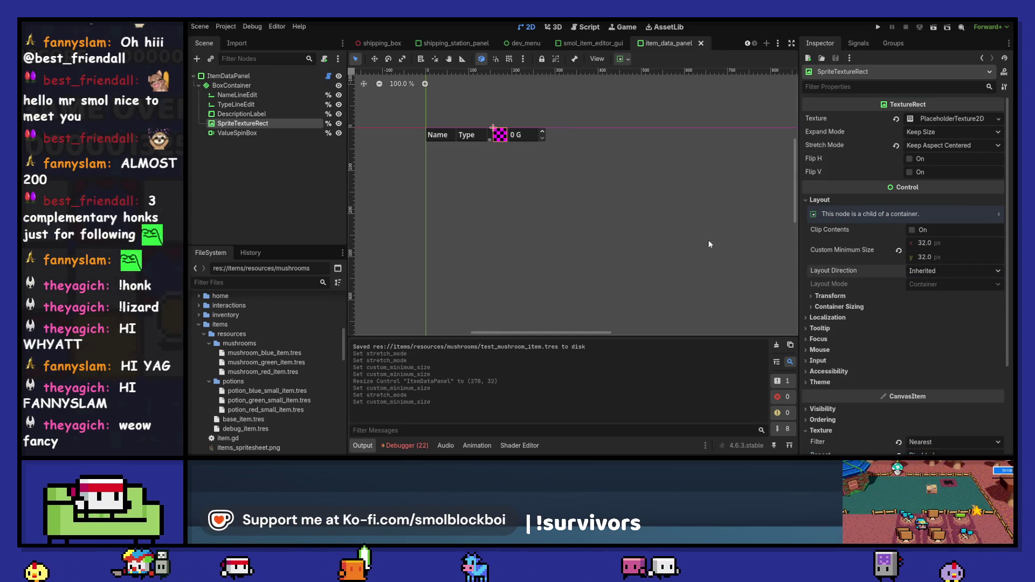
key(ctrl+z)
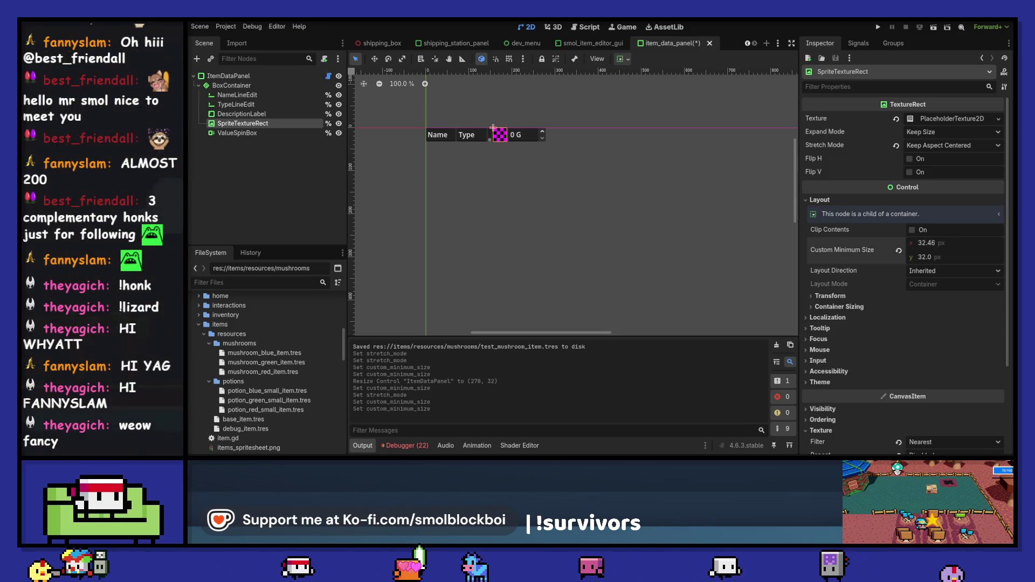
Re-enable the Smol Item Editor plugin and load the item resources into its list
click(226, 26)
click(245, 40)
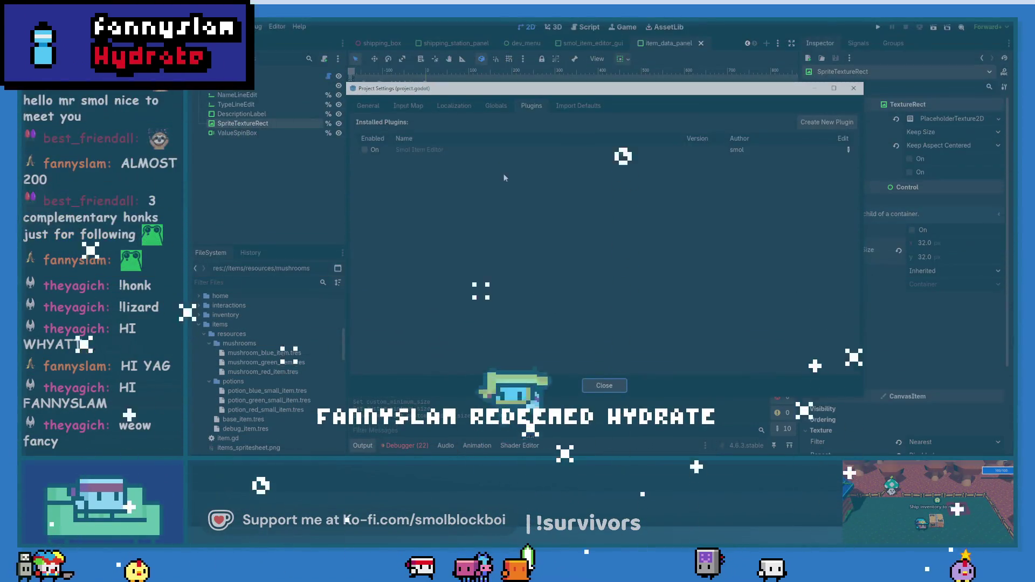
click(375, 150)
key(Escape)
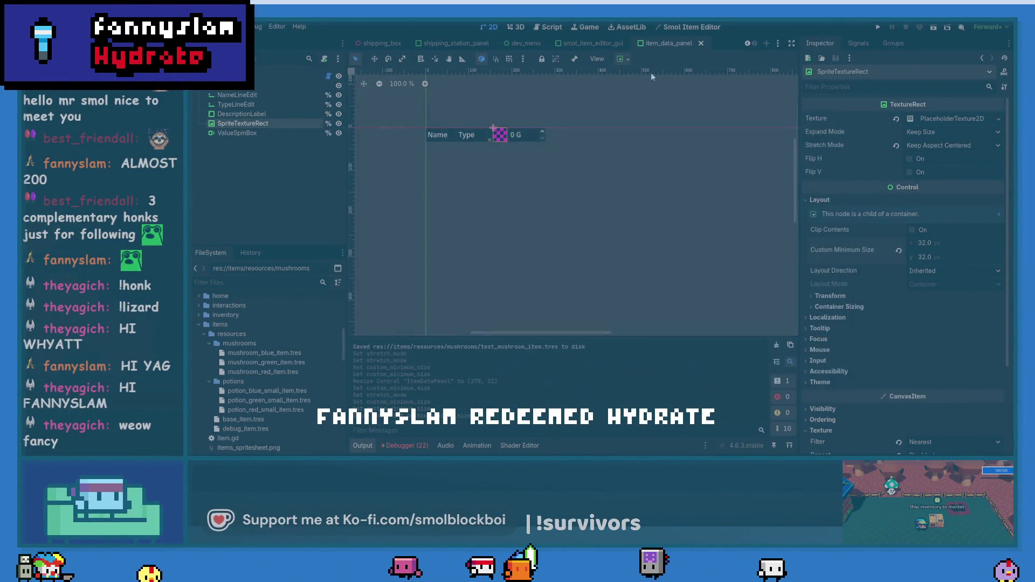
click(692, 27)
click(540, 193)
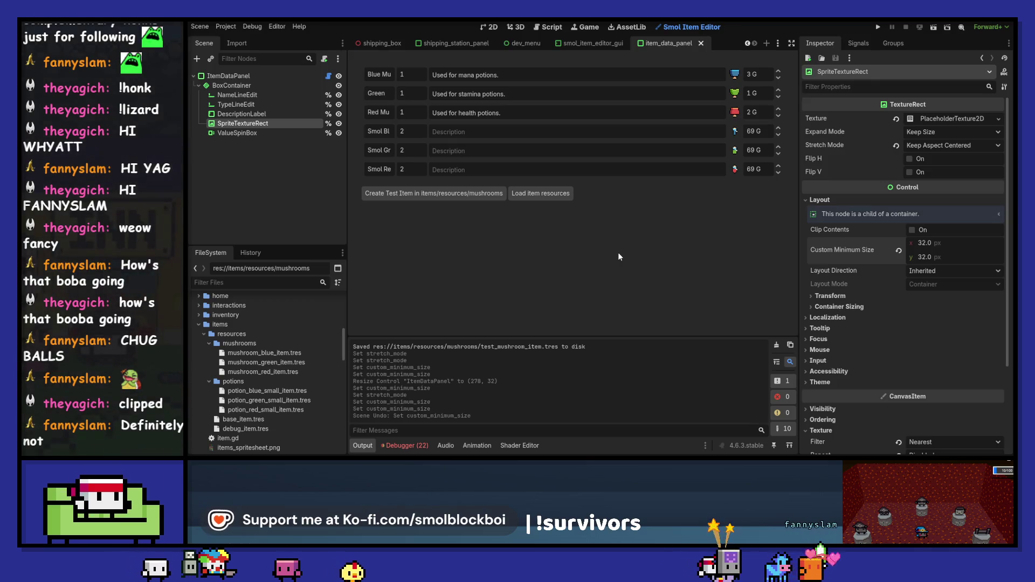
Disable the Smol Item Editor plugin in Project Settings
click(236, 24)
click(243, 37)
click(365, 150)
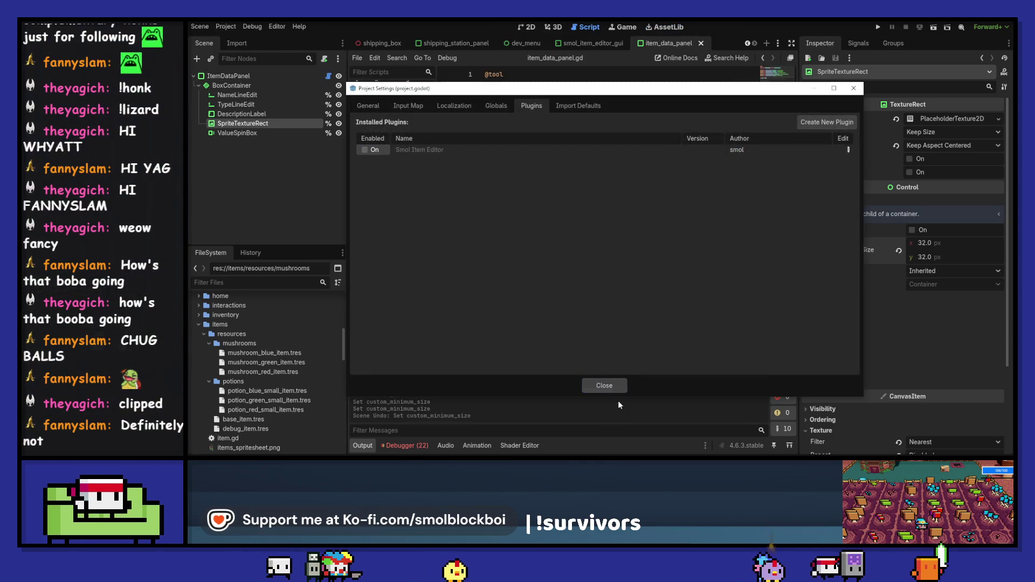
click(616, 381)
Add an OptionButton child node to the BoxContainer
click(272, 76)
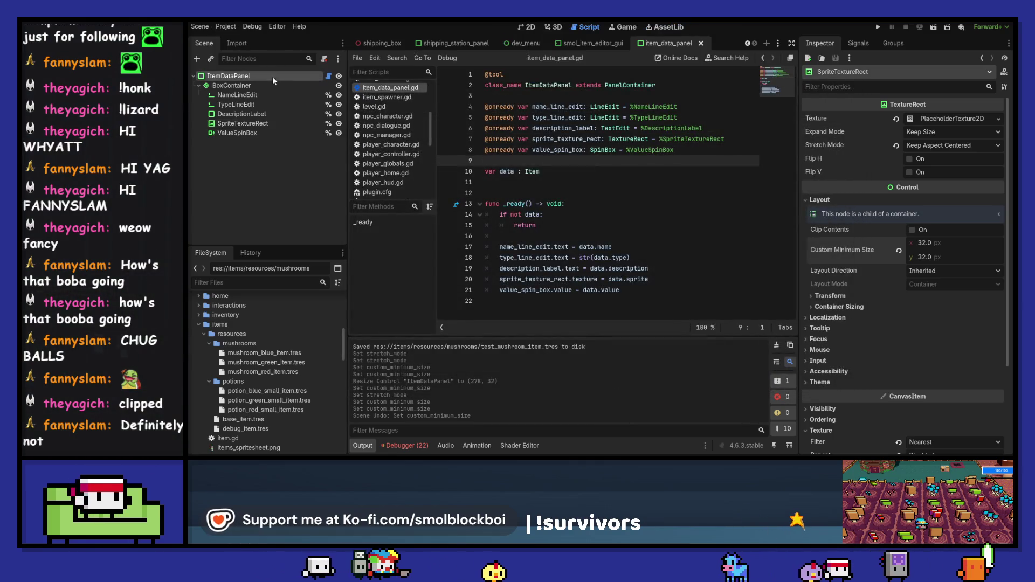
click(326, 75)
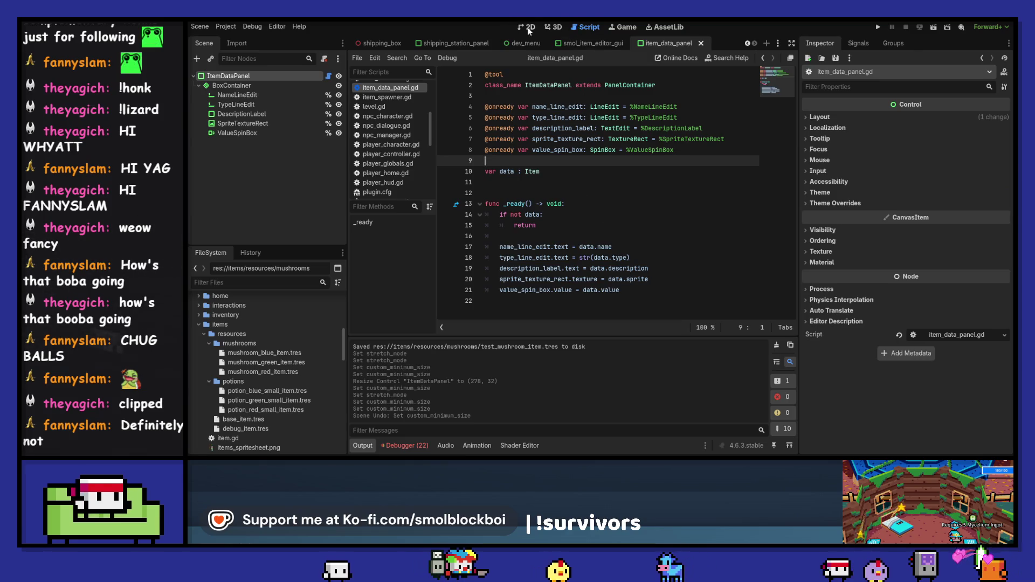
click(529, 26)
click(274, 104)
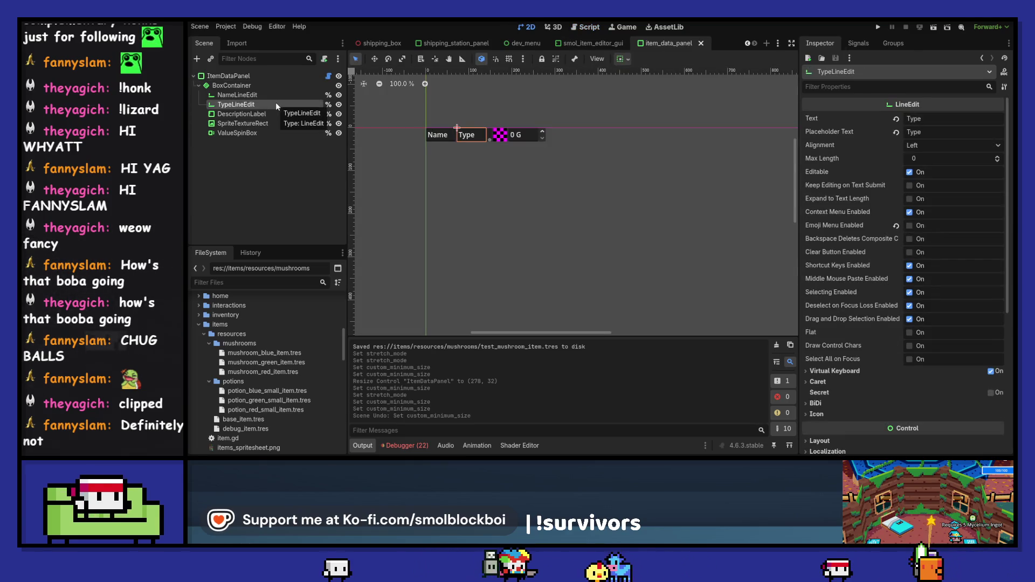
click(232, 85)
click(197, 58)
text(drop)
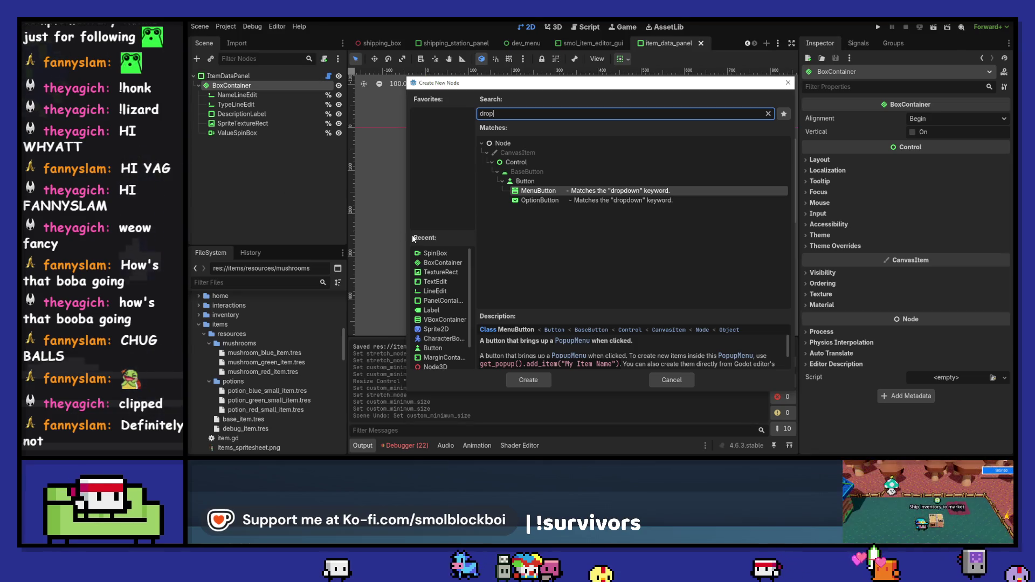
click(528, 200)
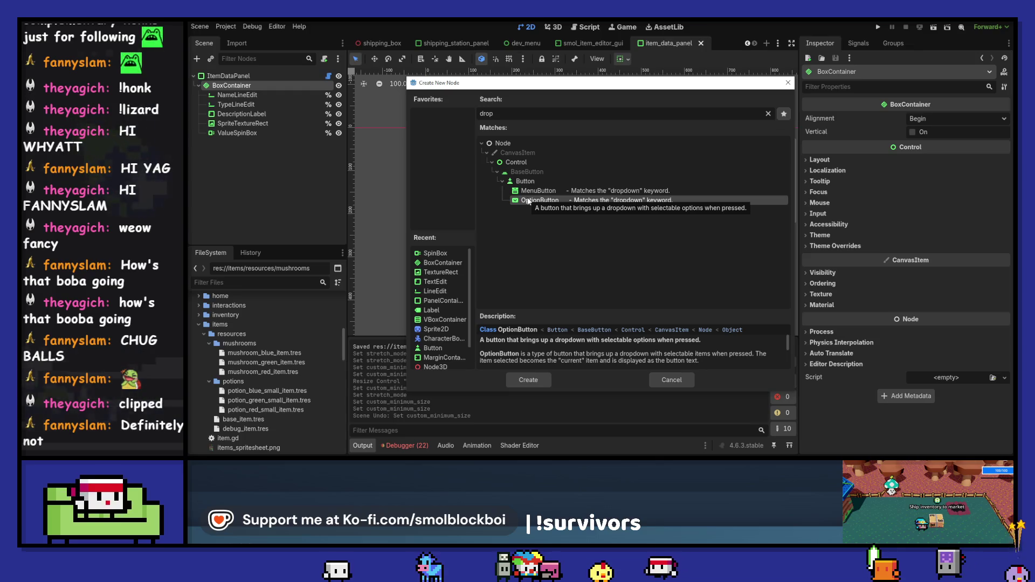
double_click(528, 200)
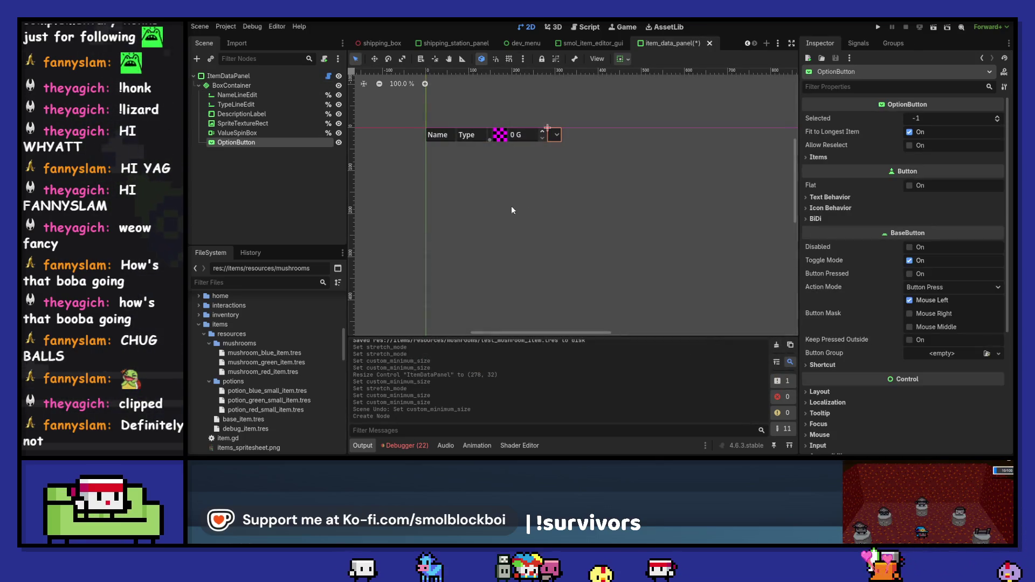
Move the OptionButton just below NameLineEdit and open item_data_panel.gd
click(848, 157)
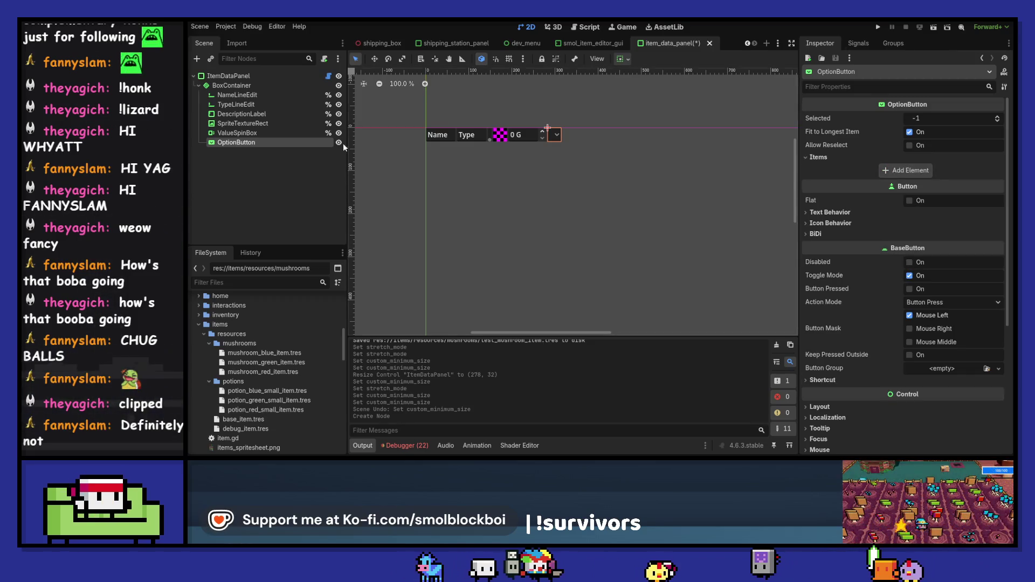
drag(274, 142, 274, 103)
click(329, 75)
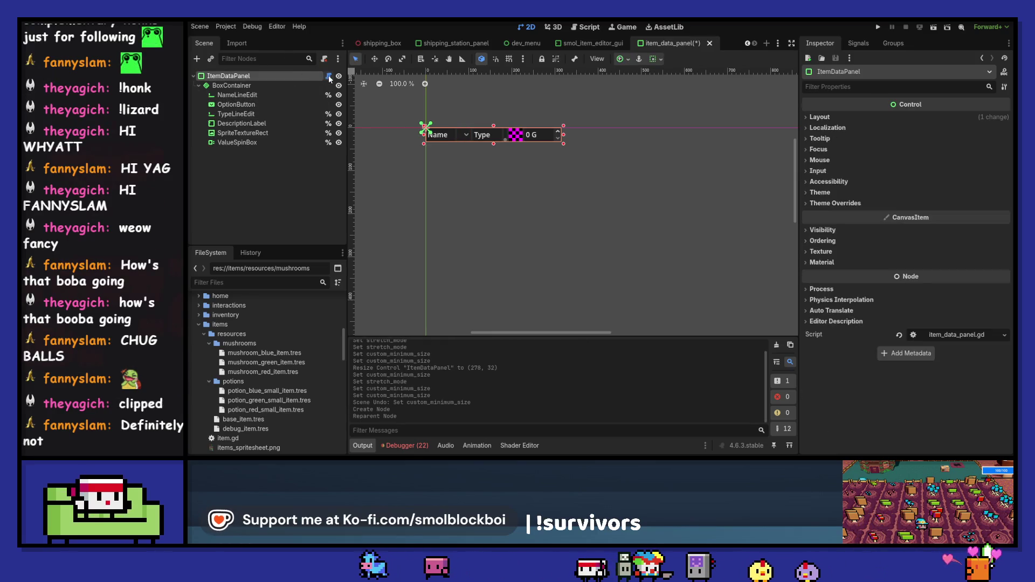
click(244, 107)
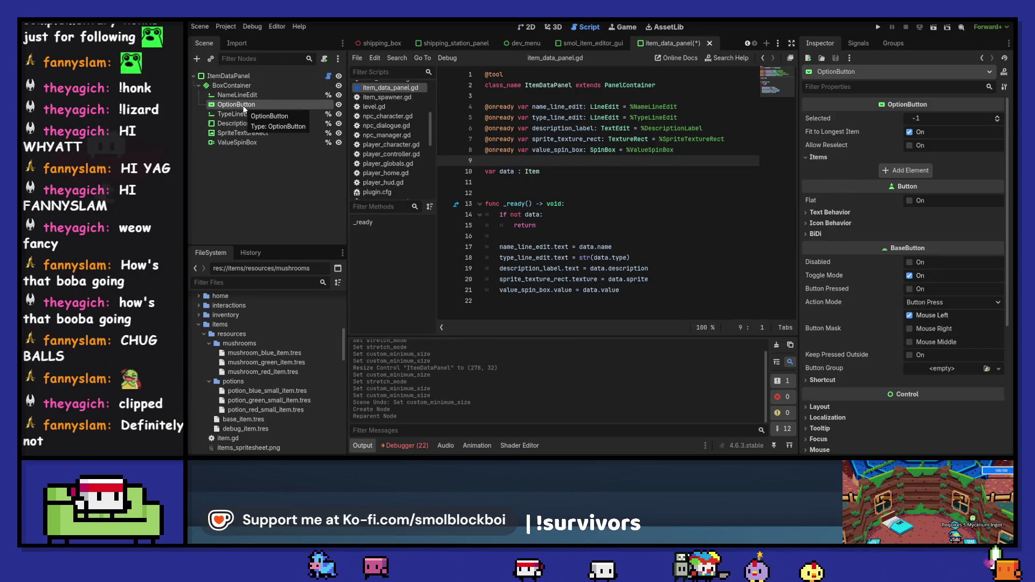
Rename the OptionButton to TypeOptionButton and make it accessible as a unique name
click(244, 107)
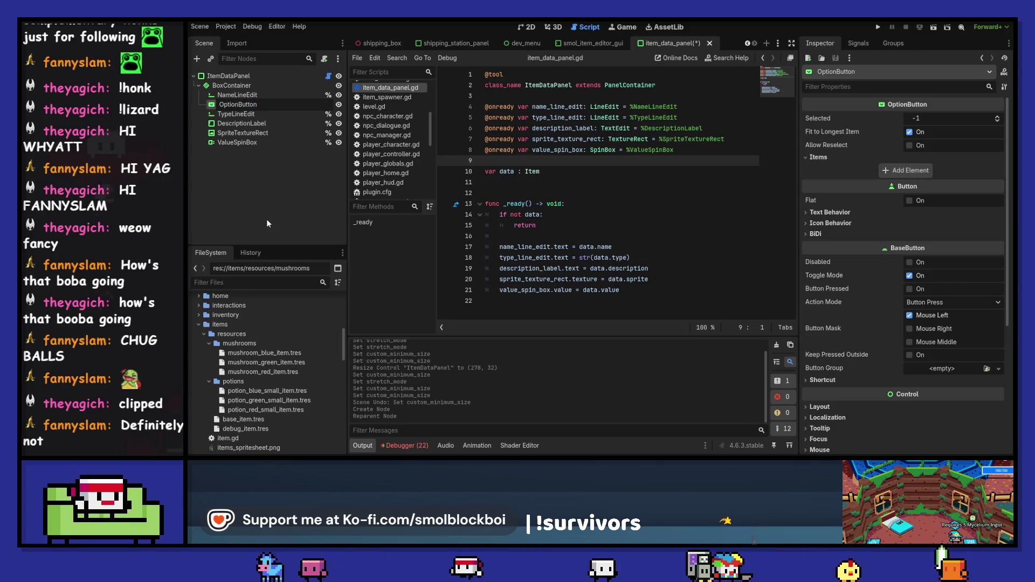
key(Home)
text(Type)
key(Return)
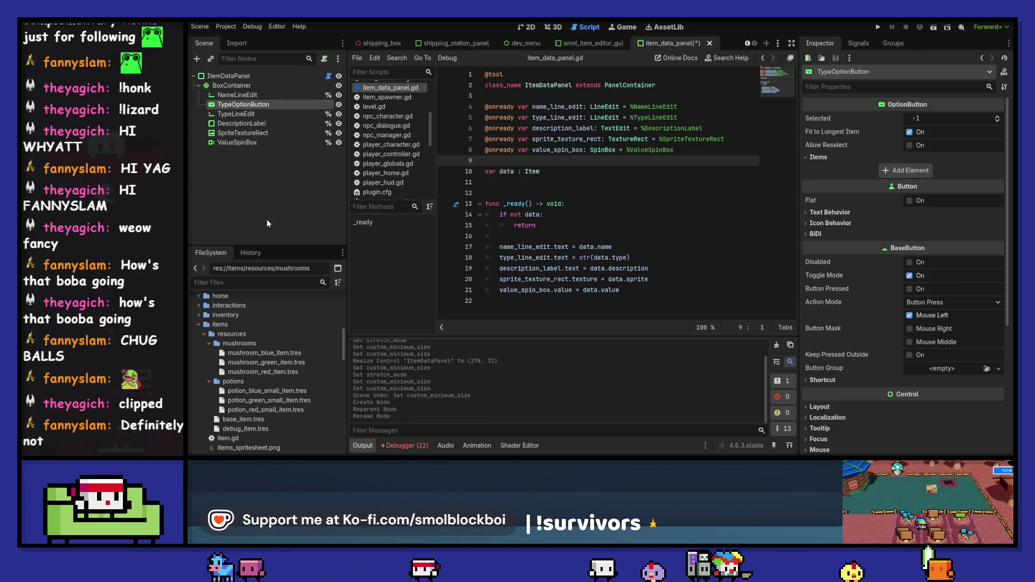
right_click(263, 103)
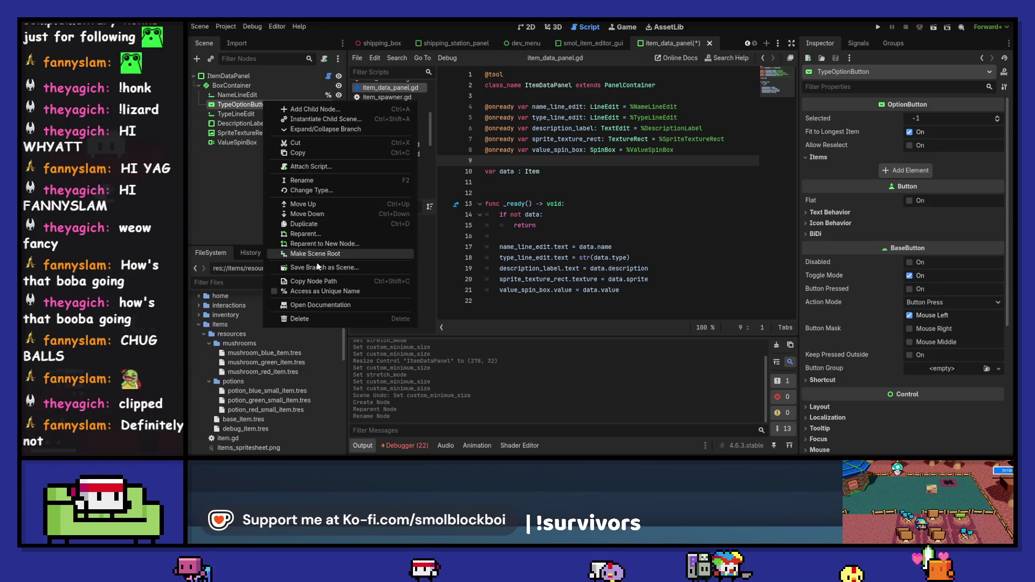
click(318, 292)
key(Return)
key(Return)
key(Up)
mouse_move(271, 103)
mouse_down()
mouse_move(372, 164)
mouse_move(506, 182)
mouse_up()
key(ctrl+s)
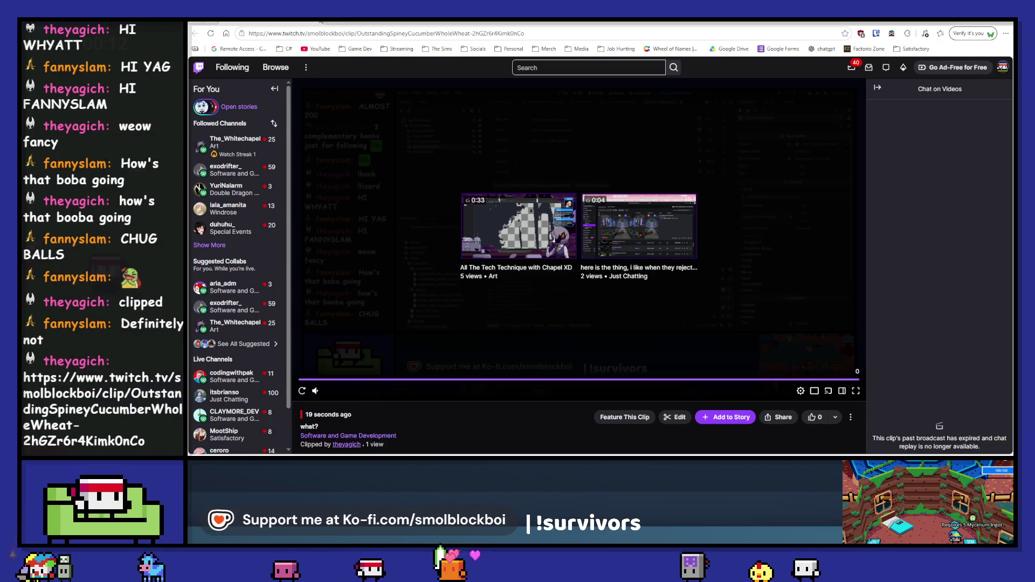
key(alt+Tab)
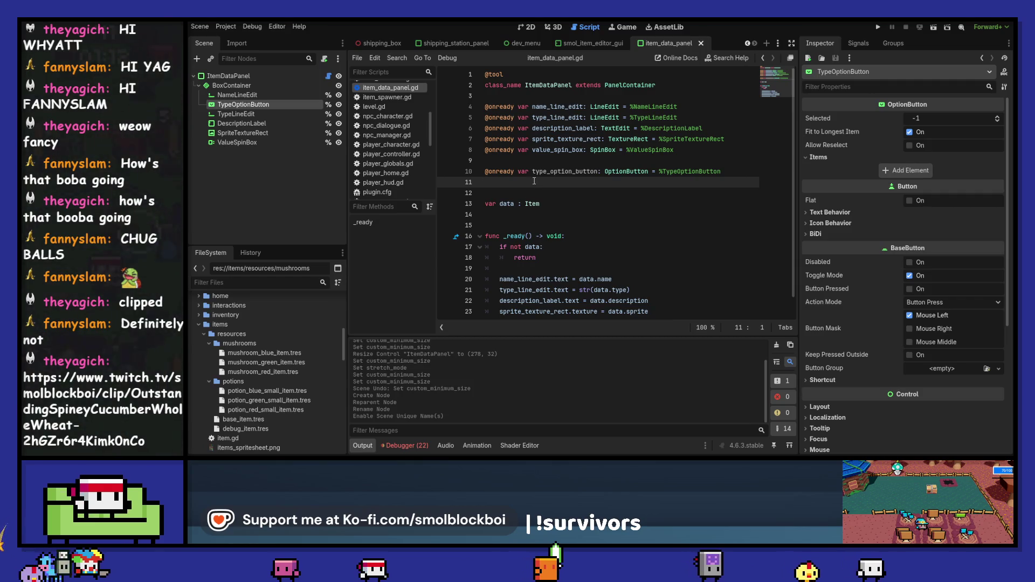
Add a type_option_button.add_item call inside _ready below the early return
key(ctrl+s)
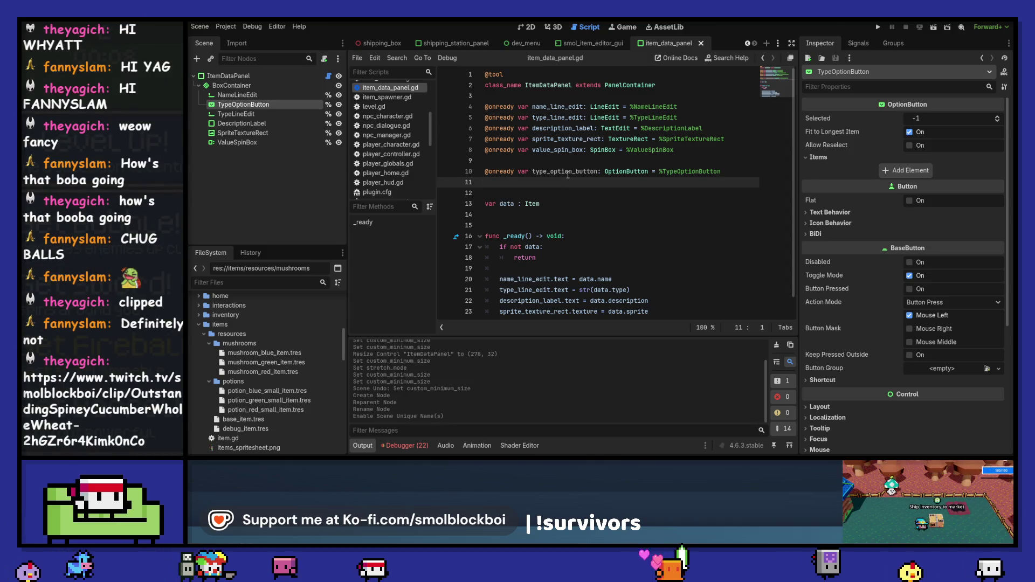
double_click(568, 172)
scroll(550, 242, down, 1)
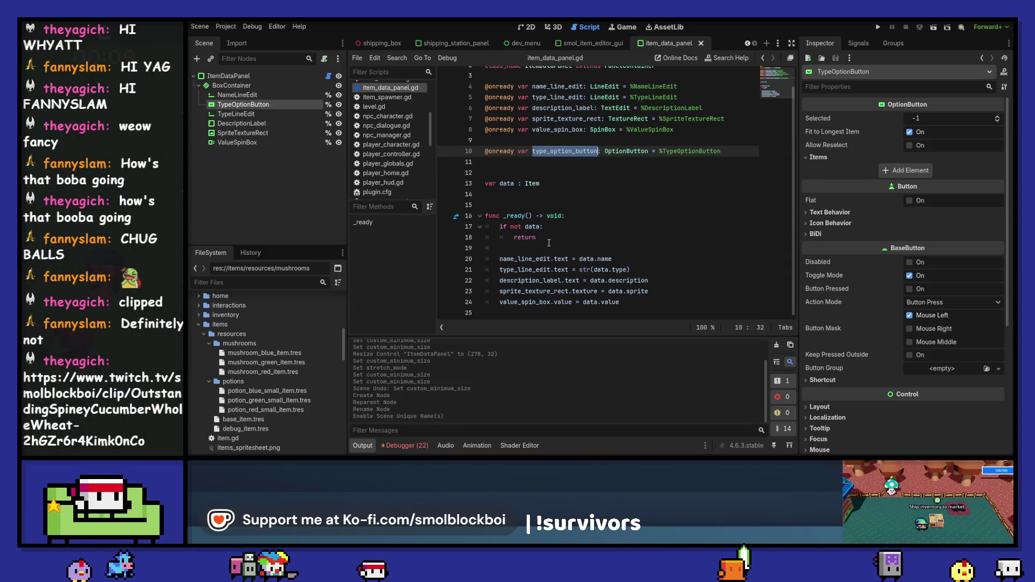
key(ctrl+c)
click(571, 247)
key(Return)
key(Return)
key(Up)
key(ctrl+v)
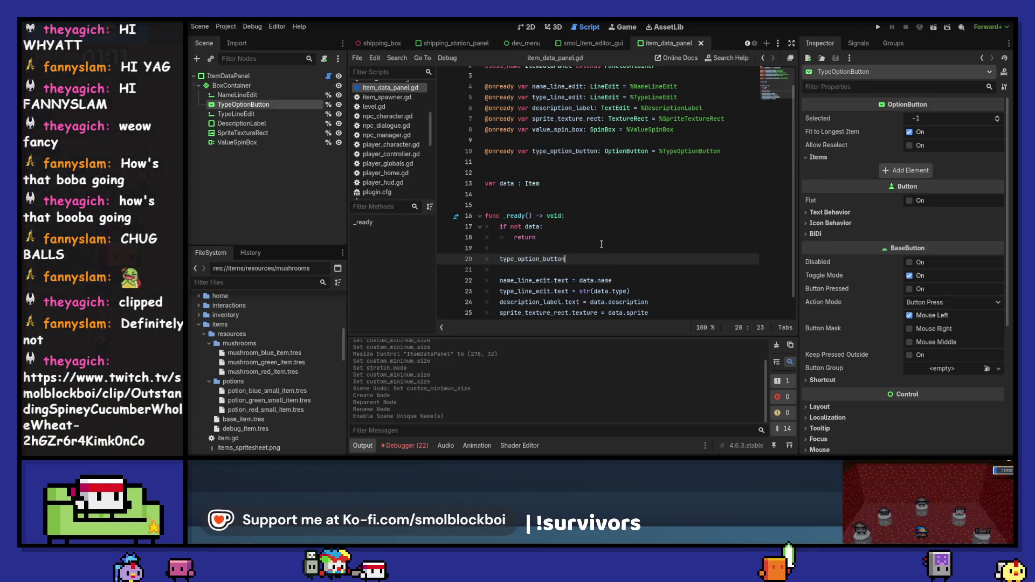
text(.add)
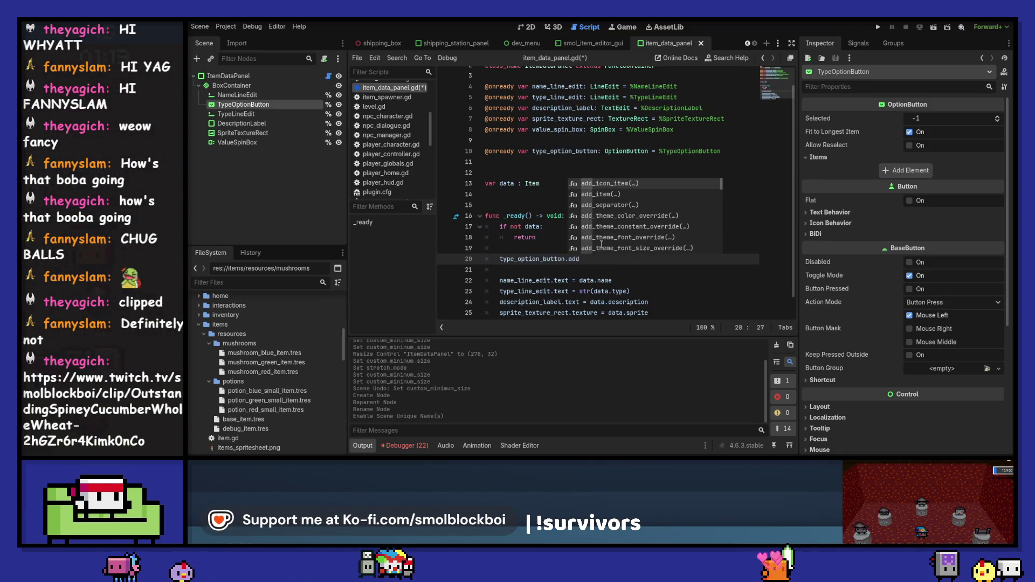
key(Down)
key(Return)
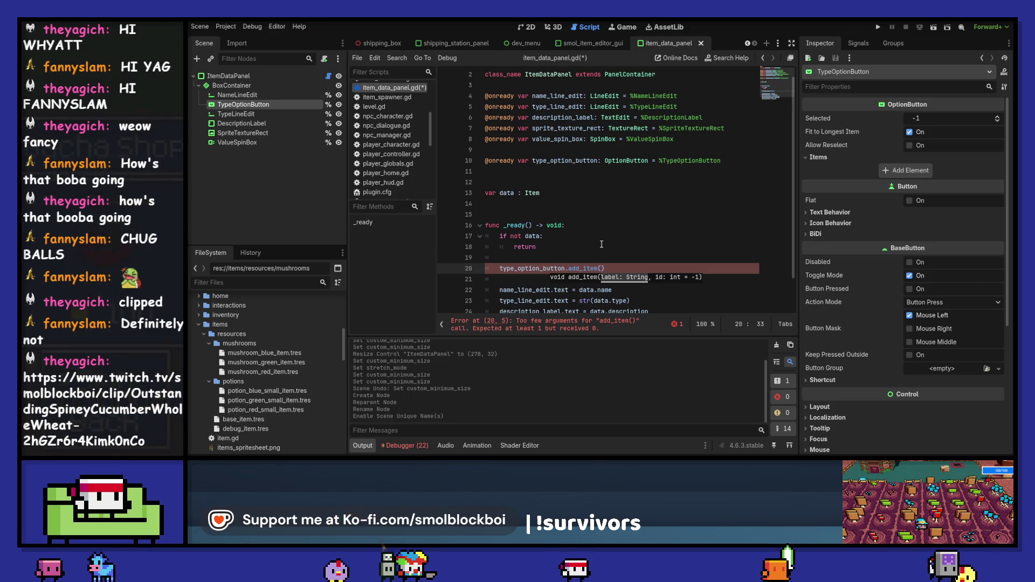
Wrap the add_item call in 'for i in data.Types:', pass i, and save the script
key(Up)
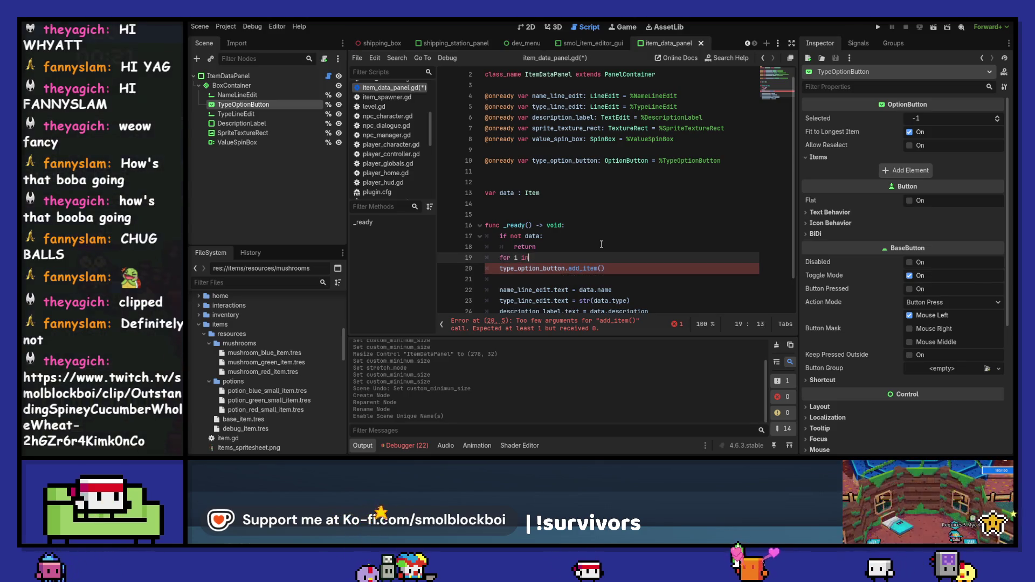
text(in data.)
key(Down)
key(Down)
key(Down)
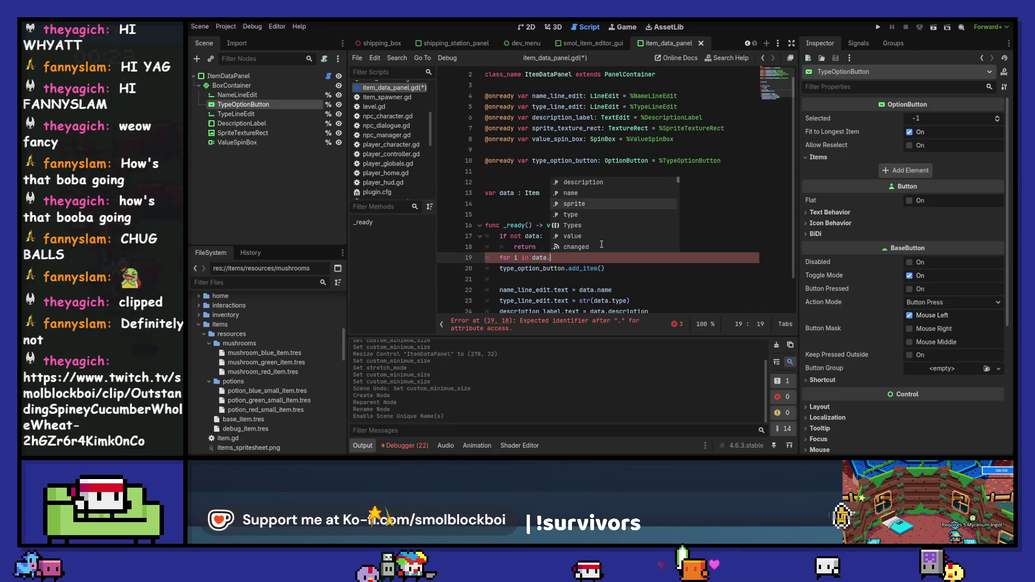
key(Return)
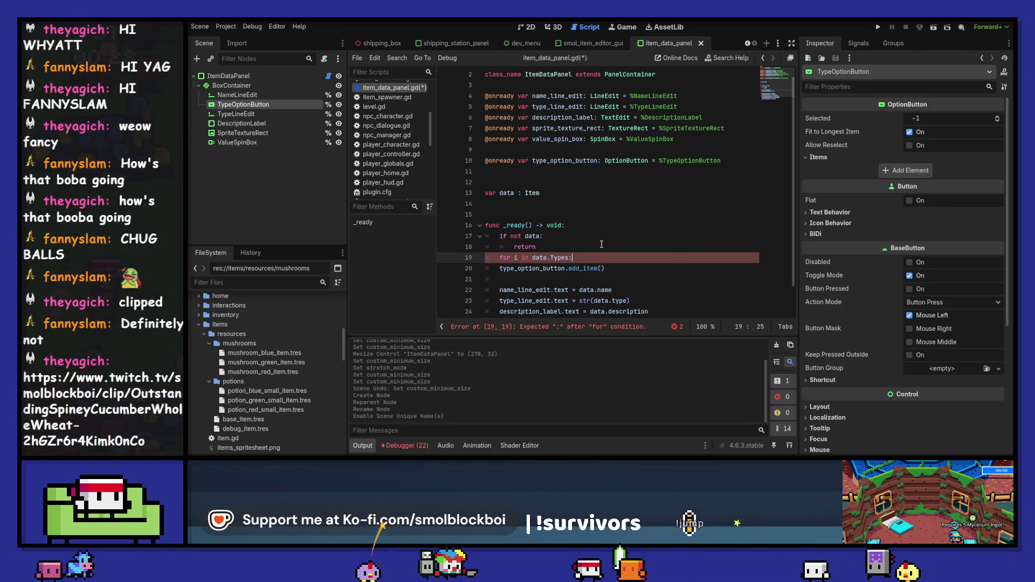
key(Down)
key(Home)
key(Tab)
key(End)
key(Left)
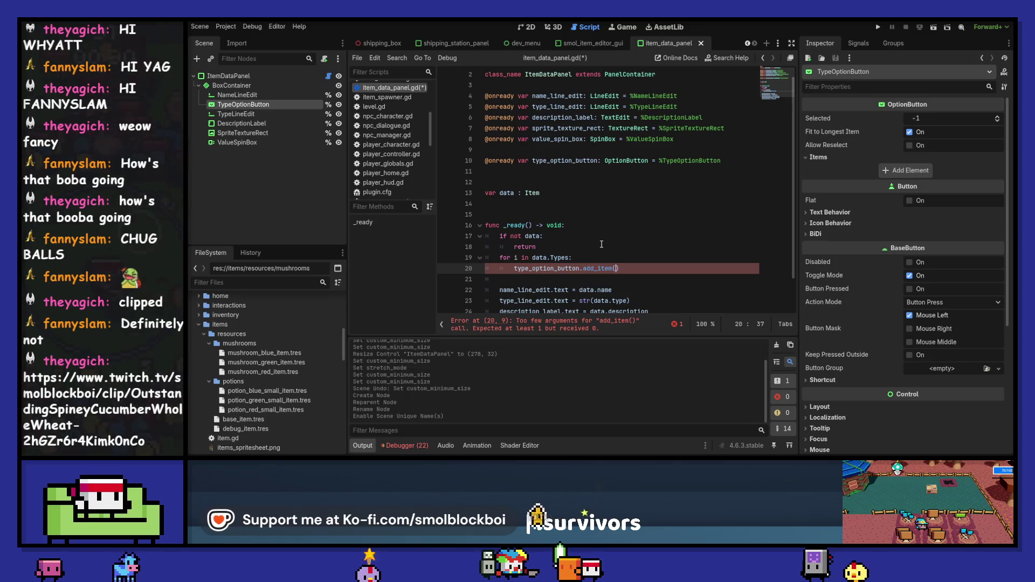
text(i)
key(Escape)
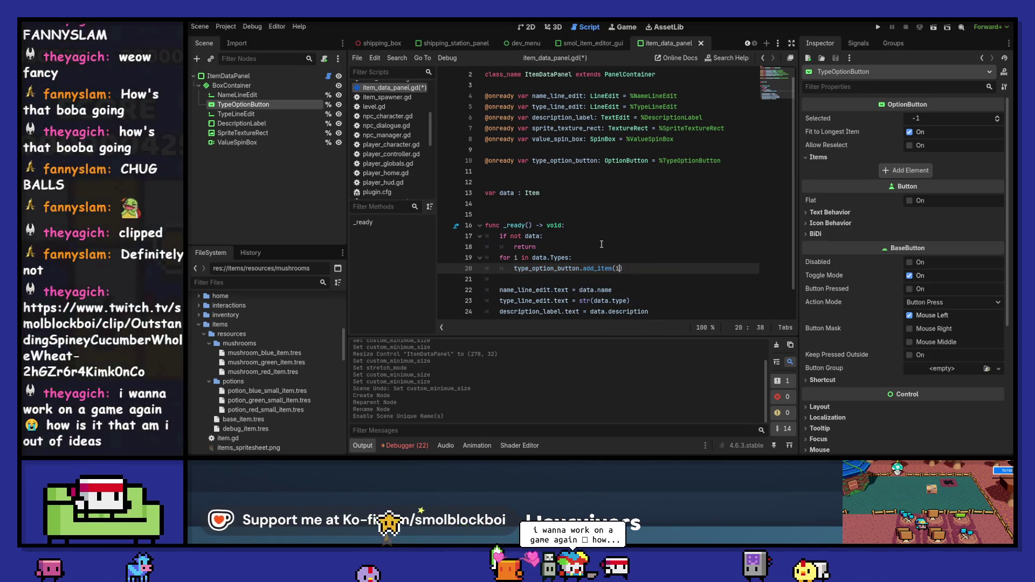
key(ctrl+s)
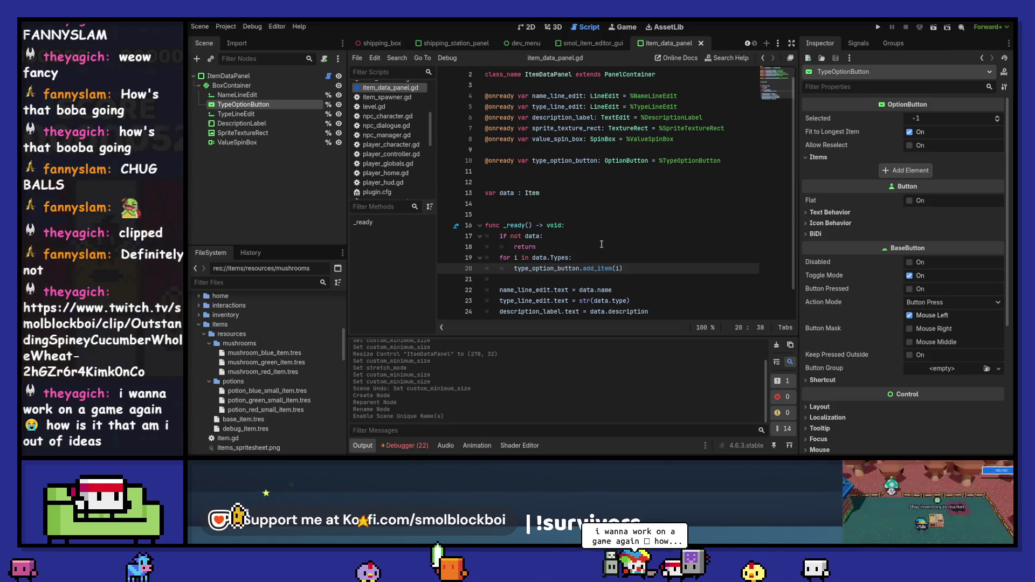
scroll(616, 255, down, 1)
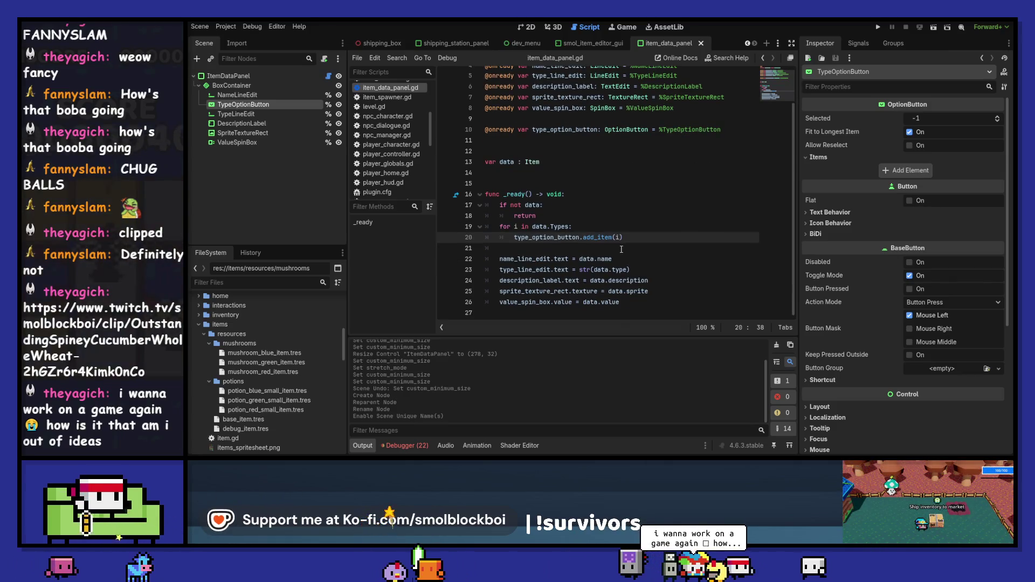
click(226, 26)
click(225, 39)
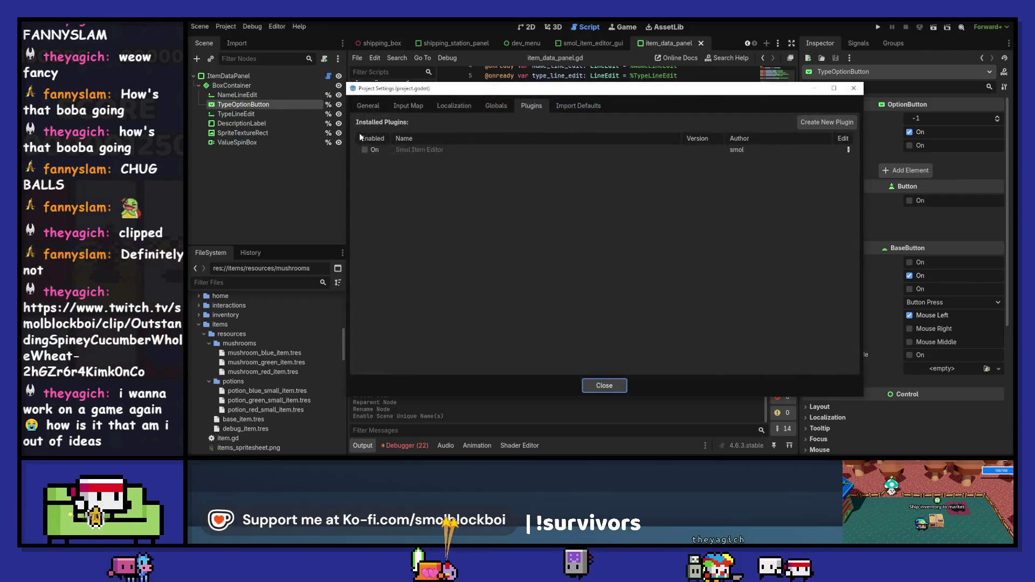
click(365, 150)
click(604, 387)
click(690, 27)
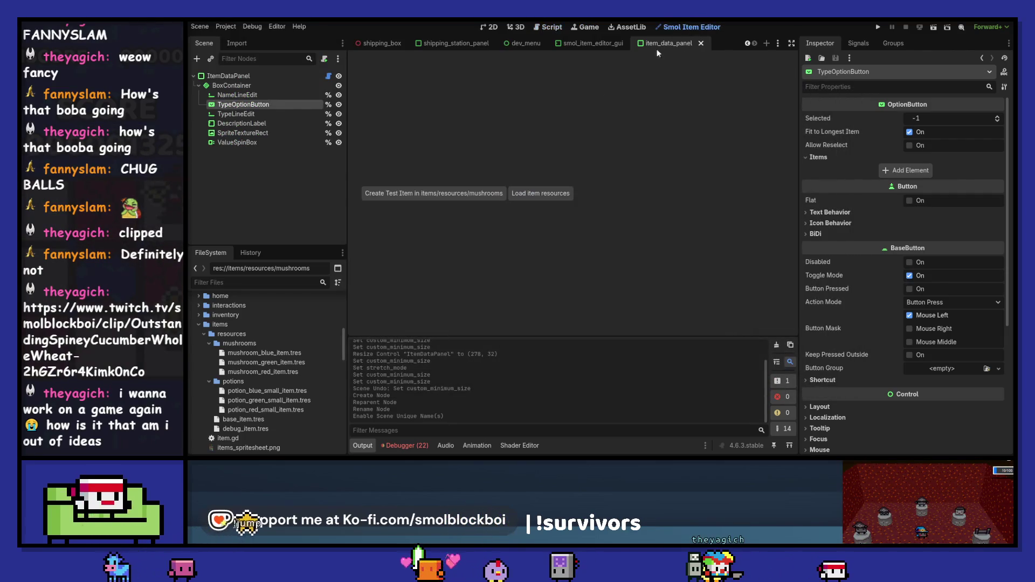
click(546, 193)
click(435, 74)
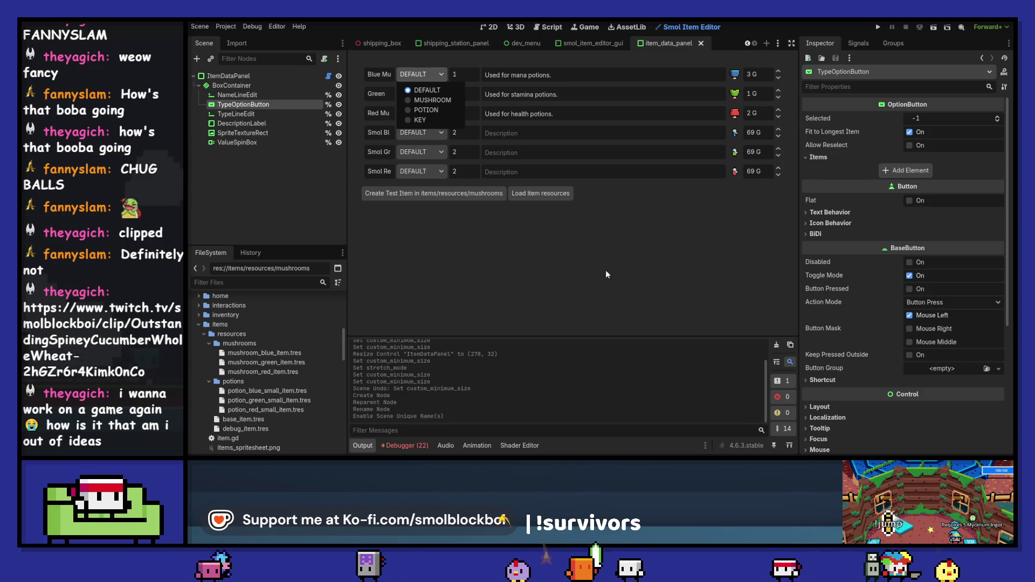
key(Escape)
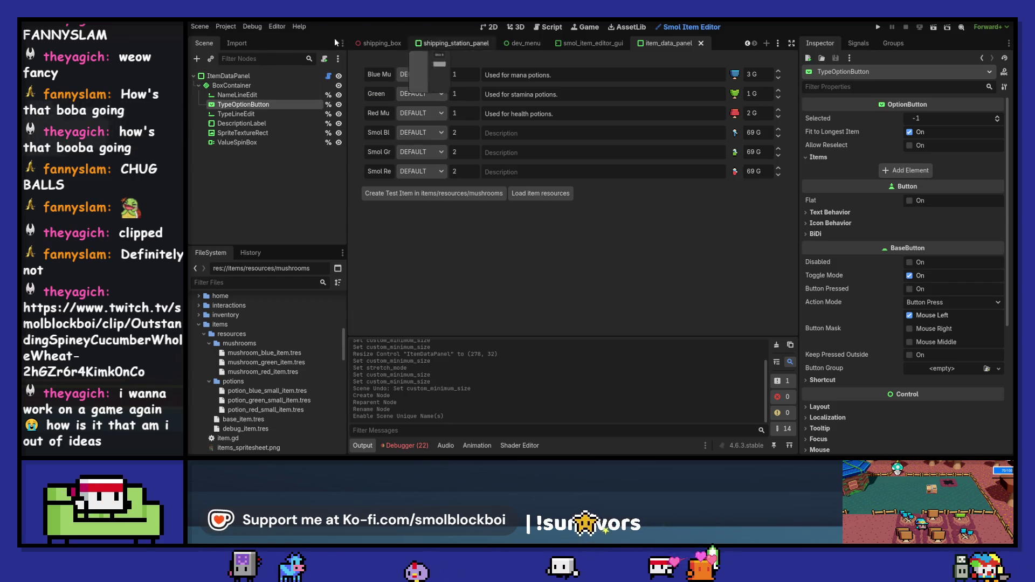
click(226, 26)
click(248, 37)
click(370, 150)
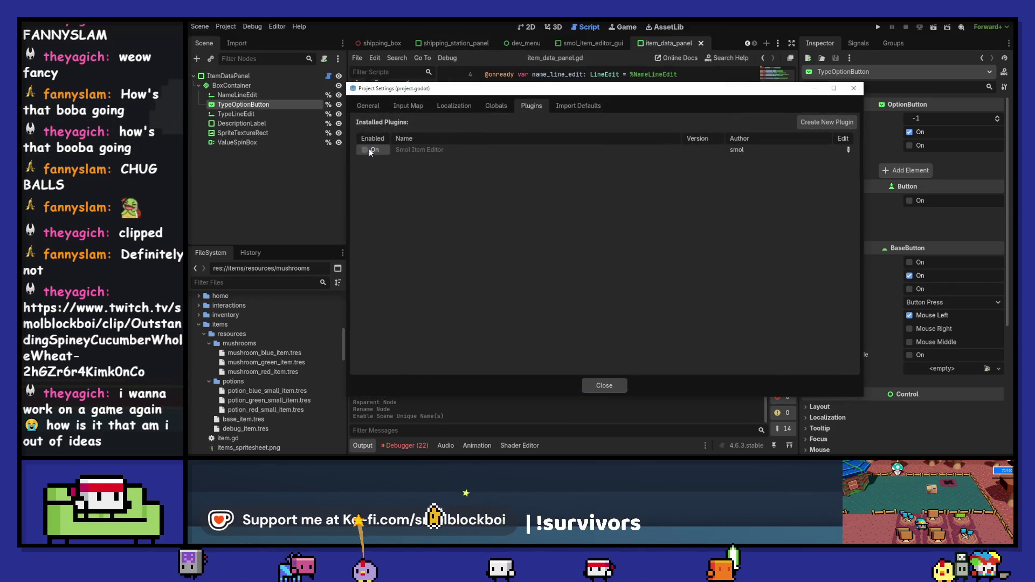
click(604, 385)
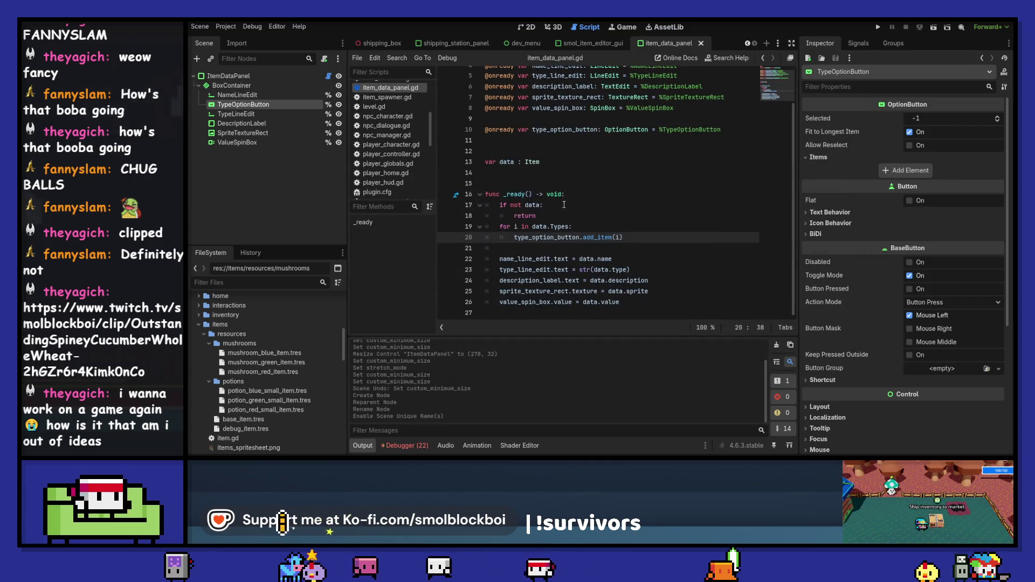
Start a type_option_button.set_selected( call on a new line after the loop
click(562, 216)
key(Return)
scroll(562, 218, down, 1)
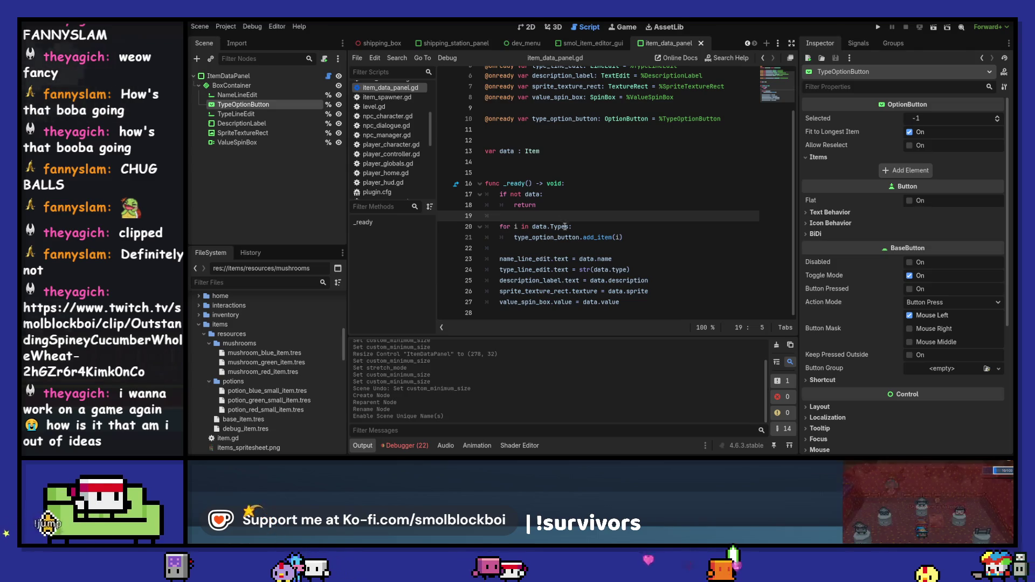
click(627, 246)
key(Return)
key(Return)
key(Up)
text(t)
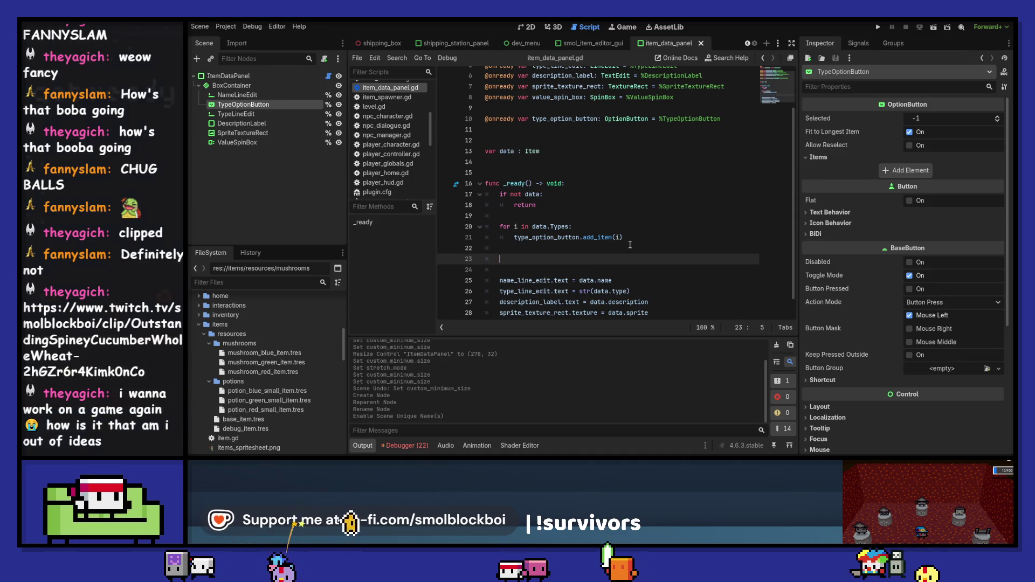
text(ype)
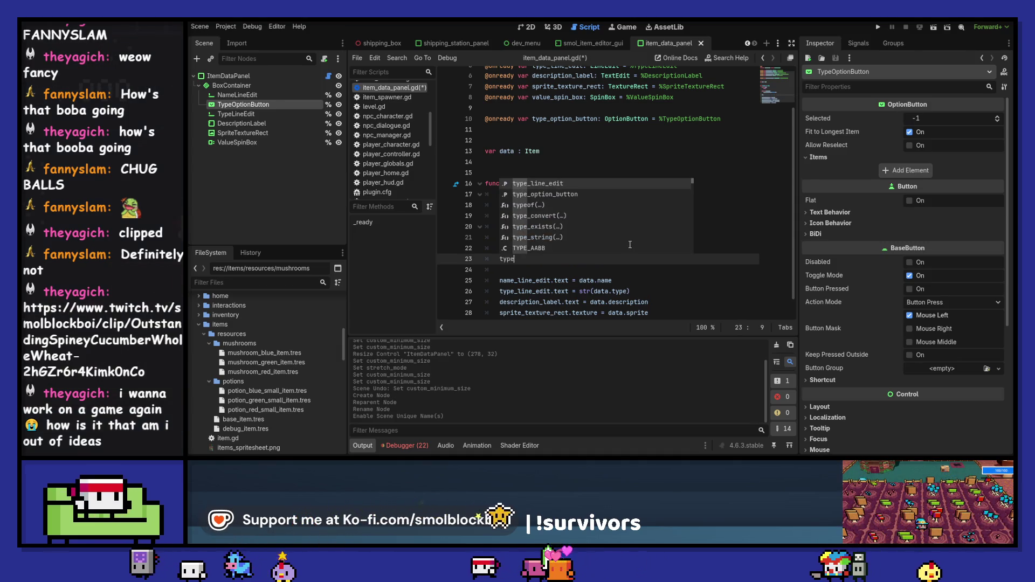
key(Return)
text(.)
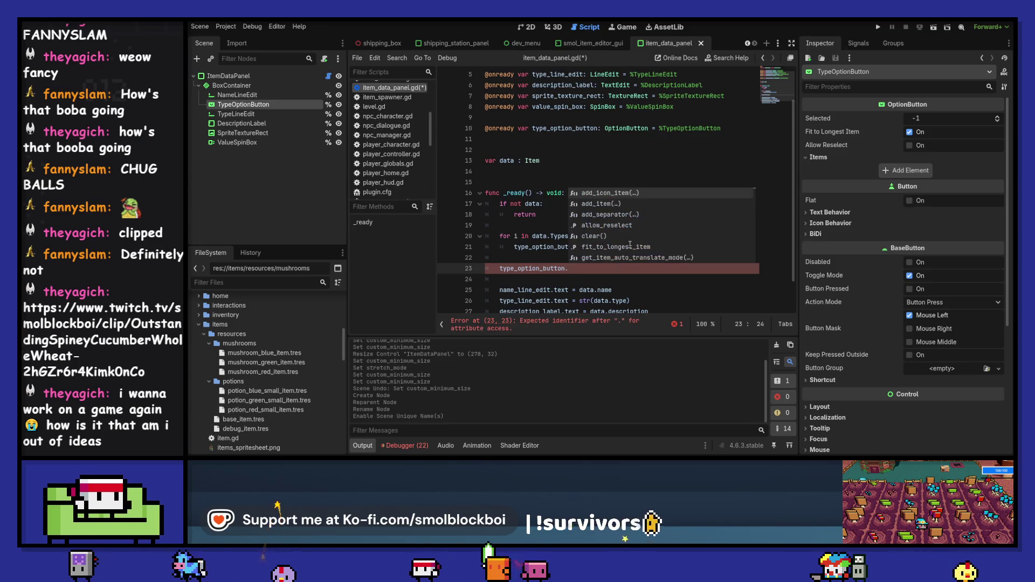
text(s)
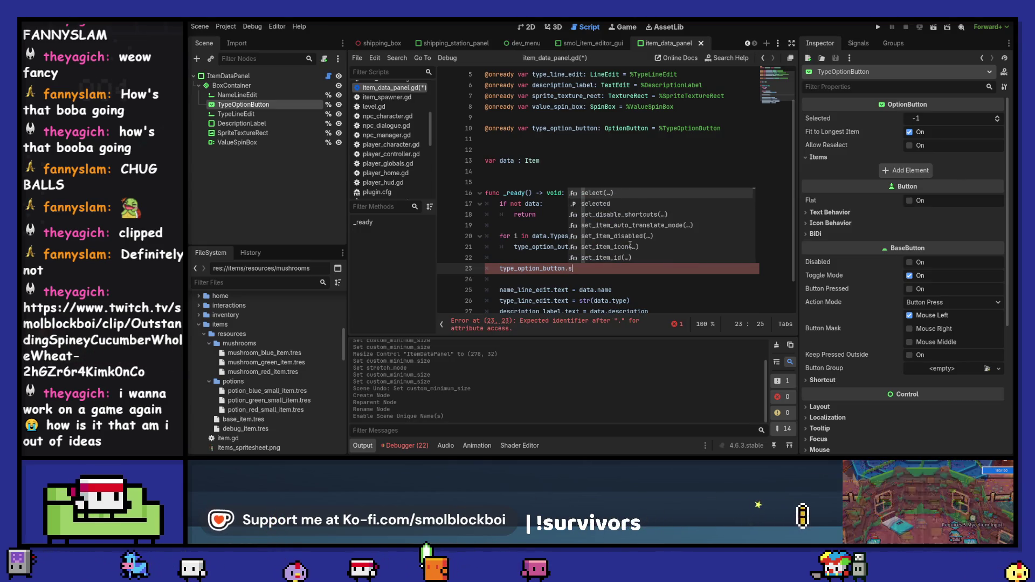
key(Down)
key(Return)
key(ctrl+Left)
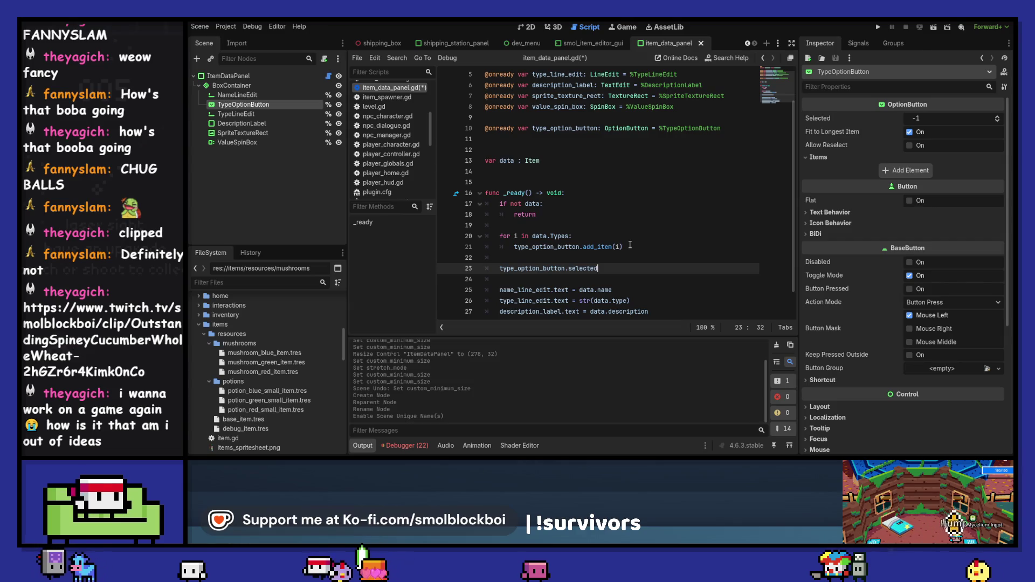
text(set_)
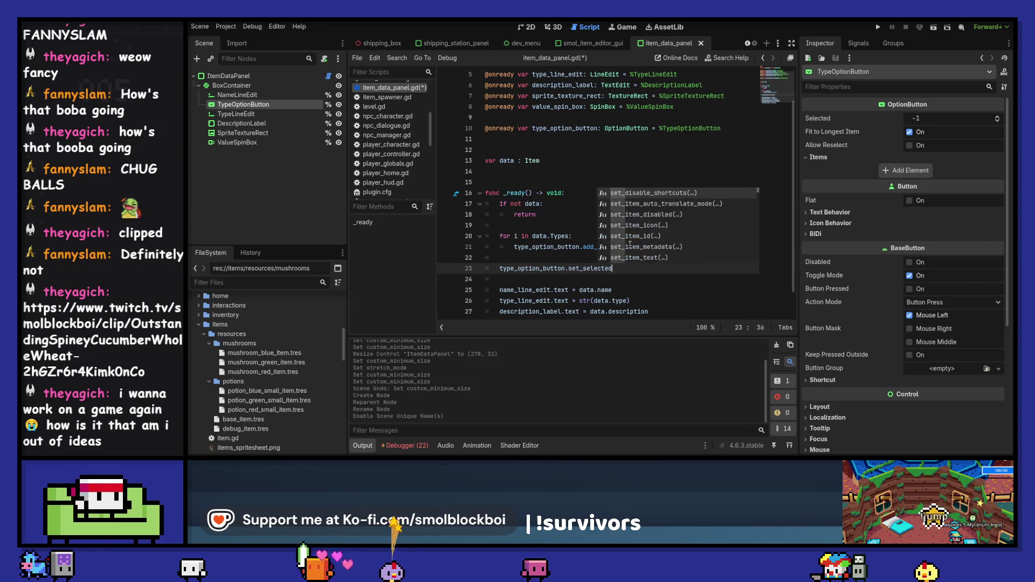
key(End)
text(()
key(Escape)
Pass data.type to set_selected, move the line below the name assignment, and save
key(Down)
key(Down)
key(Down)
key(Left)
key(Left)
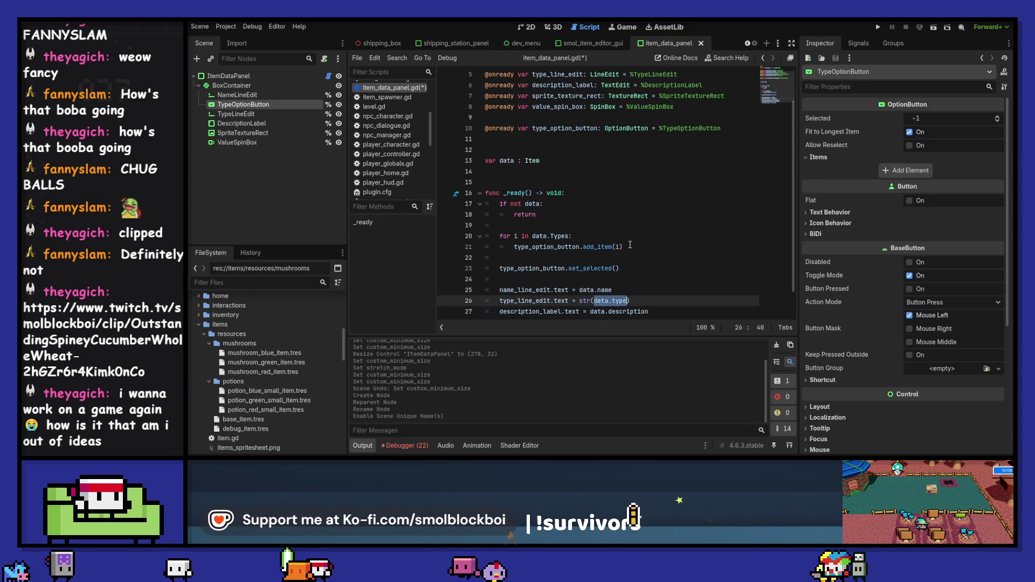
key(ctrl+c)
key(Up)
key(Up)
key(Up)
key(End)
key(Left)
key(ctrl+v)
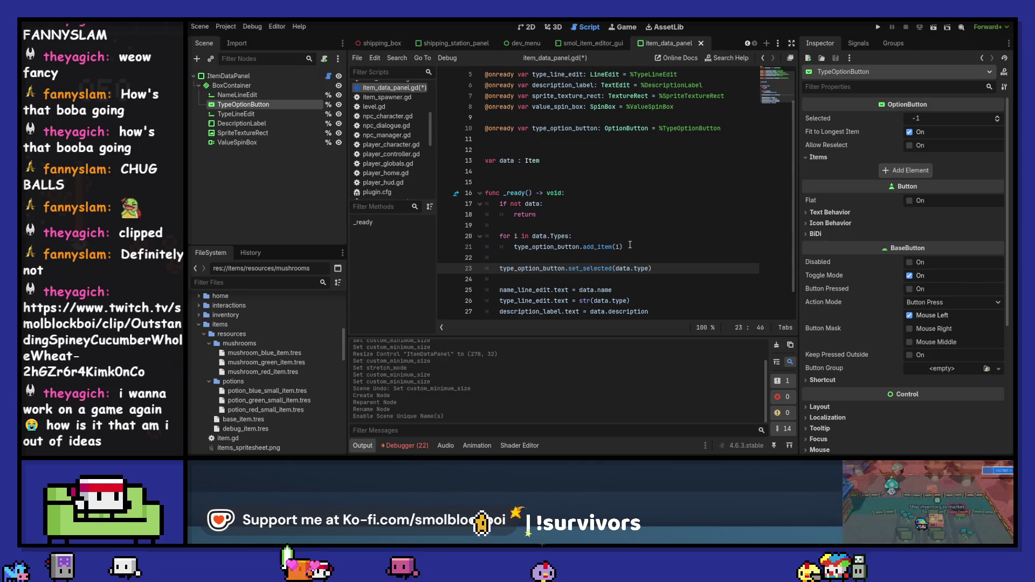
key(alt+Down)
key(alt+Down)
key(ctrl+s)
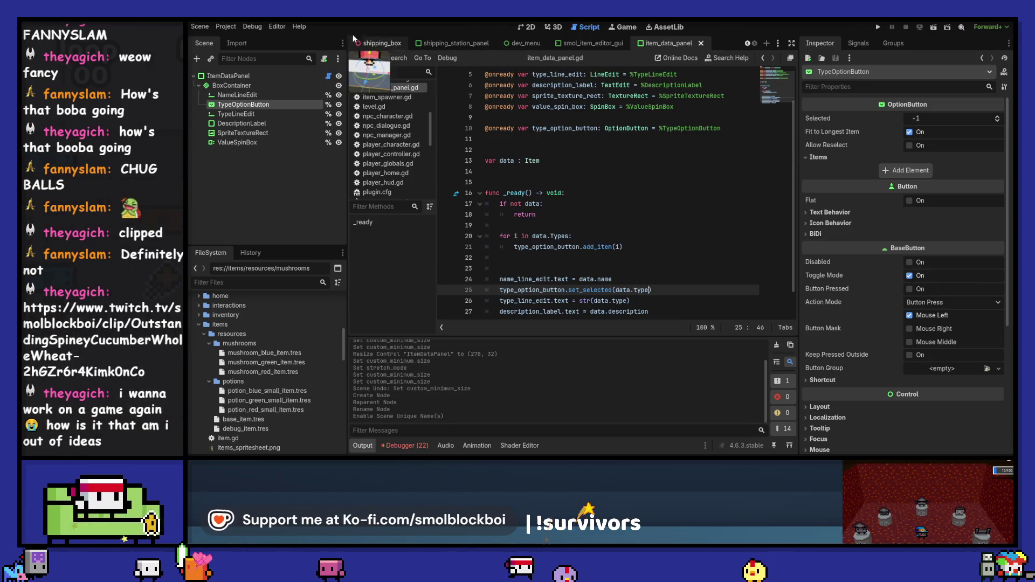
Enable the Smol Item Editor plugin and load the item resources to test the type dropdowns
click(226, 27)
click(243, 37)
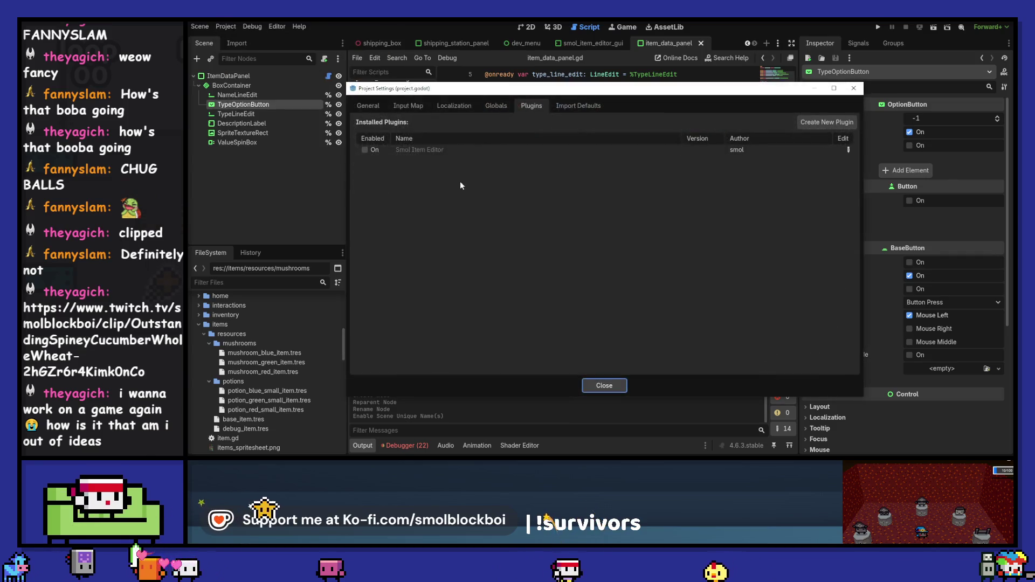
click(377, 150)
click(601, 387)
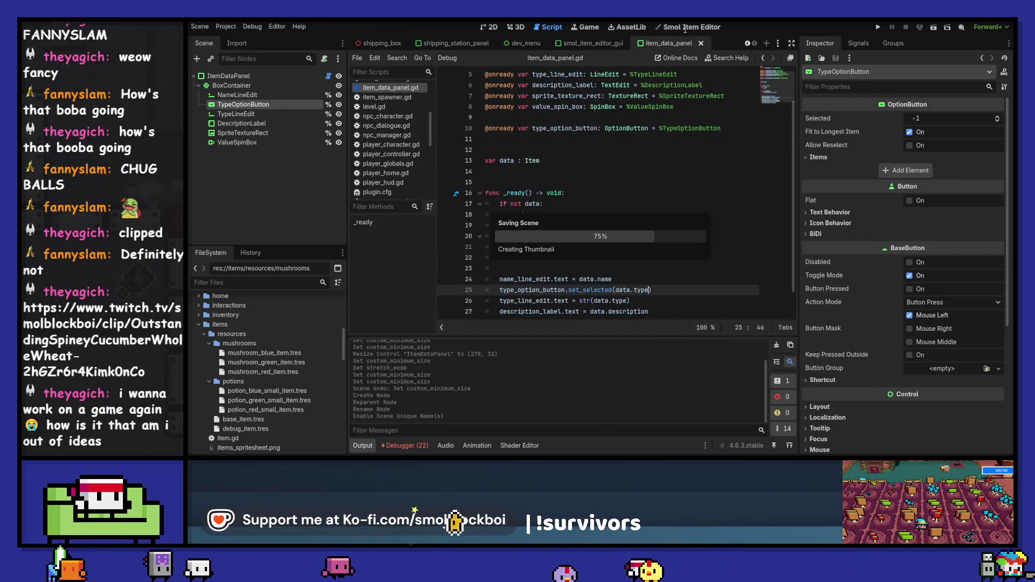
click(684, 26)
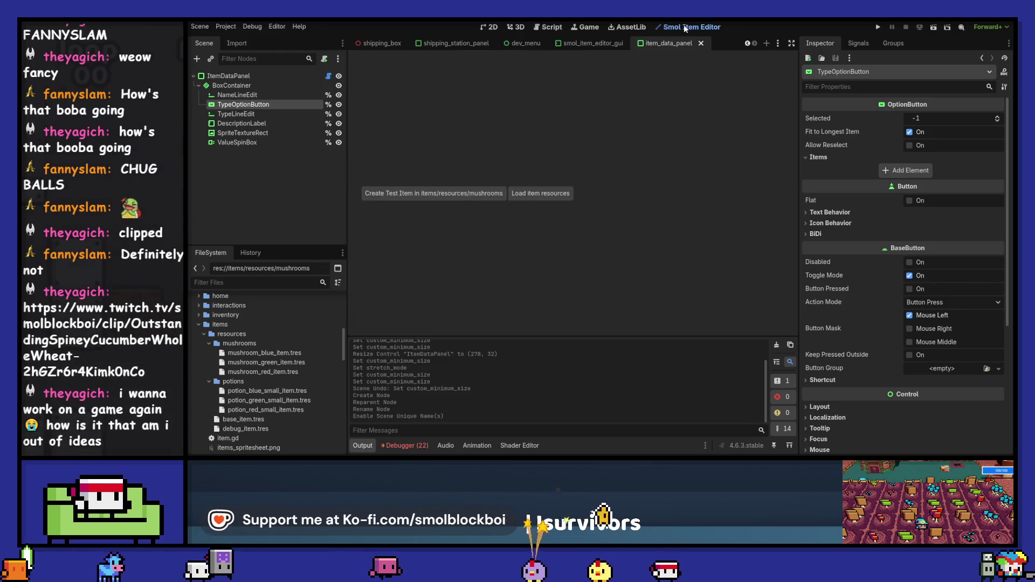
click(555, 194)
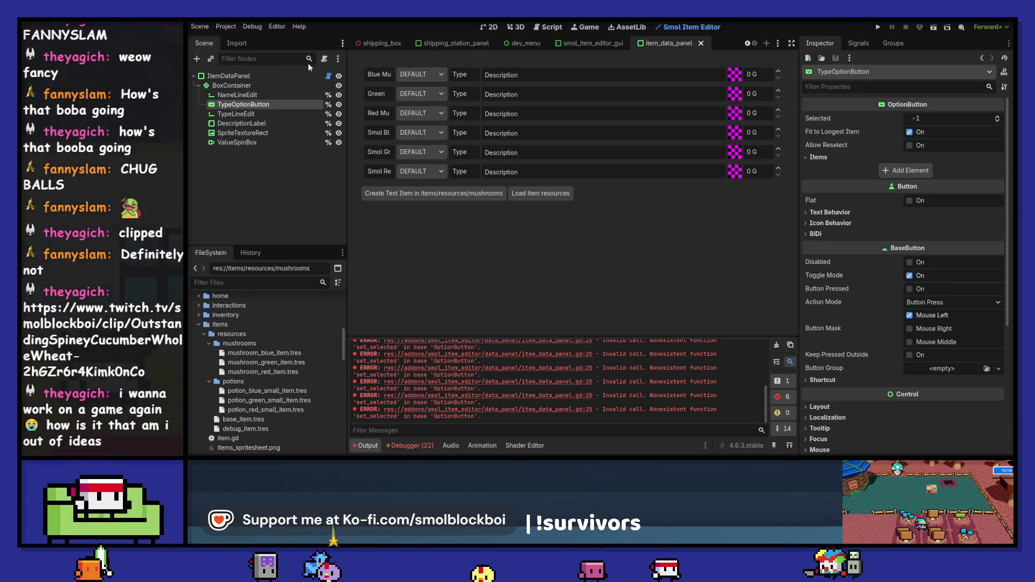
Disable the Smol Item Editor plugin again in Project Settings
click(226, 26)
click(237, 38)
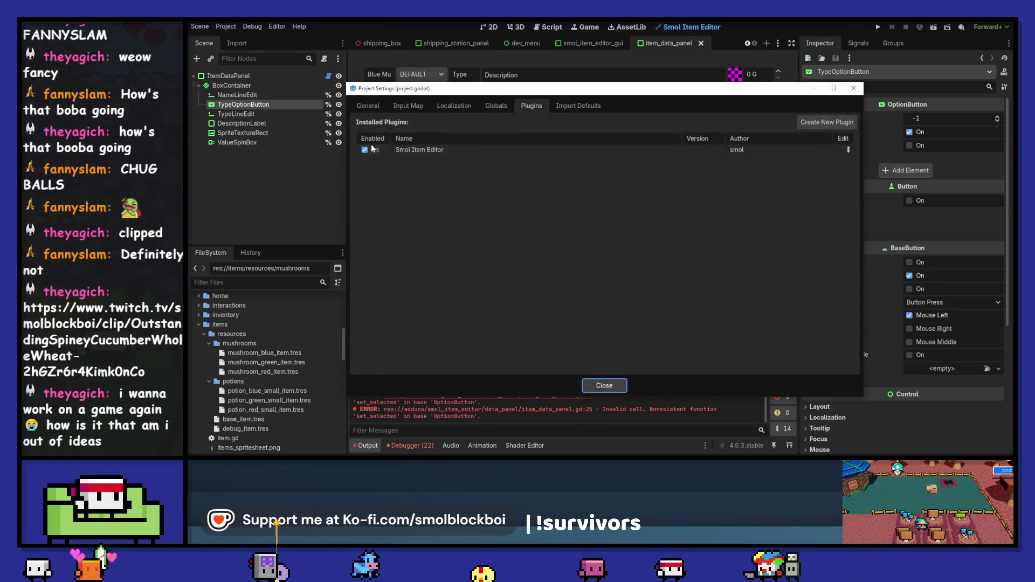
click(604, 382)
click(540, 381)
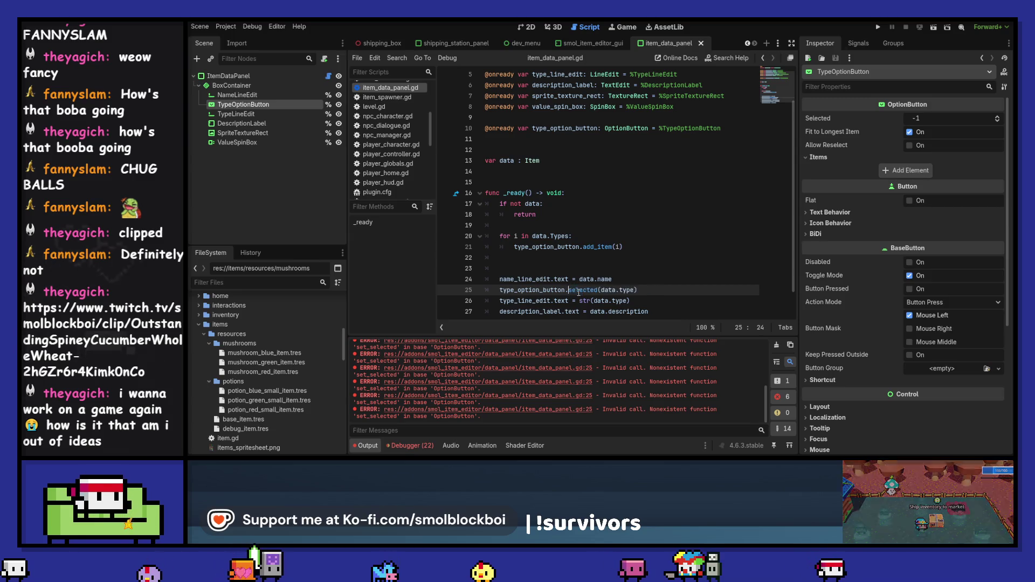
Copy _select_int from the OptionButton docs, use it in place of set_selected on line 25, and save
key(BackSpace)
ctrl+click(583, 294)
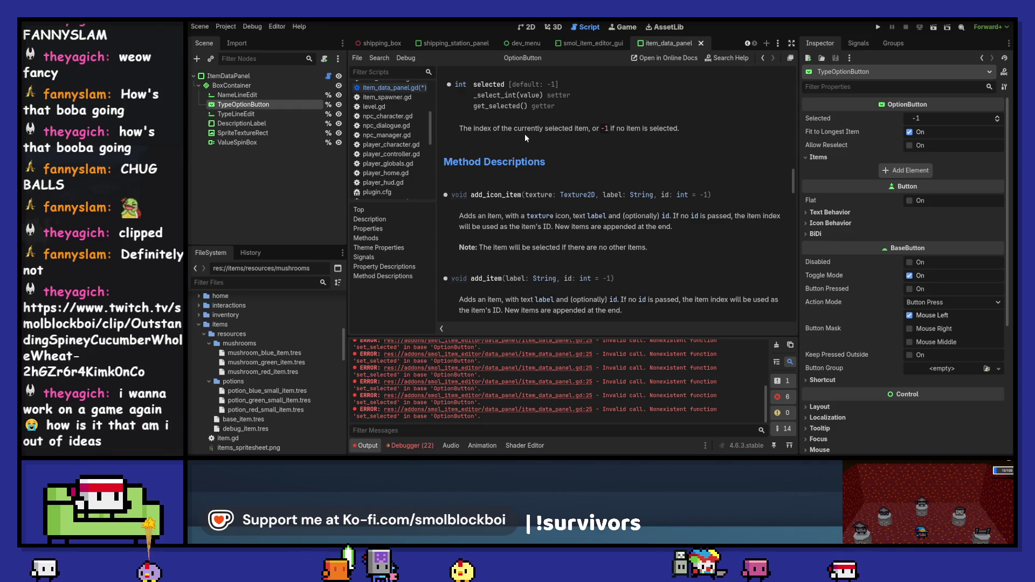
double_click(492, 95)
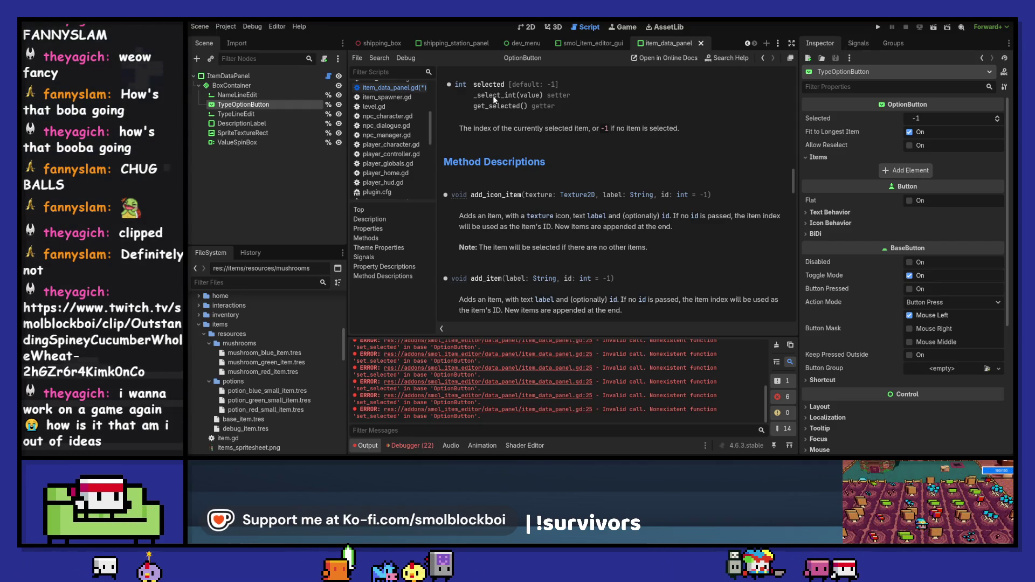
key(alt+Left)
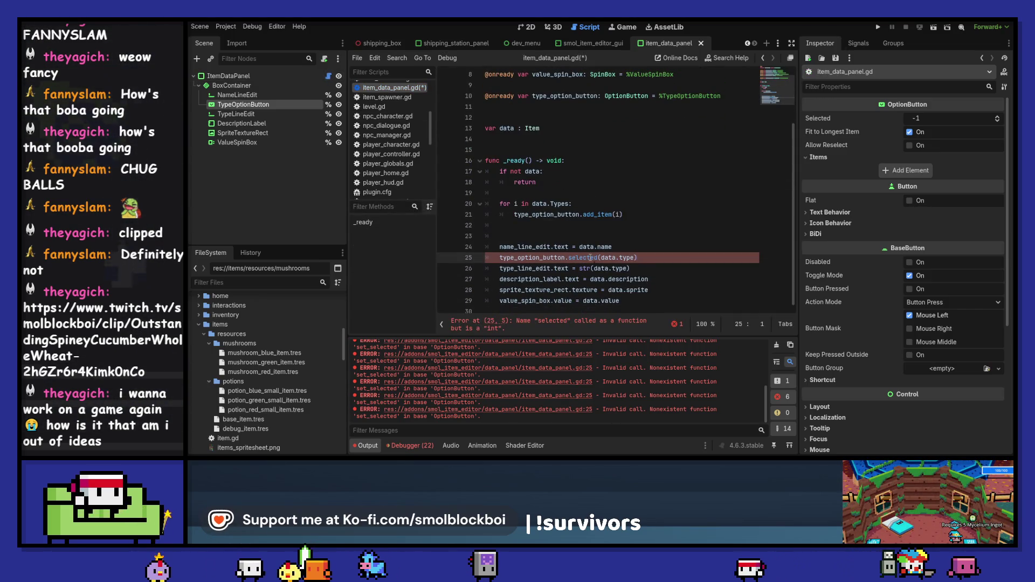
double_click(589, 258)
key(ctrl+v)
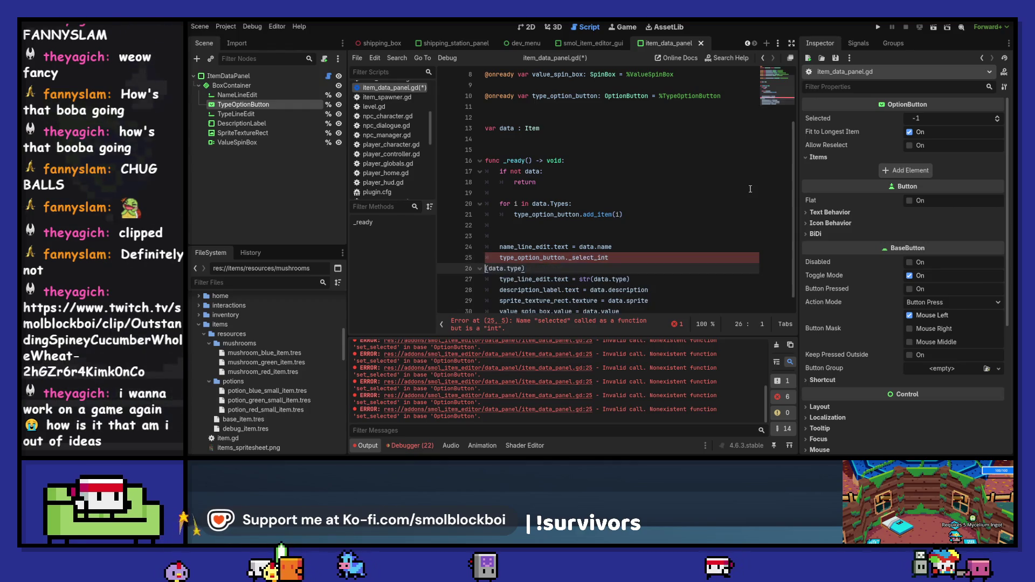
key(BackSpace)
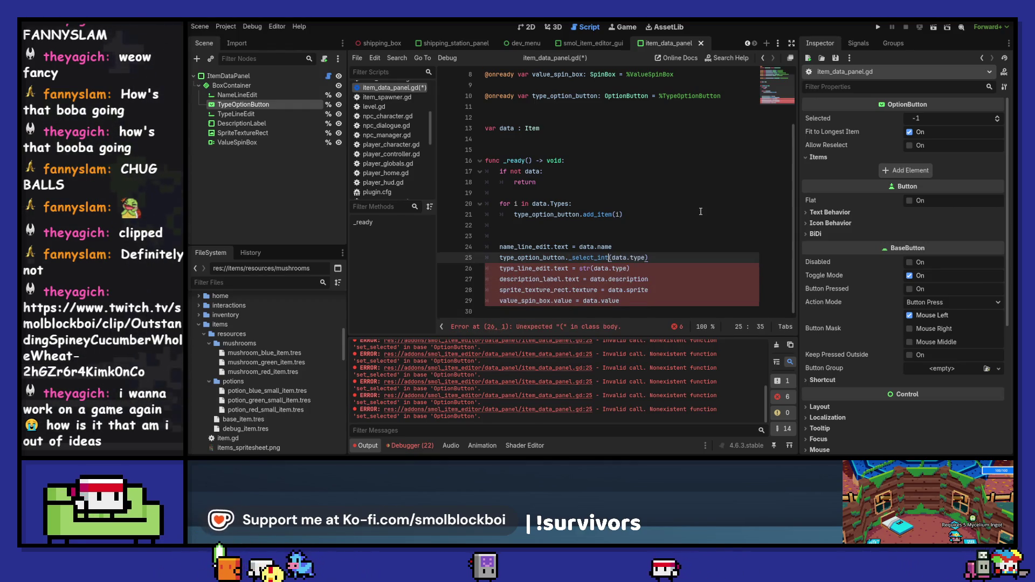
key(ctrl+s)
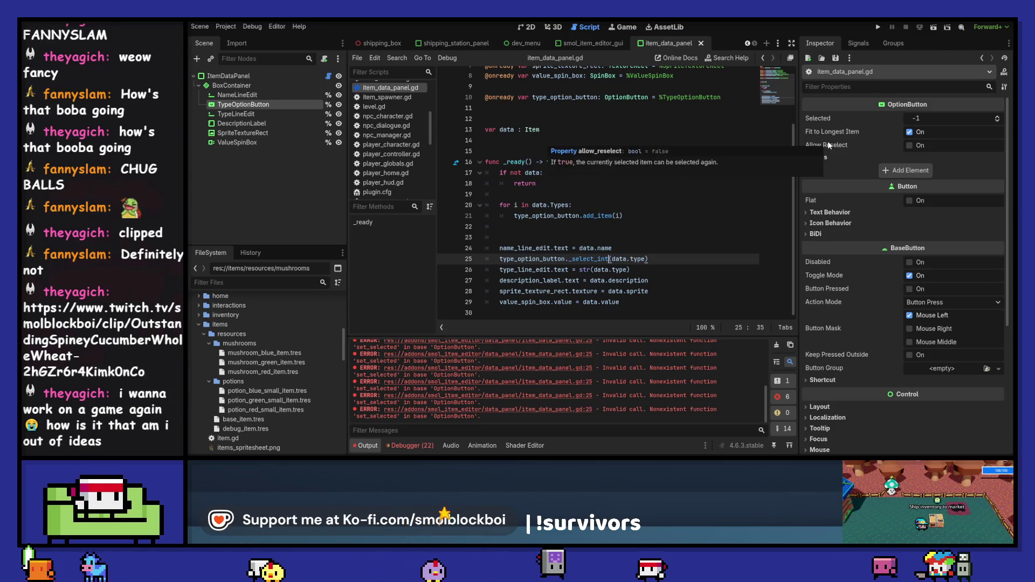
Run and stop the game, re-enable the plugin, and load items in Smol Item Editor
click(883, 27)
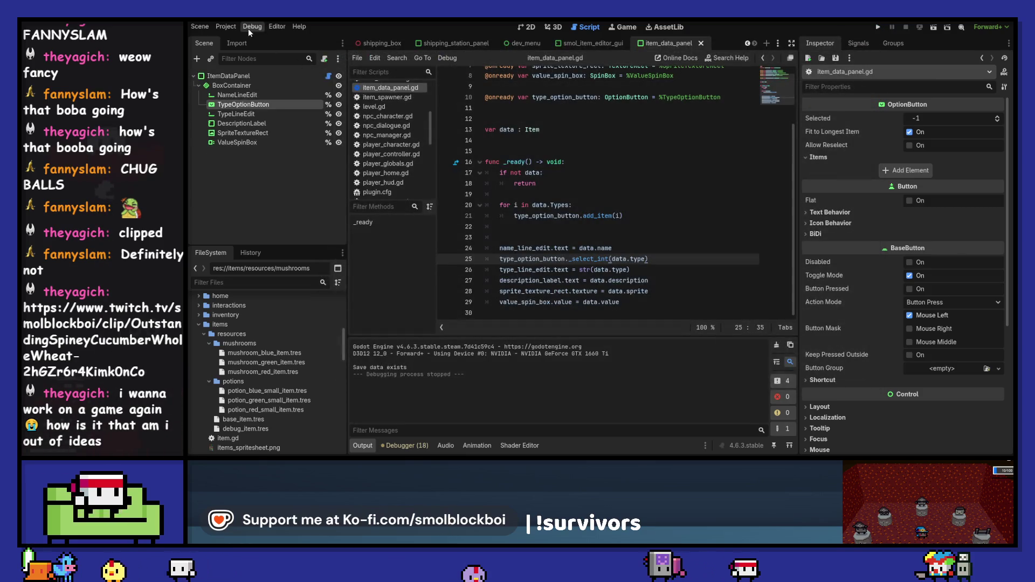
click(226, 26)
click(240, 39)
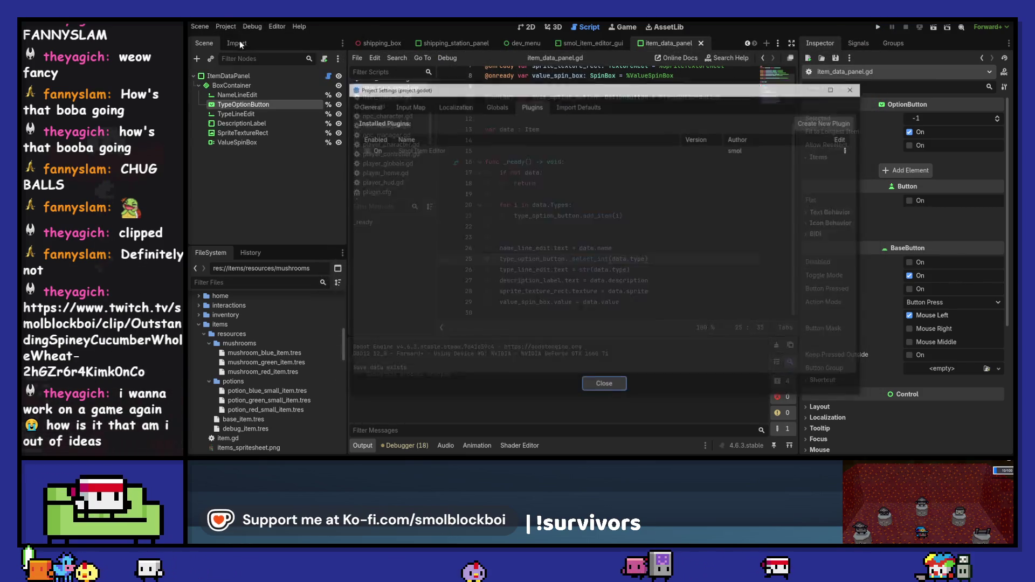
click(364, 150)
click(604, 385)
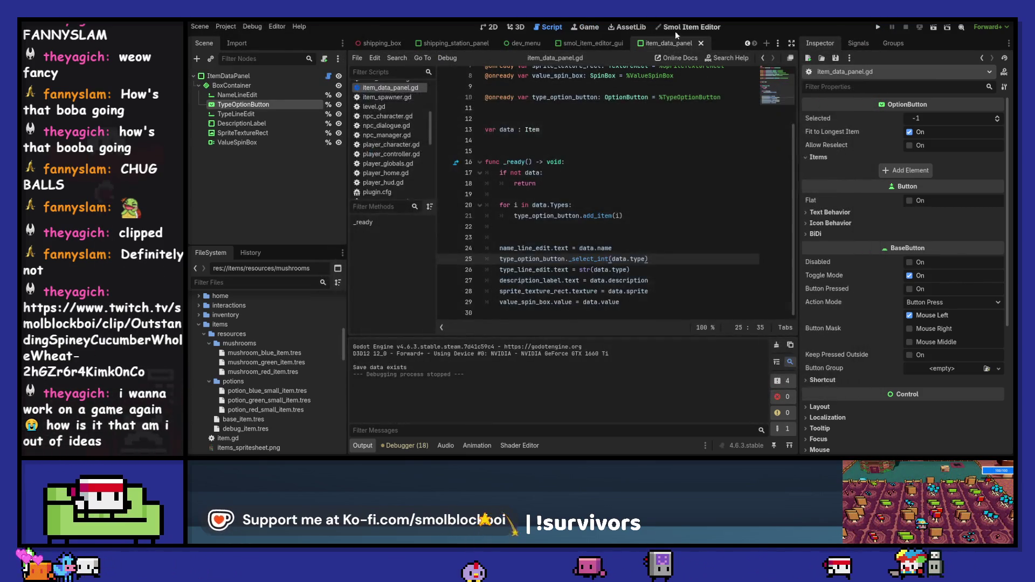
click(530, 193)
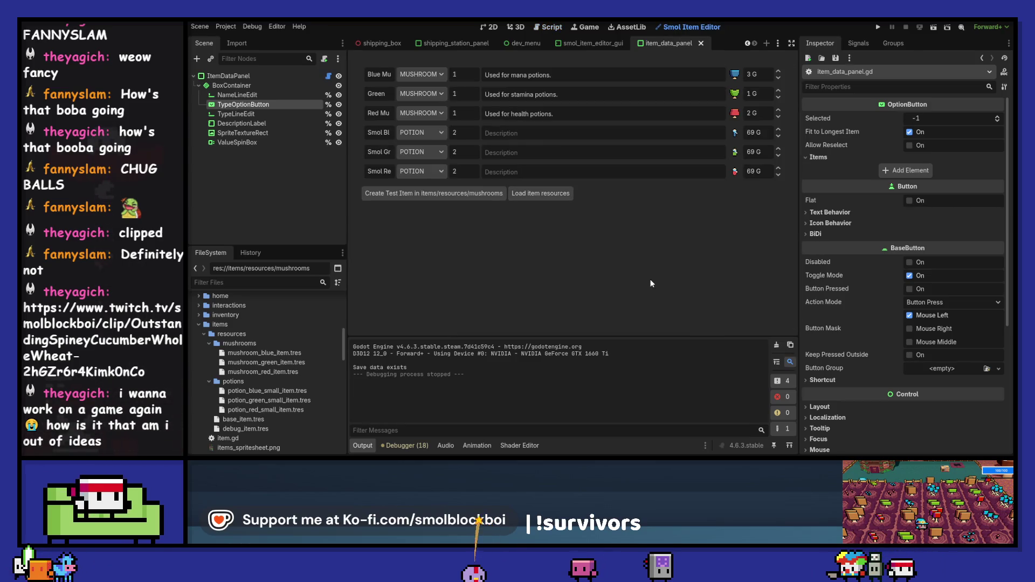
Confirm the blue and red mushroom rows' dropdowns show MUSHROOM
click(426, 74)
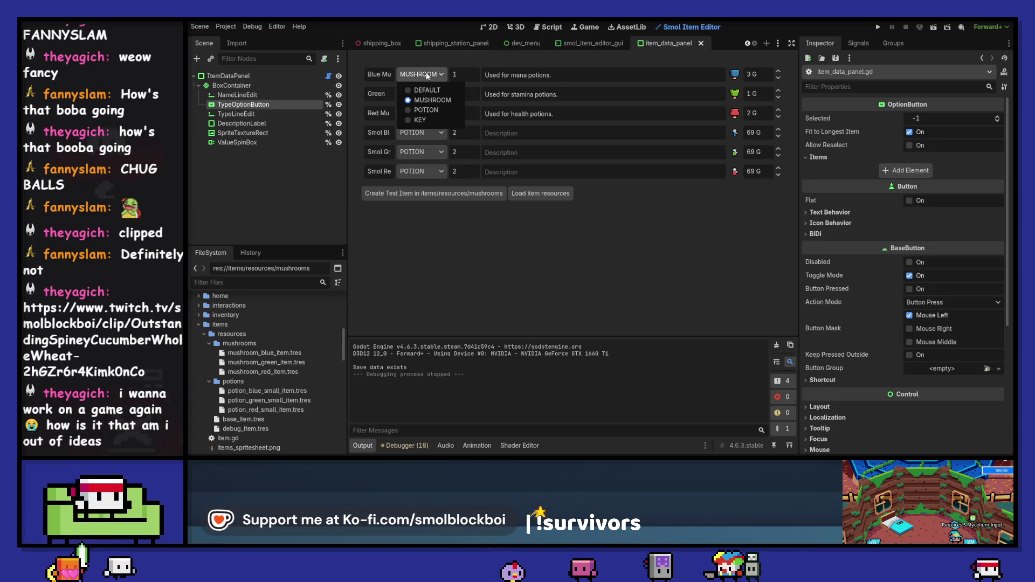
click(426, 74)
click(426, 114)
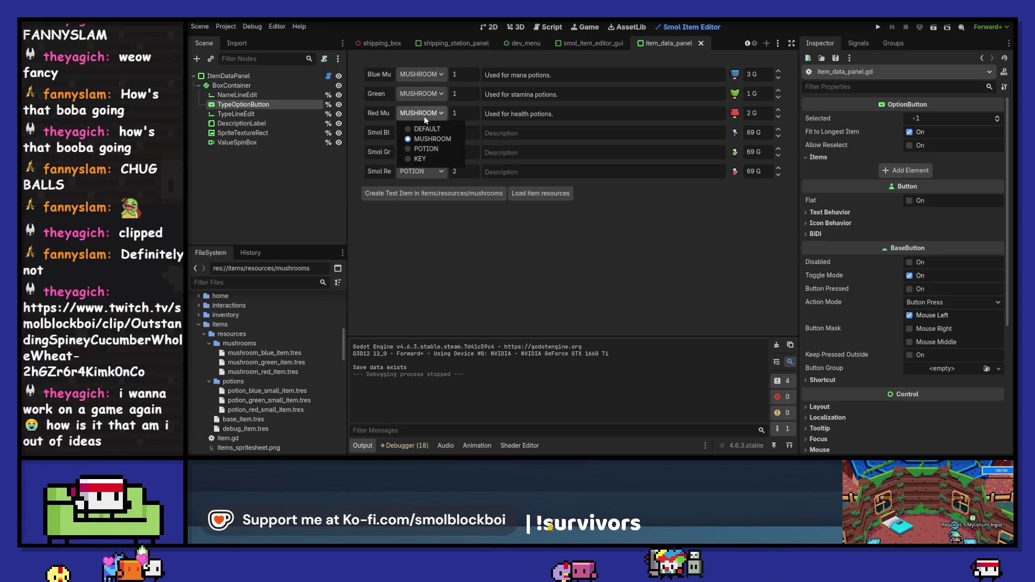
click(424, 115)
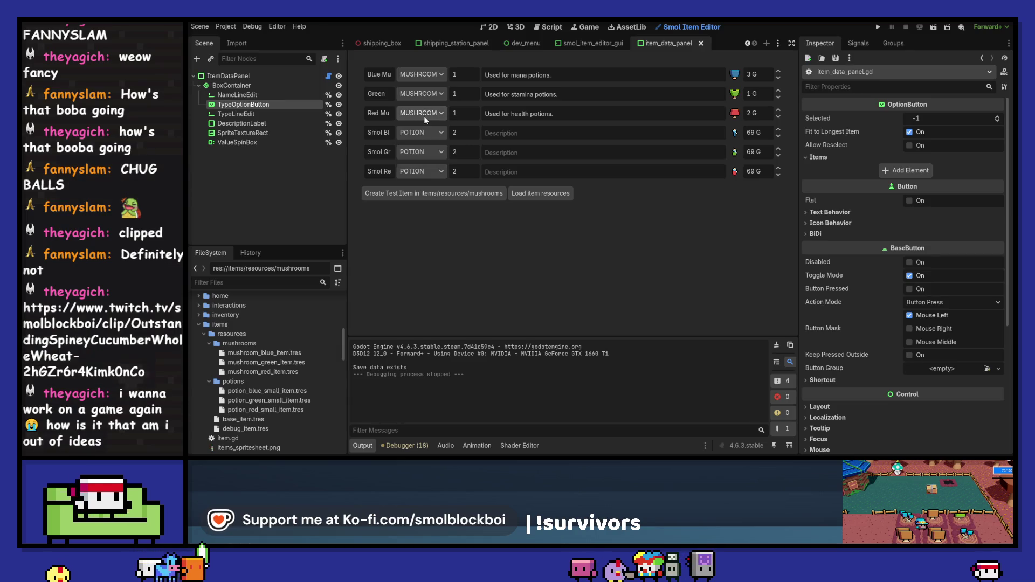
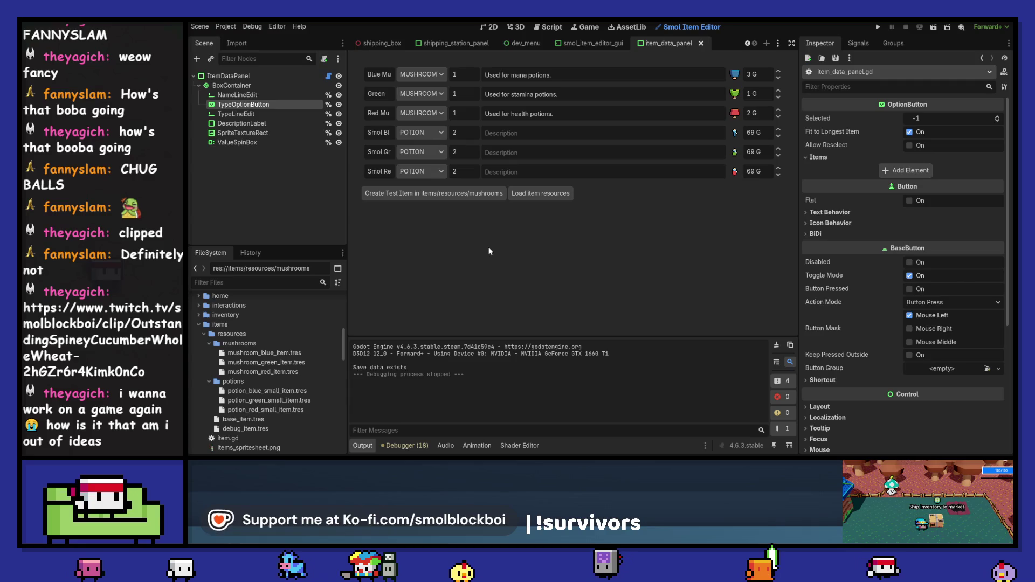
Disable the Smol Item Editor plugin in Project Settings > Plugins
click(226, 27)
click(249, 38)
click(531, 106)
click(365, 150)
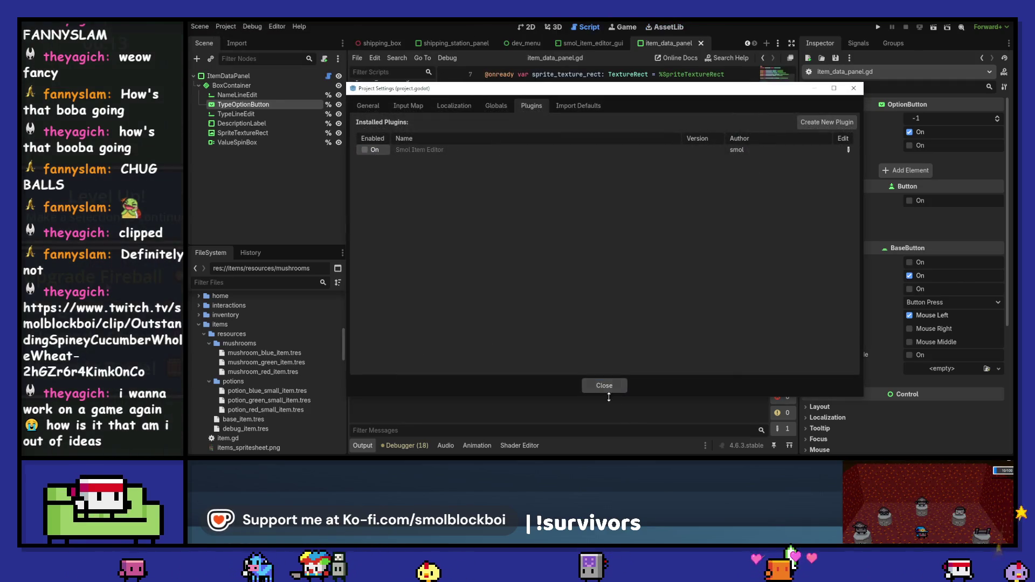
click(605, 386)
Move SpriteTextureRect to the top of BoxContainer in the item data panel scene and save
click(528, 27)
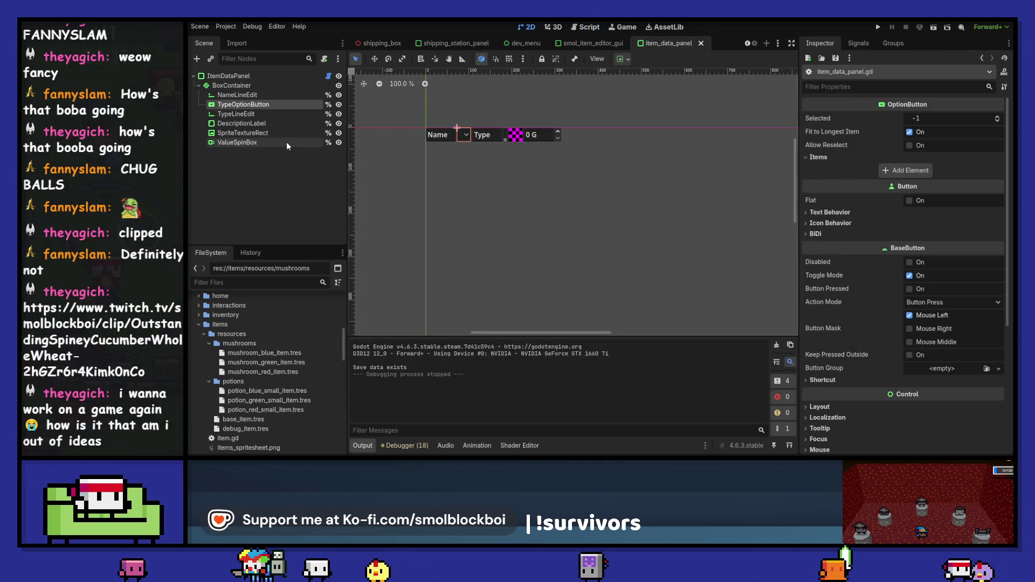
click(245, 132)
drag(250, 94, 251, 93)
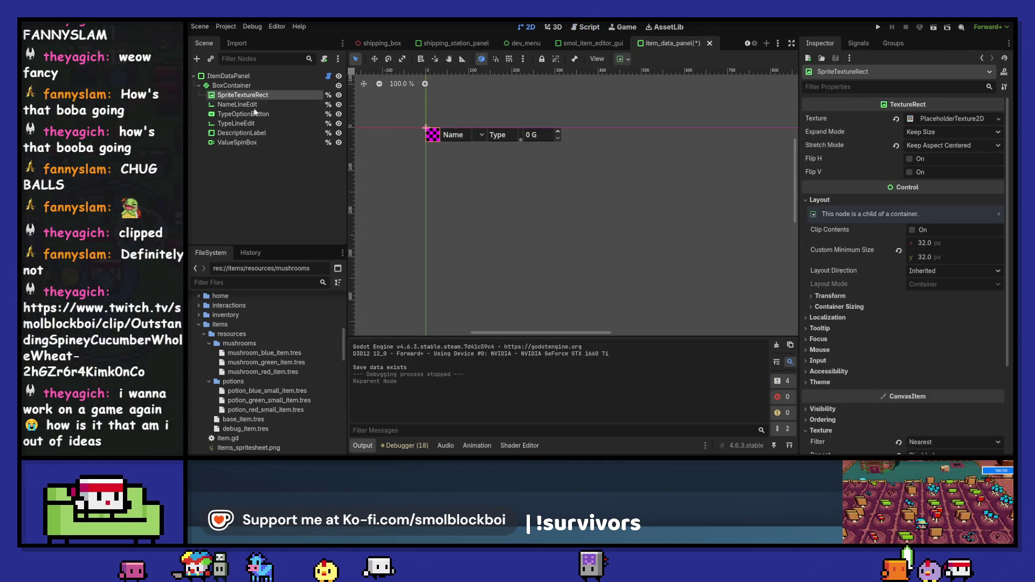
click(238, 104)
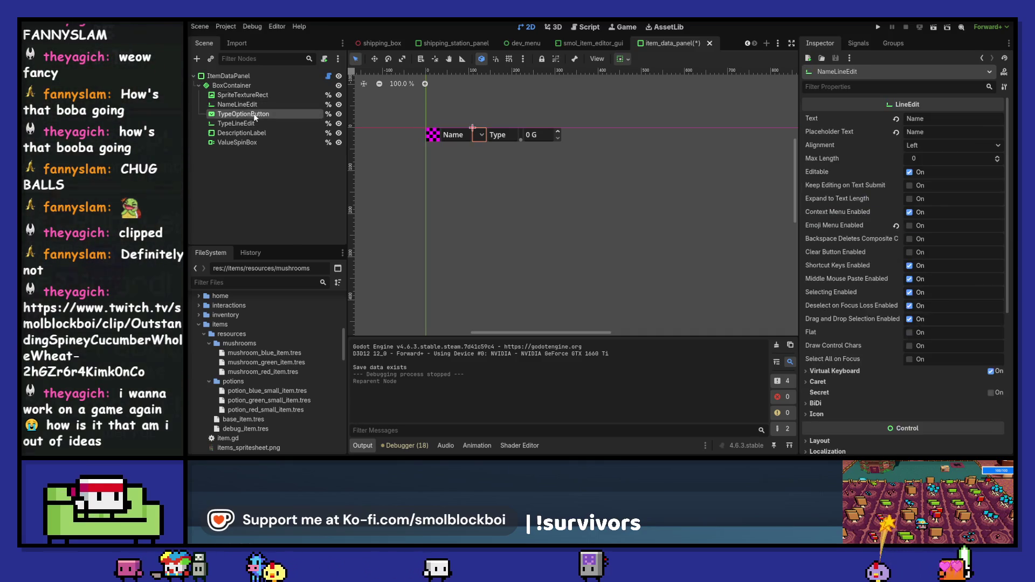
click(243, 114)
key(ctrl+s)
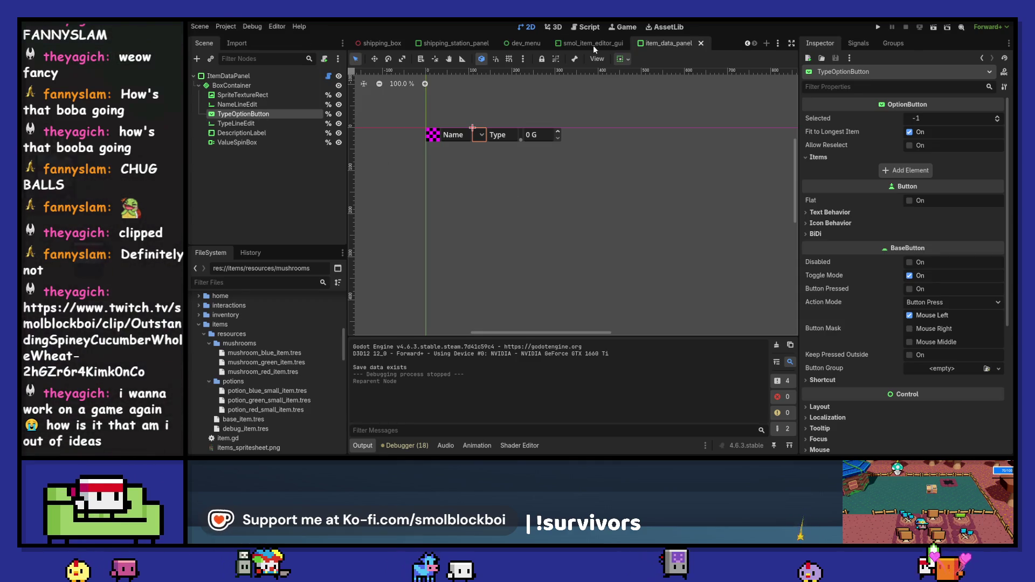
Re-enable the Smol Item Editor plugin and load the item resources on its screen
click(226, 27)
click(237, 36)
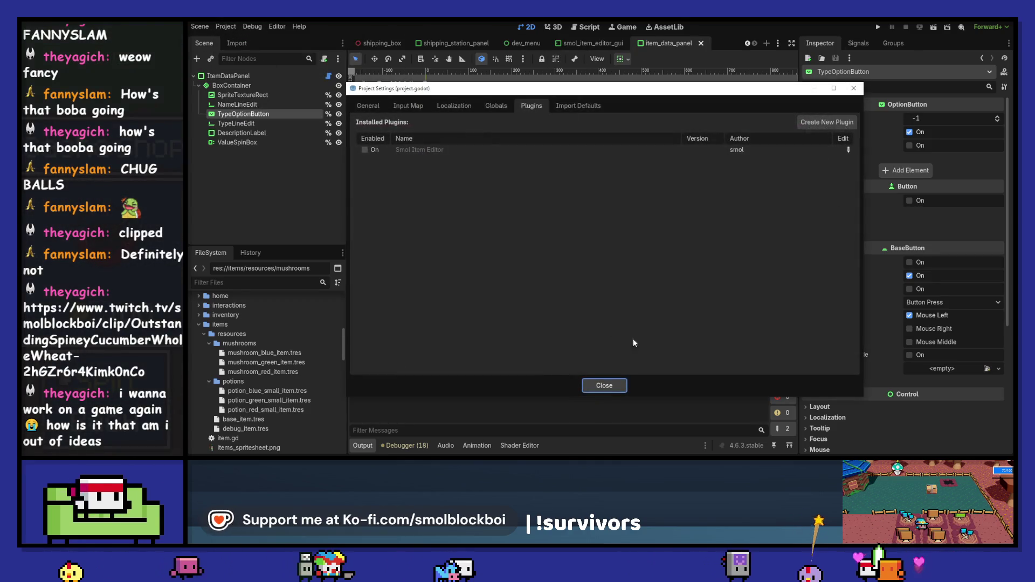
click(604, 386)
click(226, 26)
click(234, 44)
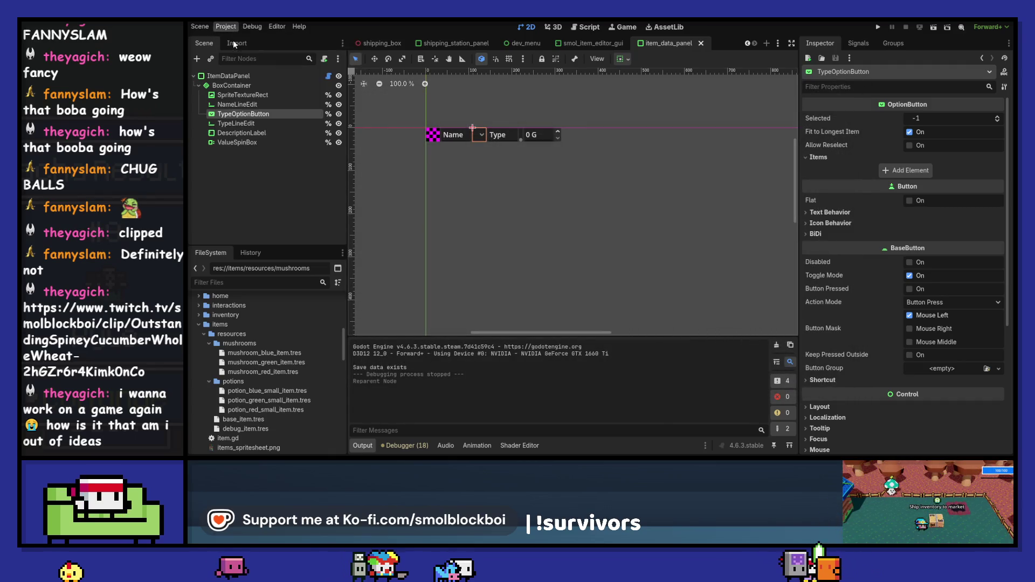
click(609, 382)
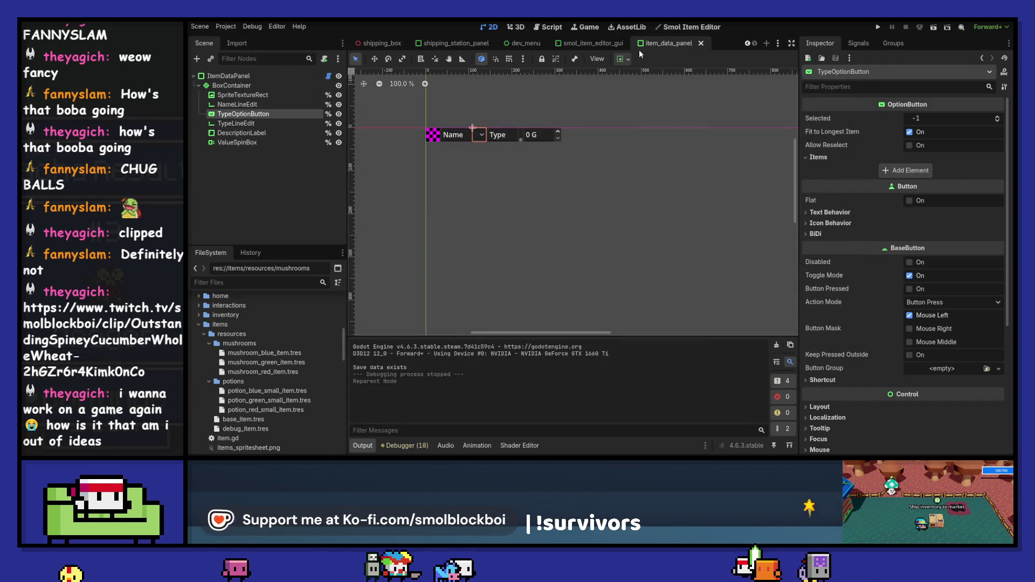
click(673, 28)
click(542, 196)
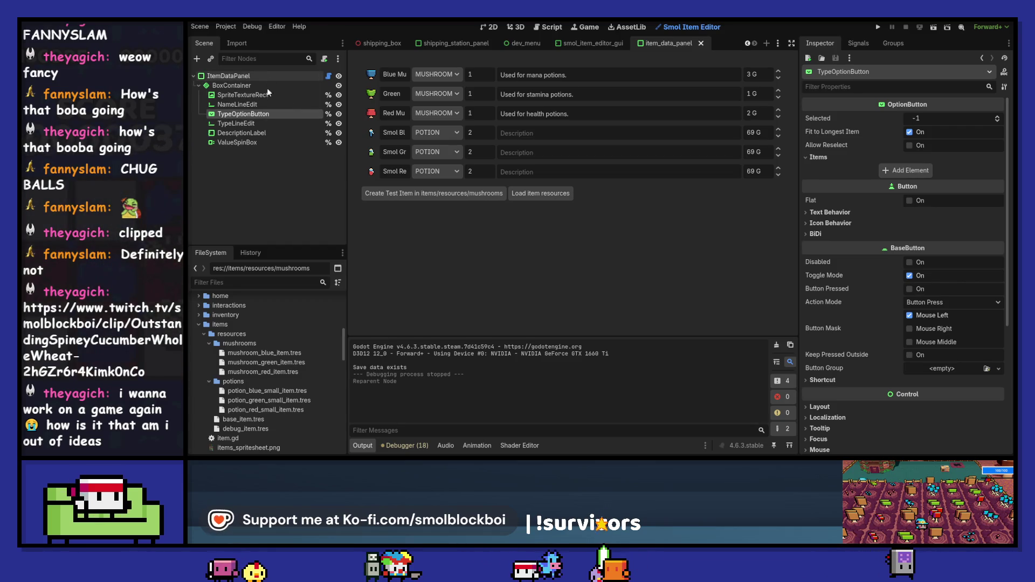
Disable the Smol Item Editor plugin again in Project Settings
click(226, 27)
click(240, 39)
click(364, 150)
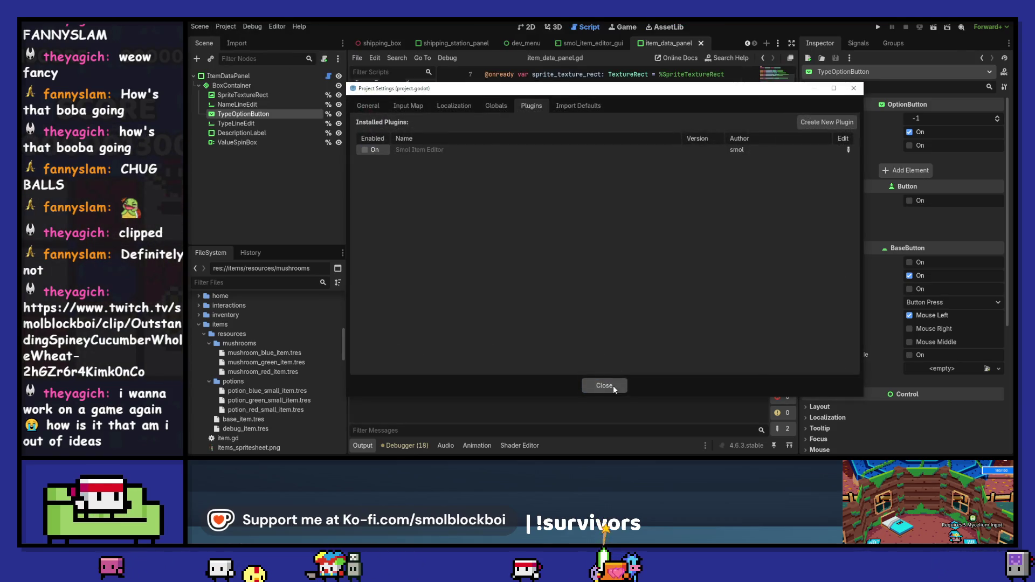
click(613, 386)
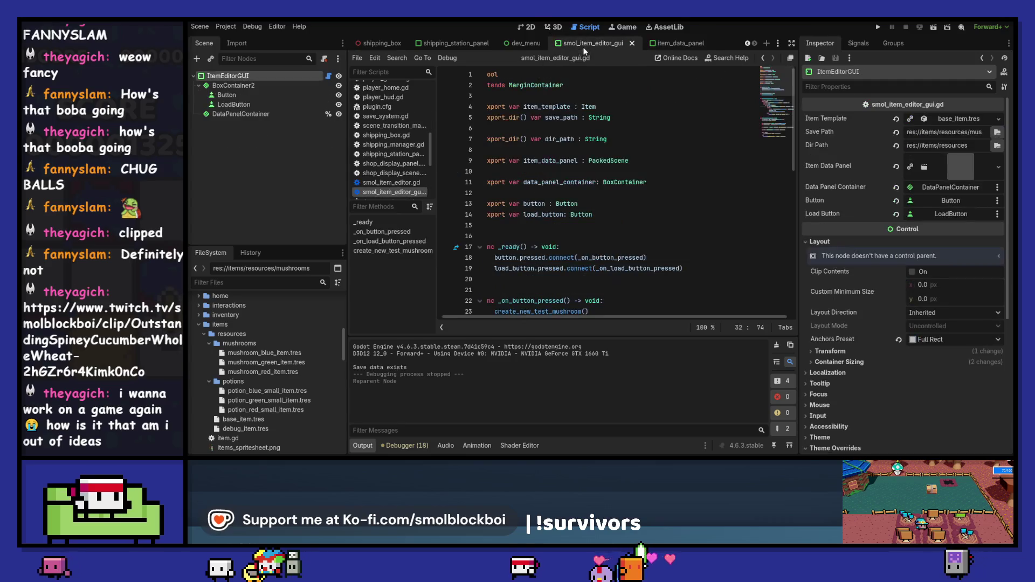
Set ItemEditorGUI's theme override margins to 16 on every side and save the scene
click(529, 27)
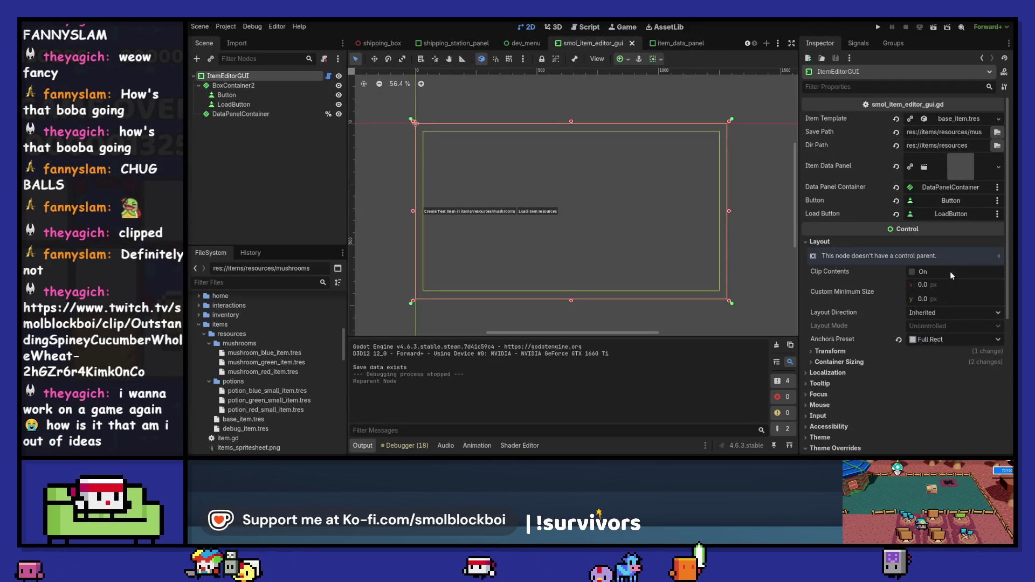
scroll(928, 281, down, 4)
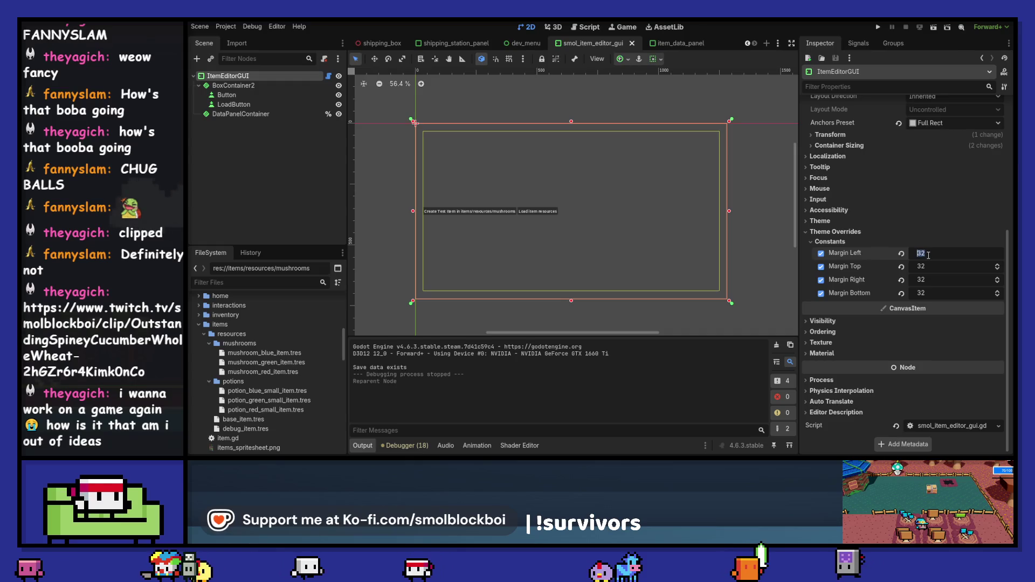
key(Tab)
text(16)
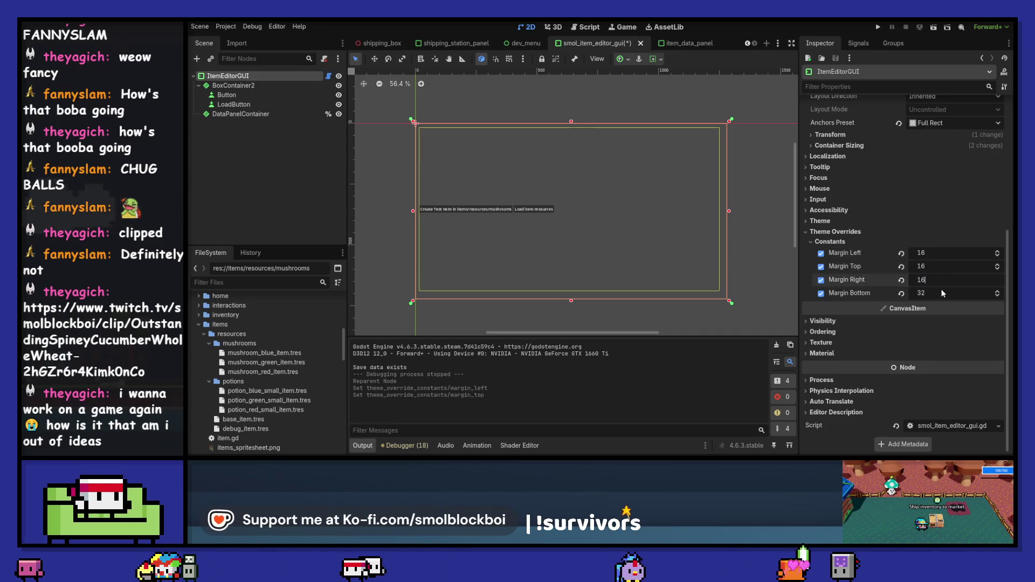
key(Tab)
text(16)
key(Tab)
text(16)
key(Tab)
key(ctrl+s)
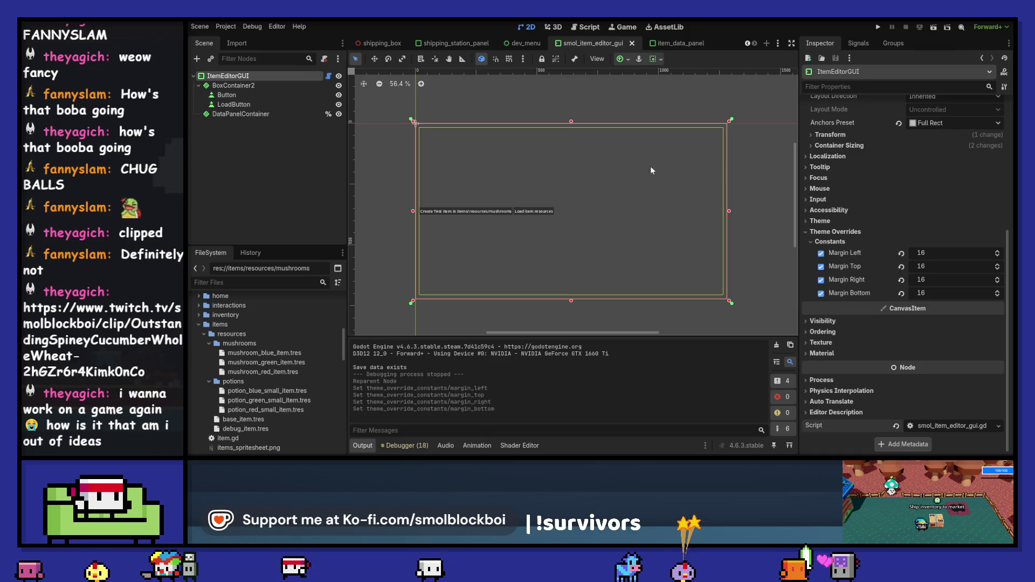
Re-enable the plugin, load the item resources twice, and open the item editor GUI script
click(226, 27)
click(238, 38)
click(365, 150)
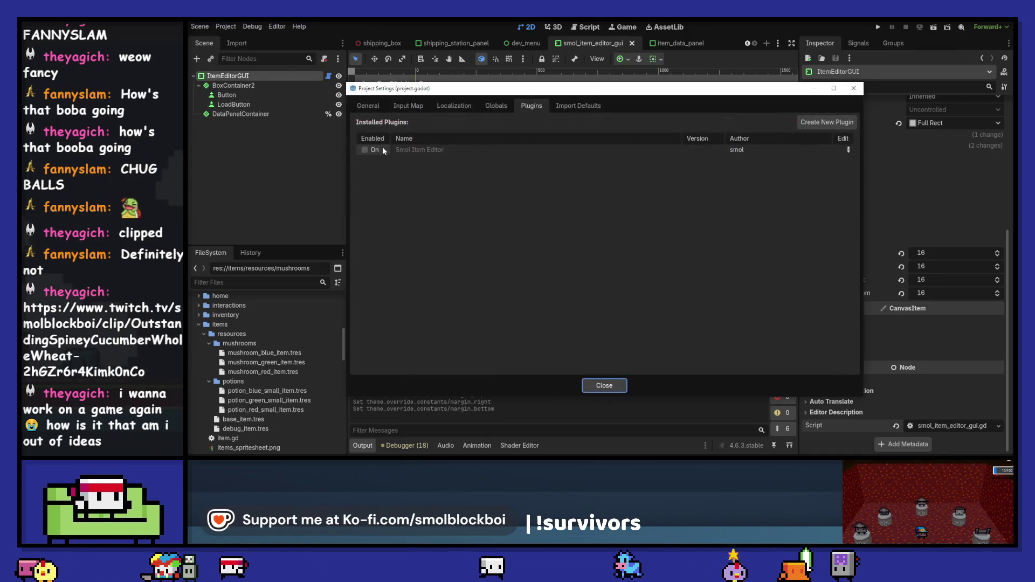
click(596, 387)
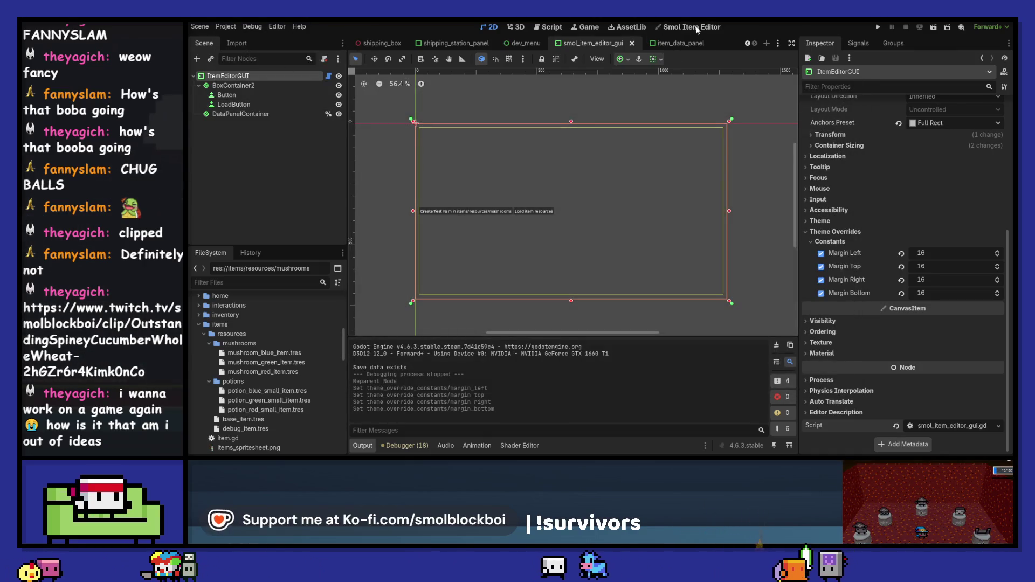
click(699, 27)
click(560, 193)
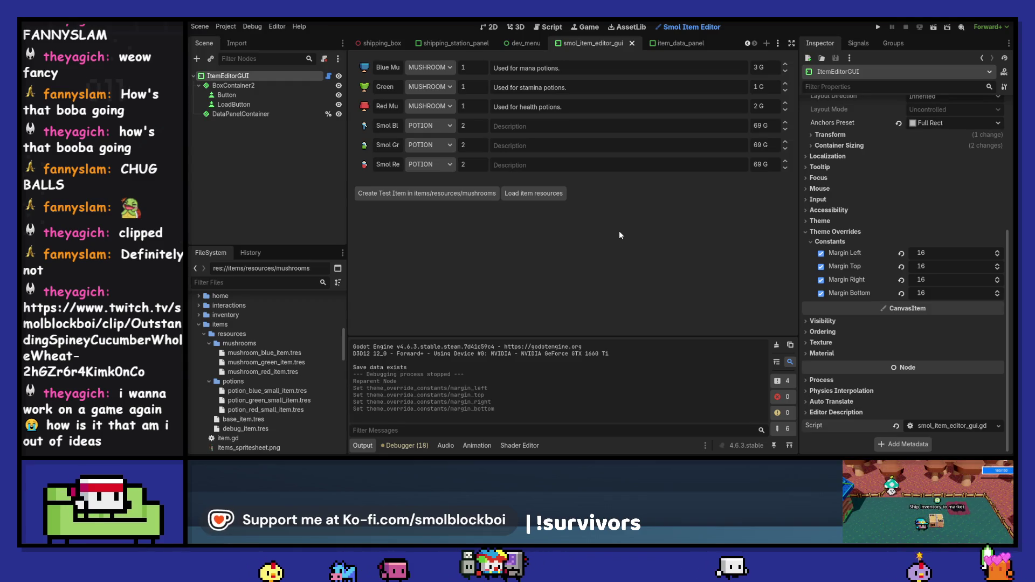
click(556, 194)
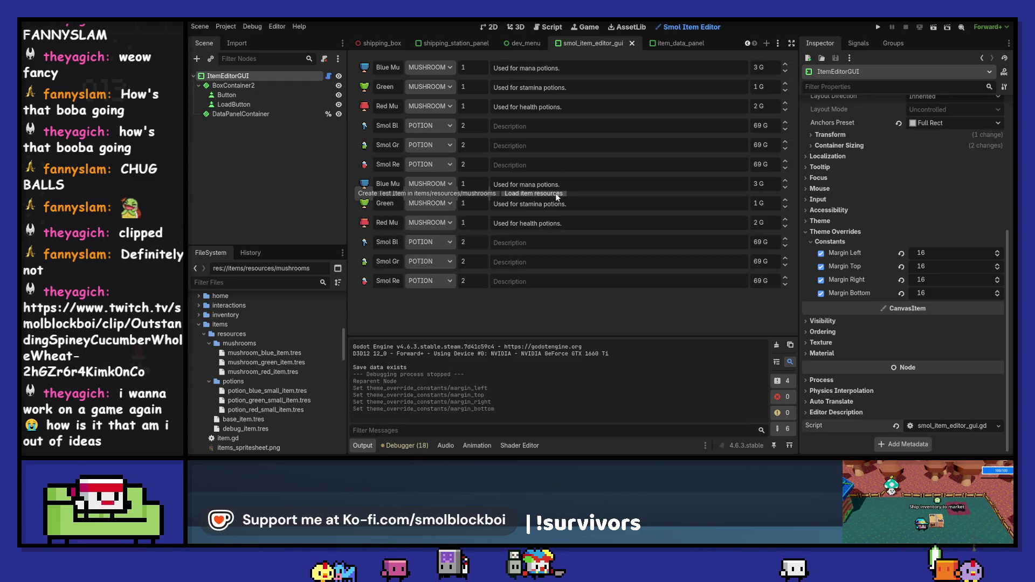
click(329, 76)
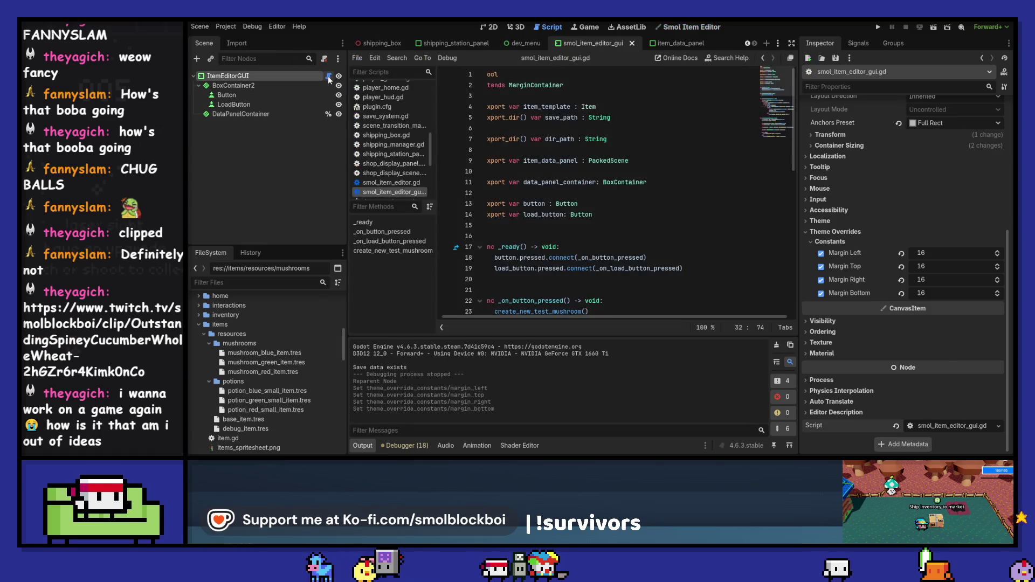
Disable the Smol Item Editor plugin and return to the smol_item_editor_gui scene
click(235, 30)
click(231, 41)
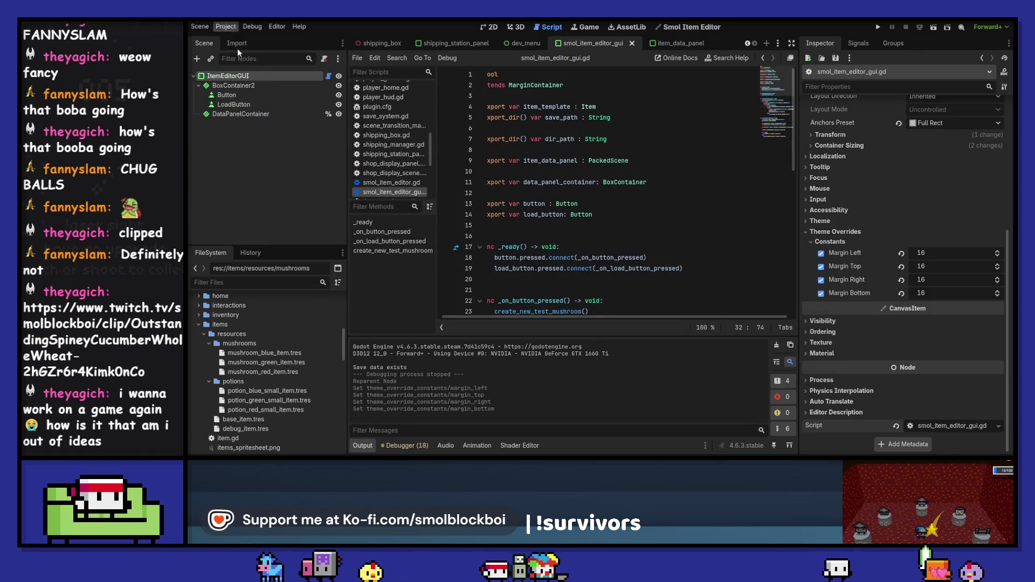
click(375, 154)
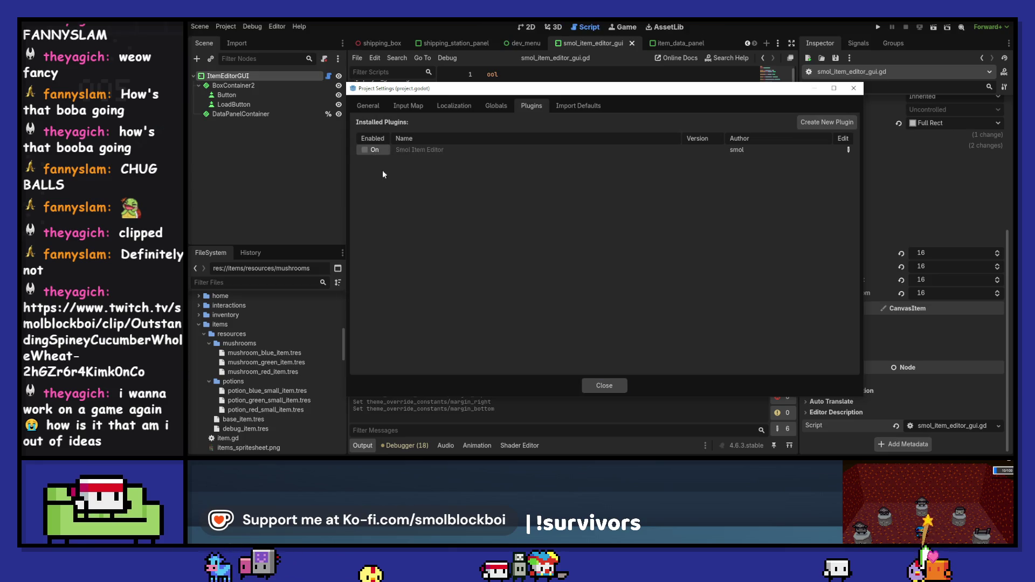
click(603, 384)
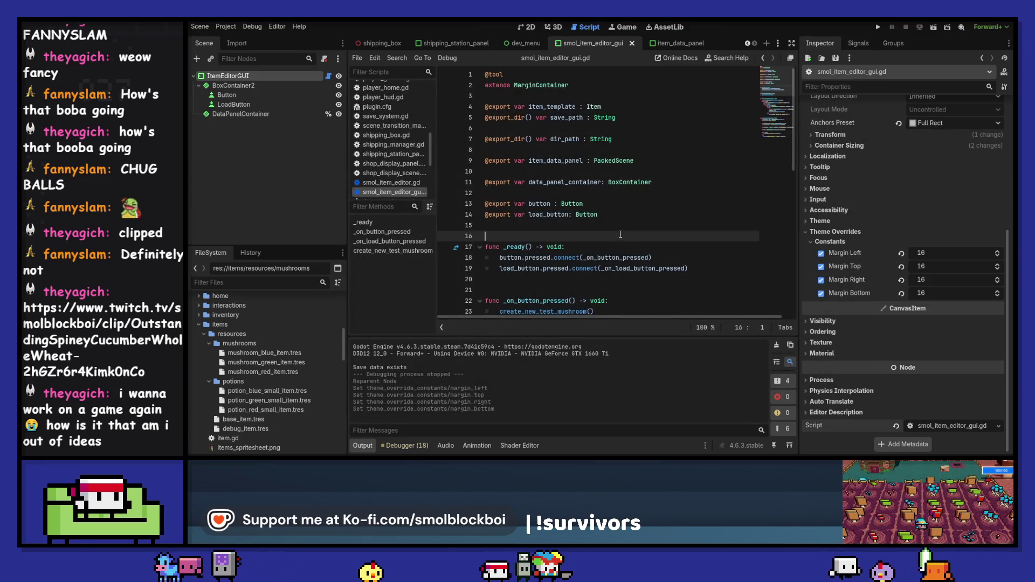
click(681, 43)
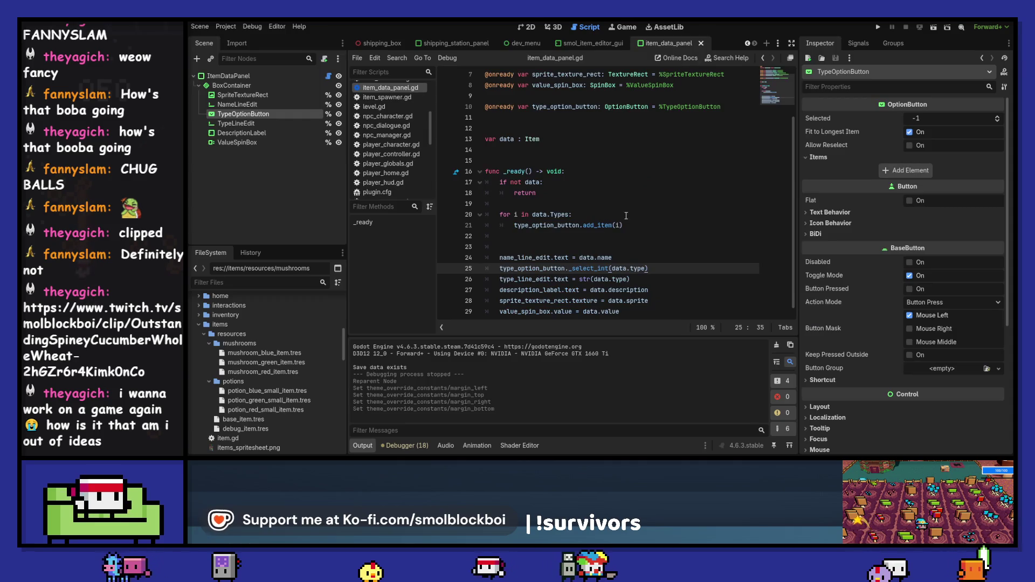
click(594, 43)
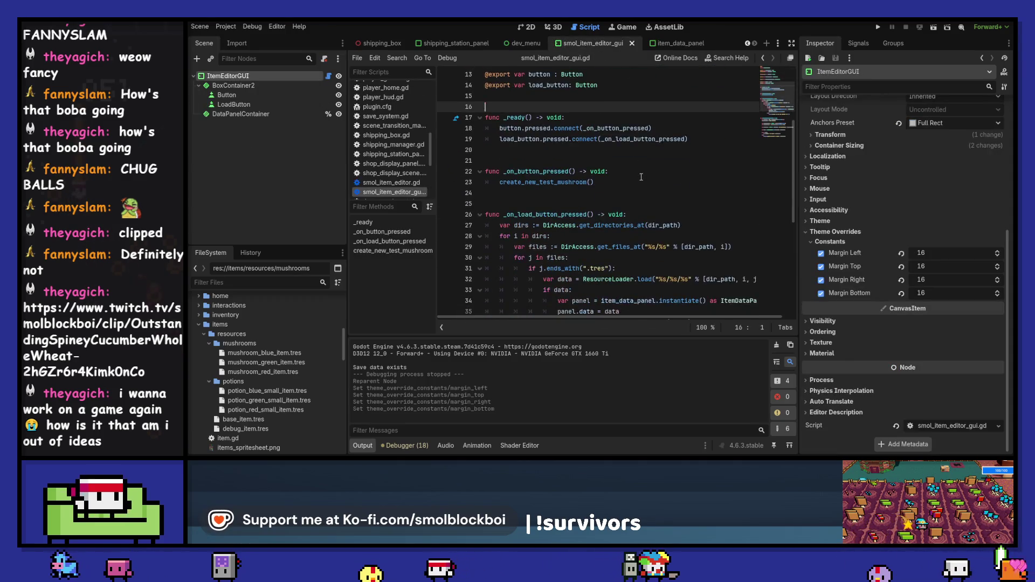
Add a loop in the load function that calls queue_free() on each data_panel_container child
scroll(641, 177, down, 2)
click(642, 150)
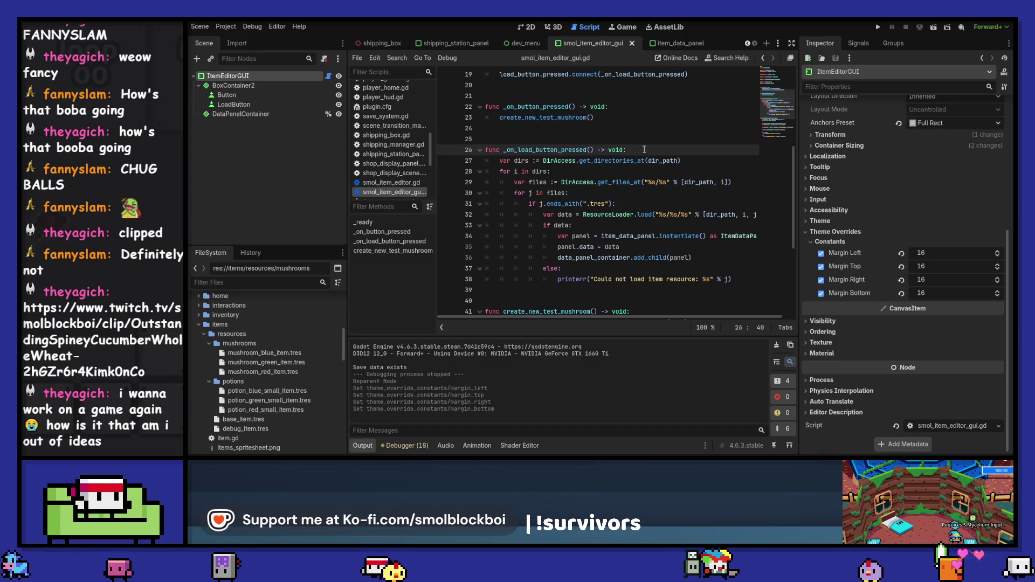
key(Return)
text(for i in)
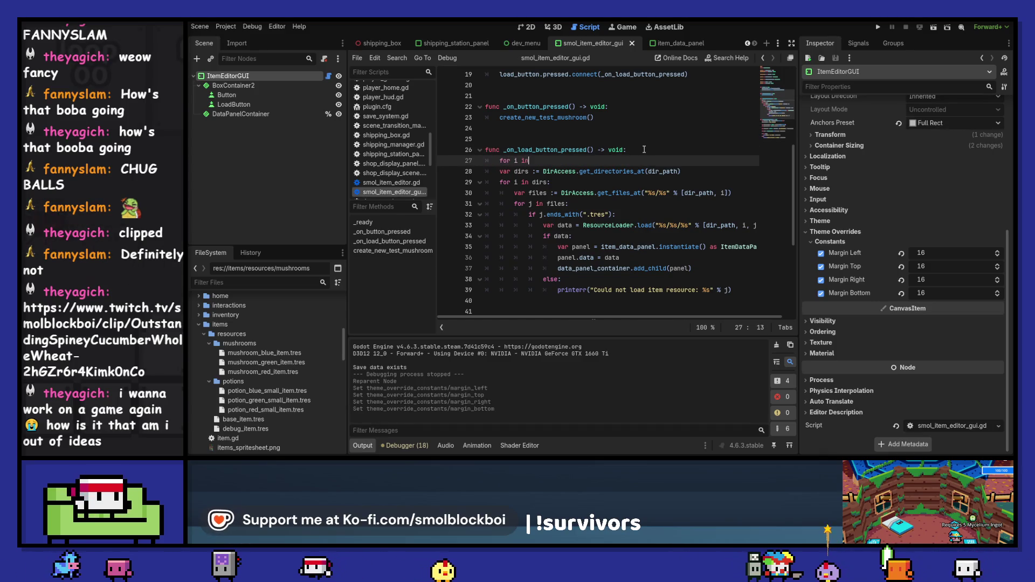
text( data_pa)
key(Return)
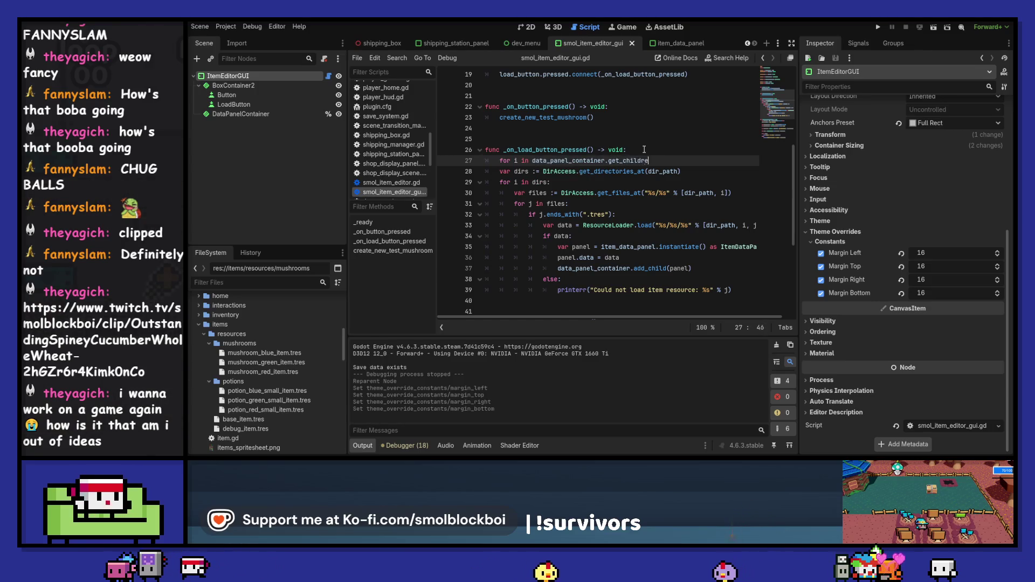
text():)
key(Return)
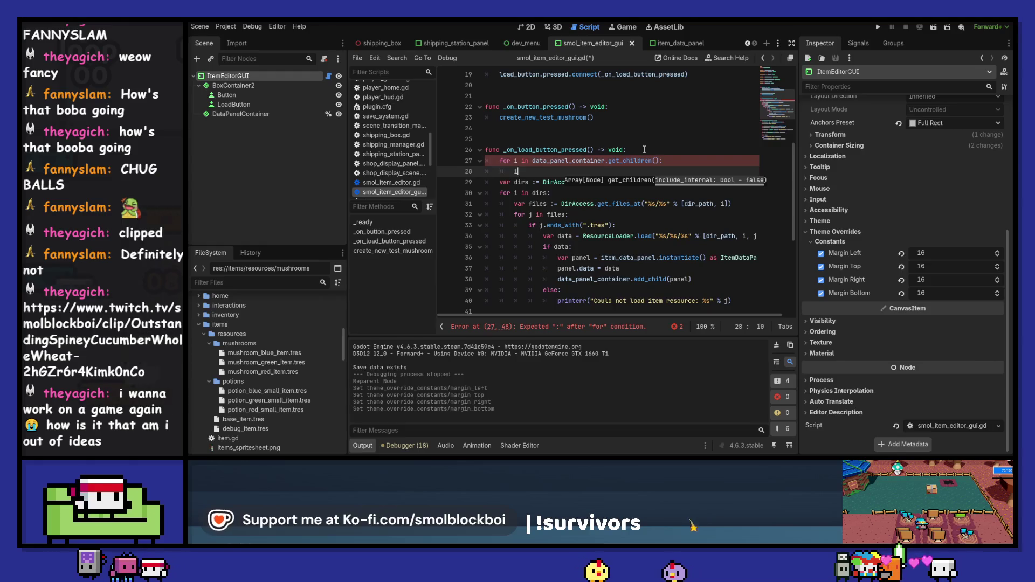
text(i.queue)
key(Down)
key(Return)
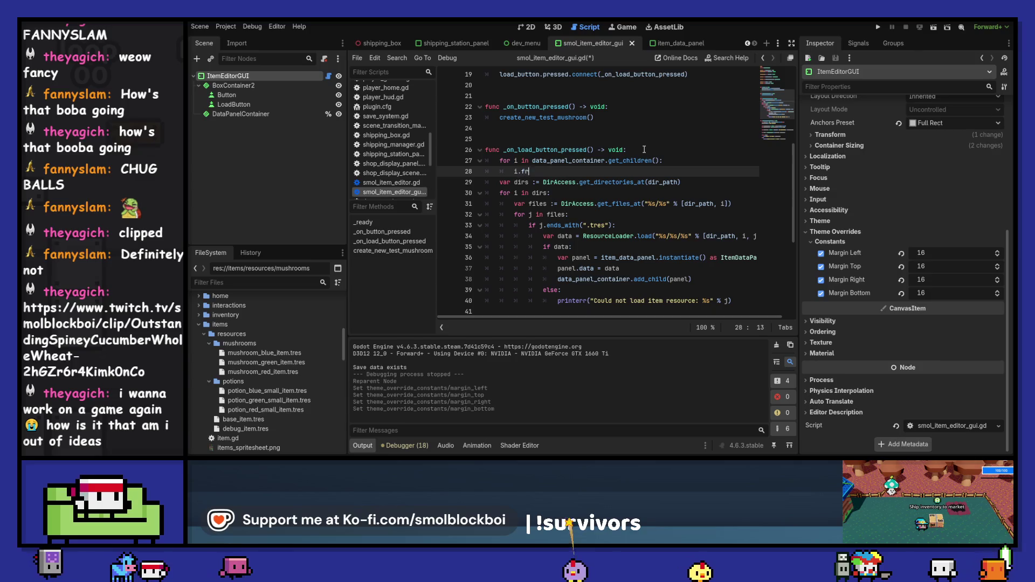
key(Return)
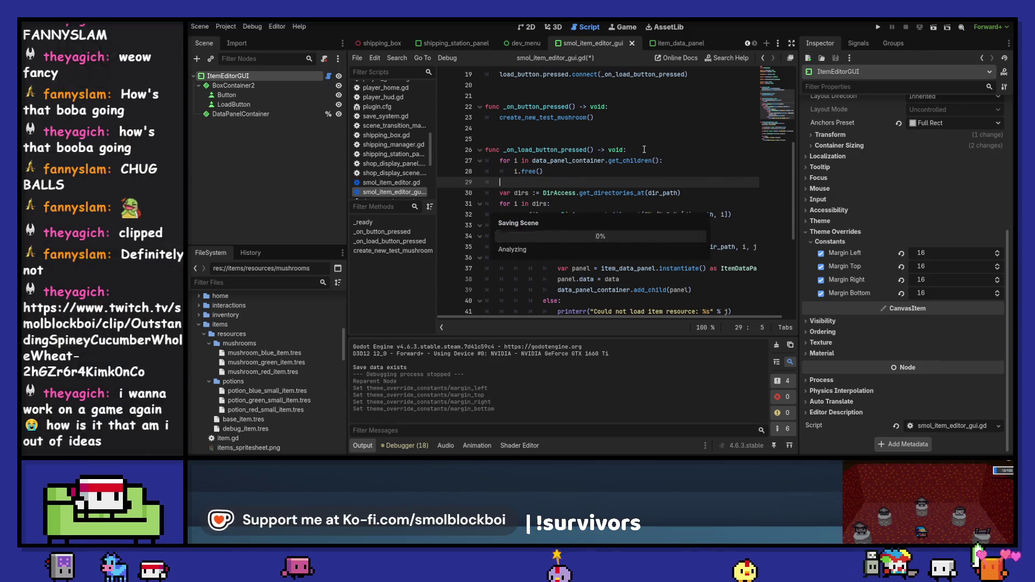
Test-run the game, then change i.free() to i.queue_free() on line 28 and save
key(F5)
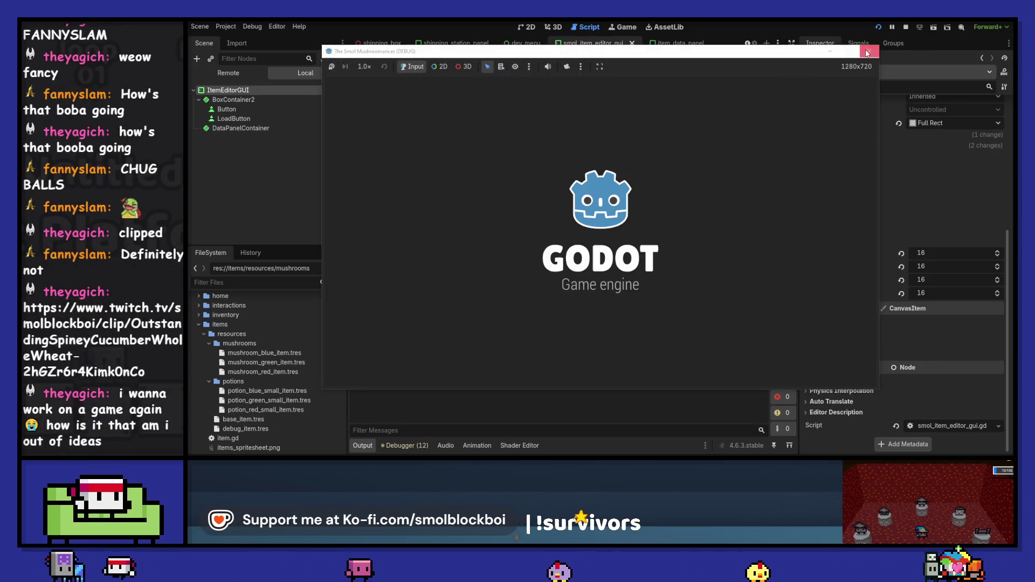
click(867, 53)
click(526, 171)
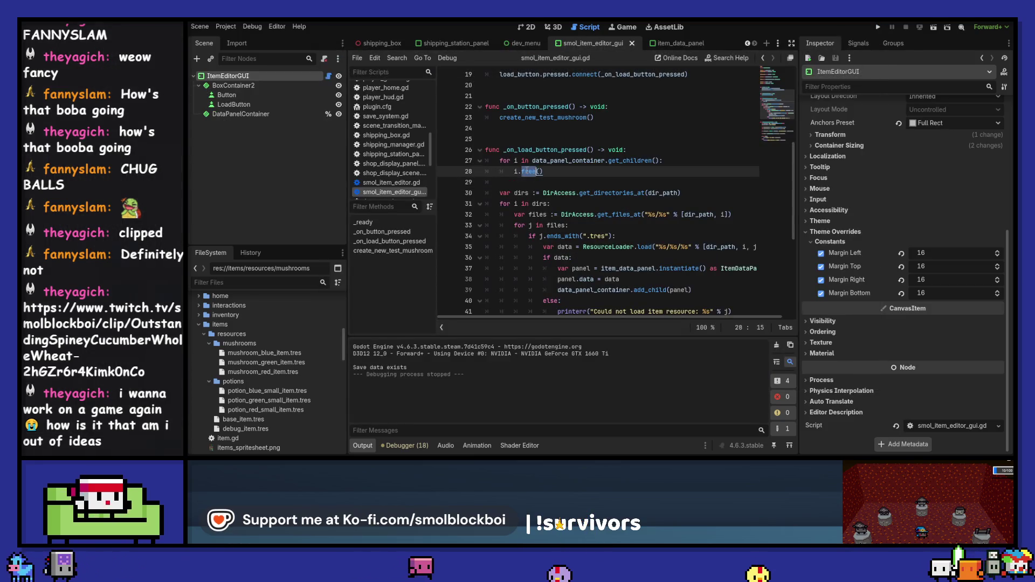
text(queue_)
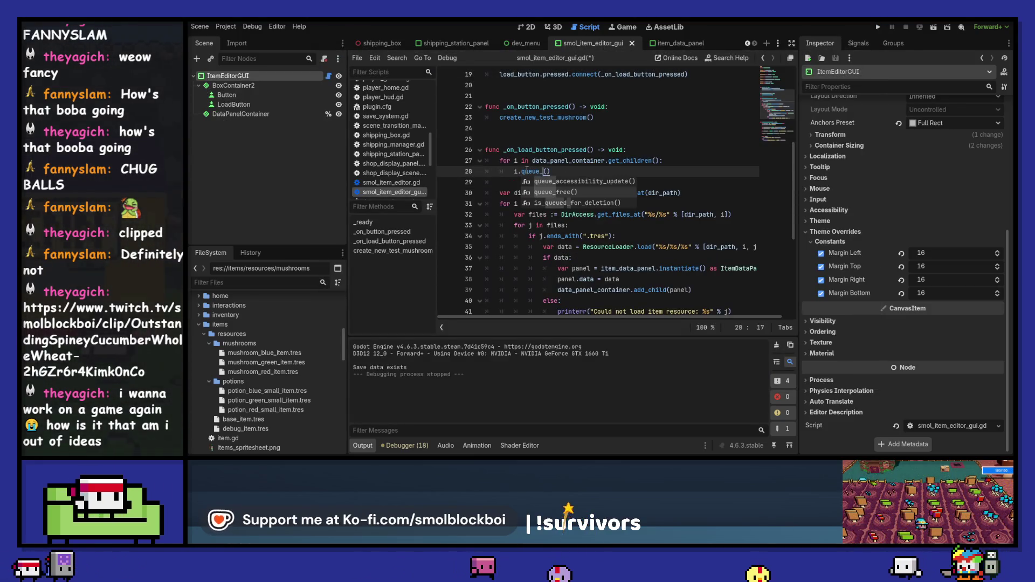
key(Down)
key(Return)
key(ctrl+s)
Re-enable the Smol Item Editor plugin and return to its screen
click(226, 26)
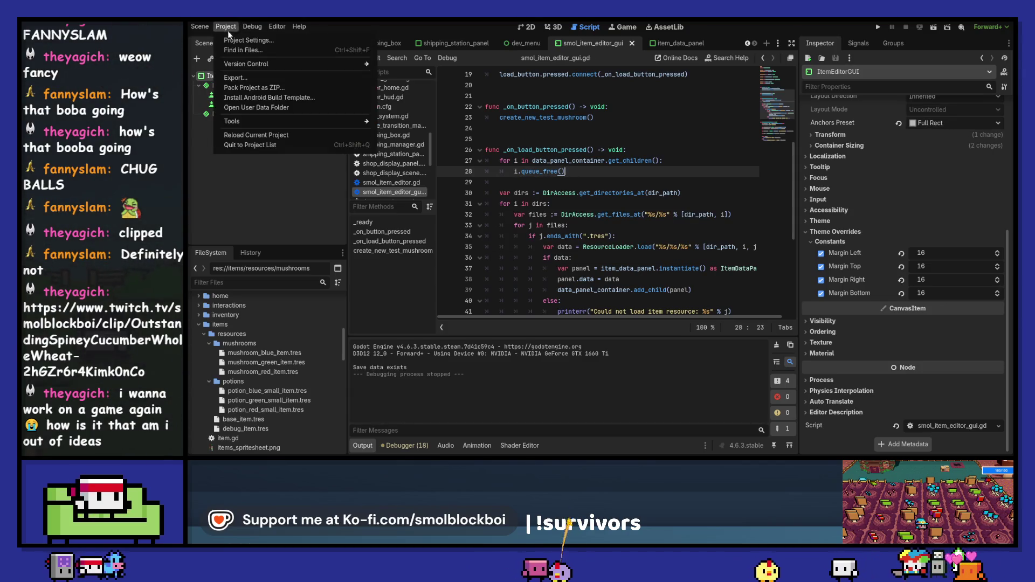
click(243, 36)
click(532, 106)
click(616, 389)
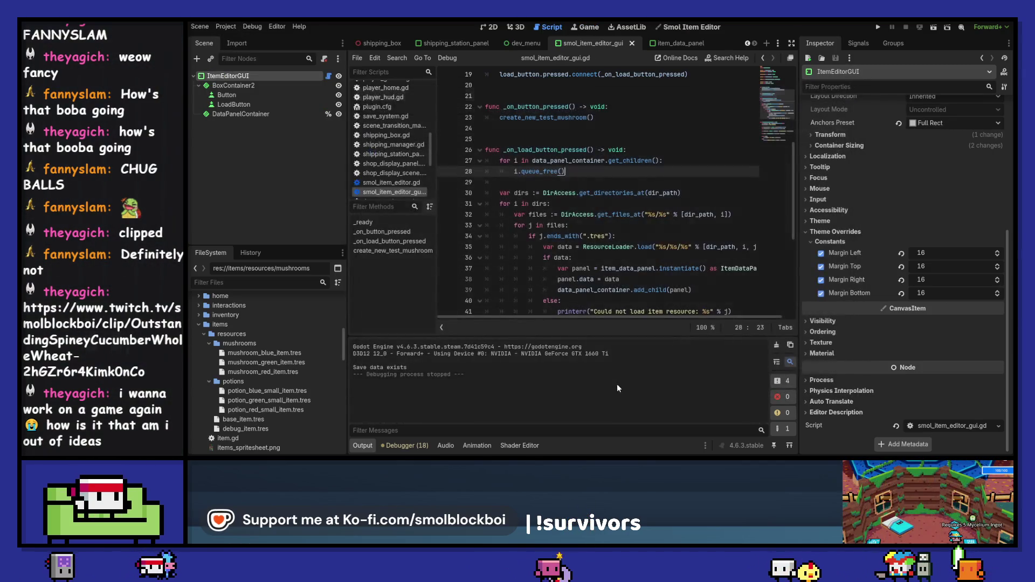
click(692, 26)
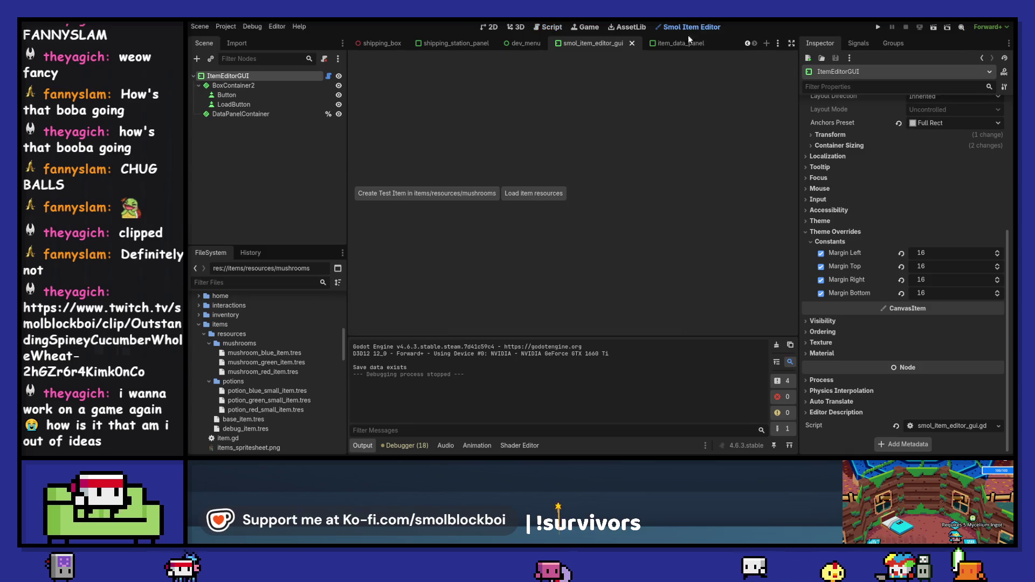
Load the six item resources without duplicates, then disable Smol Item Editor in Project Settings > Plugins
click(532, 195)
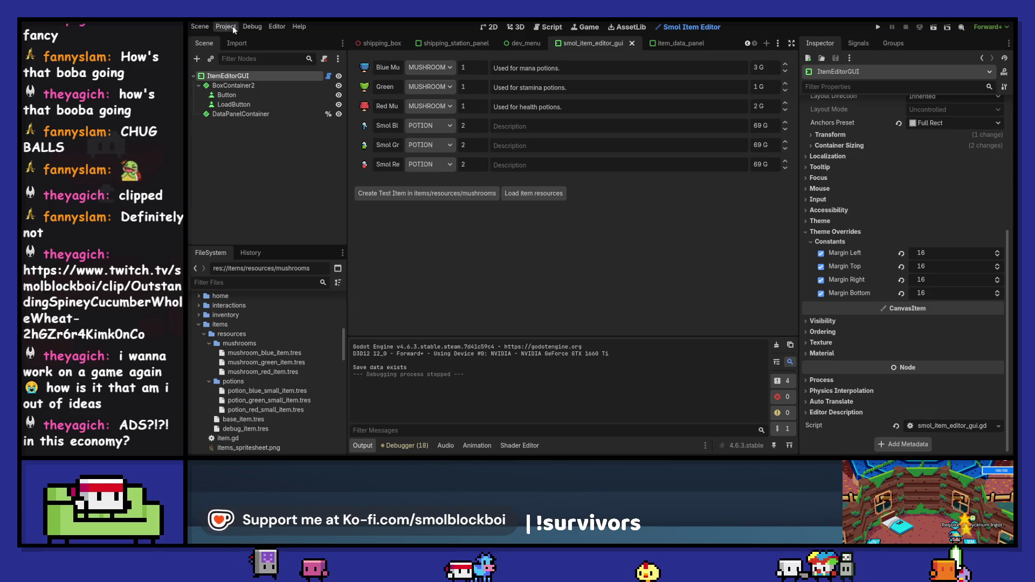
click(234, 28)
click(243, 39)
click(366, 150)
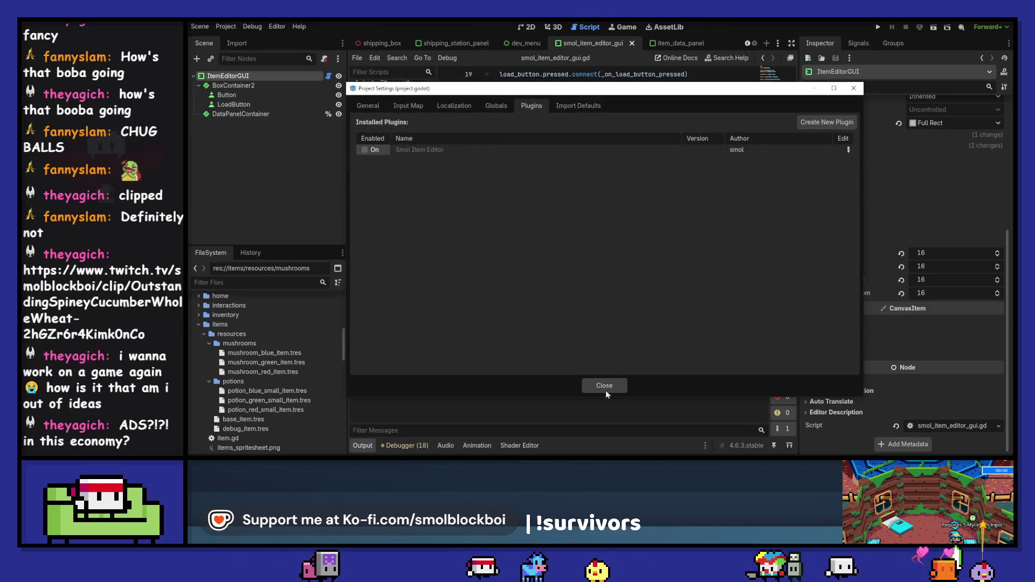
Delete the TypeLineEdit node from the item_data_panel scene
click(604, 386)
click(670, 43)
click(529, 27)
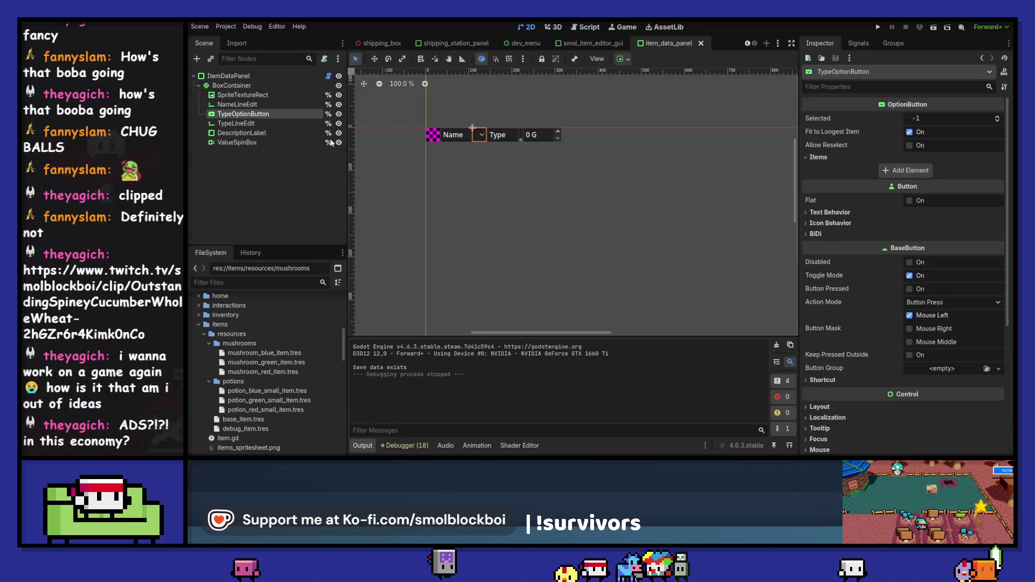
click(273, 125)
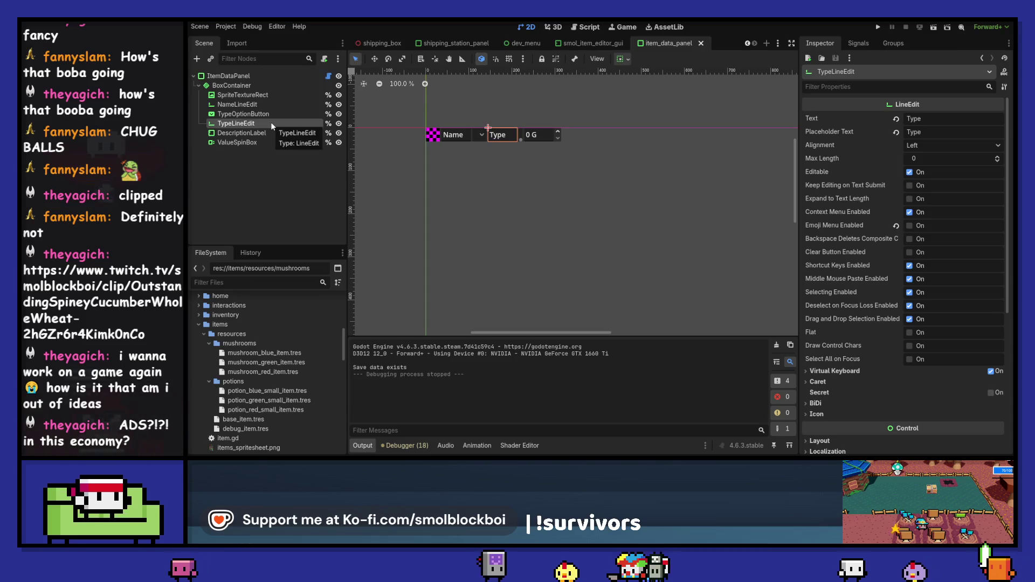
key(Delete)
key(Return)
click(290, 77)
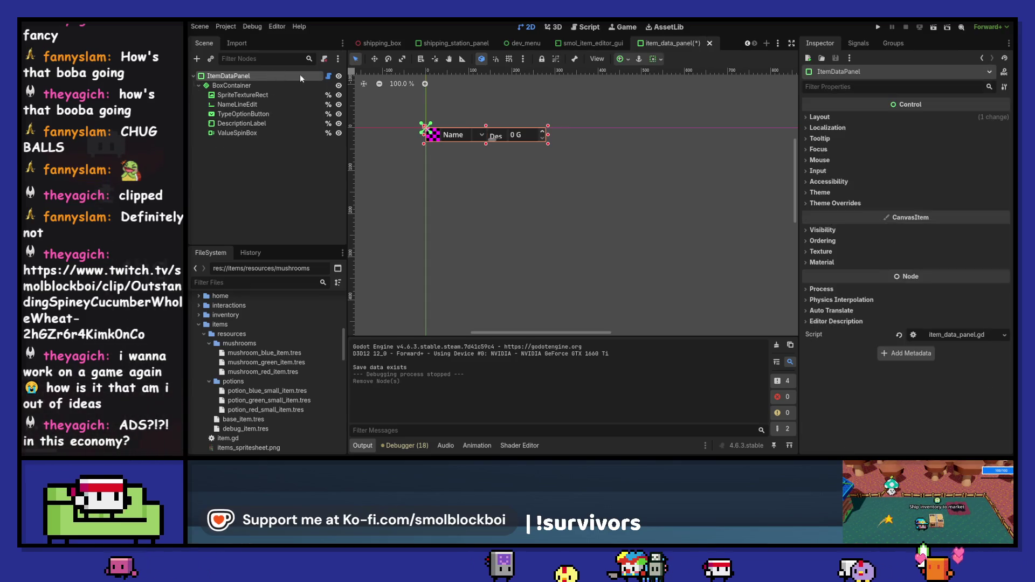
click(328, 77)
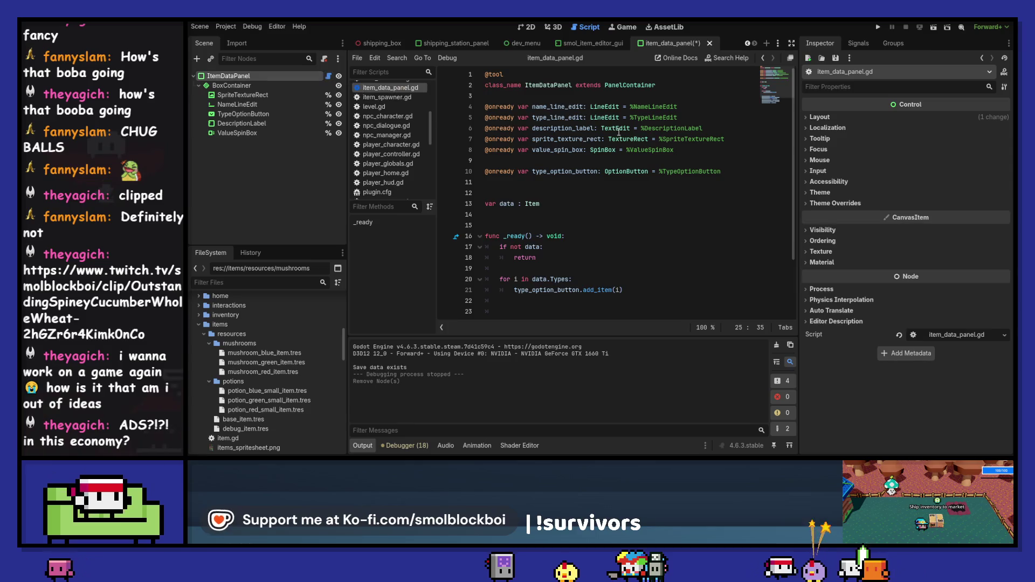
drag(710, 117, 716, 105)
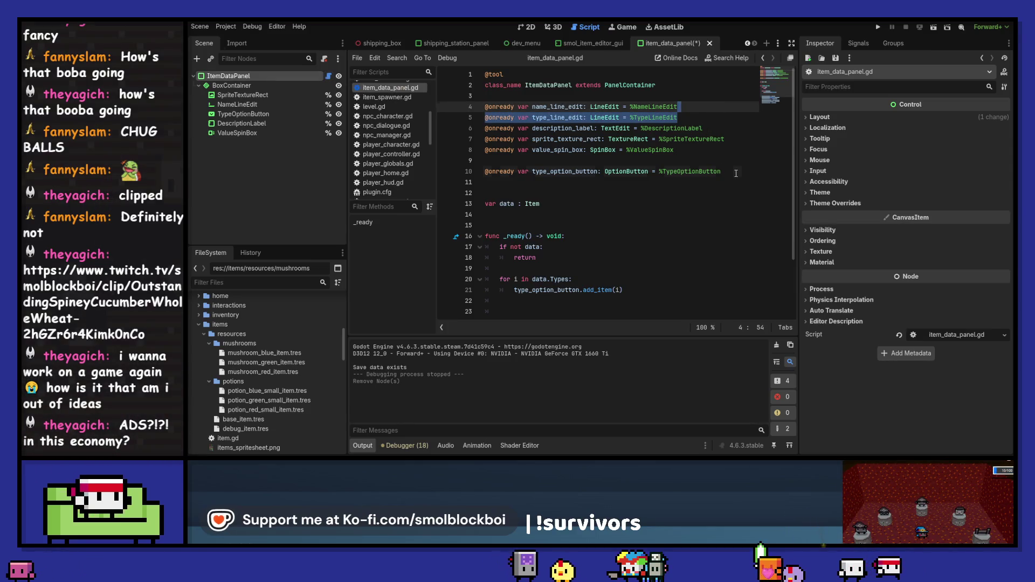
drag(737, 173, 425, 165)
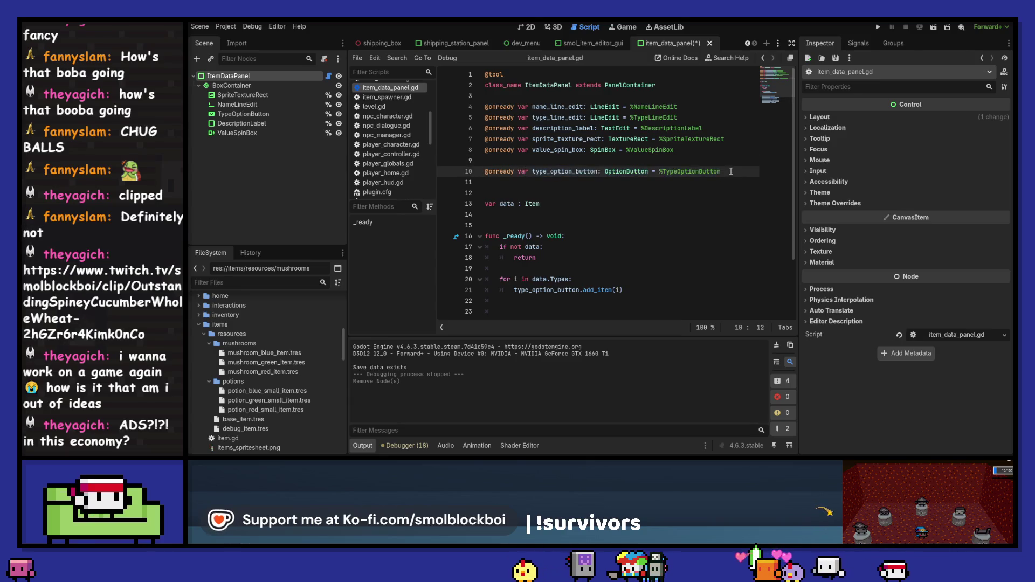
key(ctrl+x)
key(Return)
key(BackSpace)
key(BackSpace)
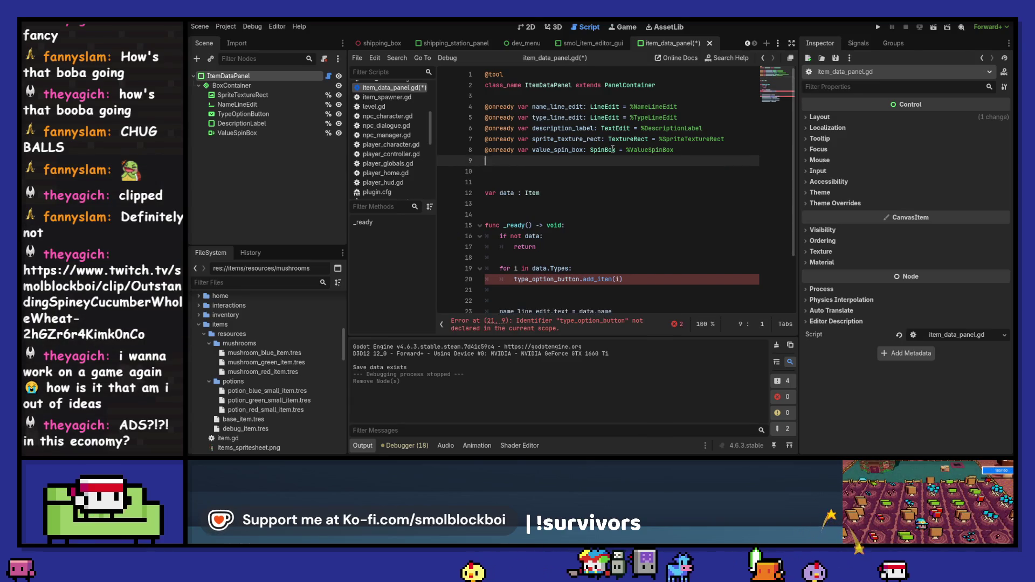
drag(678, 118, 484, 118)
key(ctrl+v)
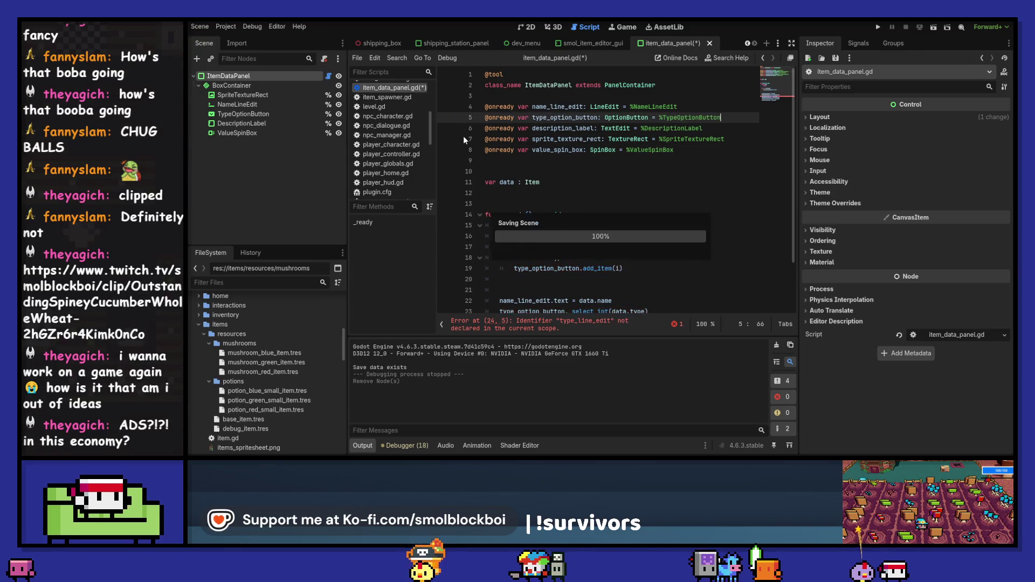
key(ctrl+s)
Delete the type_line_edit.text assignment line and the leftover empty line, then save
scroll(667, 269, down, 2)
triple_click(668, 269)
key(BackSpace)
key(BackSpace)
key(ctrl+s)
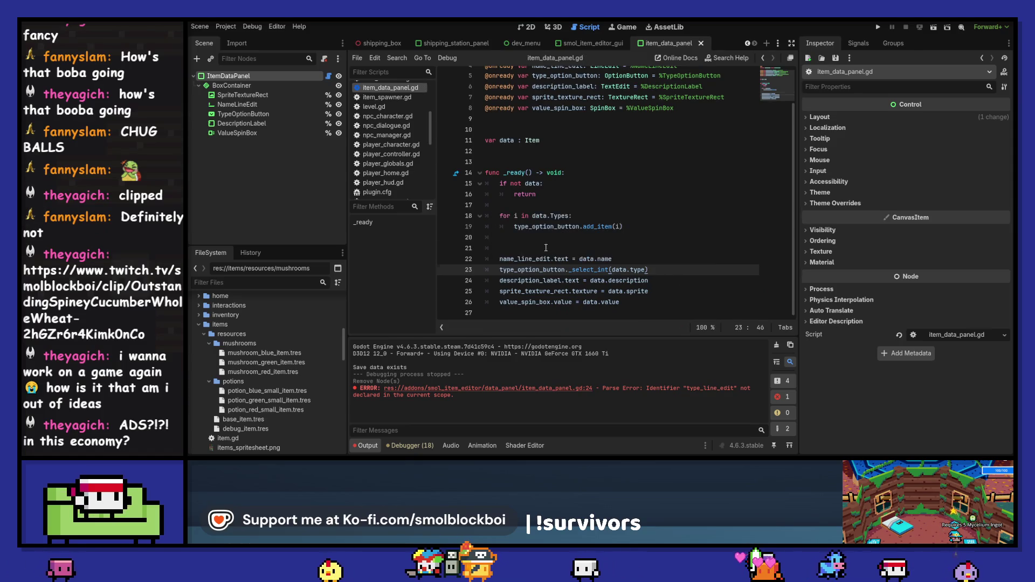
click(542, 248)
key(BackSpace)
key(ctrl+s)
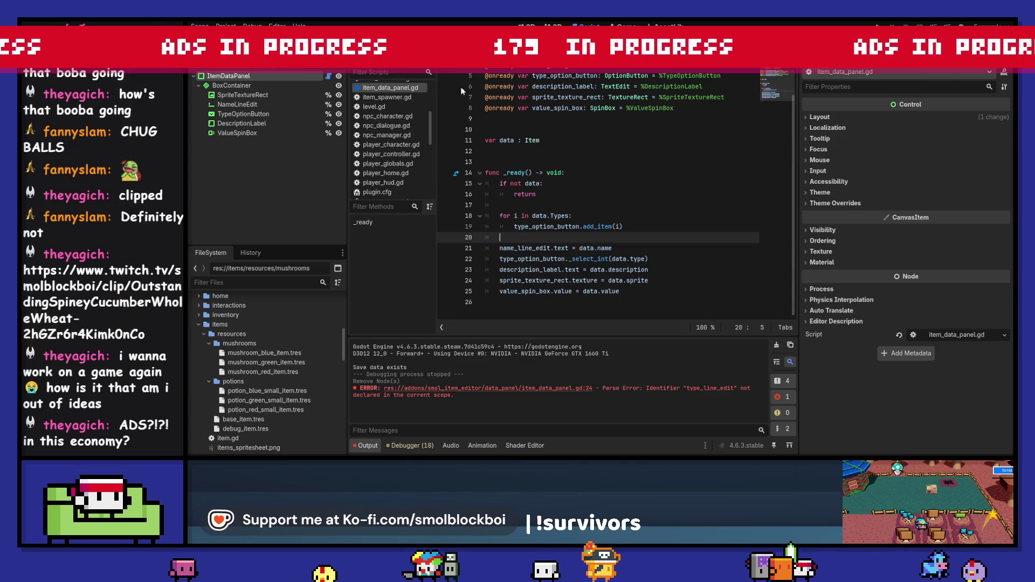
key(ctrl+F1)
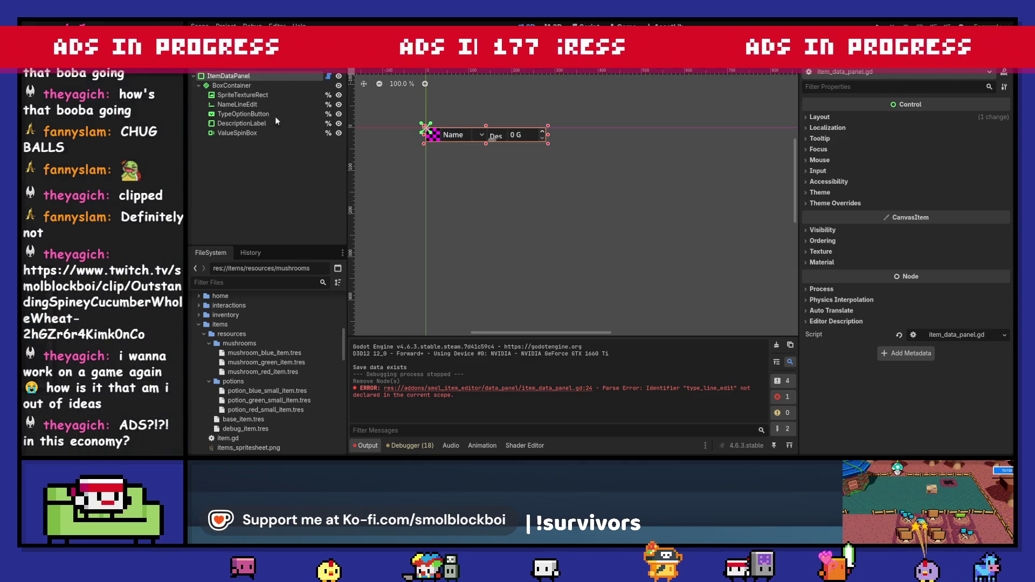
Make NameLineEdit expand horizontally under Layout > Container Sizing
click(231, 108)
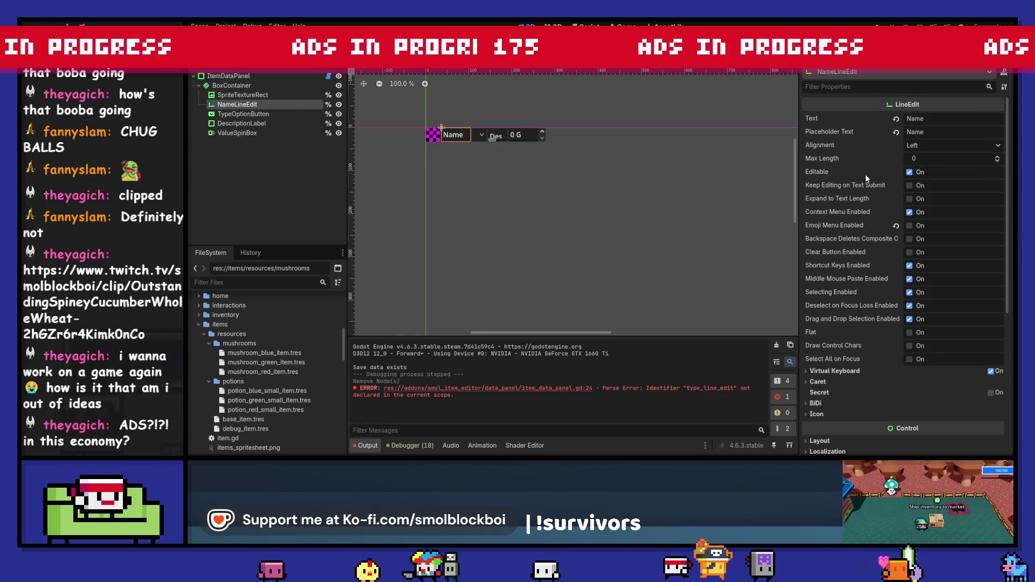
scroll(861, 281, down, 4)
click(843, 351)
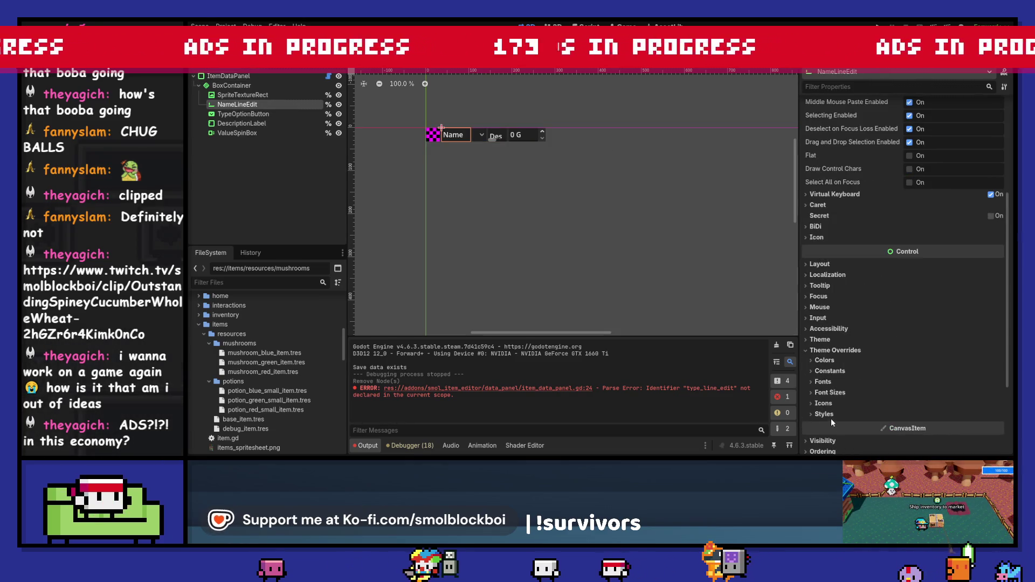
click(834, 350)
click(818, 264)
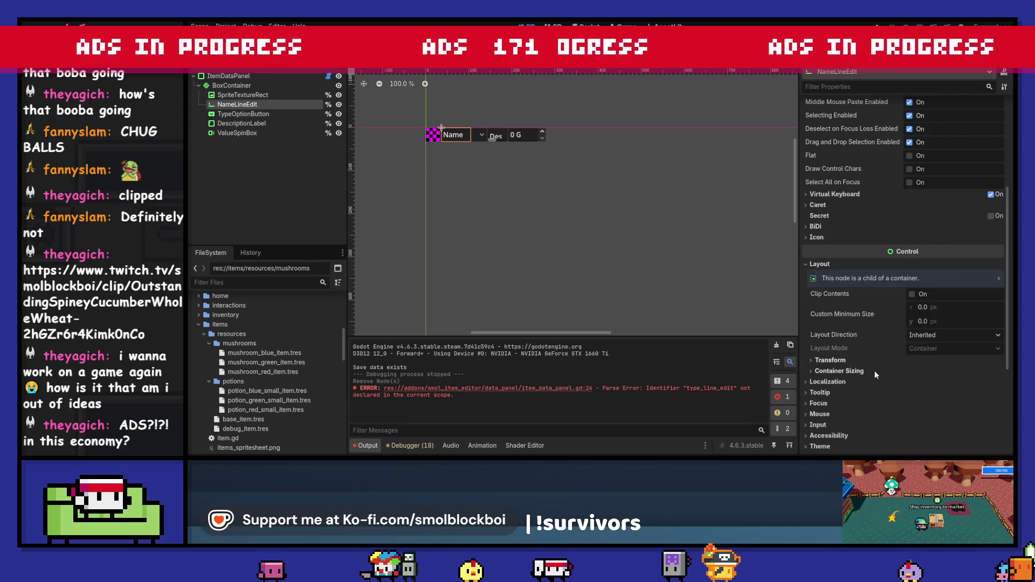
click(872, 371)
click(922, 398)
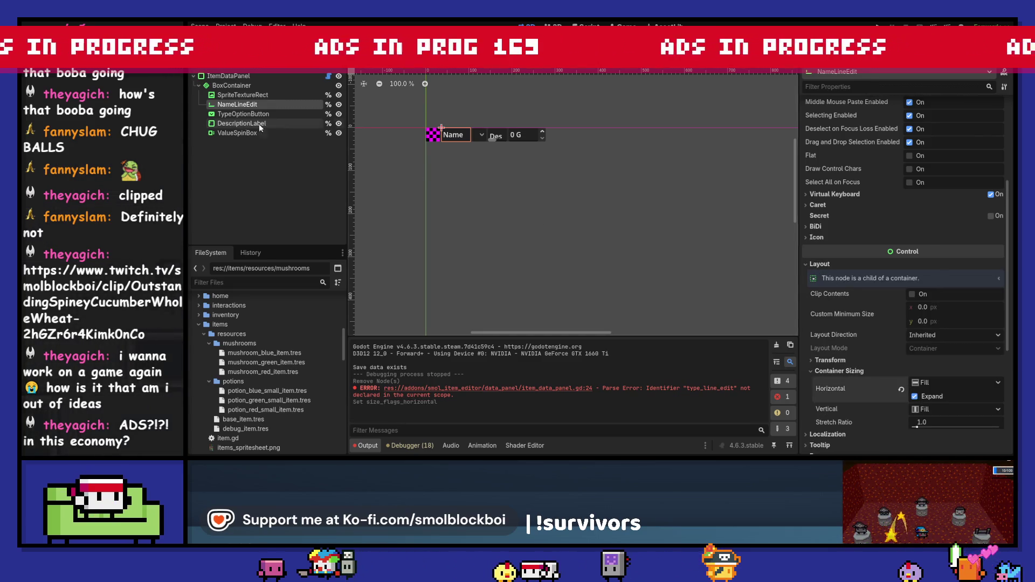
Set TypeOptionButton's horizontal container sizing to Shrink Center
click(243, 114)
scroll(819, 361, down, 3)
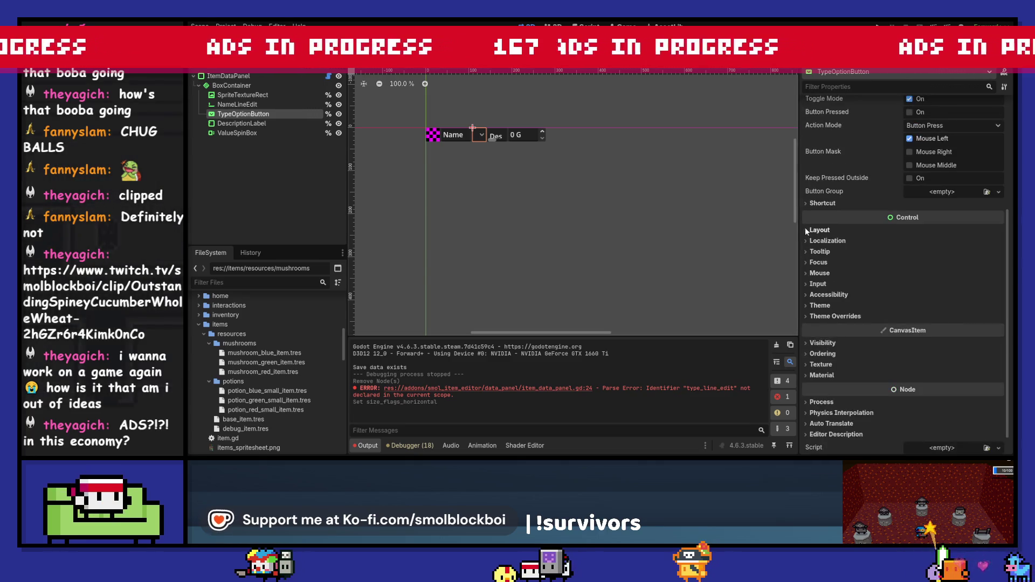
click(819, 230)
click(883, 339)
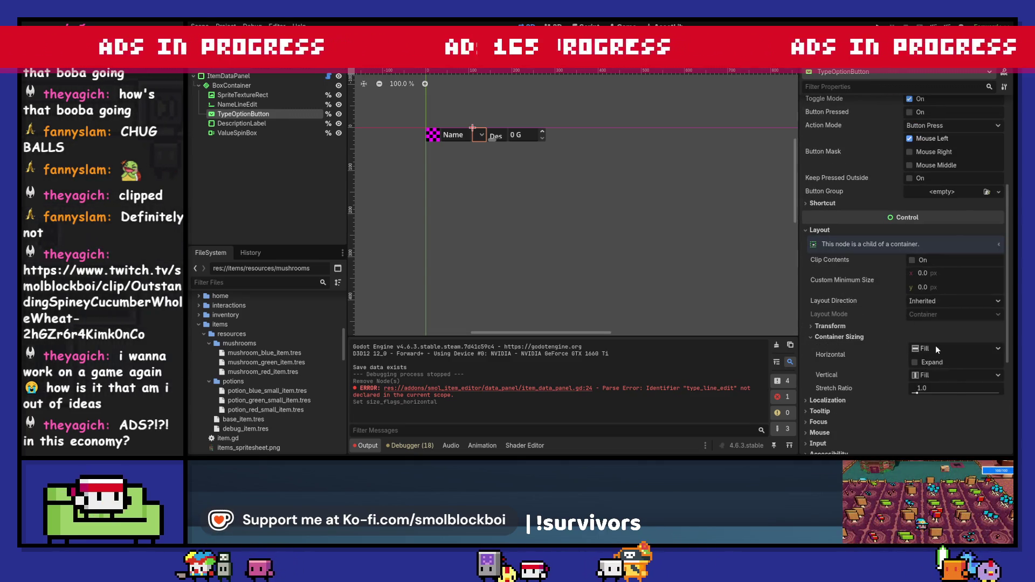
click(936, 348)
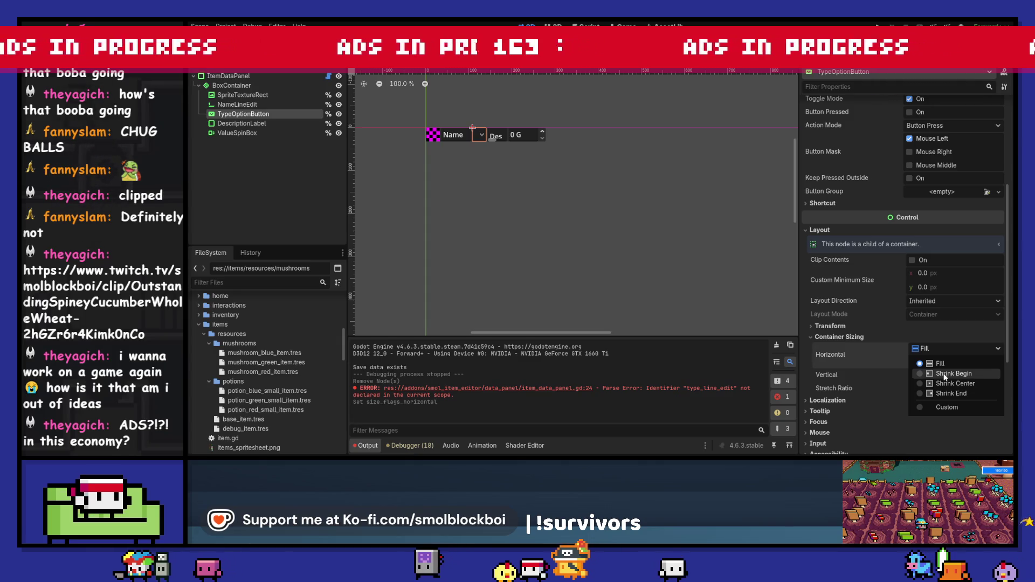
click(944, 386)
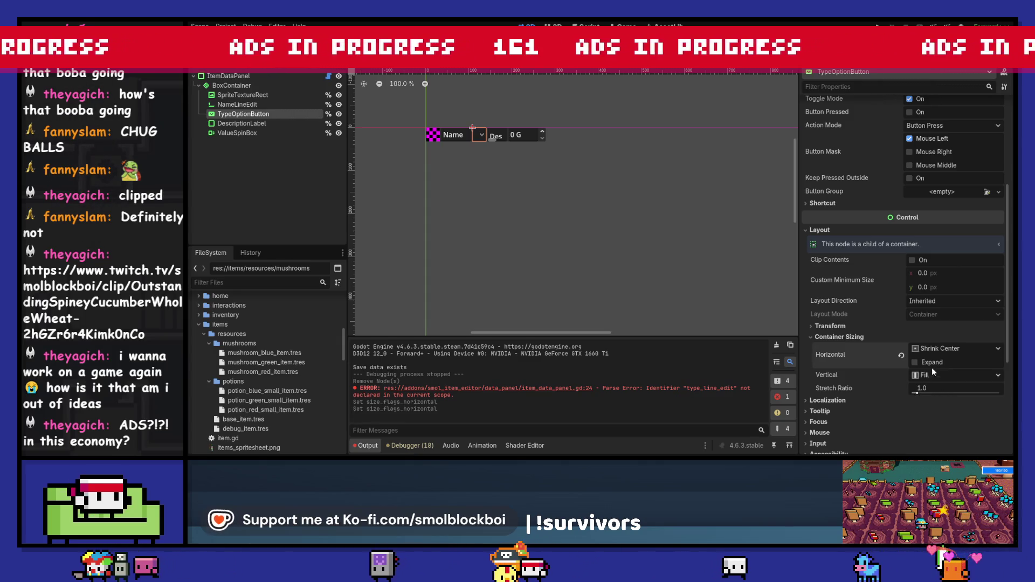
Set ValueSpinBox's horizontal container sizing to Shrink End
click(271, 125)
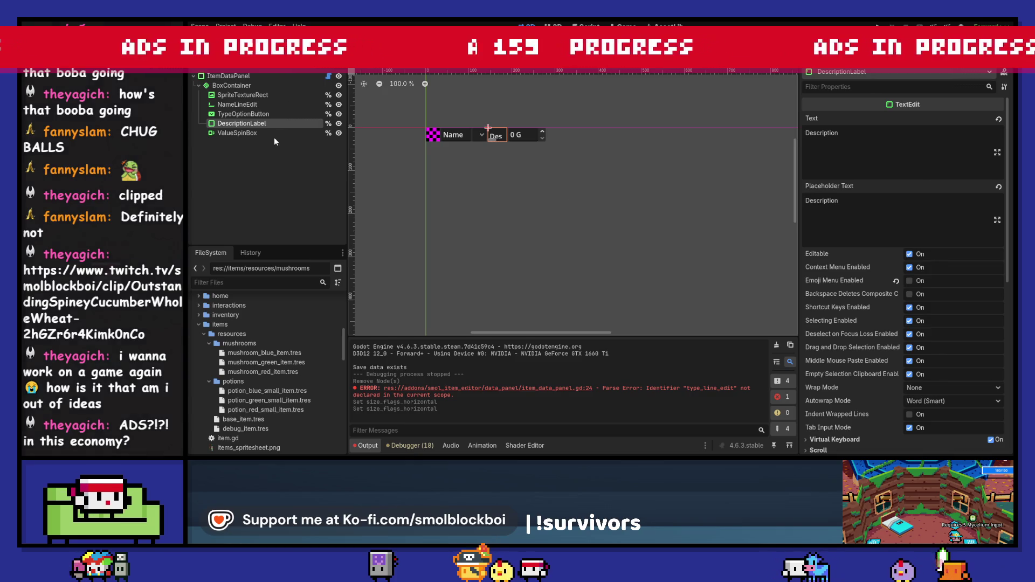
click(273, 134)
scroll(876, 281, down, 3)
click(821, 230)
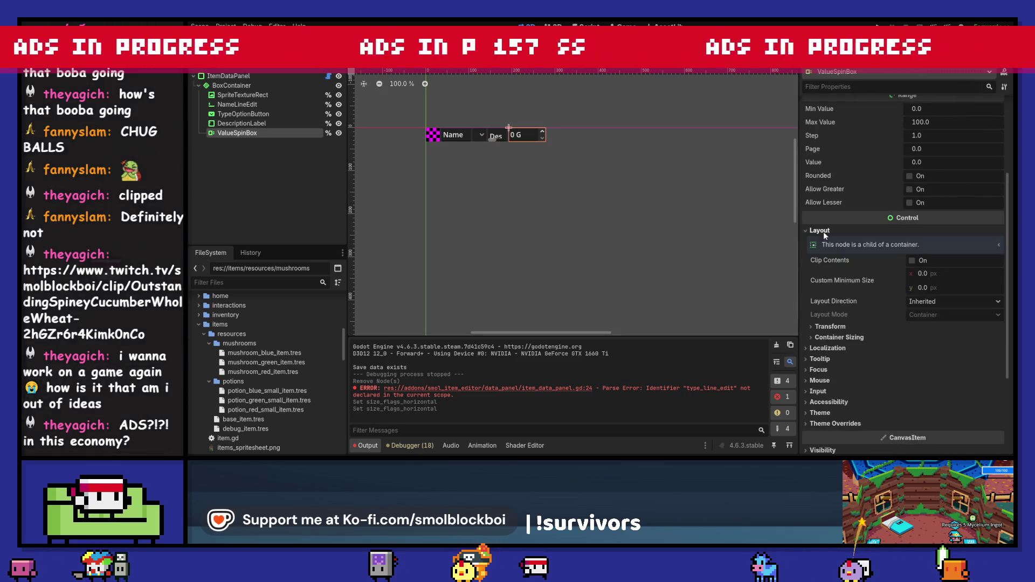
click(848, 338)
click(954, 350)
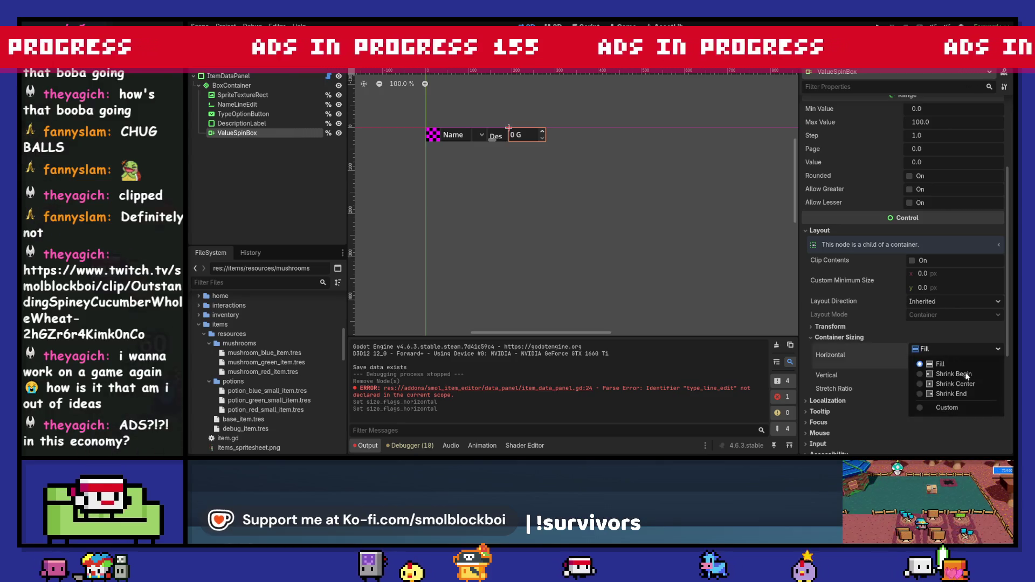
click(955, 402)
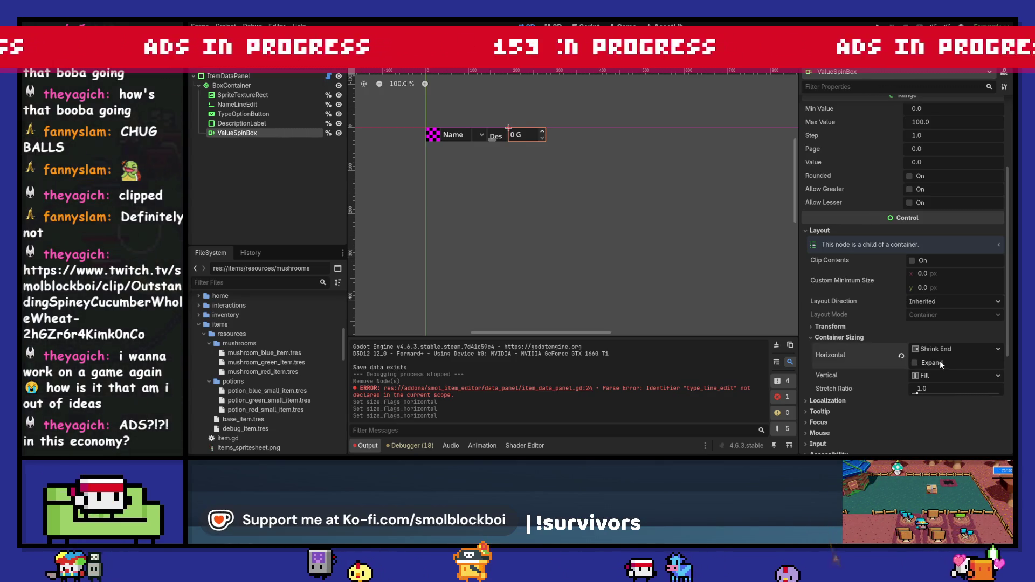
Make DescriptionLabel expand horizontally and save the scene
click(267, 123)
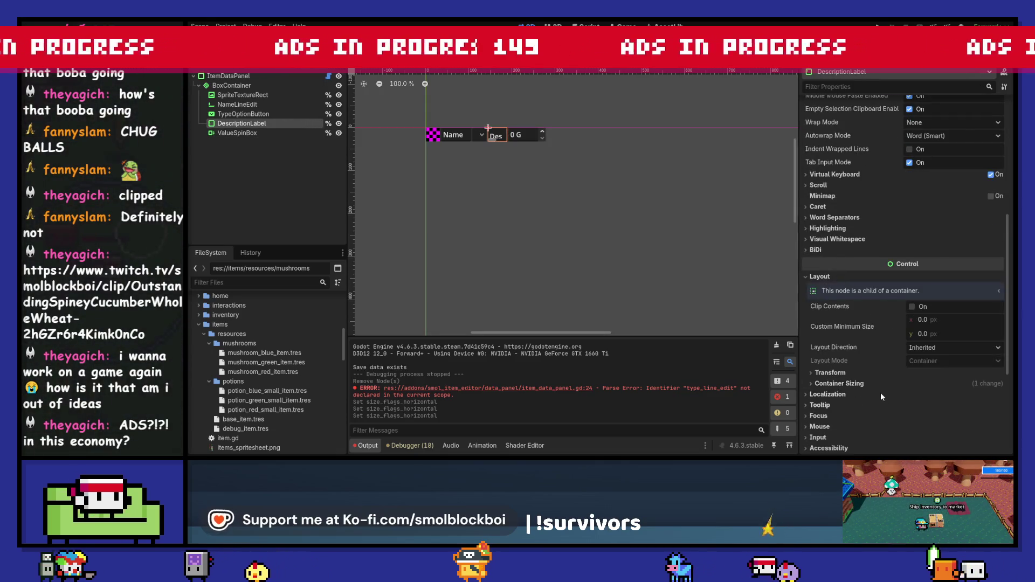
click(885, 386)
key(ctrl+s)
Reload the Smol Item Editor plugin and view its mushroom and potion rows
click(226, 26)
click(183, 81)
click(370, 152)
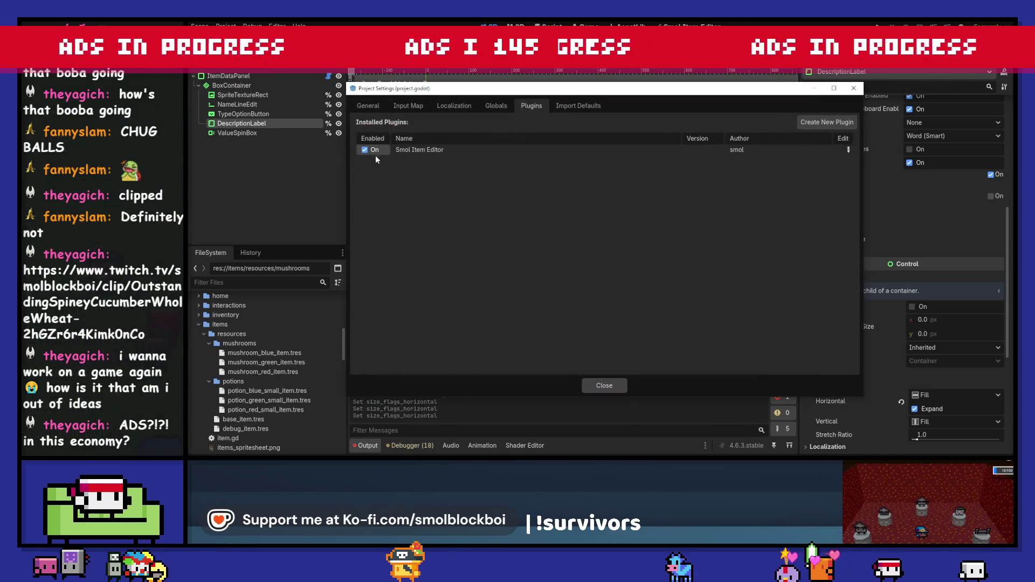
click(604, 383)
click(693, 26)
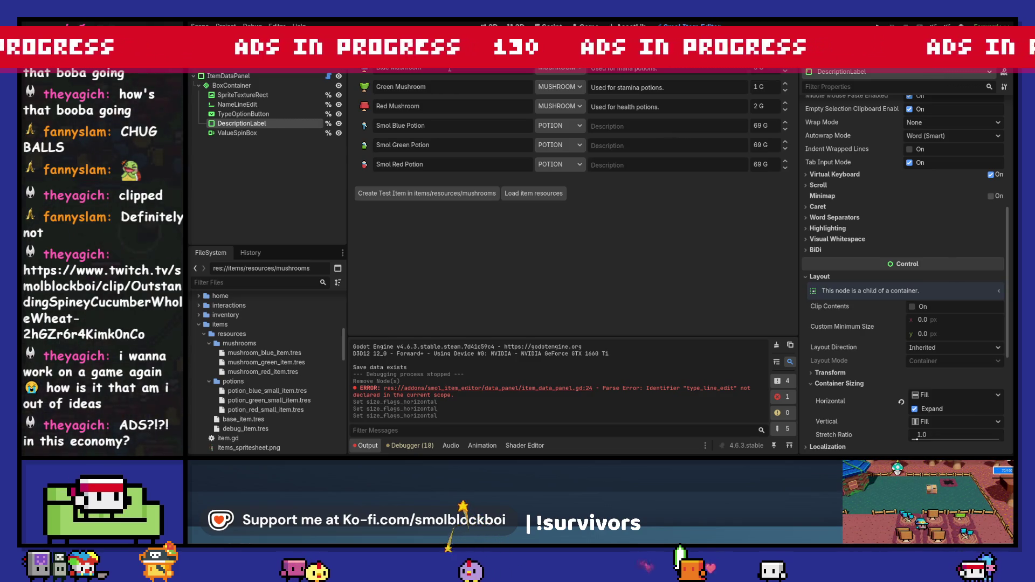
Reopen Project Settings and close it again
click(226, 26)
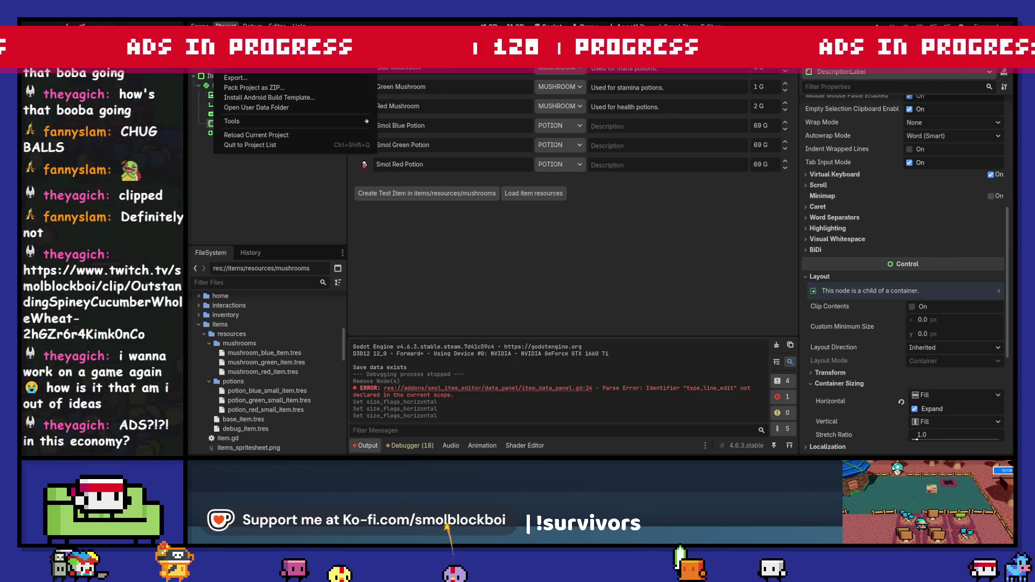
click(237, 38)
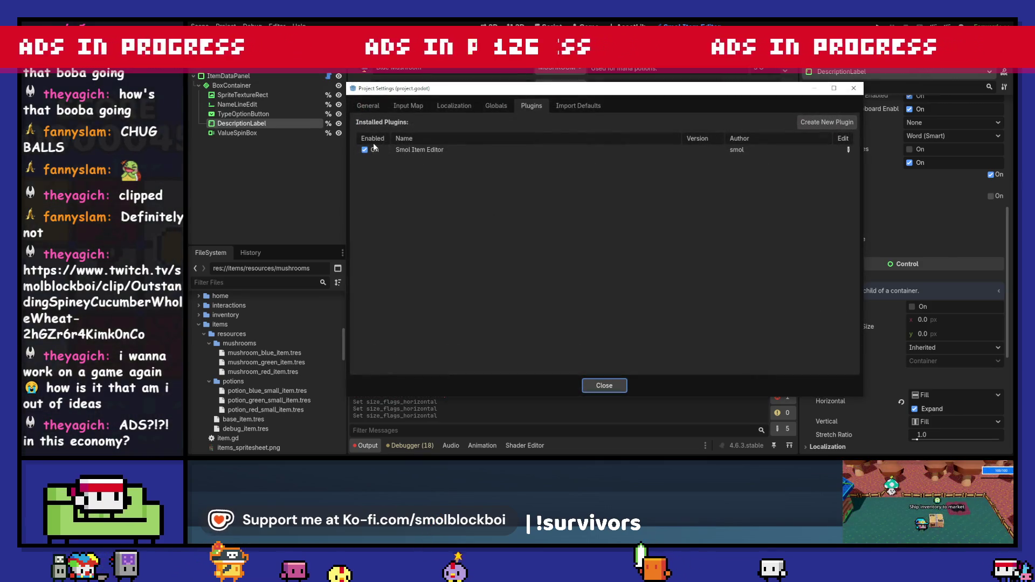
click(604, 381)
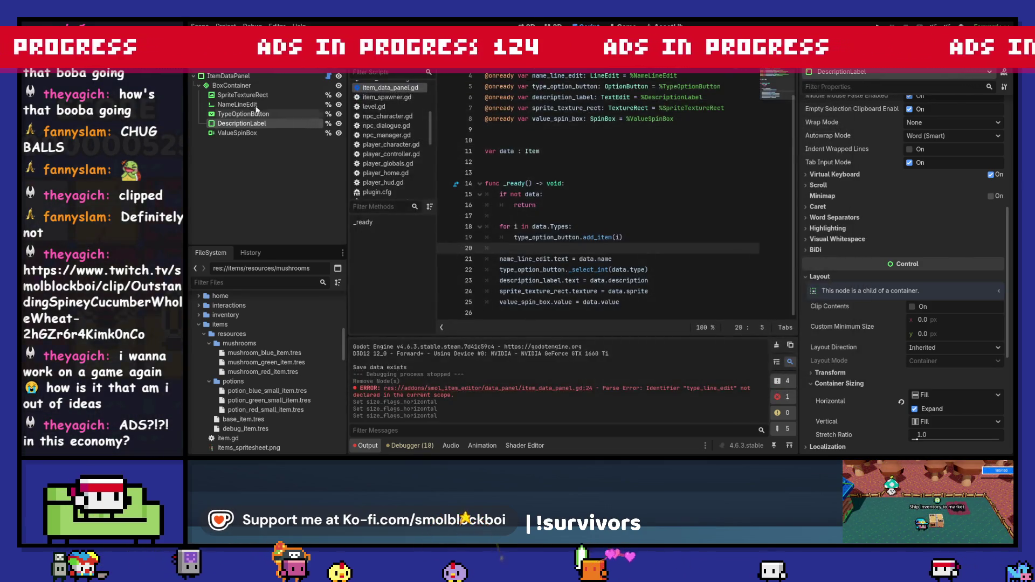
Set NameLineEdit's Container Sizing stretch ratio to 0.5
click(257, 105)
scroll(921, 258, down, 5)
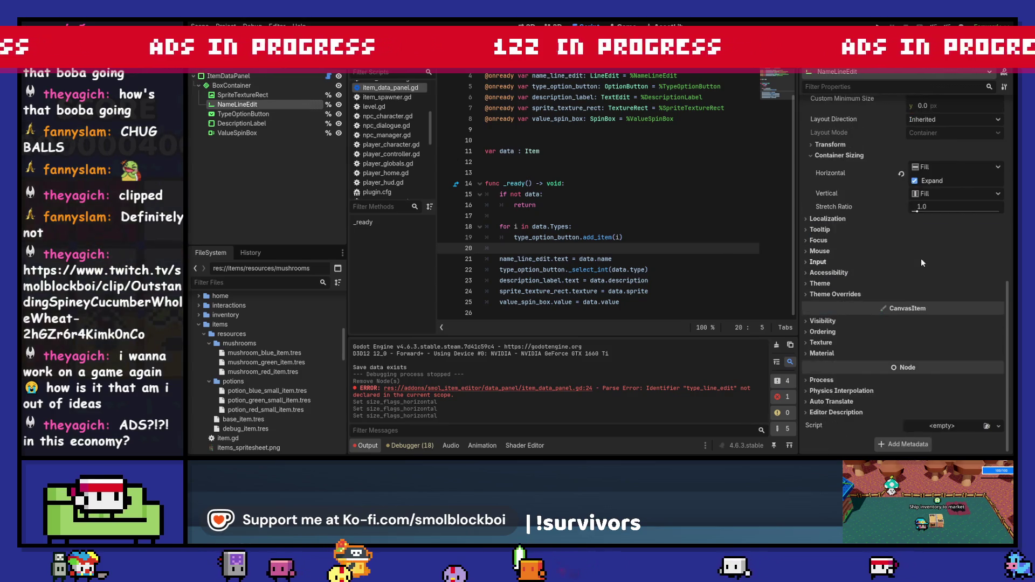
click(959, 207)
text(0.5)
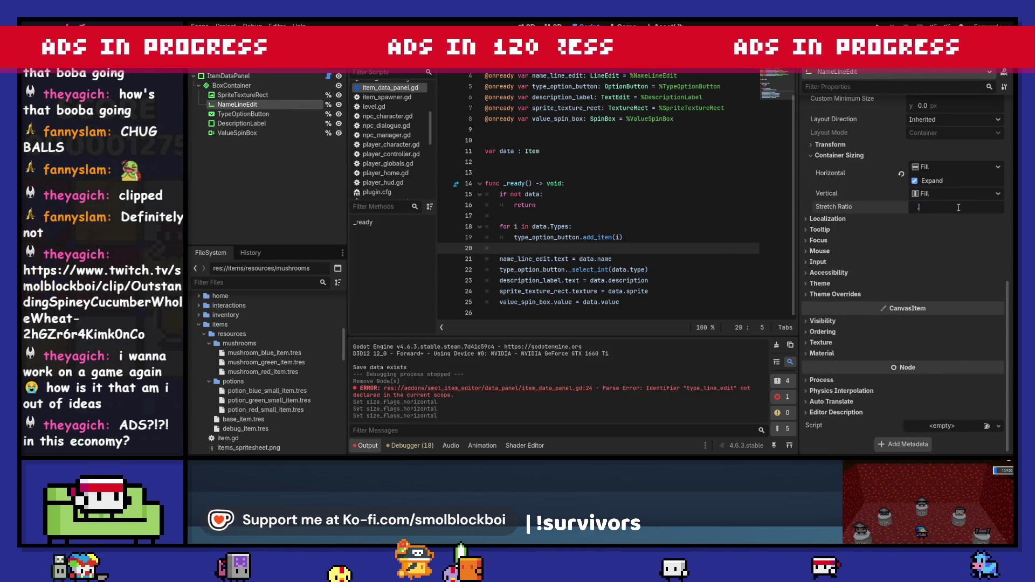
key(Return)
Load the item resources in the Smol Item Editor to check the 0.5 stretch ratio
click(226, 26)
click(243, 58)
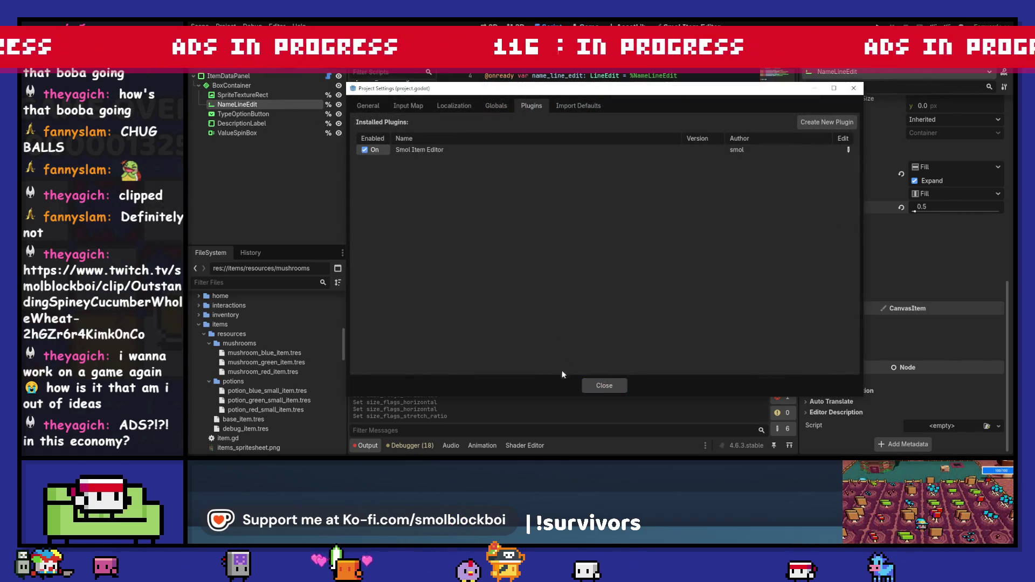
click(603, 382)
click(693, 26)
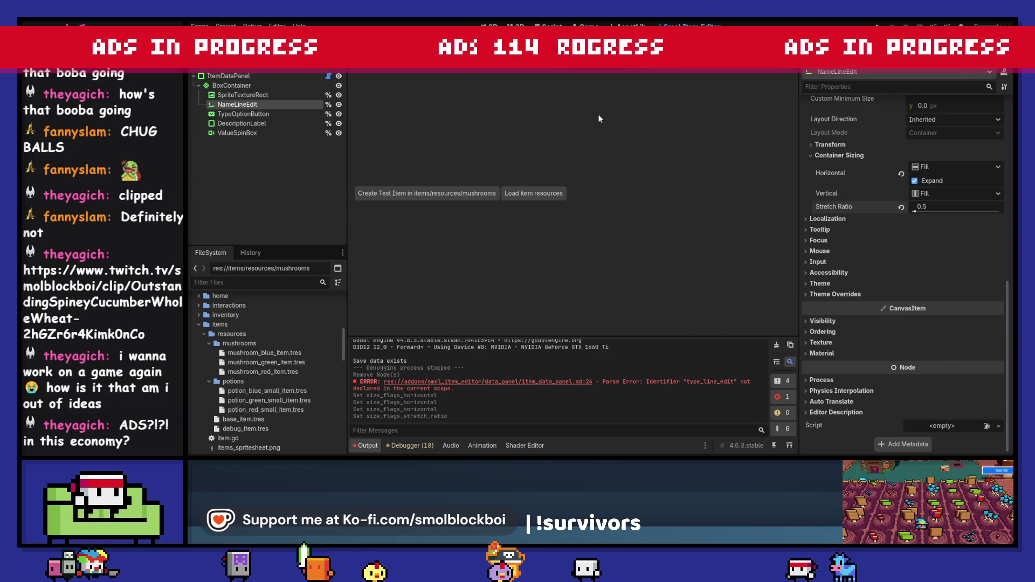
click(534, 193)
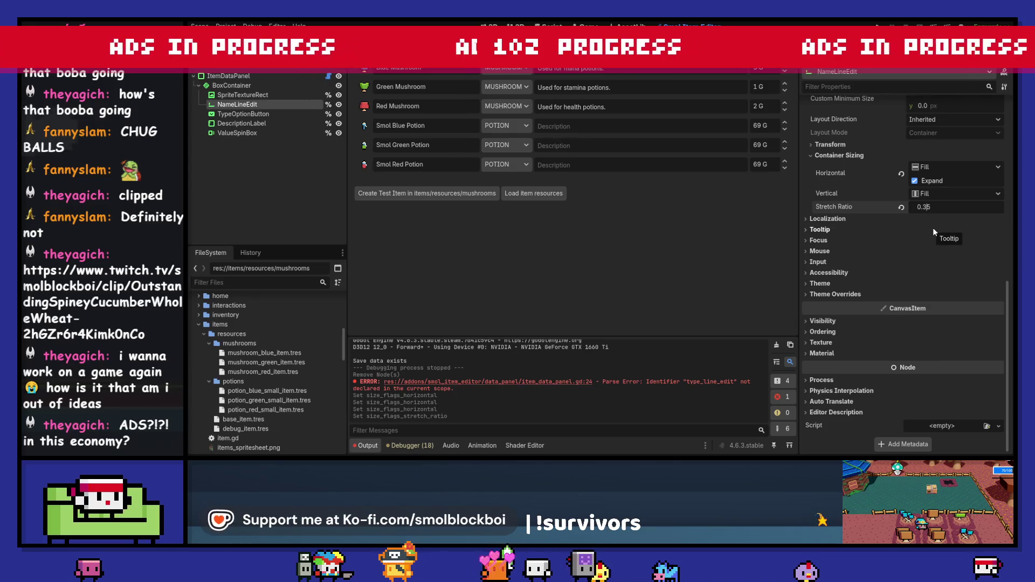
Apply a 0.35 stretch ratio, save, toggle the Smol Item Editor plugin off and on, and reload items
key(Return)
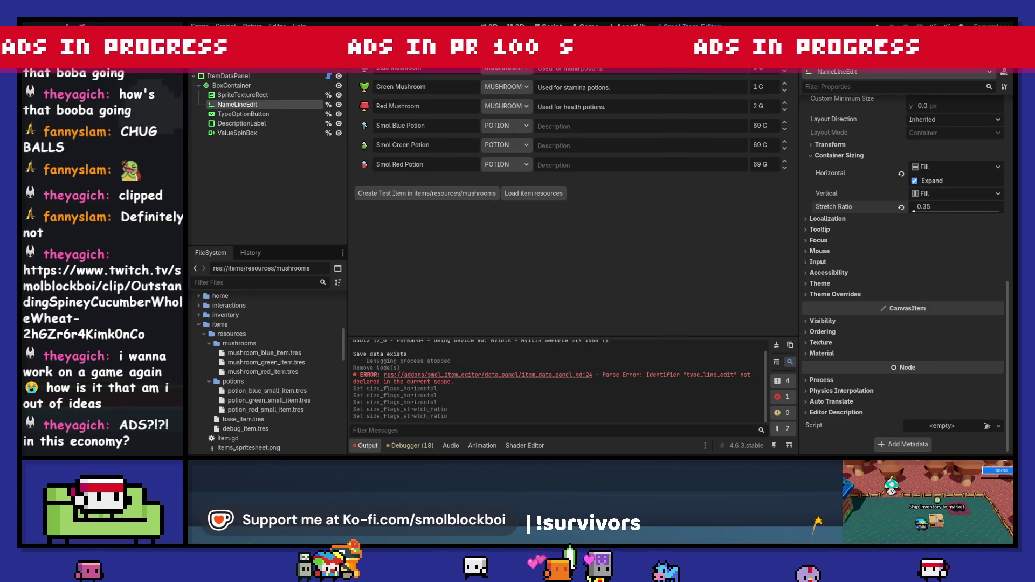
key(ctrl+s)
click(225, 26)
click(243, 39)
click(366, 150)
click(382, 151)
click(605, 385)
click(685, 26)
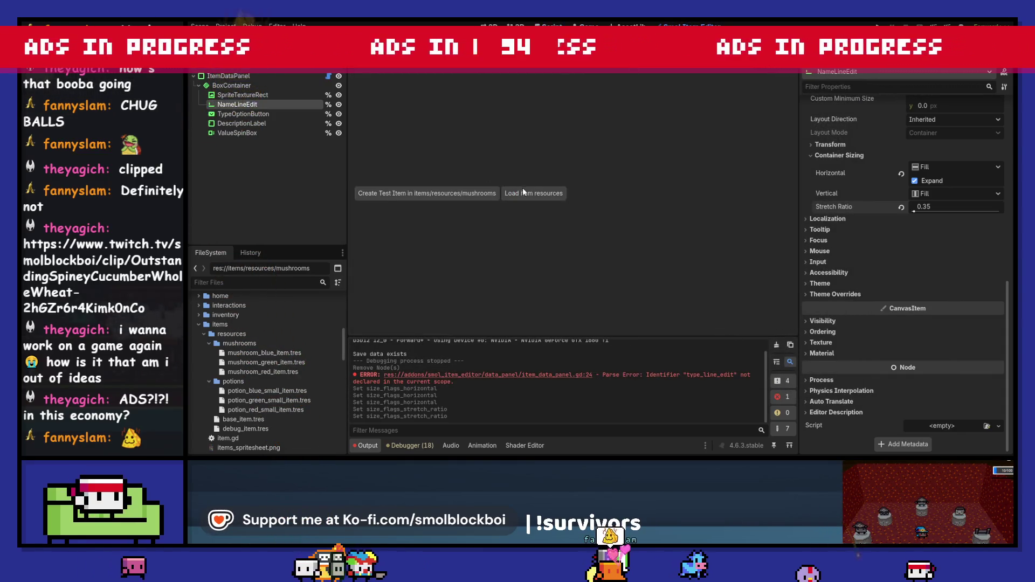
click(523, 193)
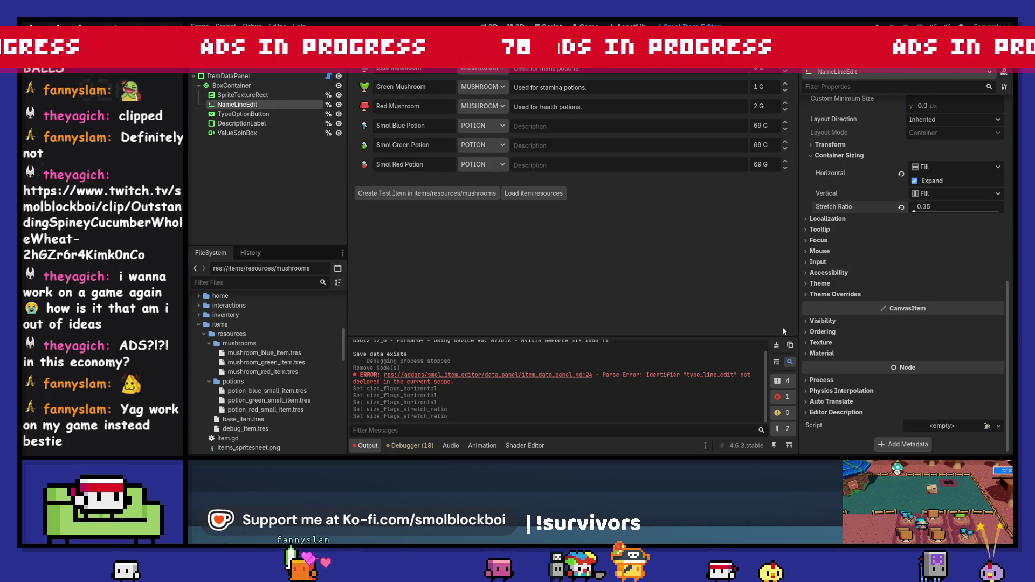
Clear the Output log and return to the ItemEditorGUI scene in 2D
click(776, 345)
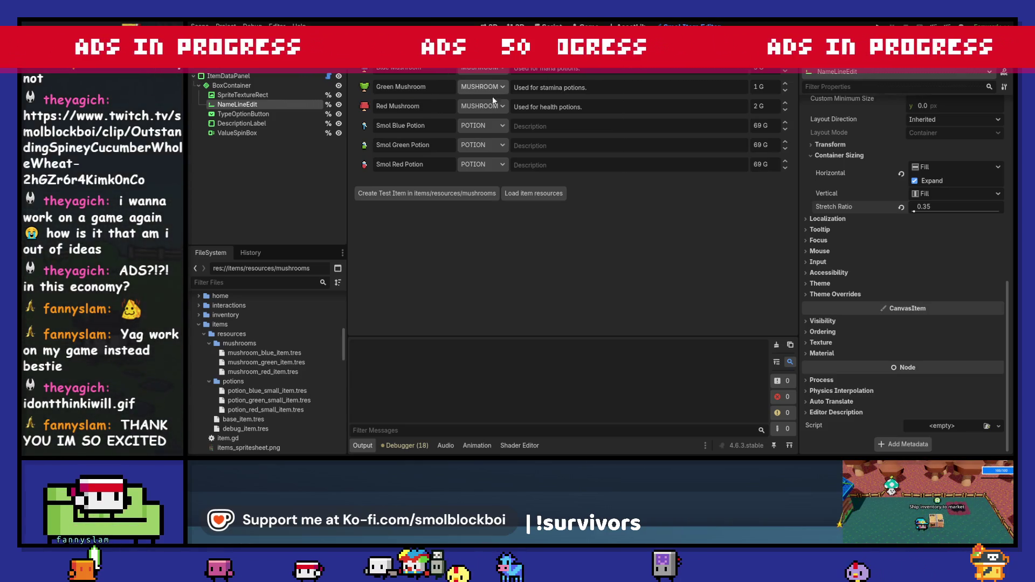
click(226, 26)
click(243, 38)
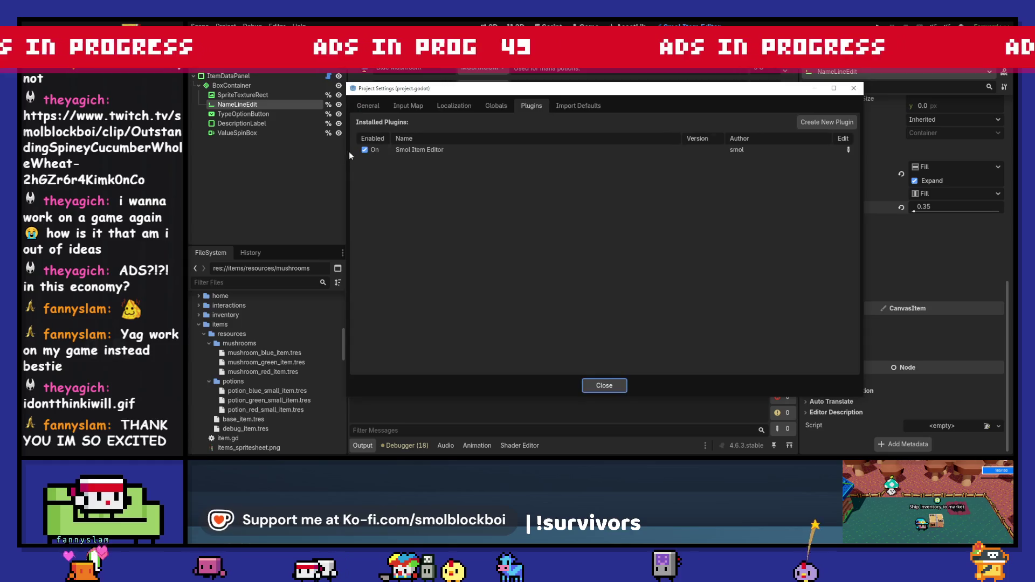
click(603, 386)
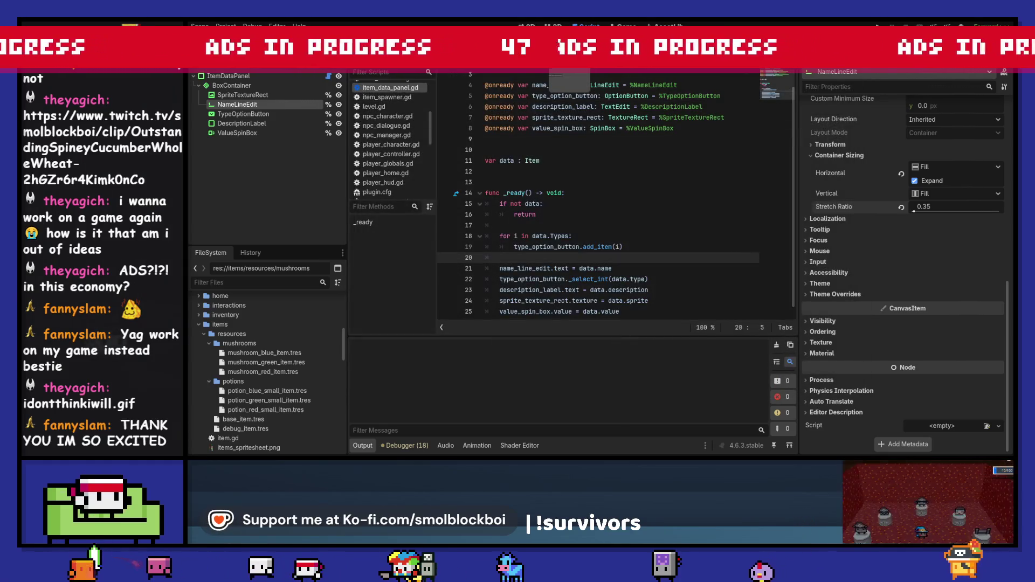
click(531, 25)
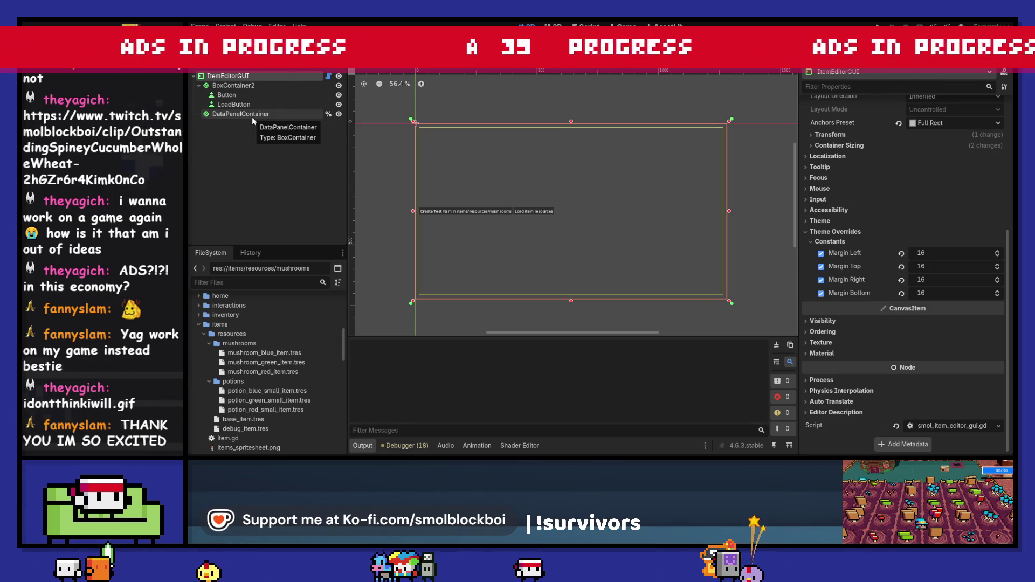
Duplicate DataPanelContainer and place the DataPanelContainer2 copy above the original for renaming
click(246, 85)
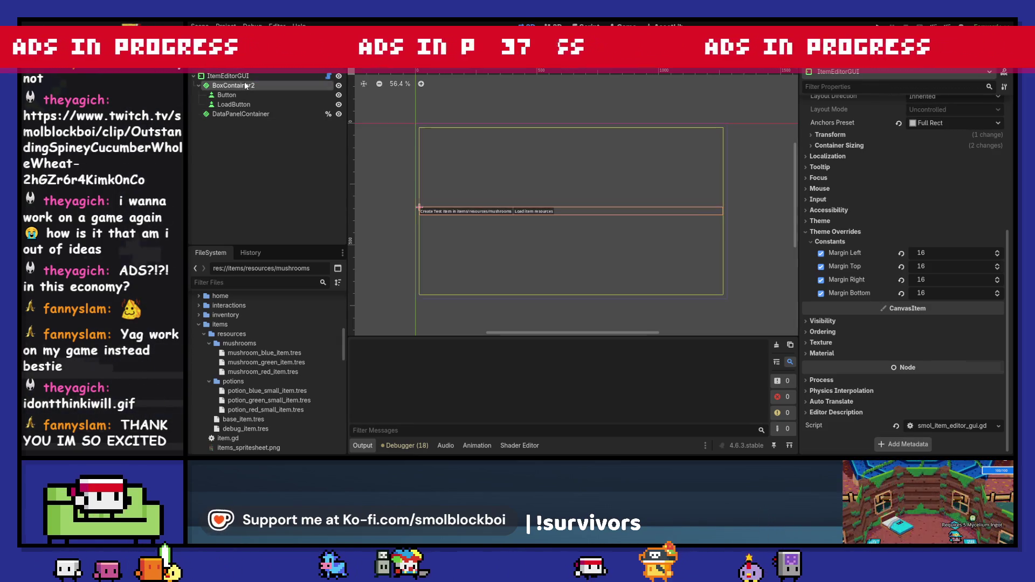
click(248, 114)
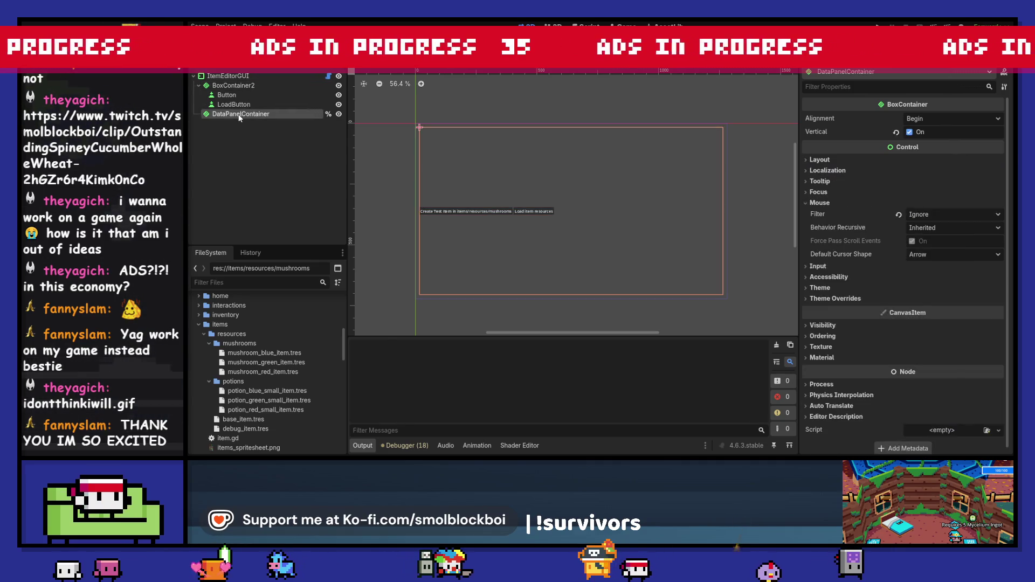
key(ctrl+d)
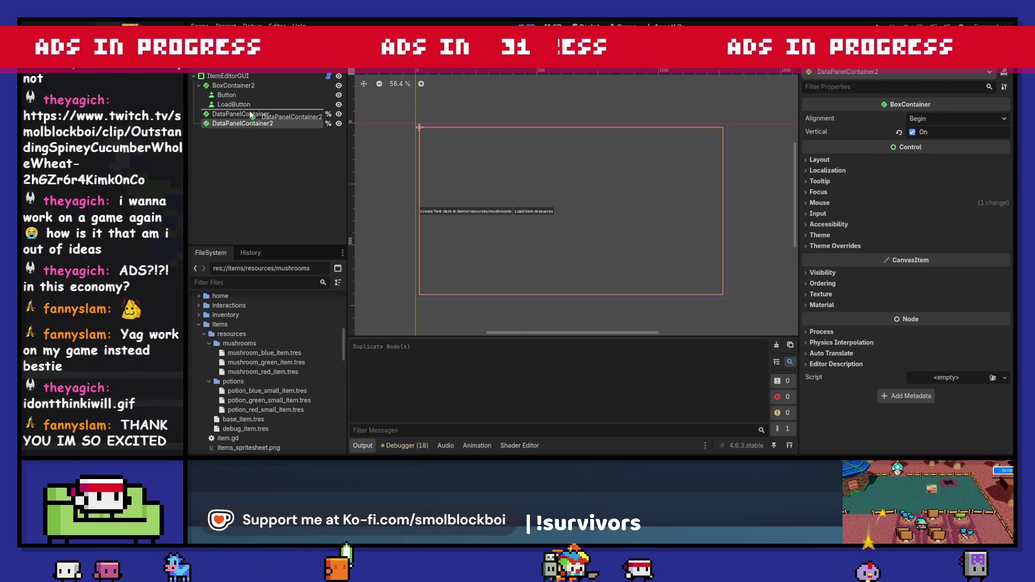
drag(248, 123, 248, 118)
double_click(256, 115)
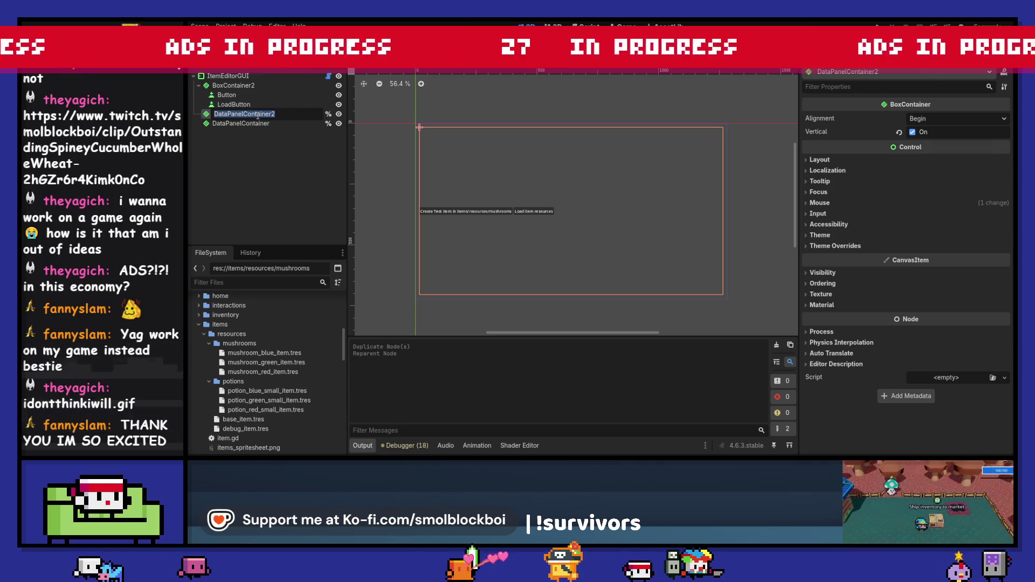
Rename the copy CoreContainer, nest DataPanelContainer inside it, and make DataPanelContainer expand vertically
text(CoreContainer)
key(Return)
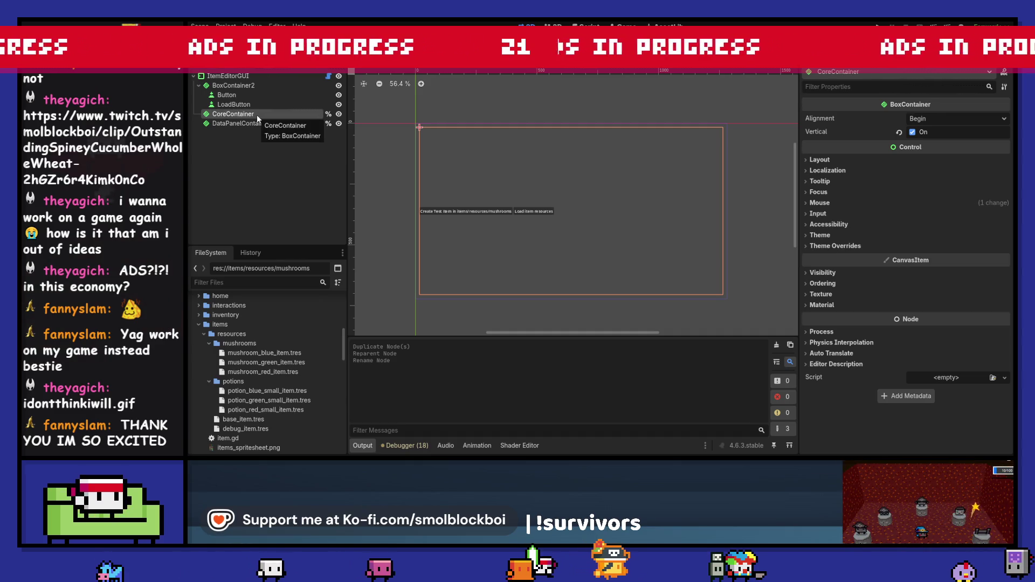
drag(237, 123, 267, 114)
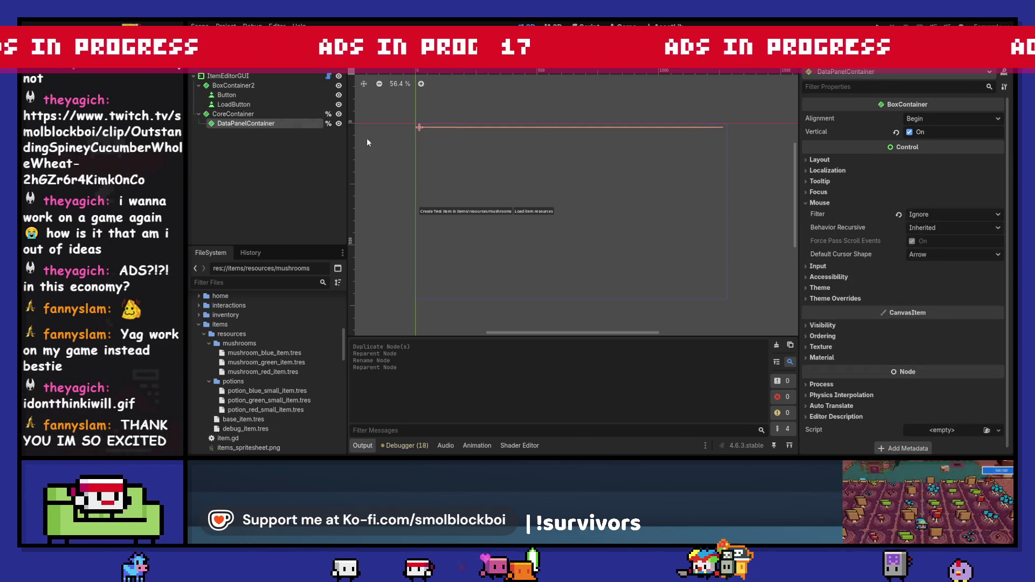
click(672, 54)
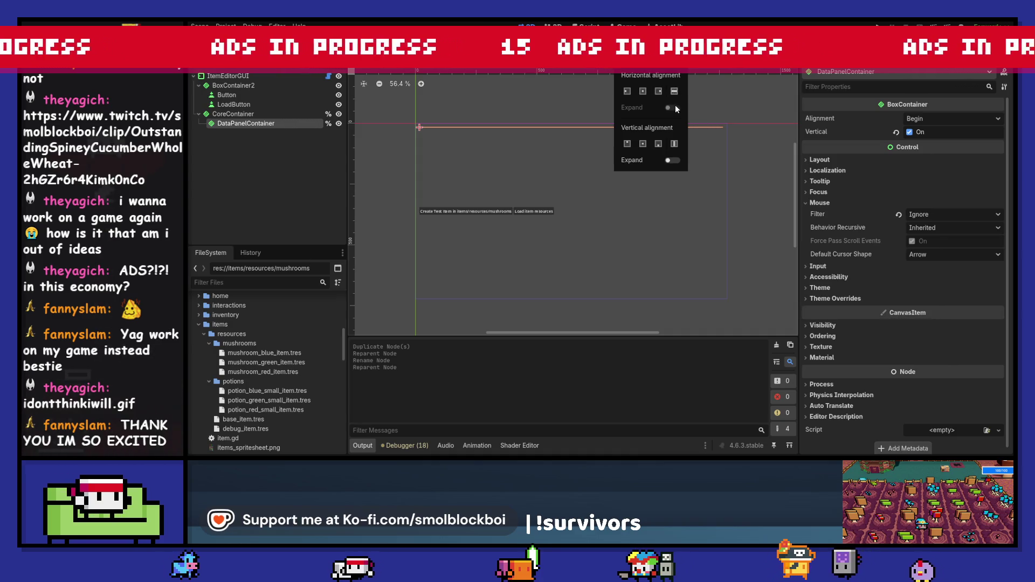
click(674, 160)
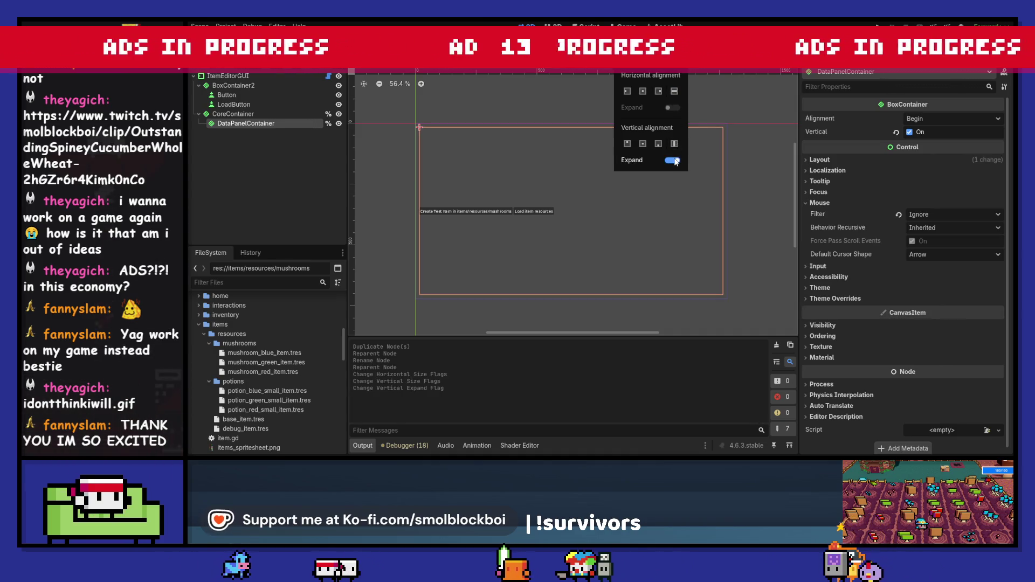
Set BoxContainer2's vertical container sizing to Shrink End, then select CoreContainer
click(252, 86)
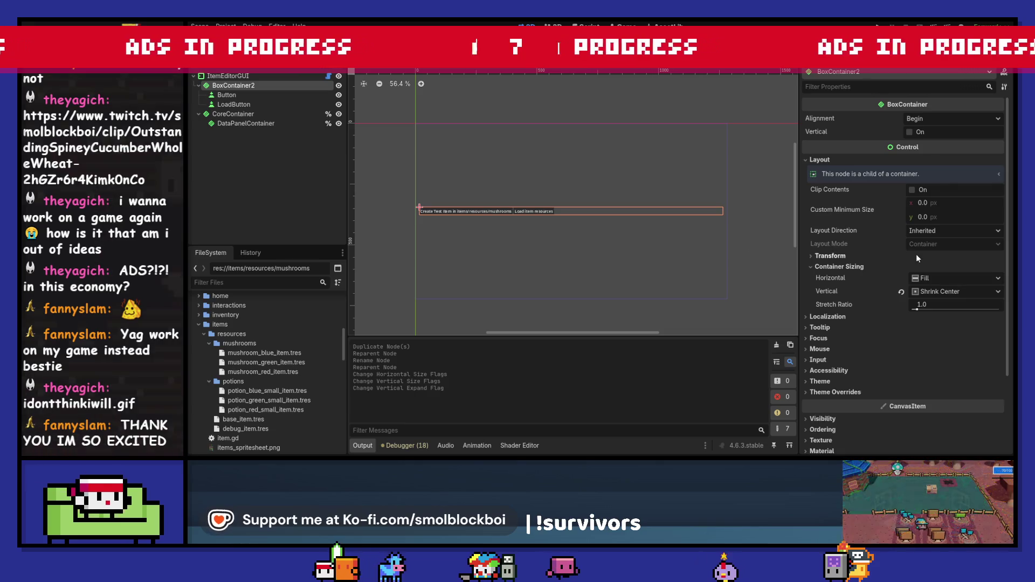
click(934, 294)
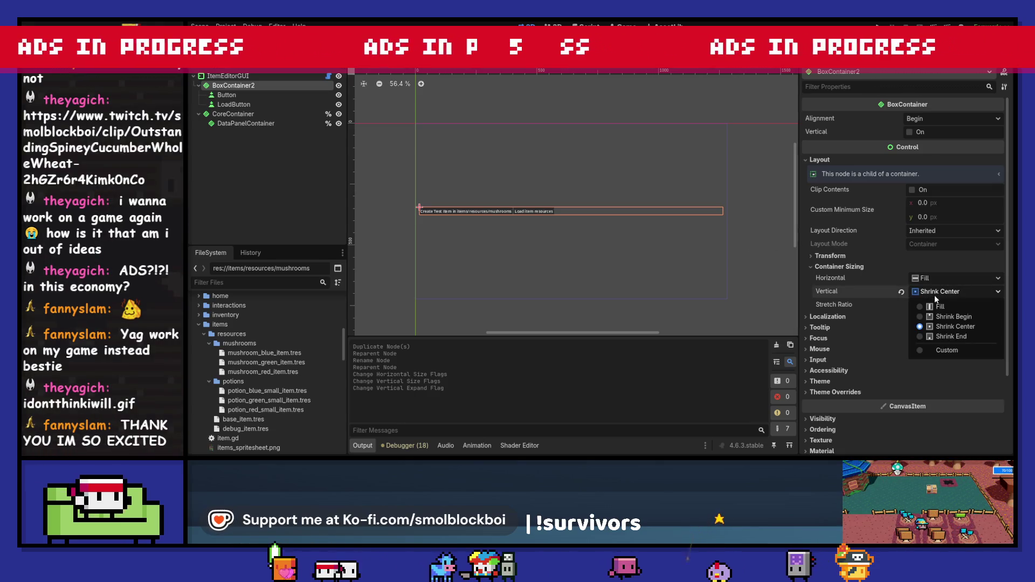
click(936, 336)
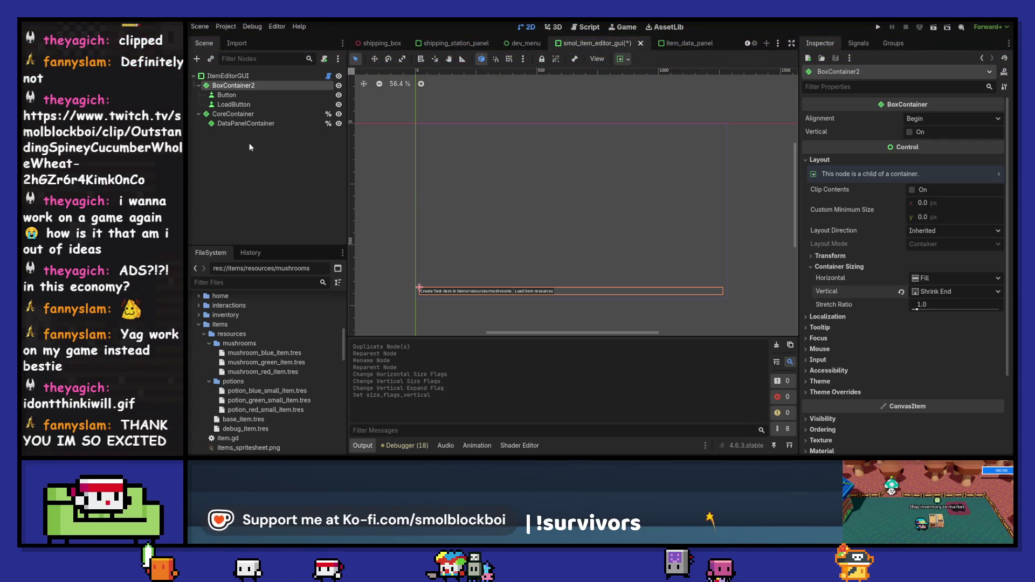
click(233, 114)
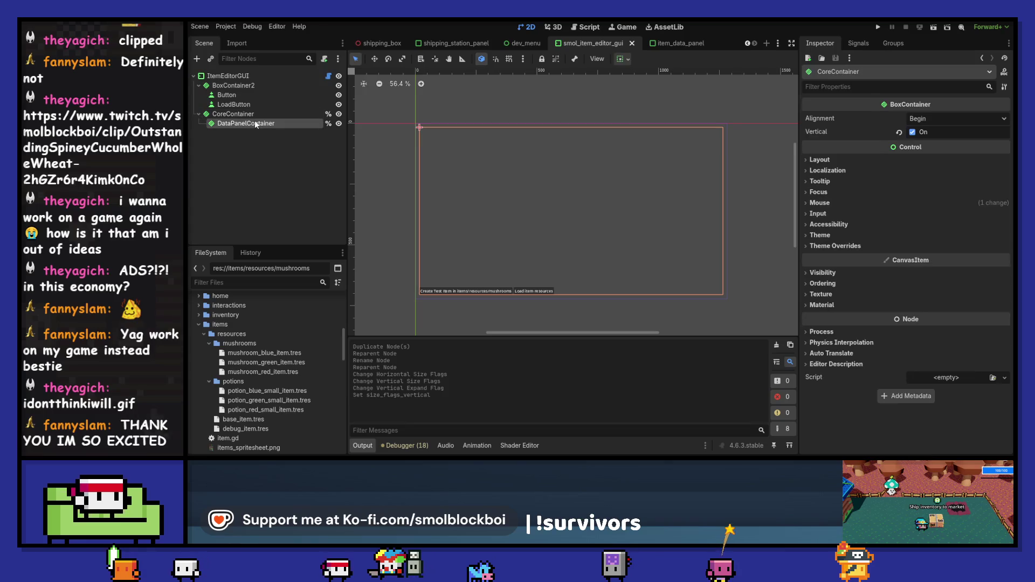
click(256, 123)
click(250, 114)
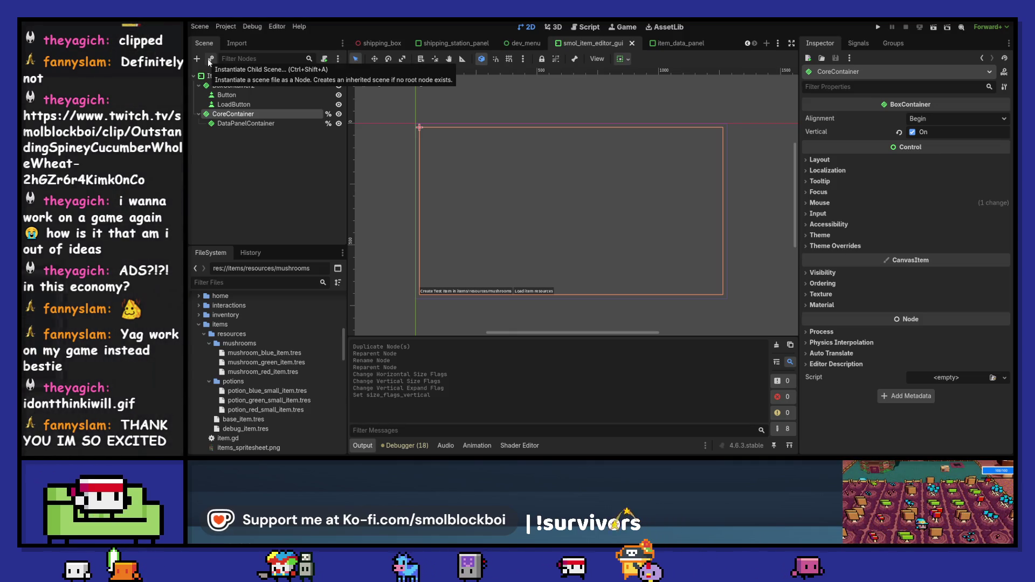
Instance item_data_panel.tscn under CoreContainer and save the smol_item_editor_gui scene
click(210, 60)
text(itemda)
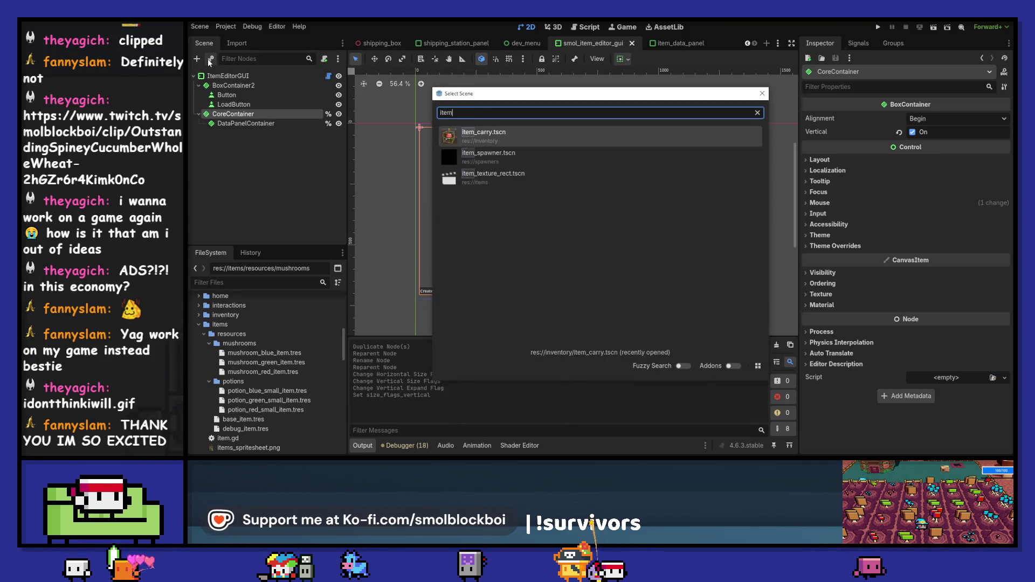
key(BackSpace)
text(_)
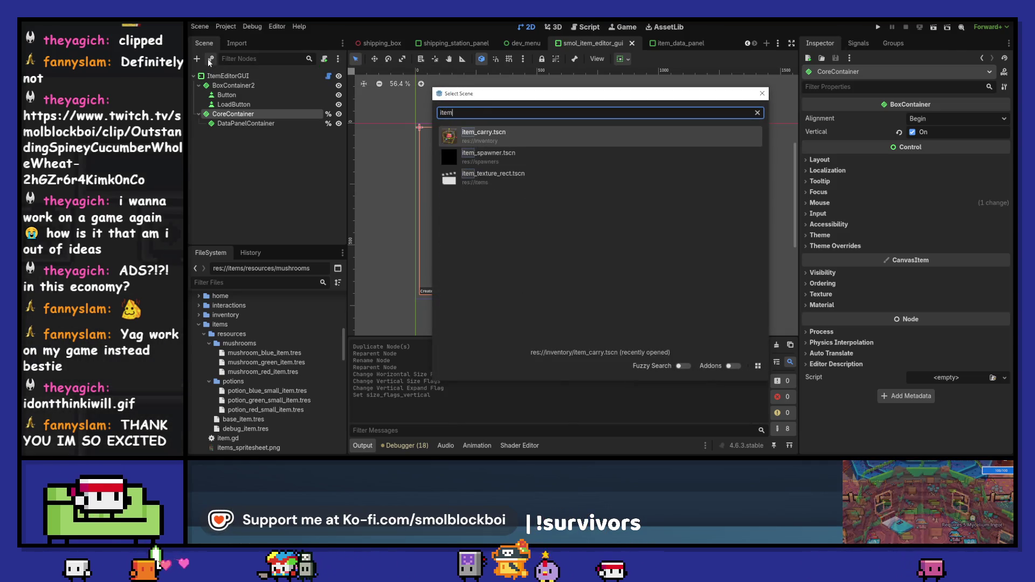
key(Escape)
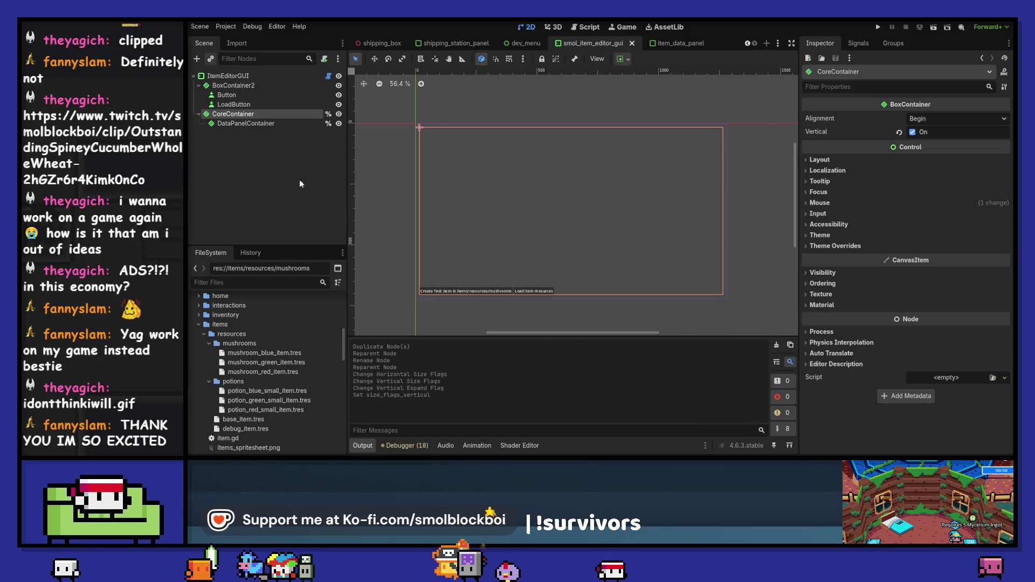
text(item_data_)
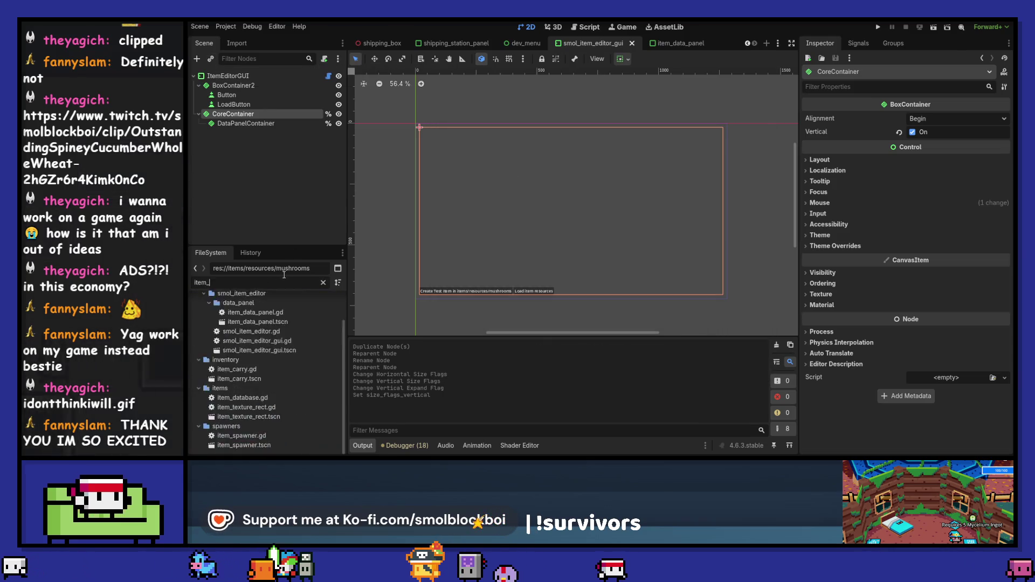
text(p)
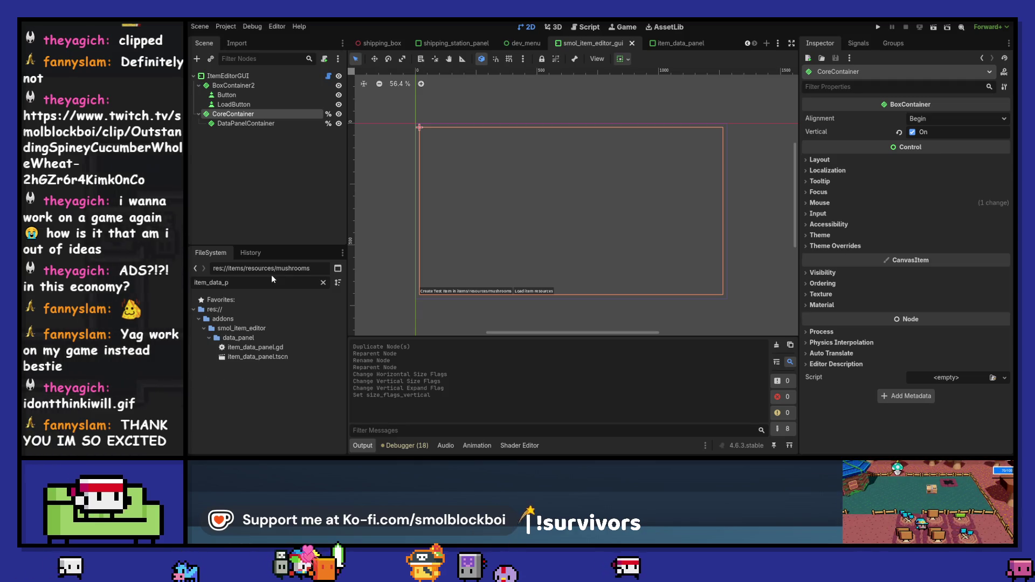
click(277, 357)
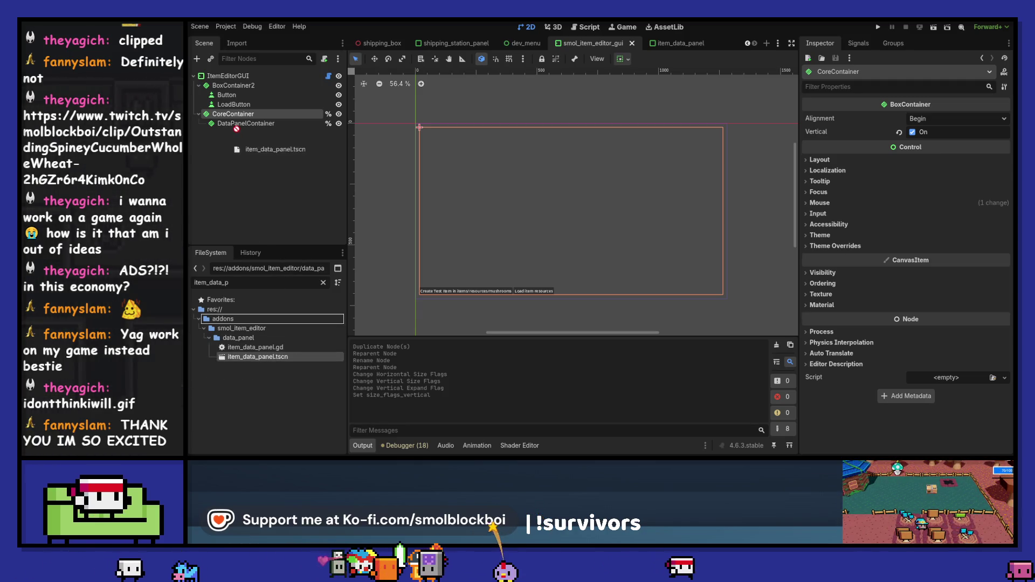
drag(256, 122, 256, 122)
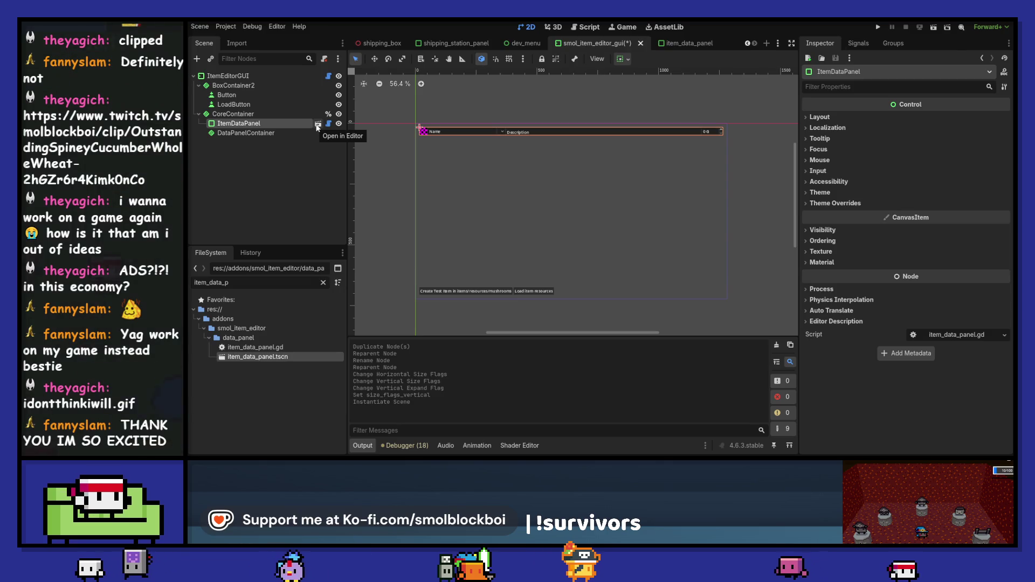
key(ctrl+s)
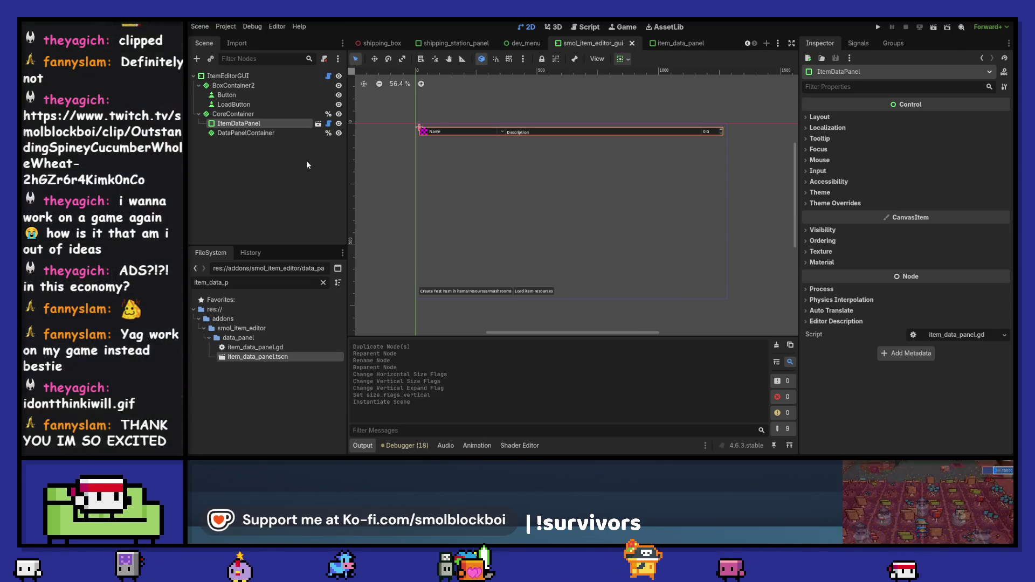
Enable the Smol Item Editor plugin and load the item resources to test it
click(226, 27)
click(232, 38)
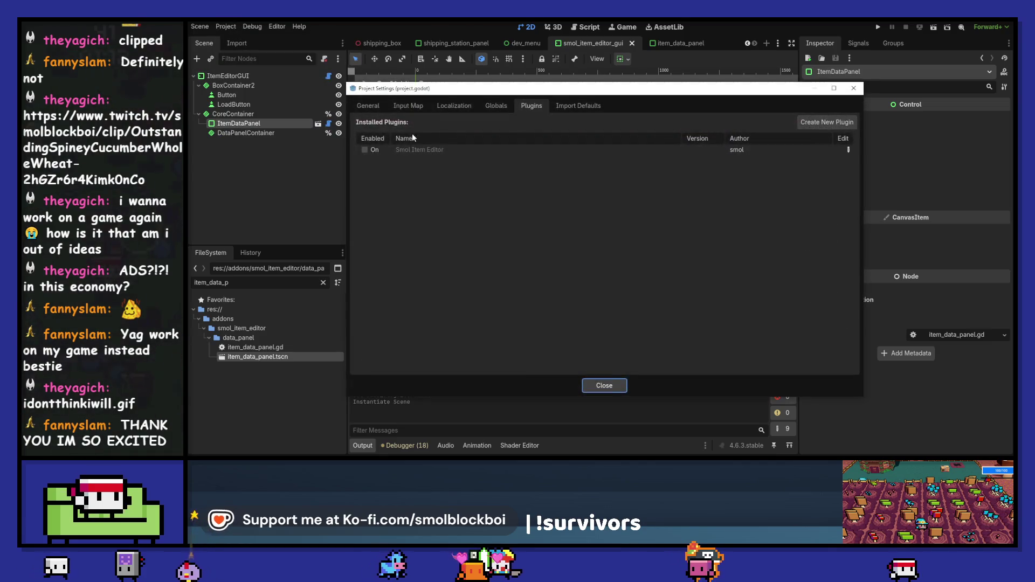
click(606, 389)
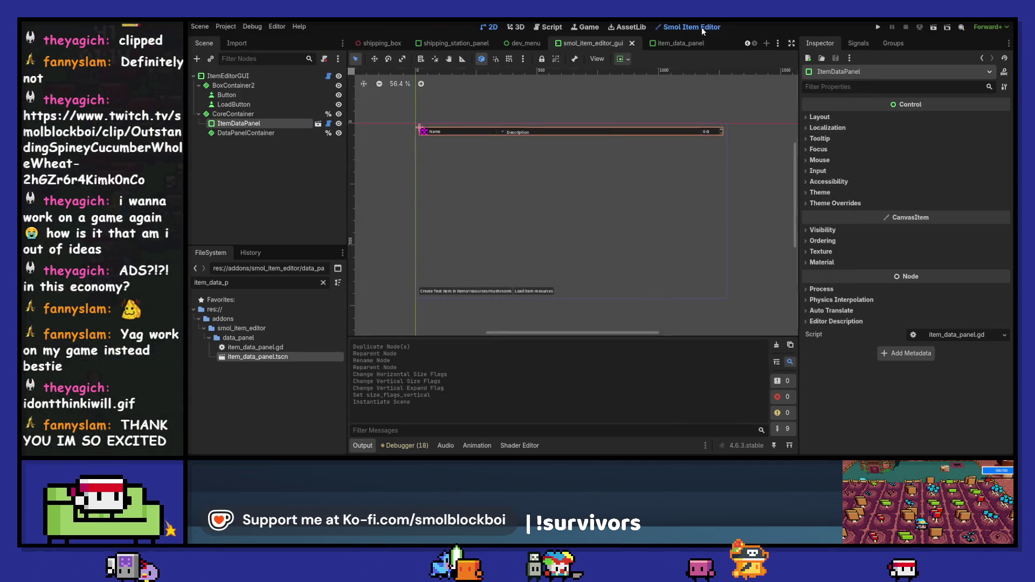
click(704, 31)
click(534, 321)
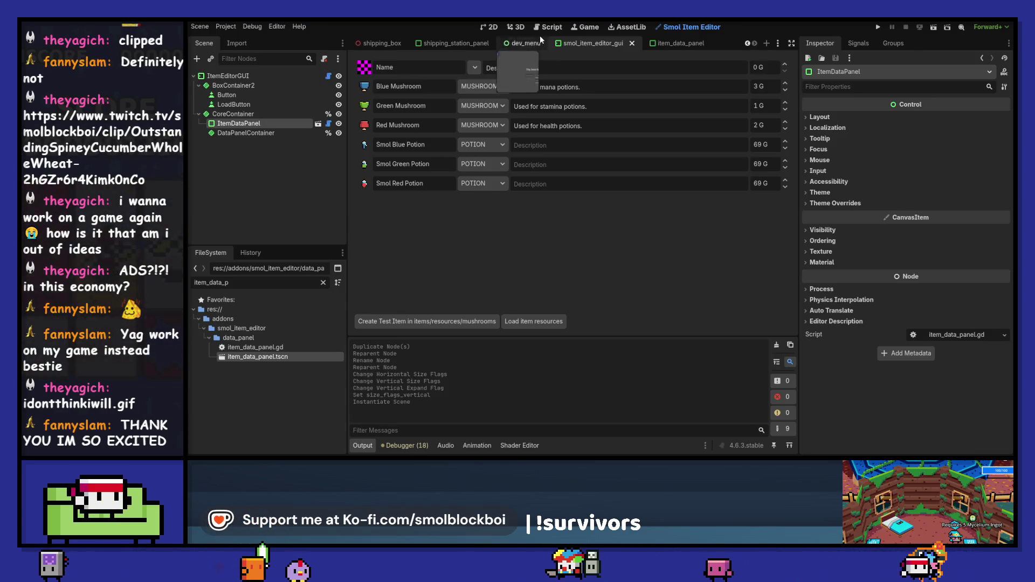
Disable the plugin again and delete the ItemDataPanel instance from CoreContainer
click(227, 26)
click(240, 40)
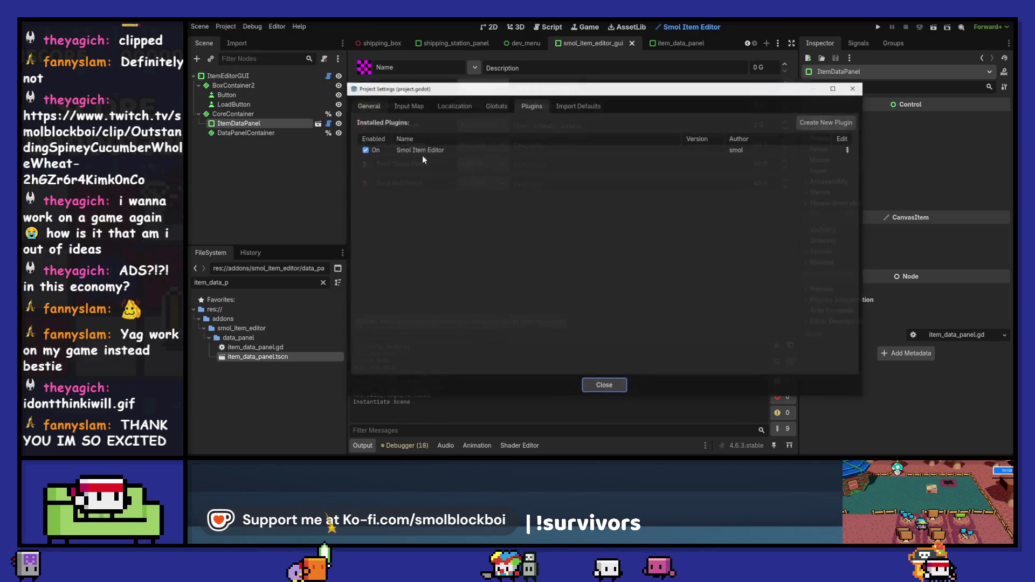
click(373, 150)
click(605, 385)
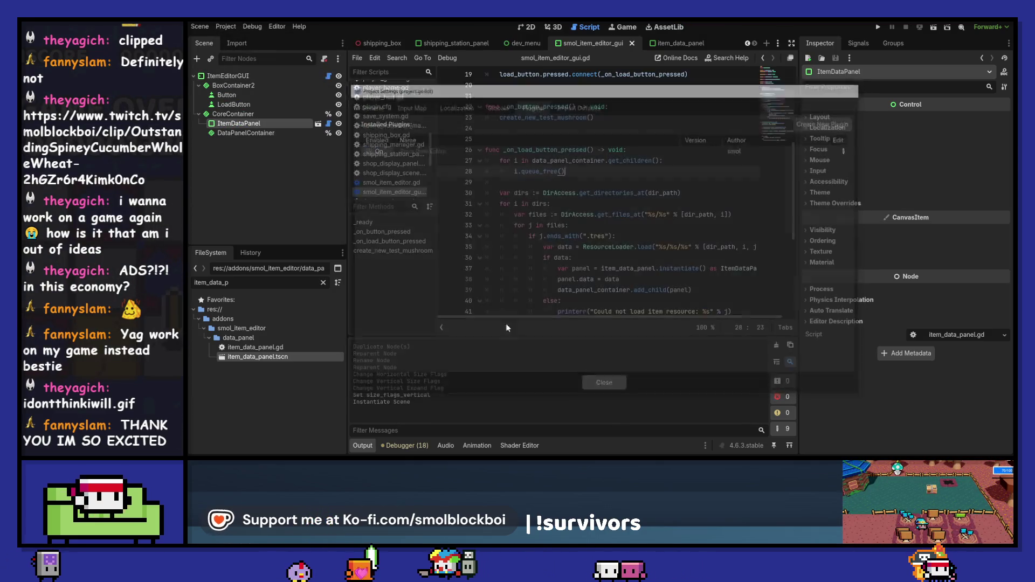
click(264, 125)
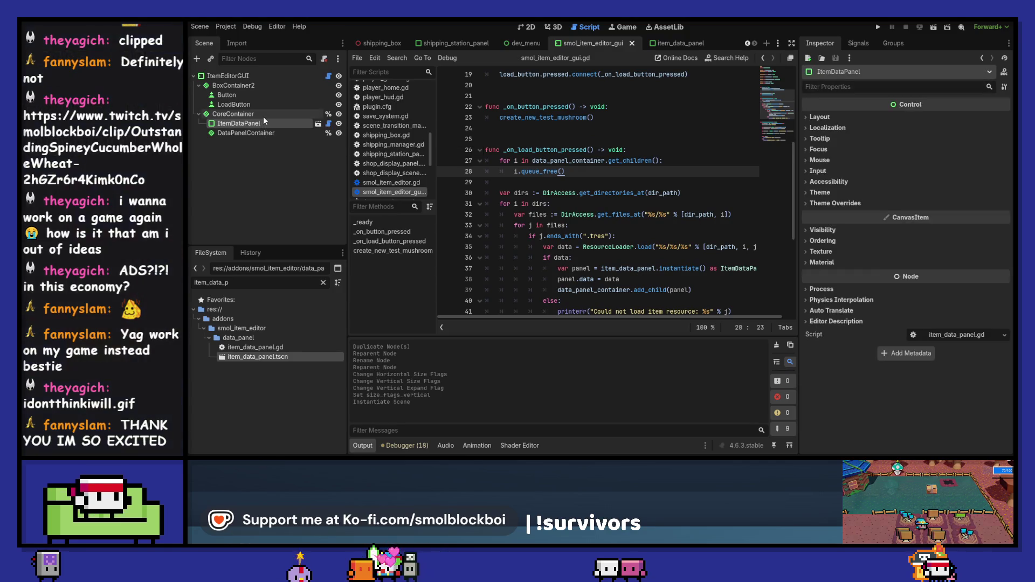
key(Delete)
key(Return)
click(264, 116)
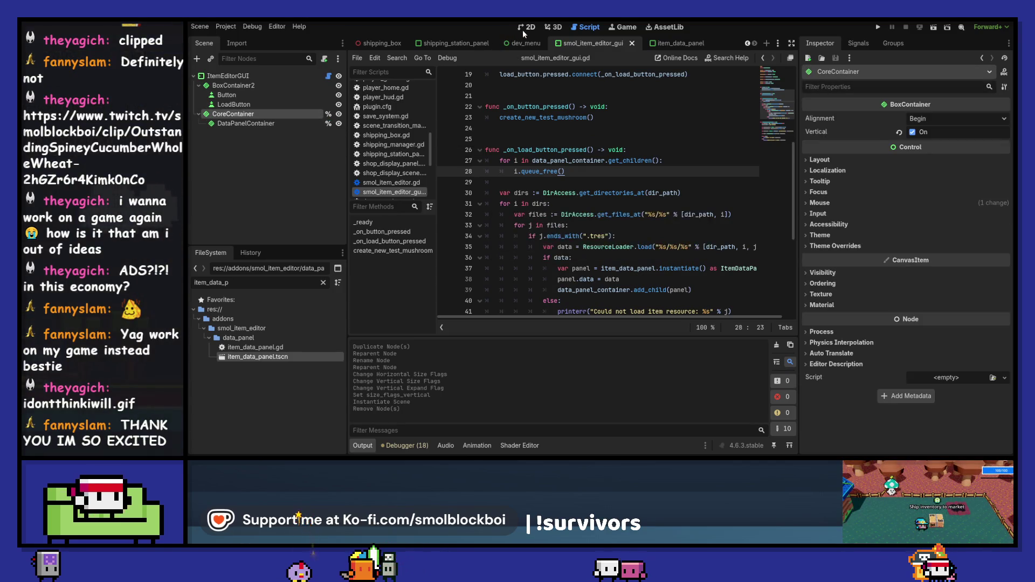
Move DataPanelContainer back under ItemEditorGUI, delete CoreContainer, and open the item_data_panel scene
click(522, 30)
click(258, 76)
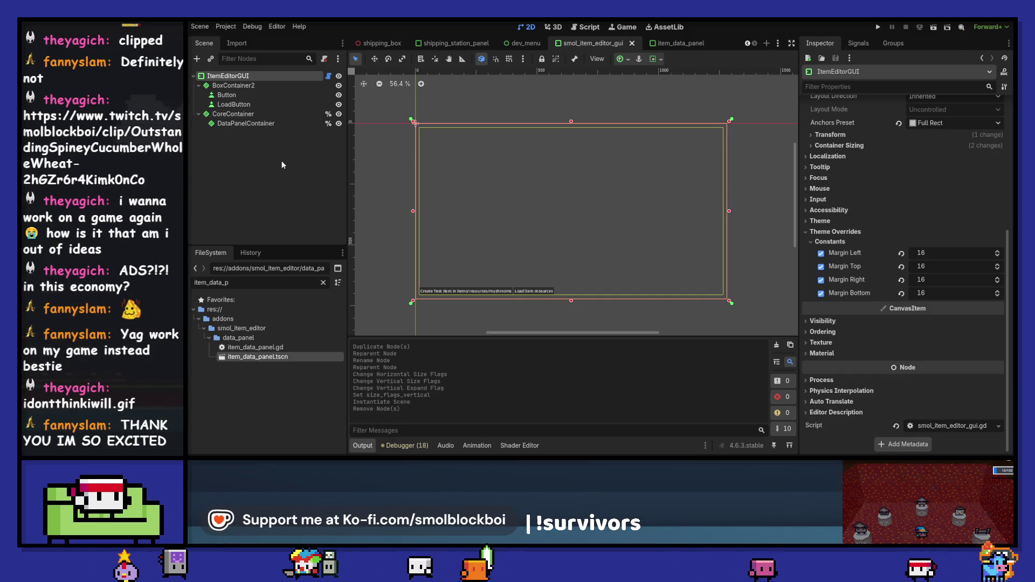
drag(246, 124, 246, 112)
click(256, 126)
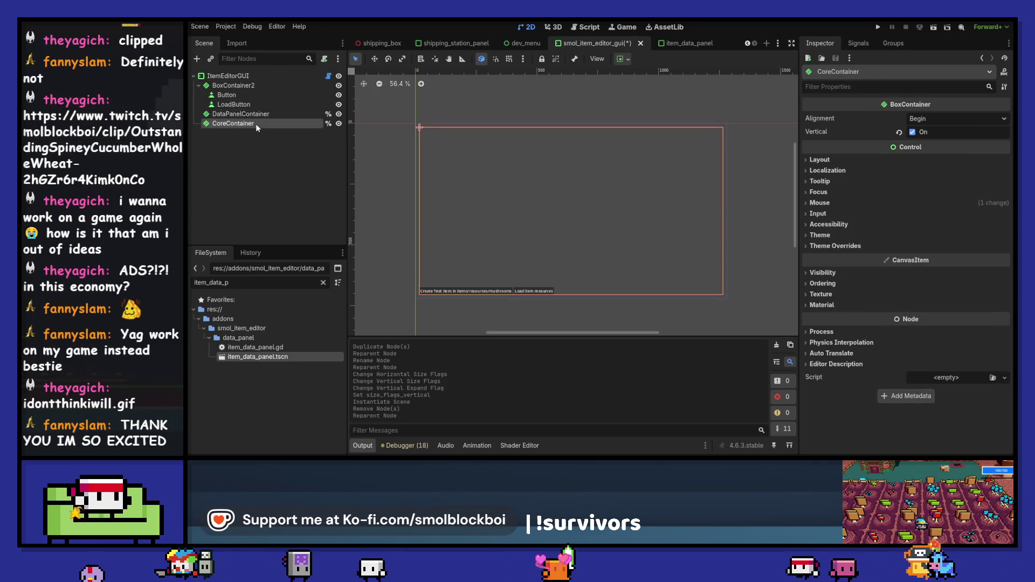
key(Delete)
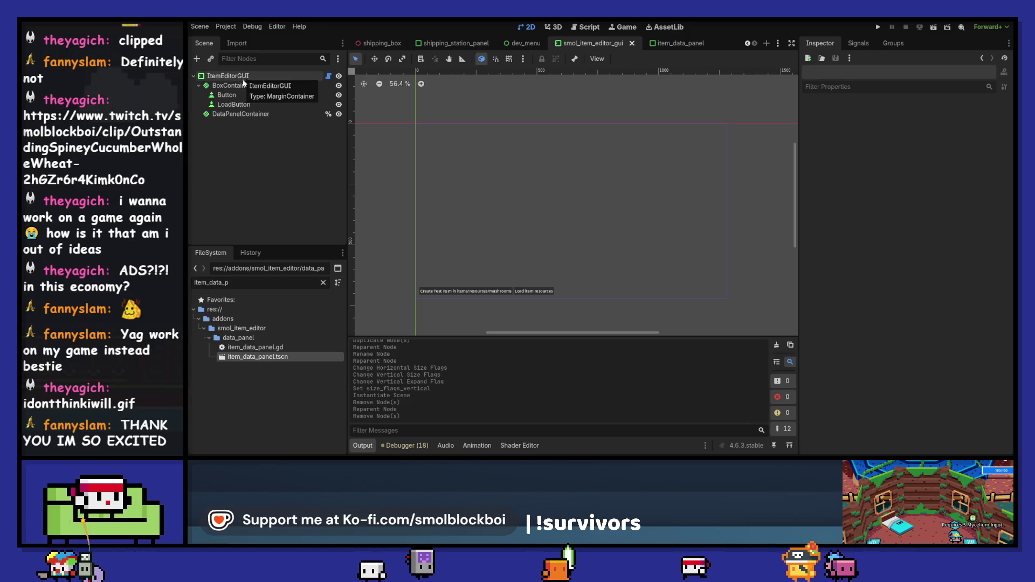
click(671, 43)
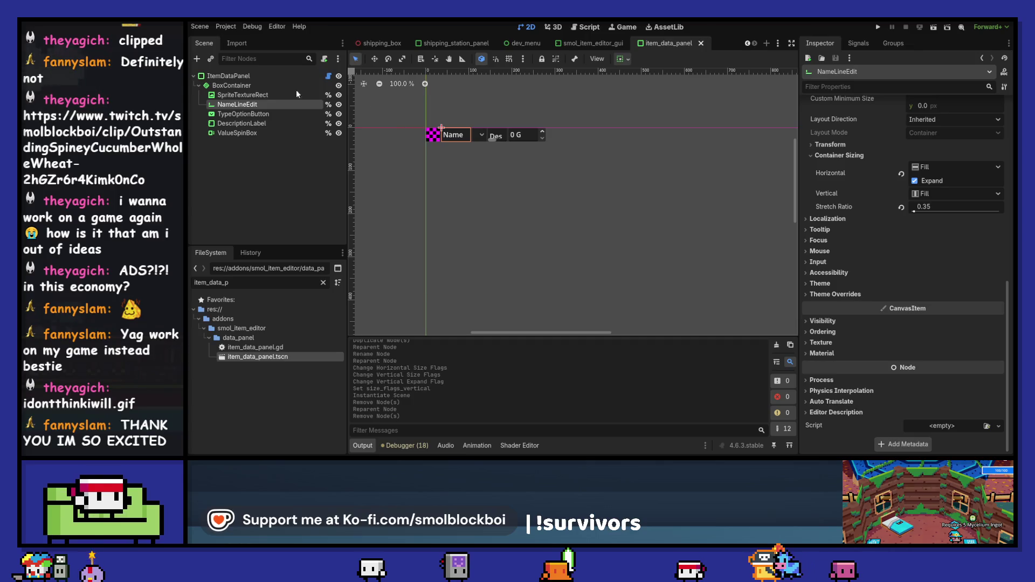
Add a BoxContainer to the item row holding a Button and its duplicate
click(280, 76)
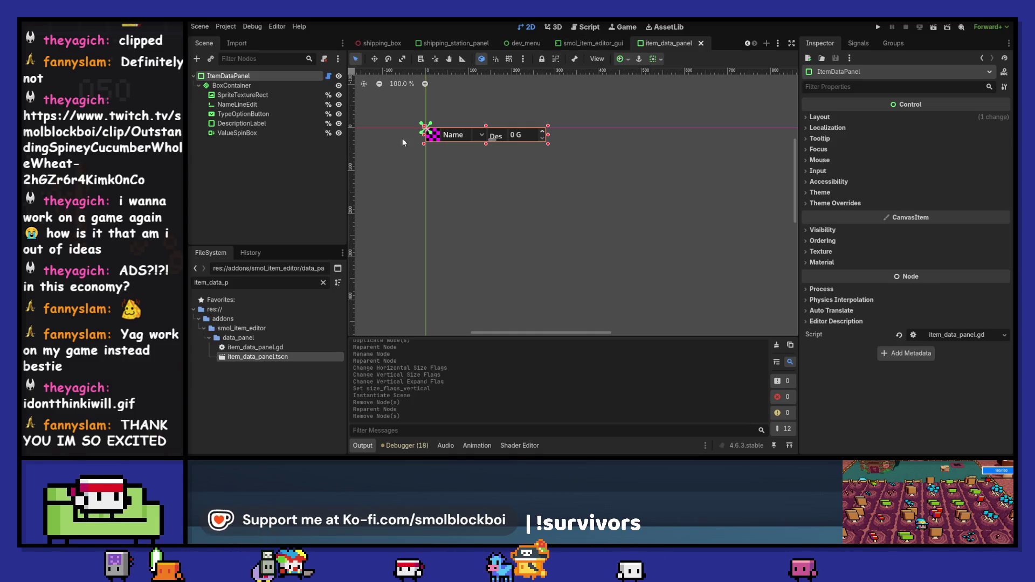
click(236, 87)
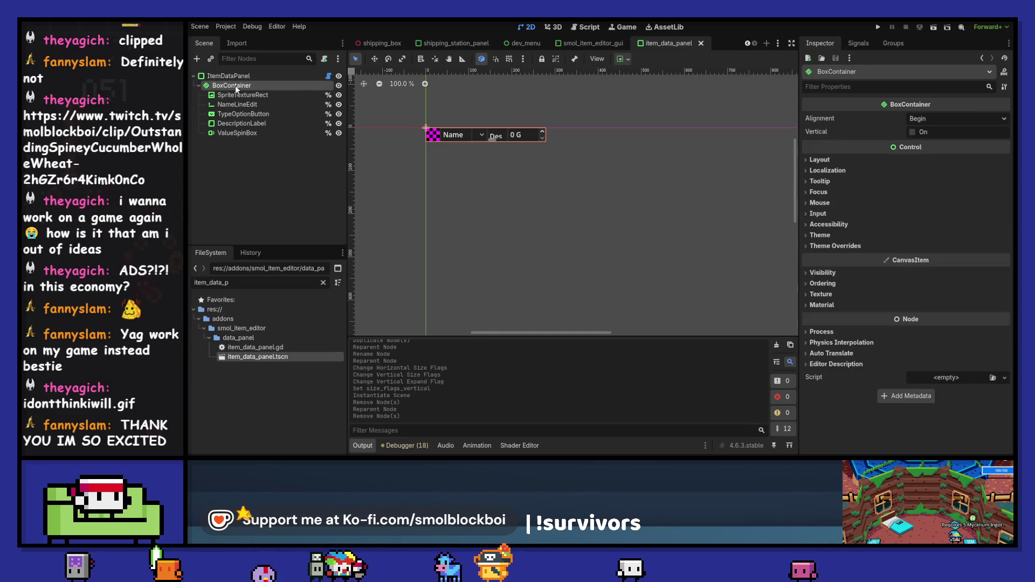
click(198, 59)
text(boxcon)
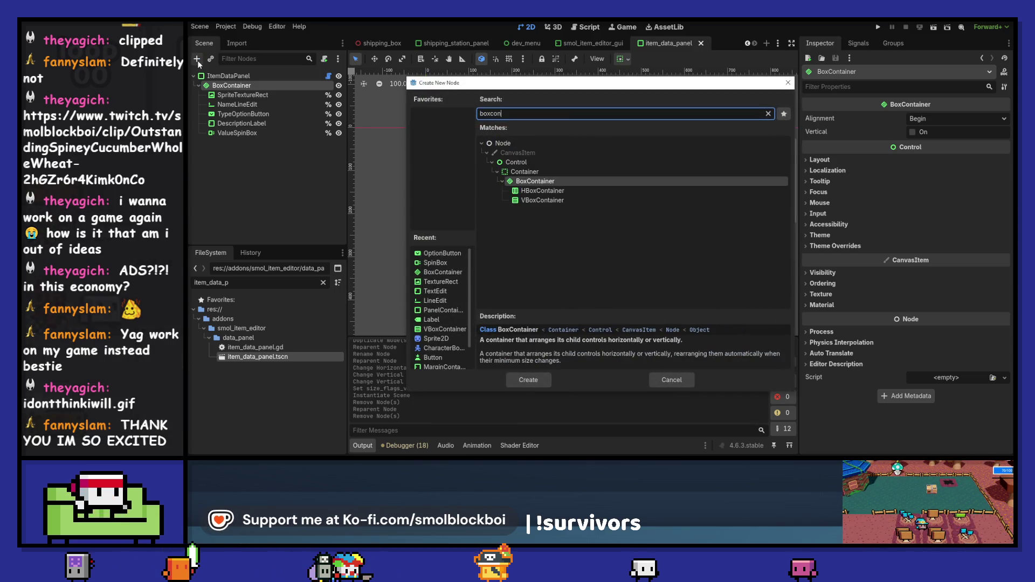
key(Return)
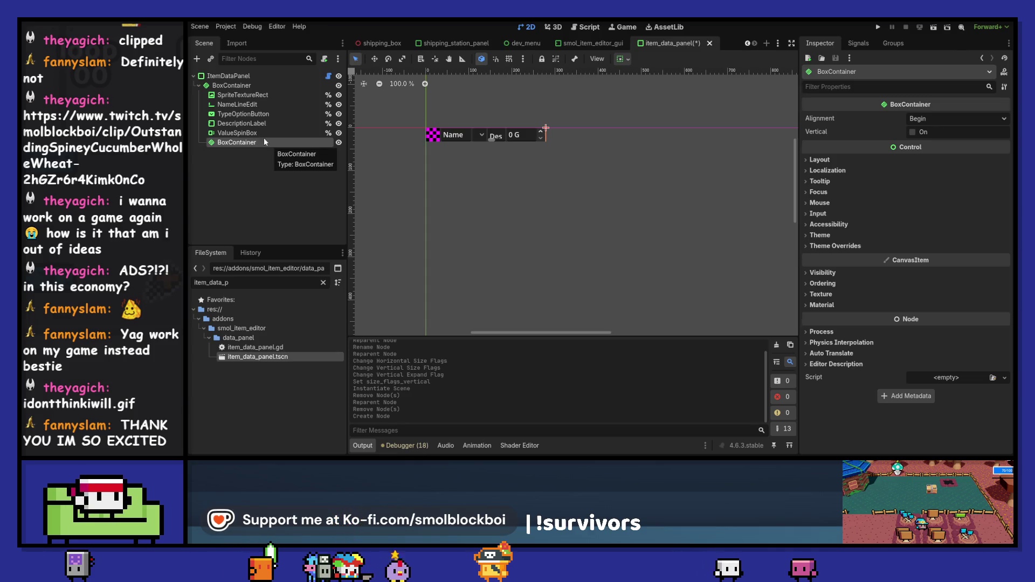
click(198, 59)
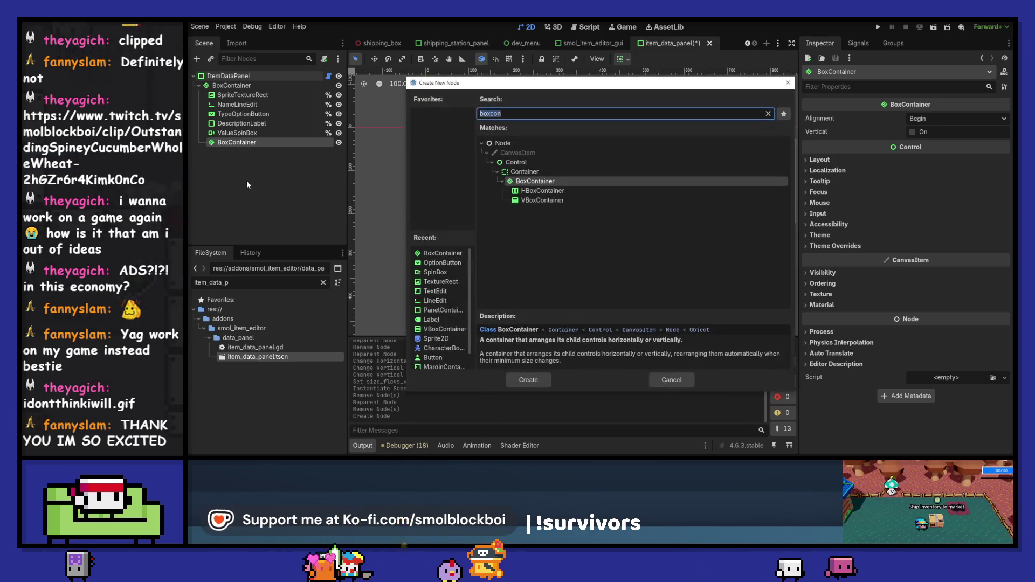
text(button)
key(Return)
key(ctrl+d)
Name the buttons SaveButton and DeleteButton with texts 'Save' and 'Delete', and save
double_click(248, 152)
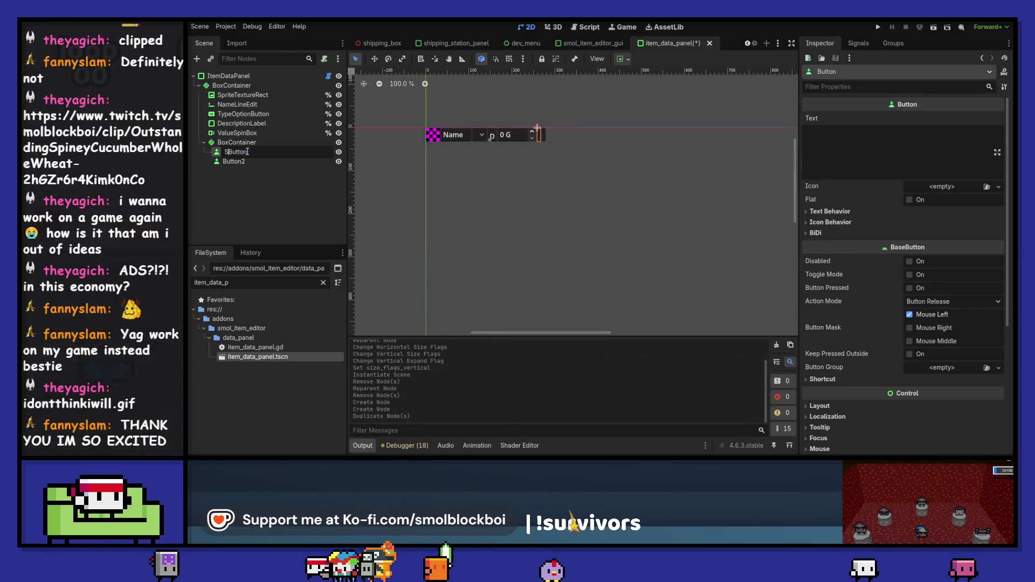
key(Return)
key(Down)
key(F2)
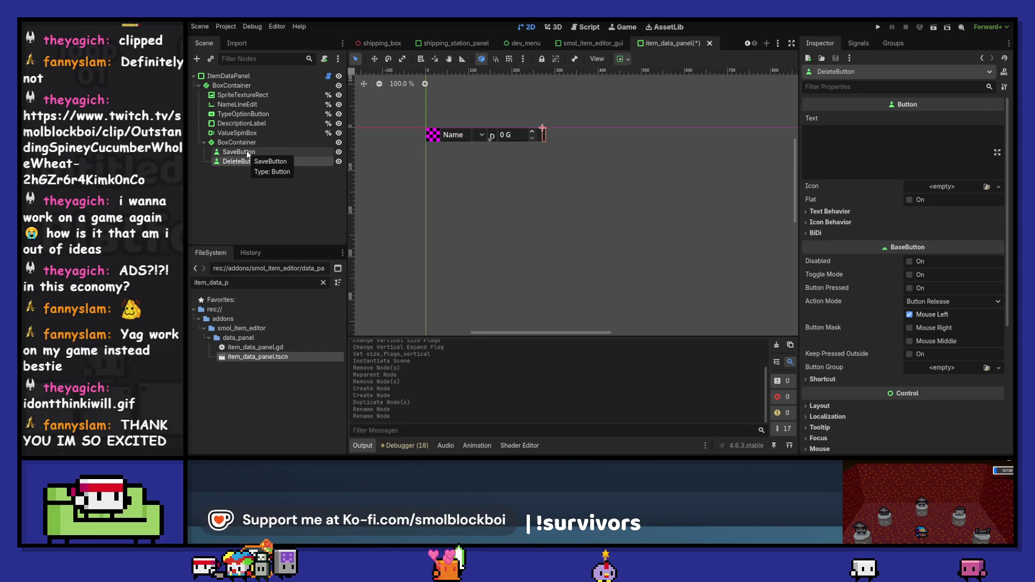
click(248, 152)
click(888, 145)
text(S)
click(241, 162)
click(906, 163)
text(Delete)
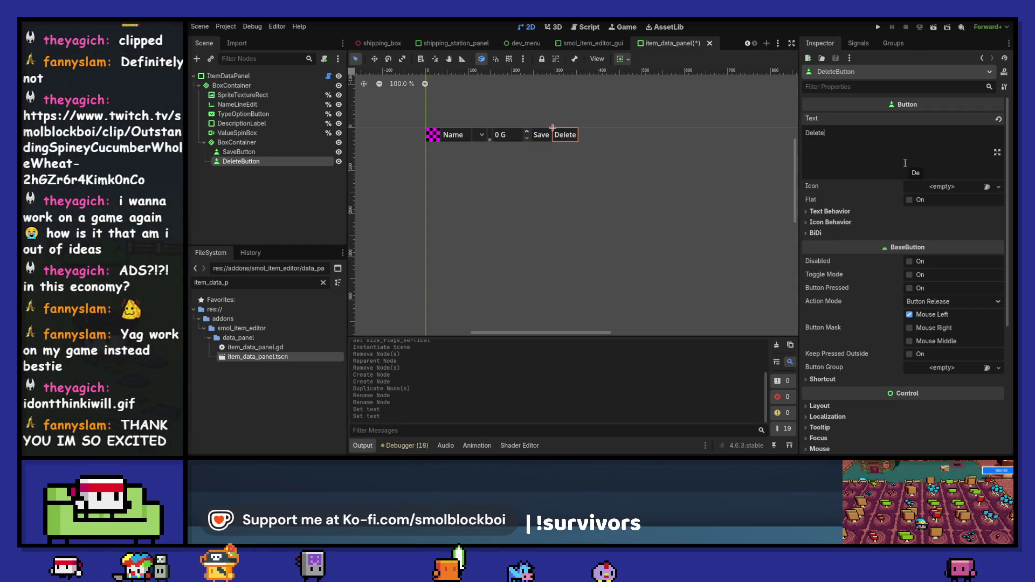
key(ctrl+s)
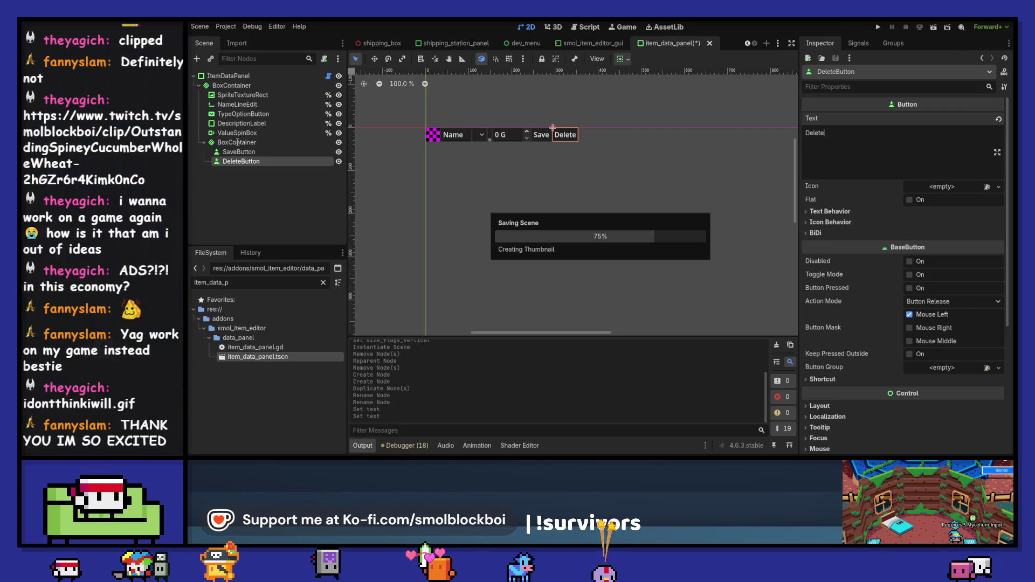
Rename the inner container ManageBoxContainer, then OptionsBoxContainer, saving after each rename
click(238, 142)
key(Escape)
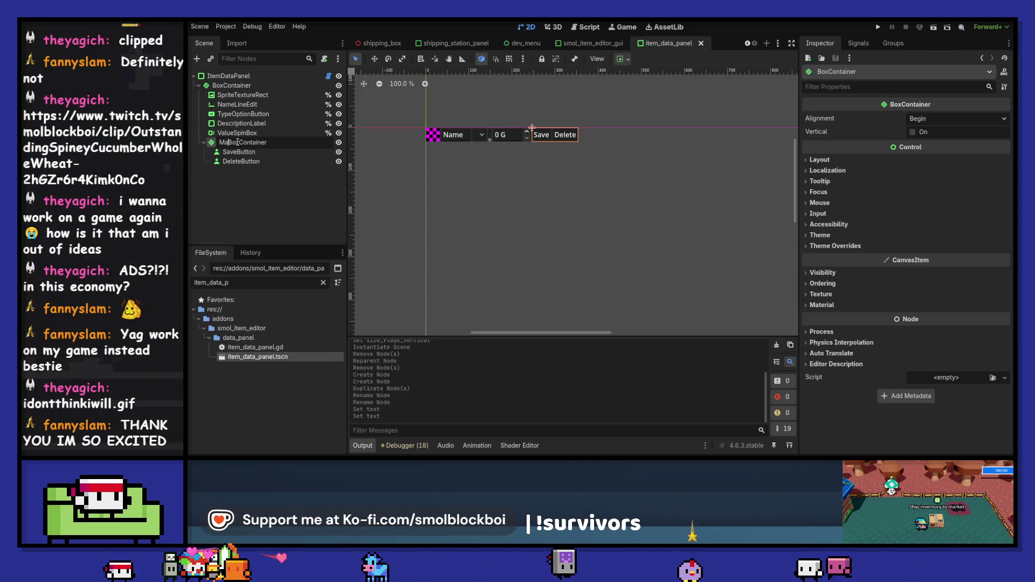
key(Return)
key(ctrl+s)
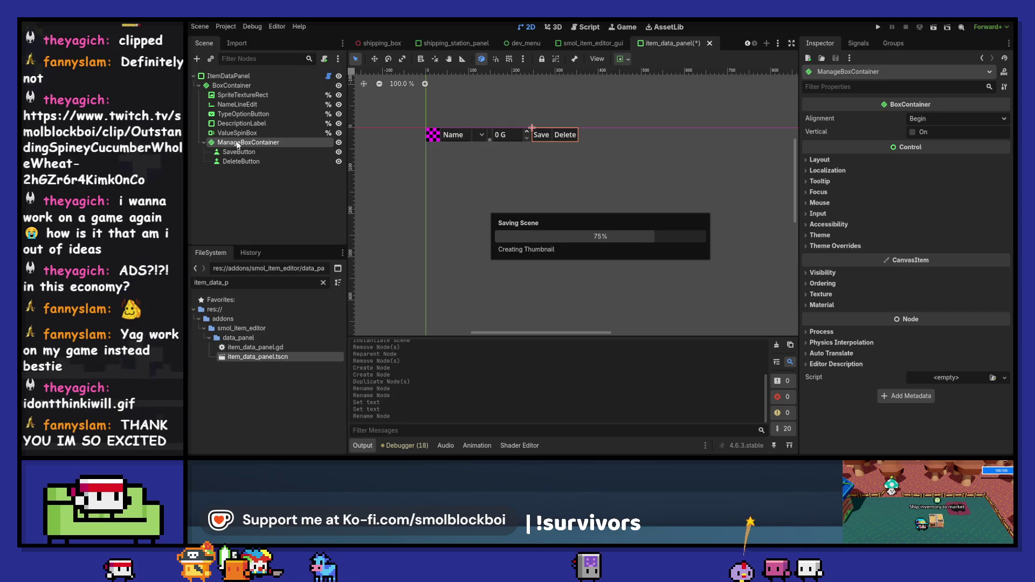
double_click(238, 143)
drag(237, 144, 207, 146)
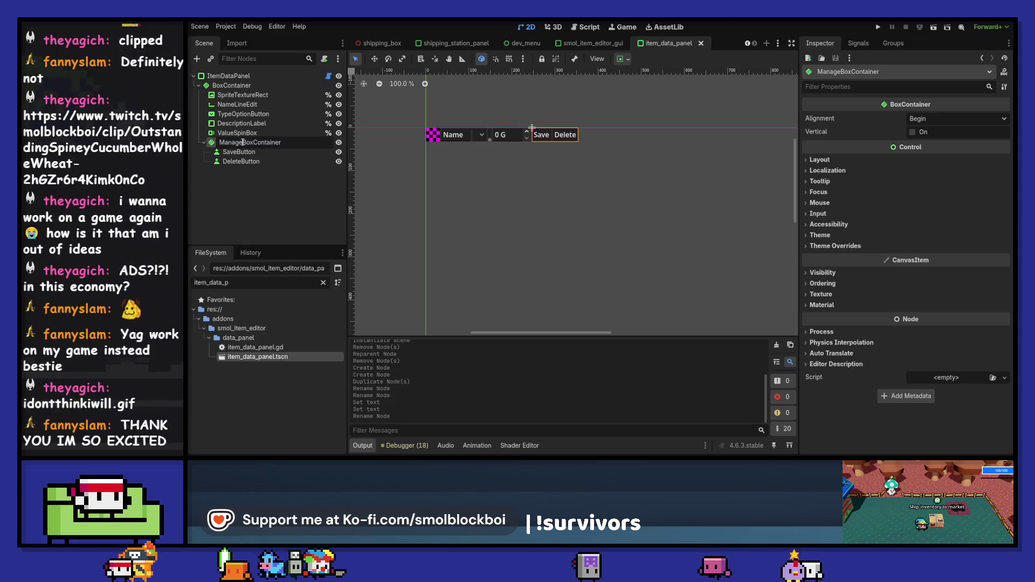
text(Options)
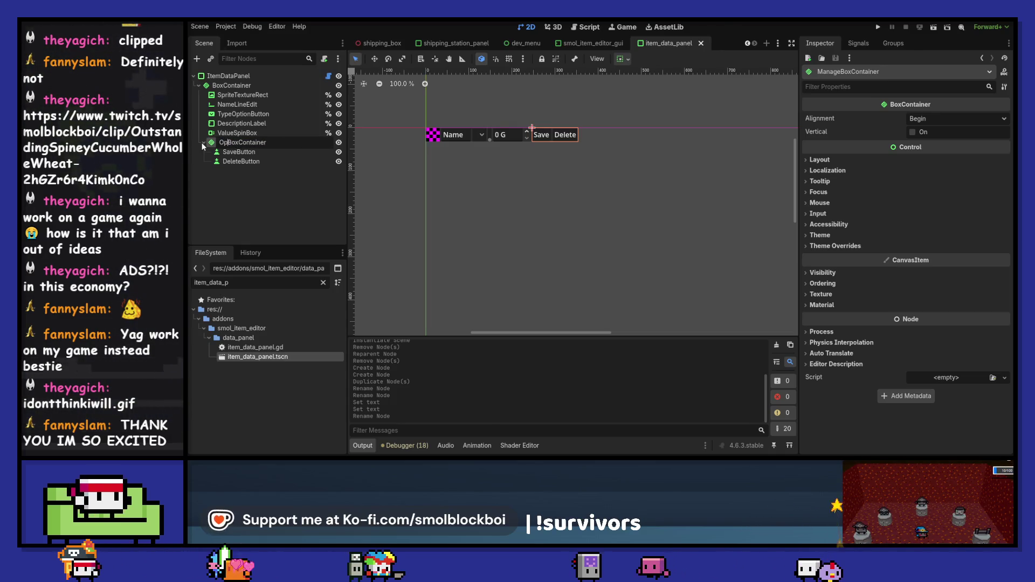
key(Return)
key(ctrl+s)
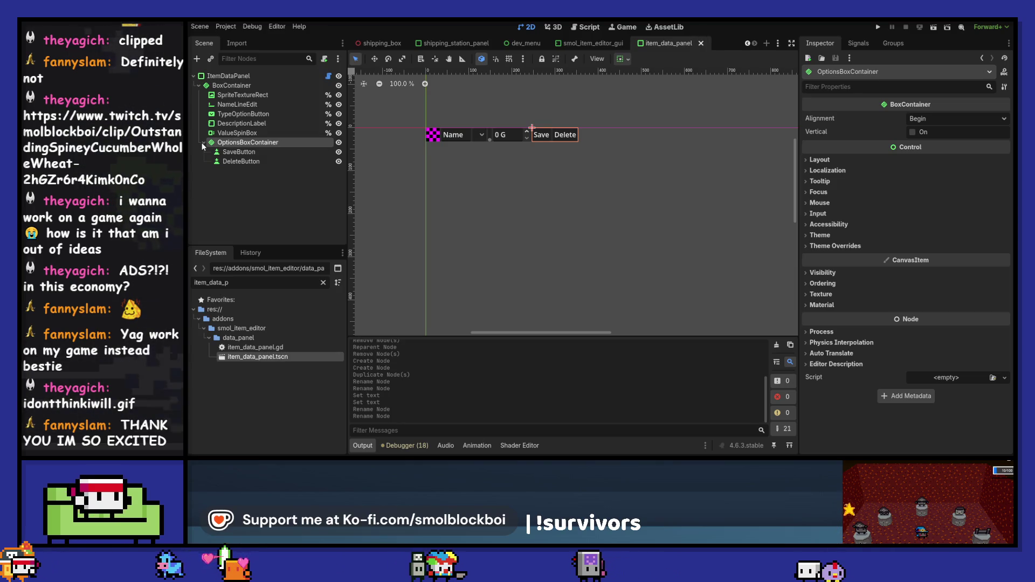
Add a blank line below the existing references in item_data_panel.gd
click(328, 76)
click(485, 138)
scroll(486, 138, up, 1)
key(Return)
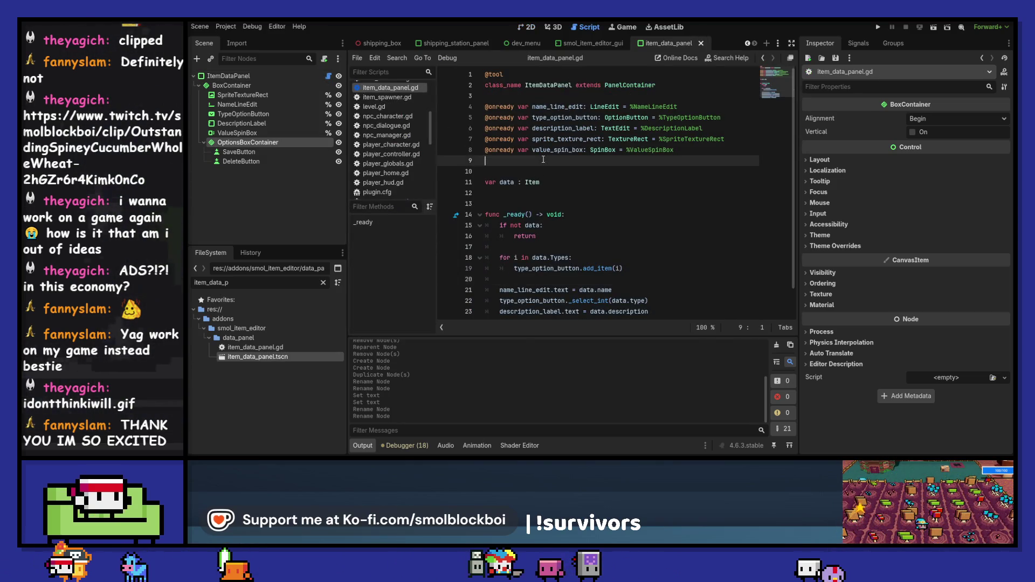
shift+click(260, 162)
right_click(260, 162)
click(312, 336)
drag(273, 143, 539, 171)
key(ctrl+s)
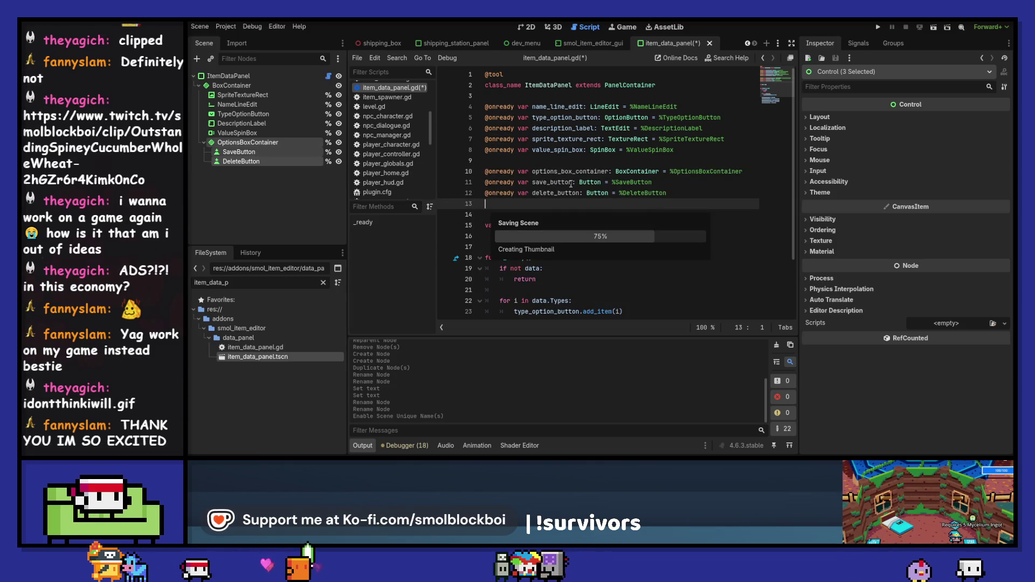
double_click(573, 173)
key(ctrl+c)
scroll(572, 172, down, 2)
scroll(573, 172, up, 2)
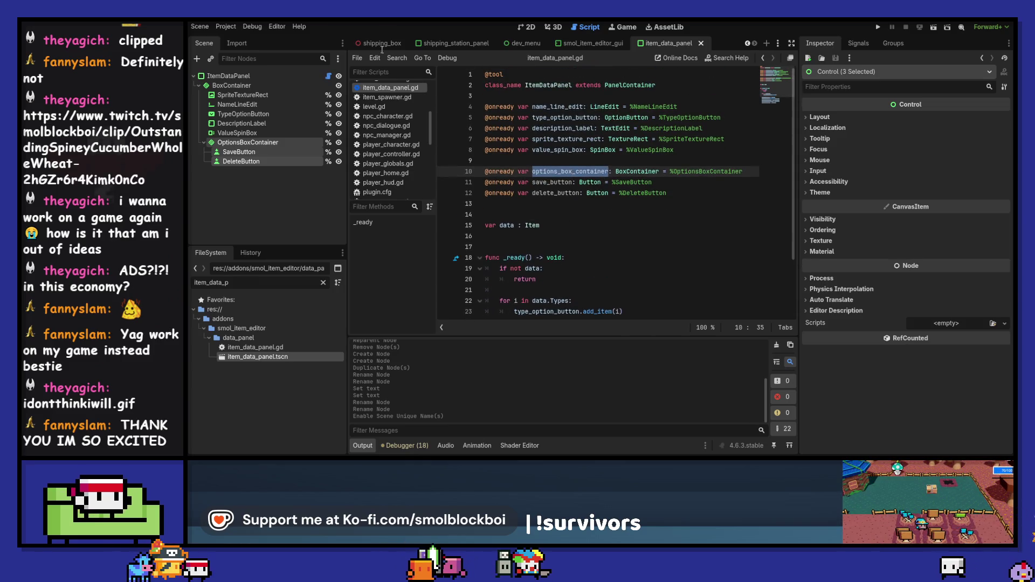
click(217, 28)
click(237, 36)
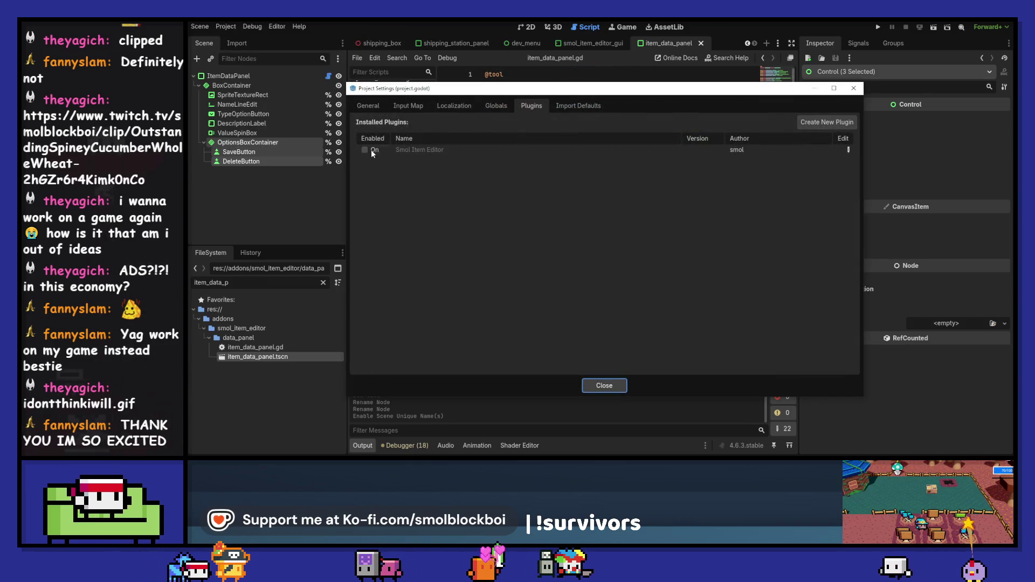
click(604, 386)
click(677, 27)
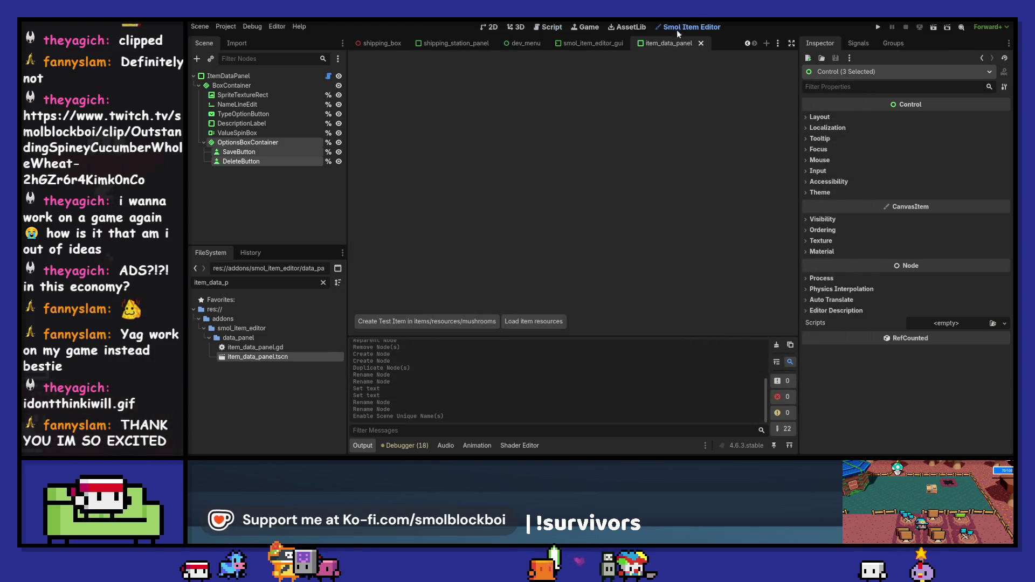
click(549, 320)
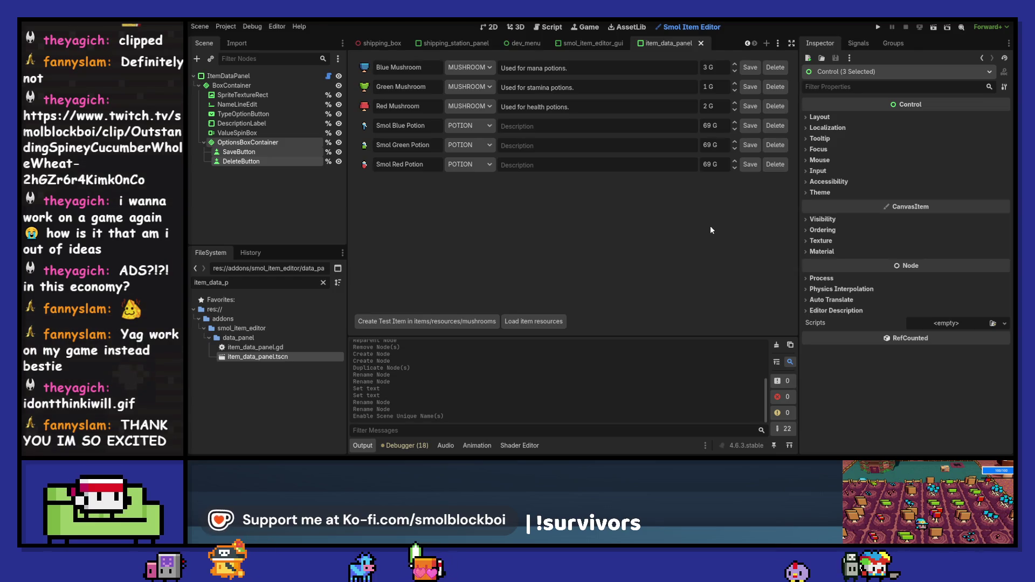
click(231, 27)
click(237, 41)
click(379, 148)
click(606, 382)
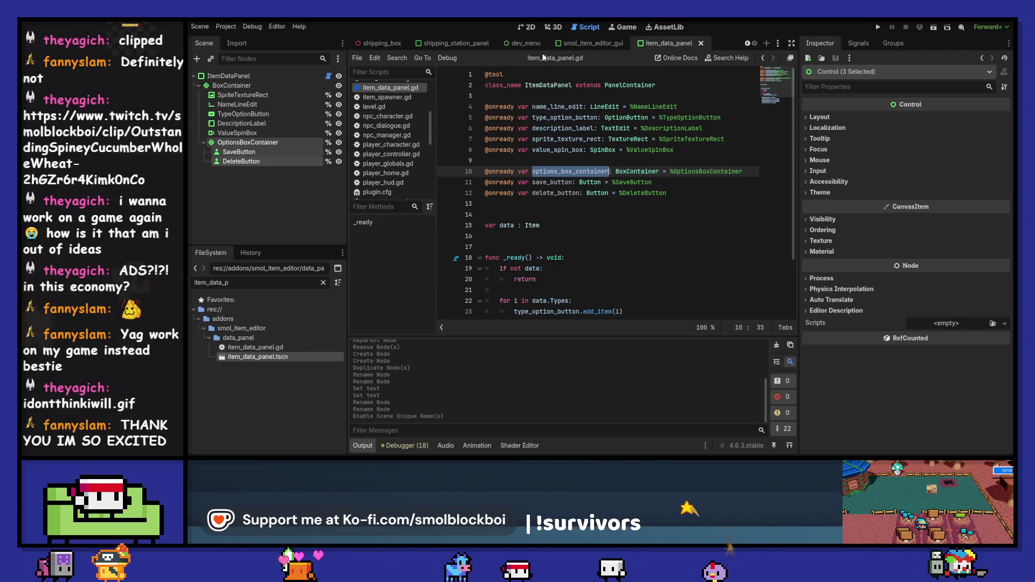
Add options_box_container.set_visible(false) as the first line of _ready() in item_data_panel.gd
click(531, 27)
click(587, 27)
scroll(661, 226, down, 2)
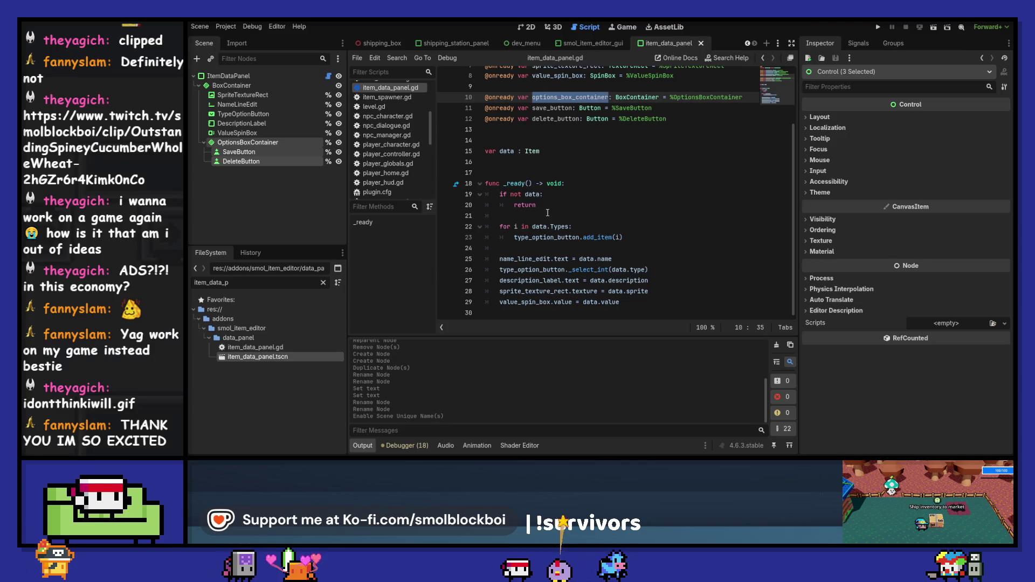
click(600, 182)
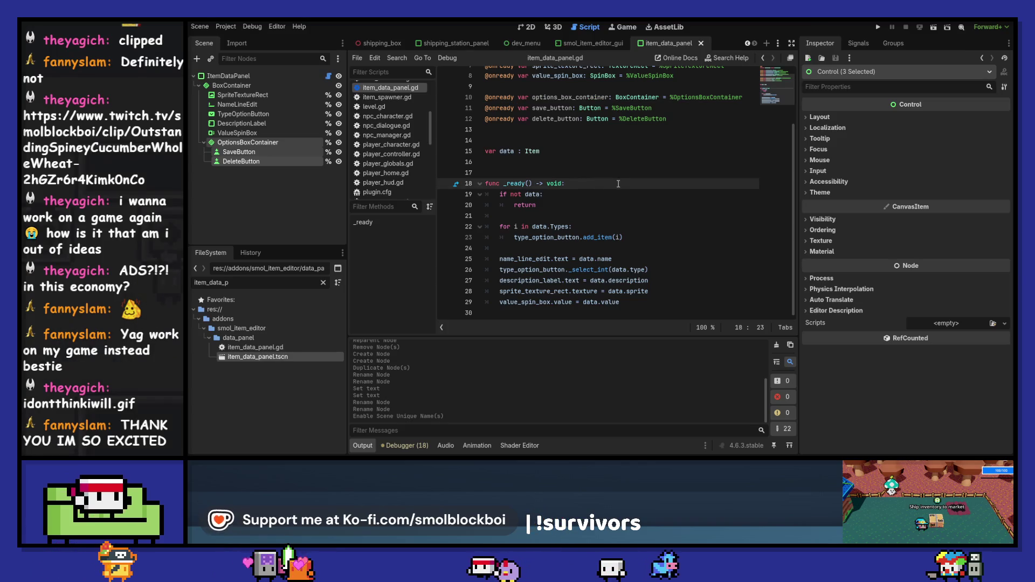
key(Return)
key(ctrl+v)
text(.set_visible)
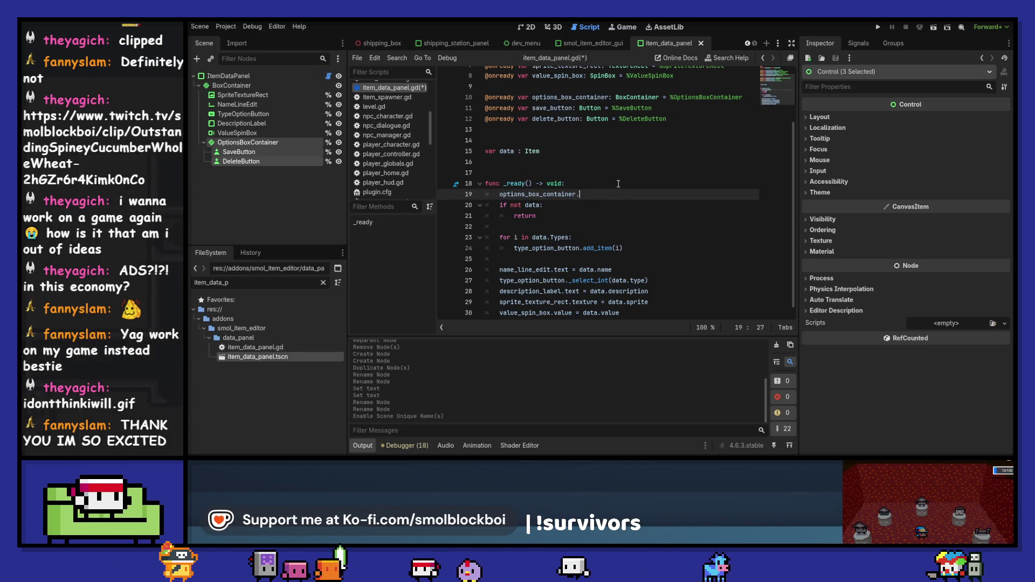
text(()
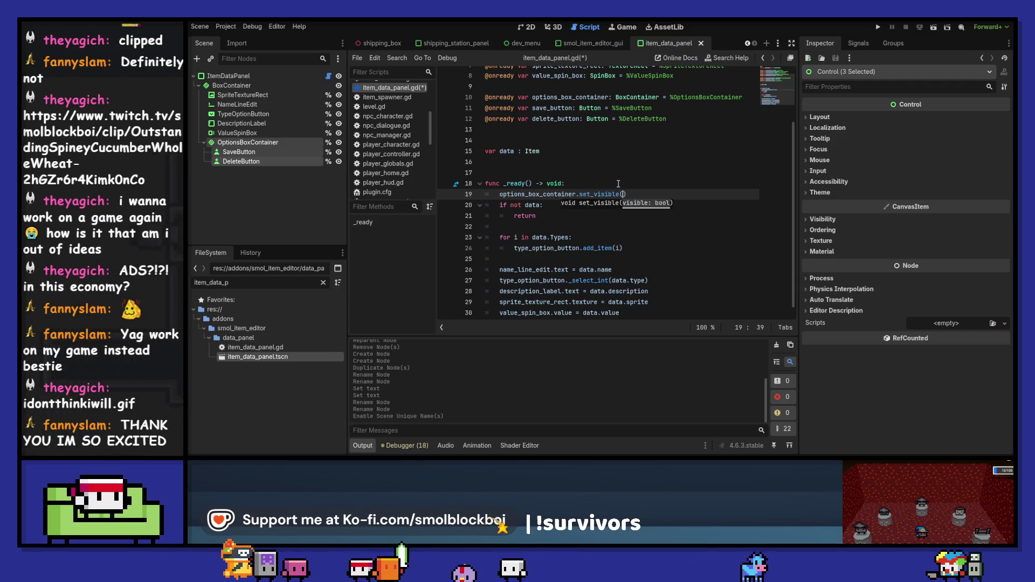
key(Return)
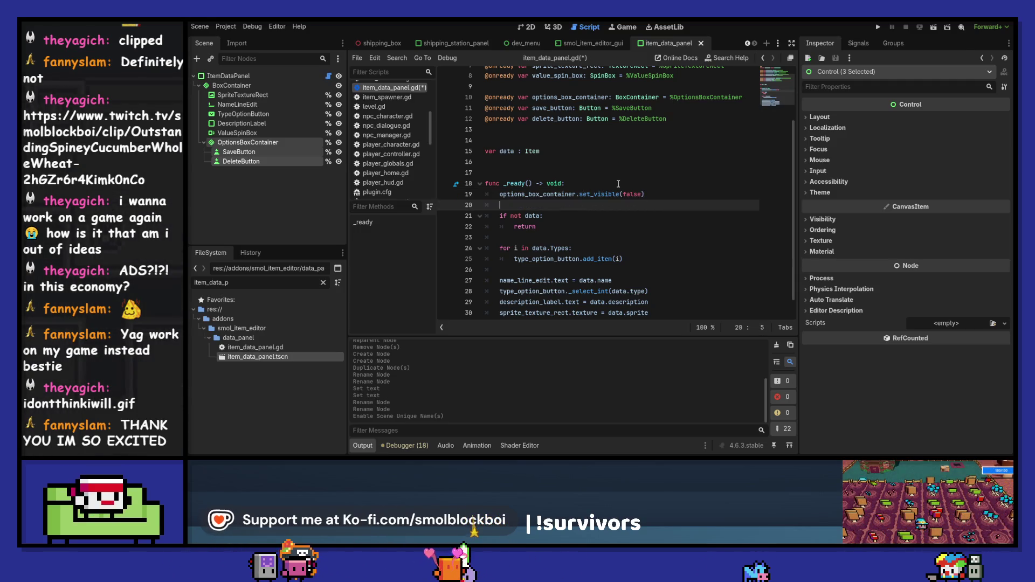
key(Up)
key(End)
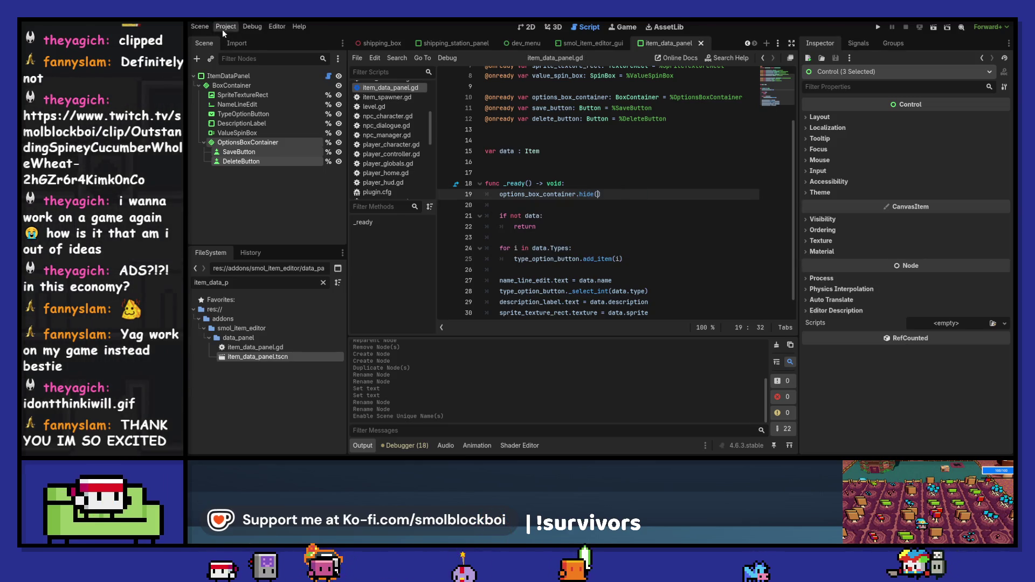
Open the hide() docs, re-enable the plugin, and load items to confirm Save/Delete stay hidden
ctrl+click(587, 194)
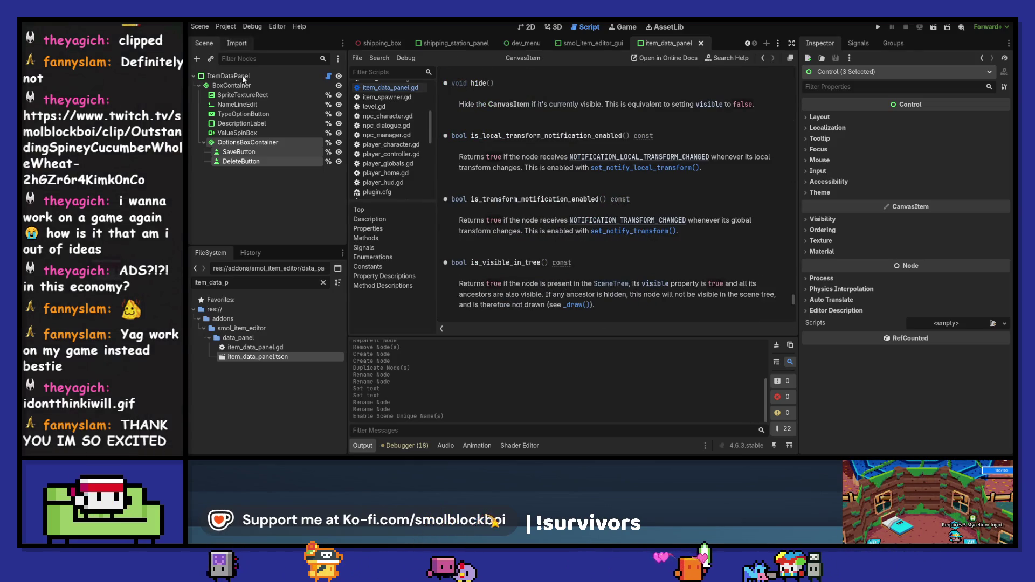
click(226, 27)
click(238, 39)
click(377, 150)
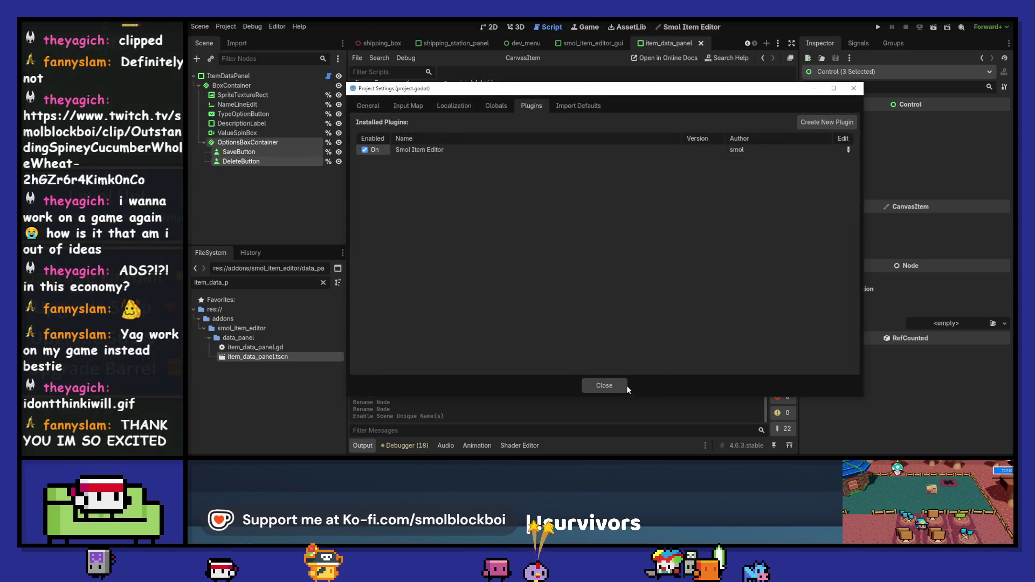
click(620, 386)
click(688, 27)
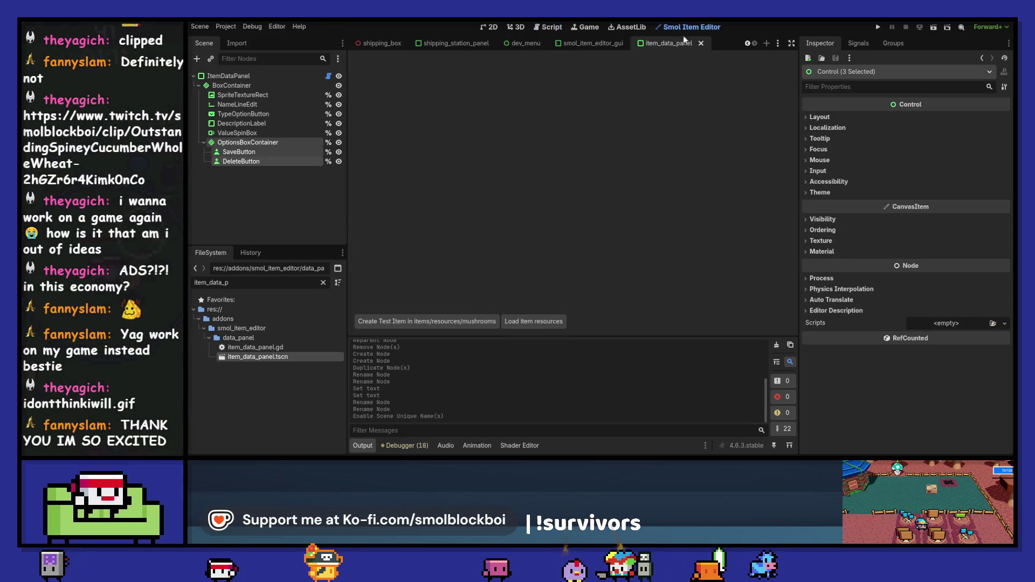
click(540, 321)
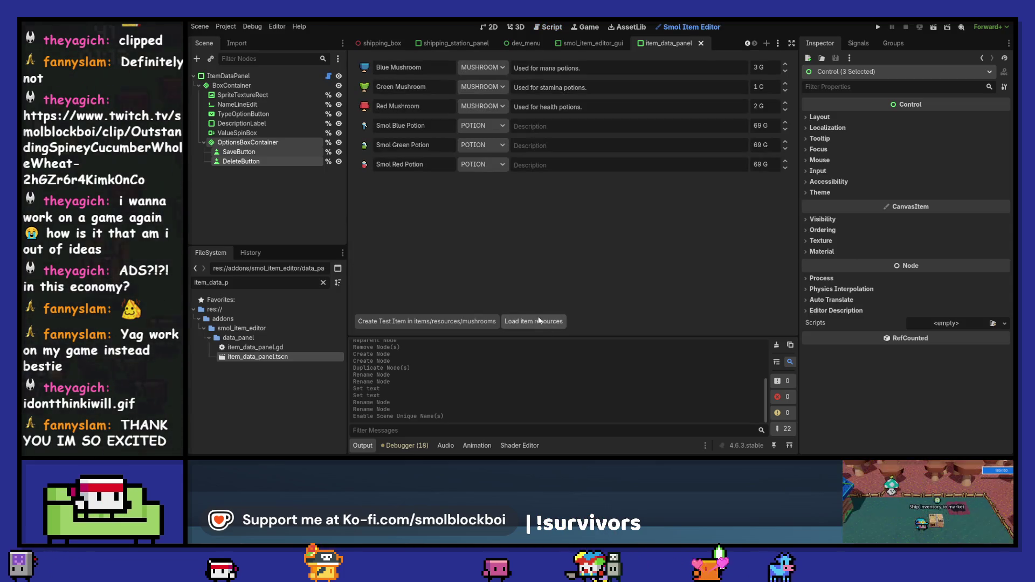
Disable the Smol Item Editor plugin again in Project Settings
click(226, 27)
click(233, 39)
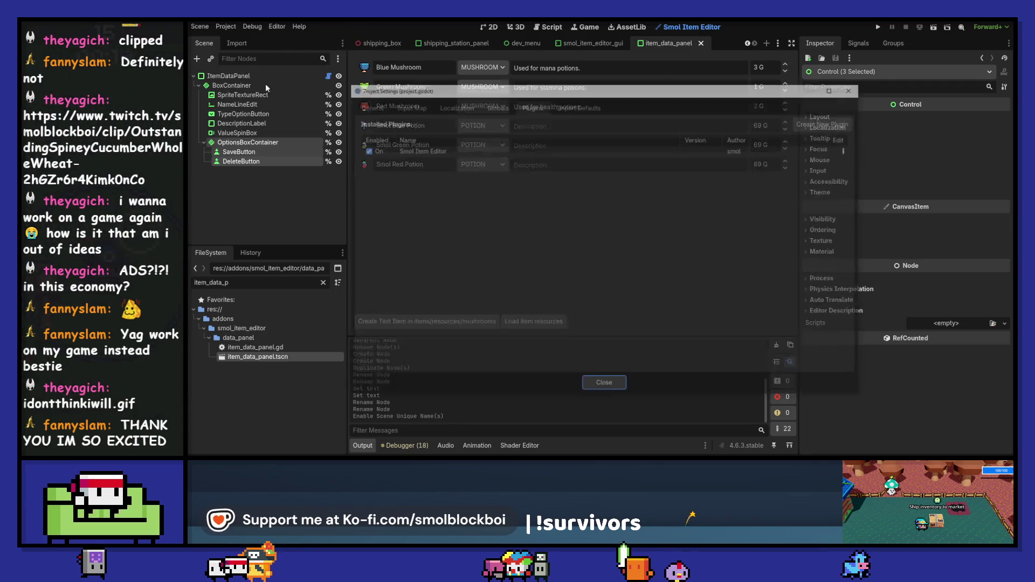
click(364, 151)
click(620, 384)
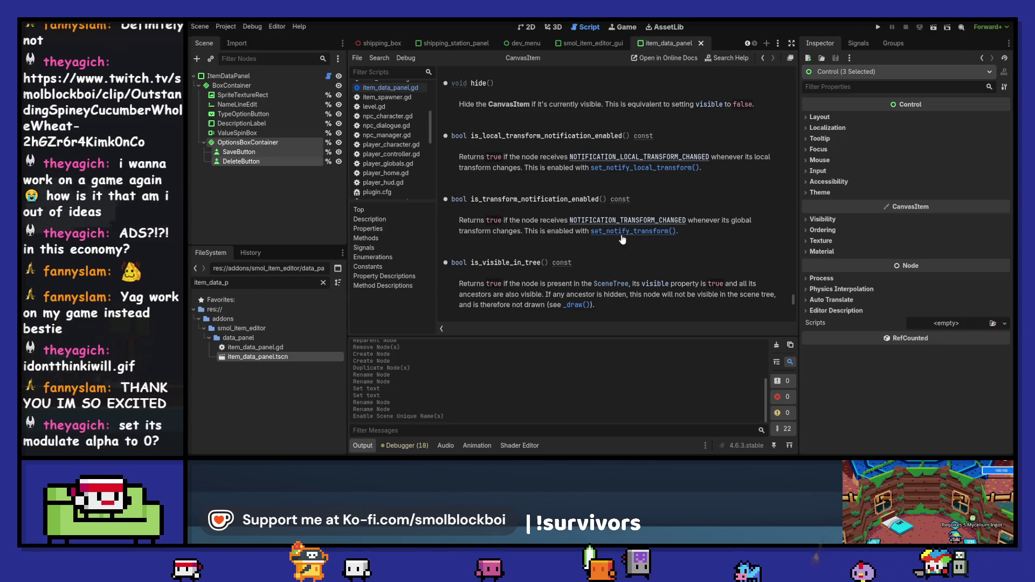
Add a hide_options() function to item_data_panel.gd whose body is options_box_container.hide()
click(328, 77)
scroll(580, 292, down, 1)
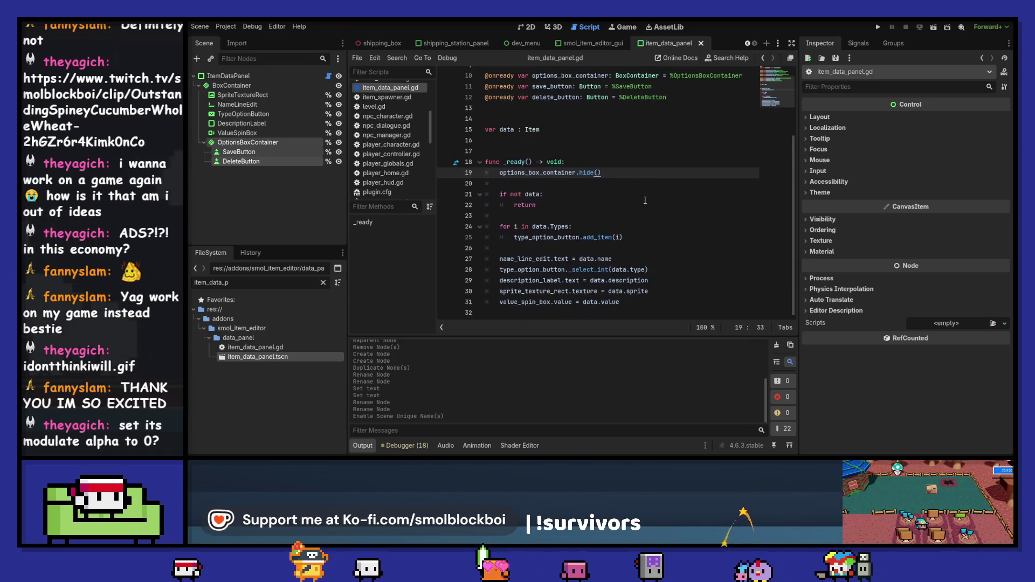
click(550, 319)
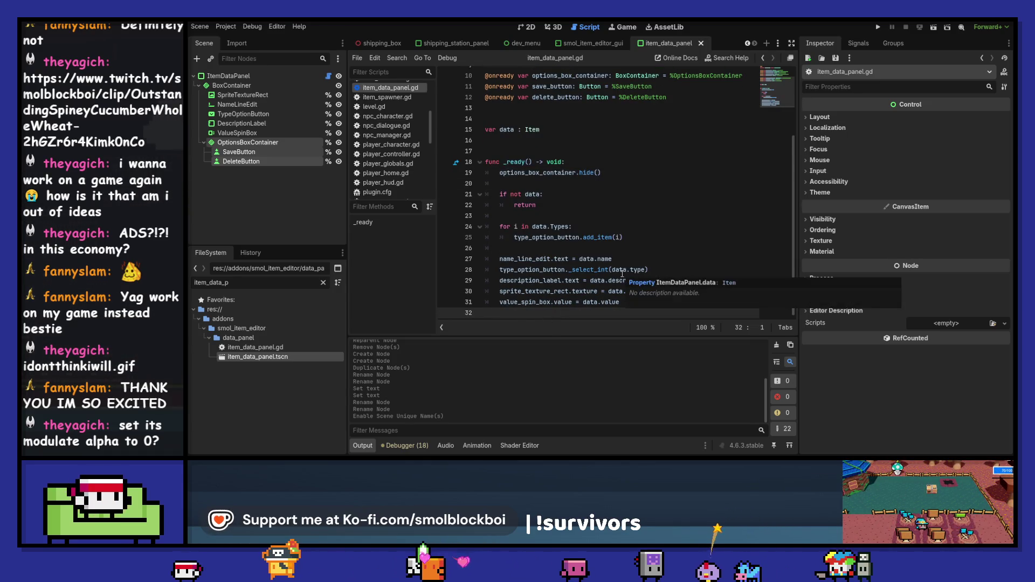
key(Return)
text(func _pro)
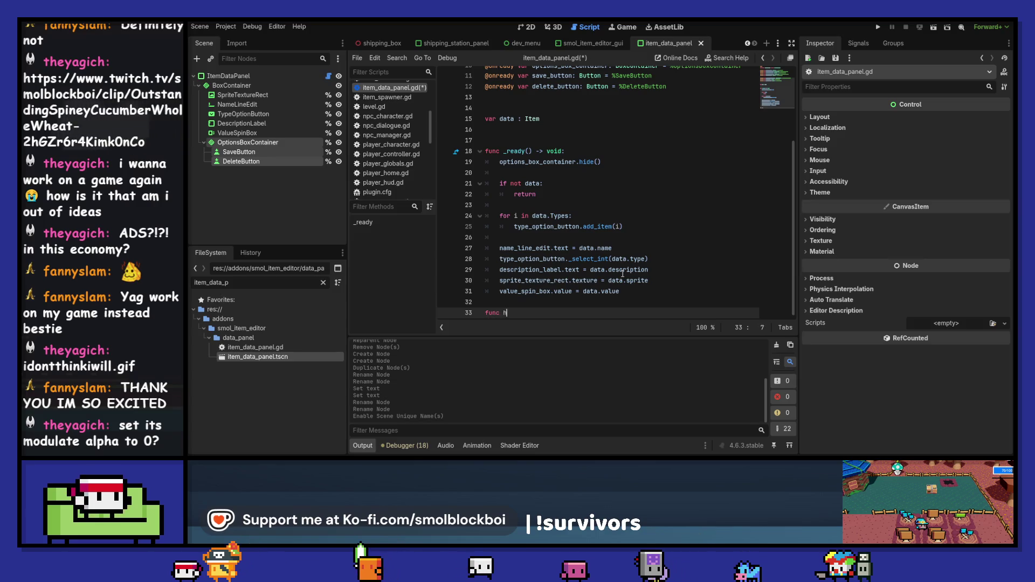
text(_)
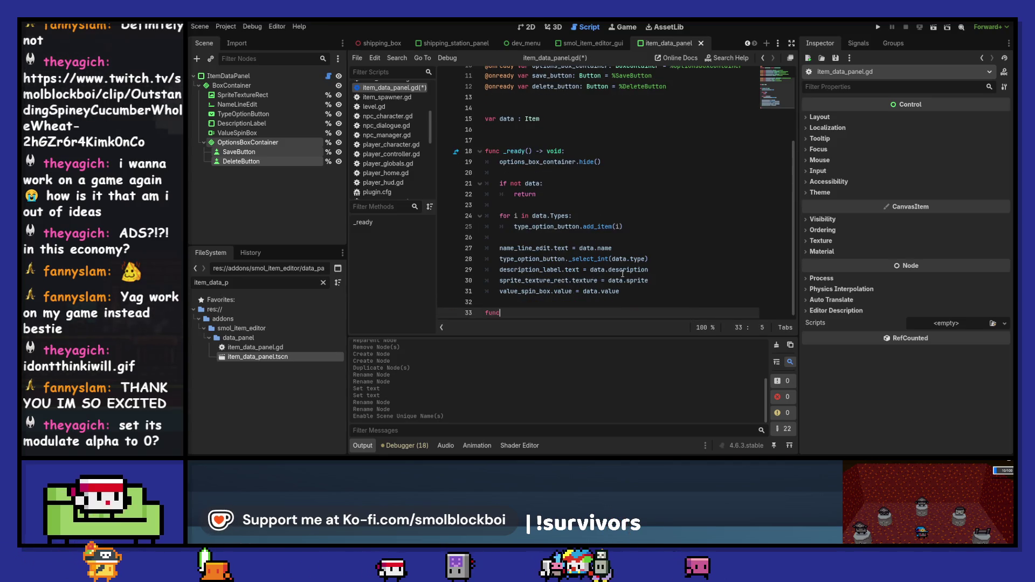
text(hide_options() -> void:)
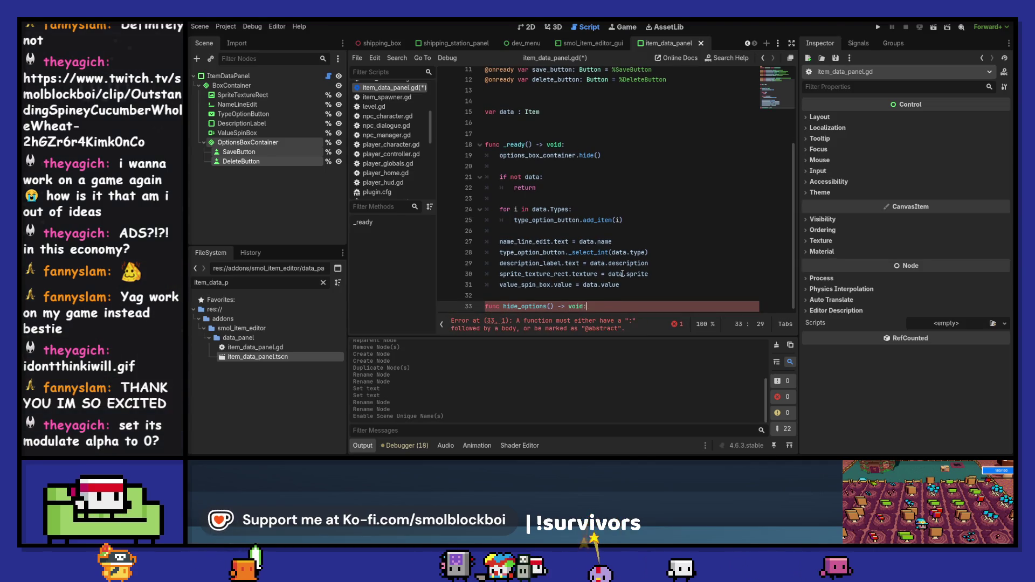
key(Return)
text(pass)
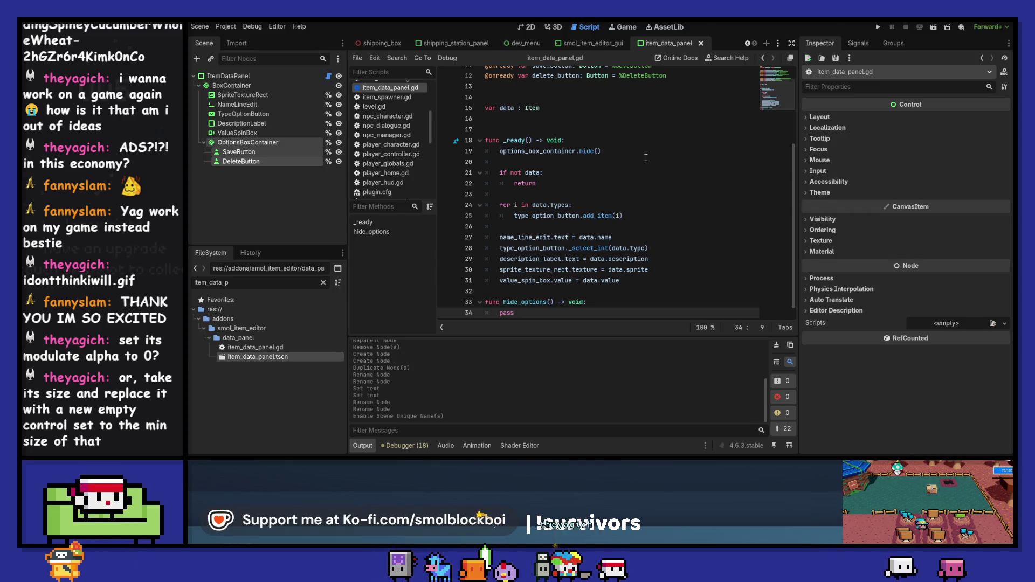
drag(645, 156, 495, 153)
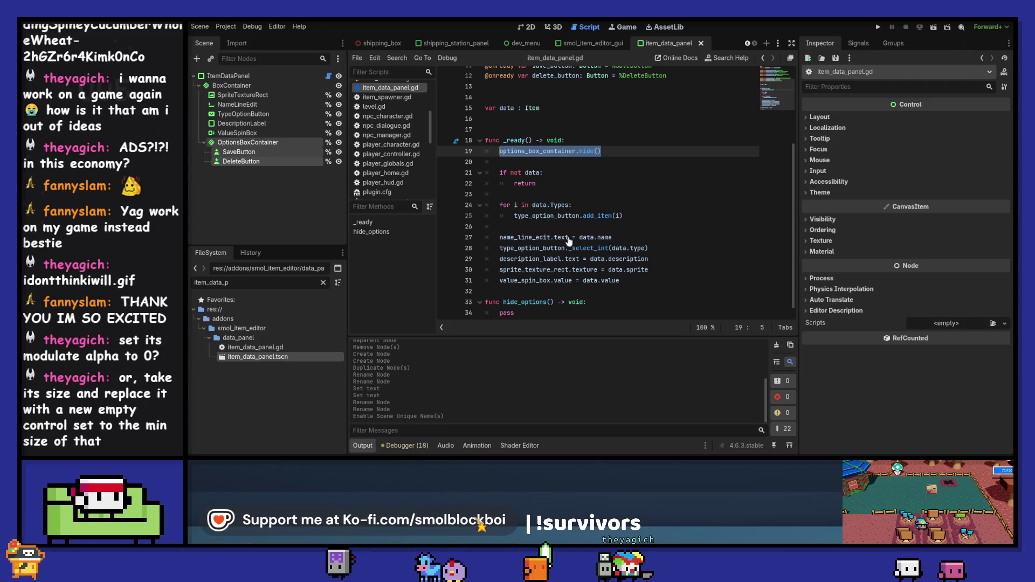
key(ctrl+c)
double_click(507, 312)
key(ctrl+v)
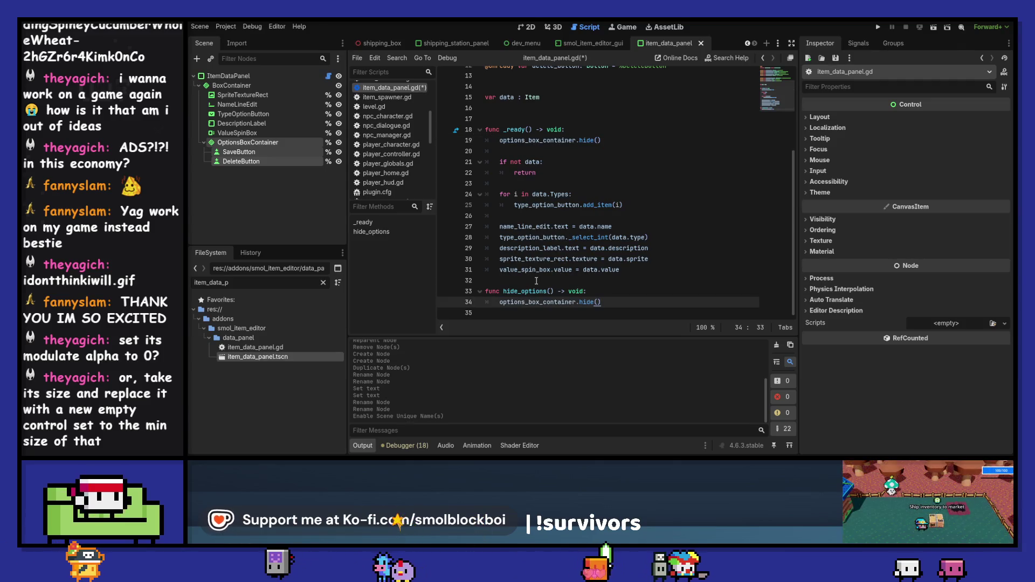
Replace the hide call in _ready() with hide_options() and save the script
click(537, 281)
key(Return)
drag(503, 302, 551, 303)
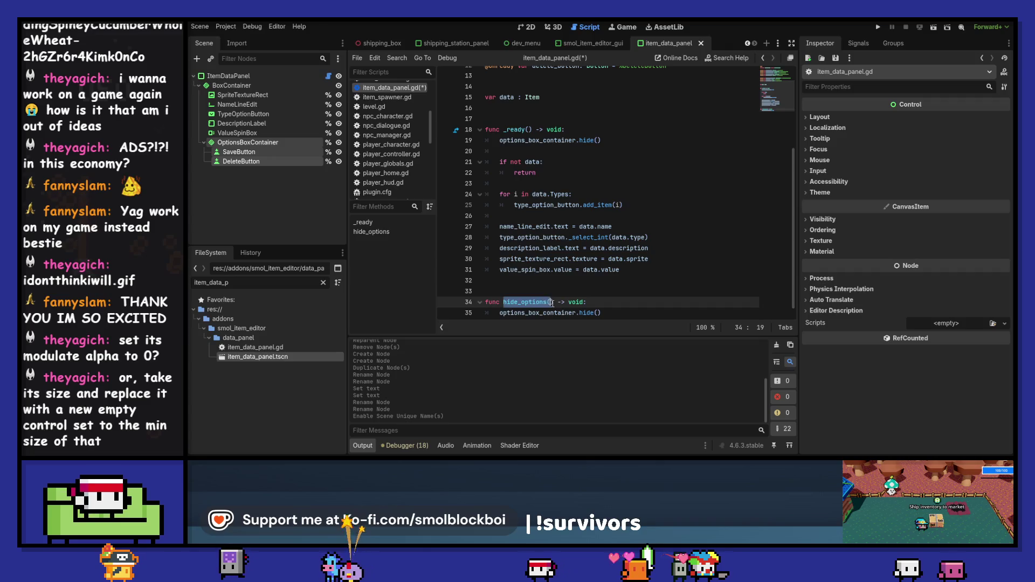
drag(616, 141, 500, 141)
key(ctrl+v)
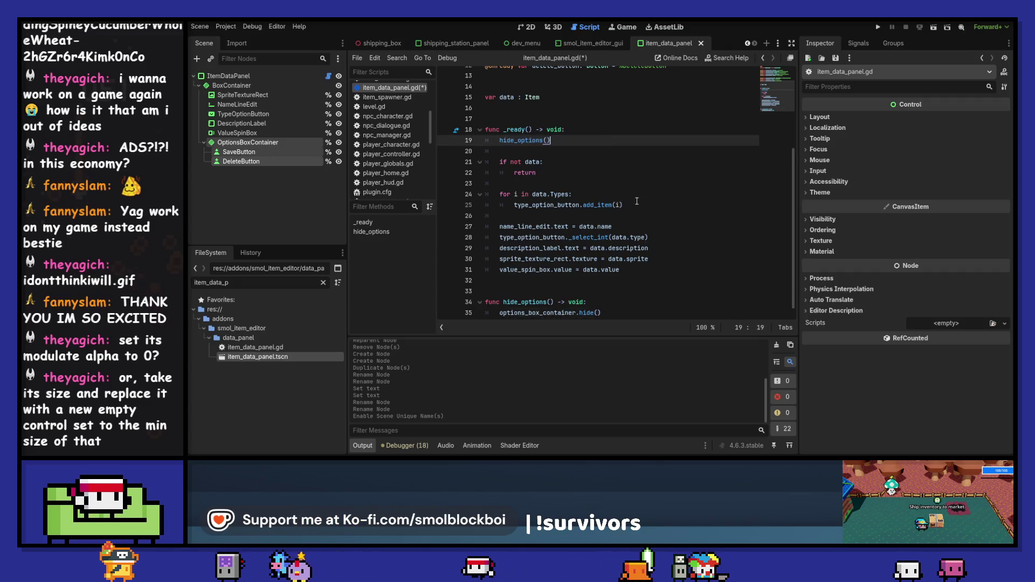
scroll(621, 216, down, 1)
click(630, 302)
key(ctrl+s)
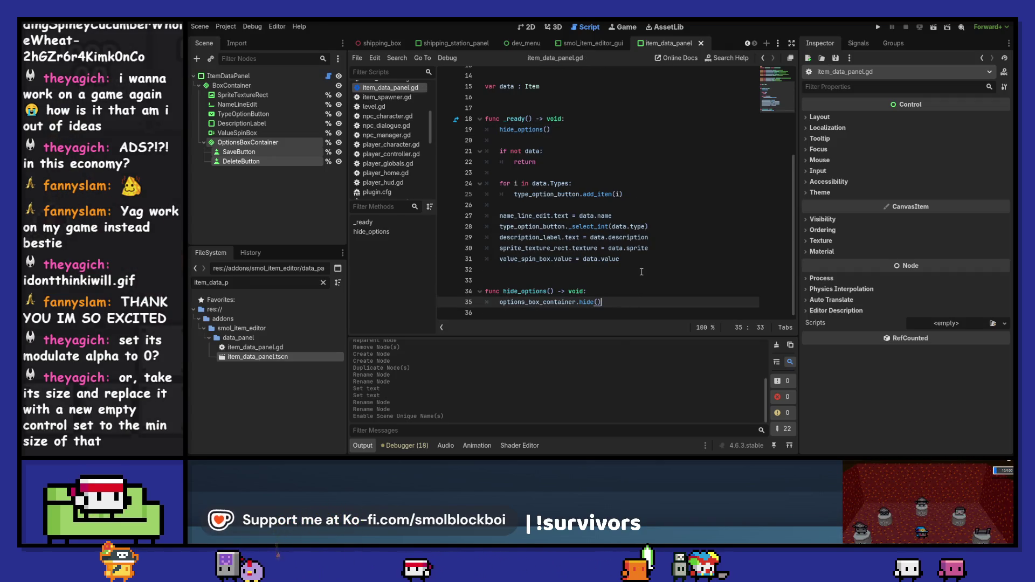
In hide_options(), set mouse_filter to Control.MOUSE_FILTER_IGNORE for save_button and delete_button
key(Return)
text(_button.)
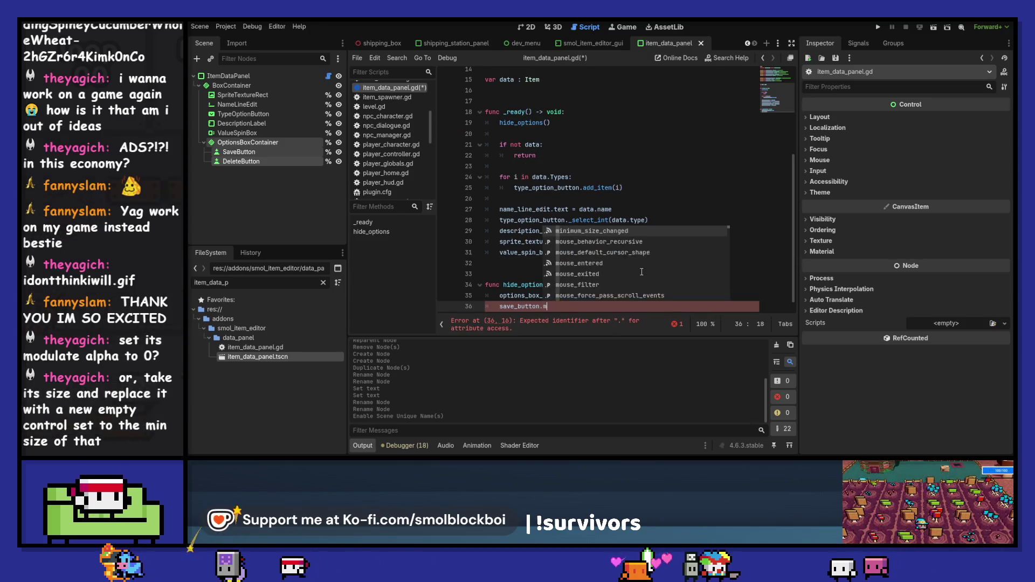
text(mouse_)
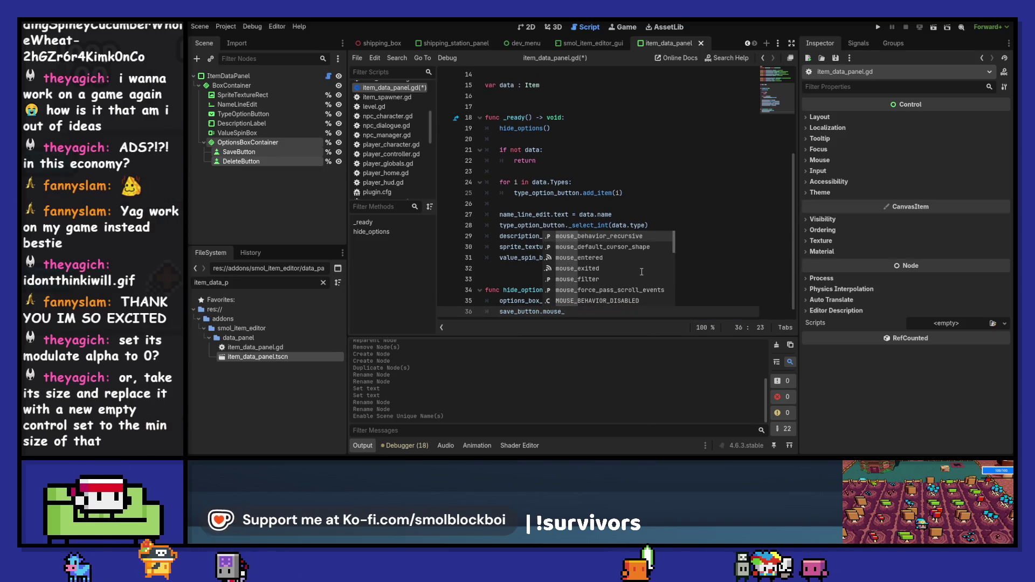
click(834, 159)
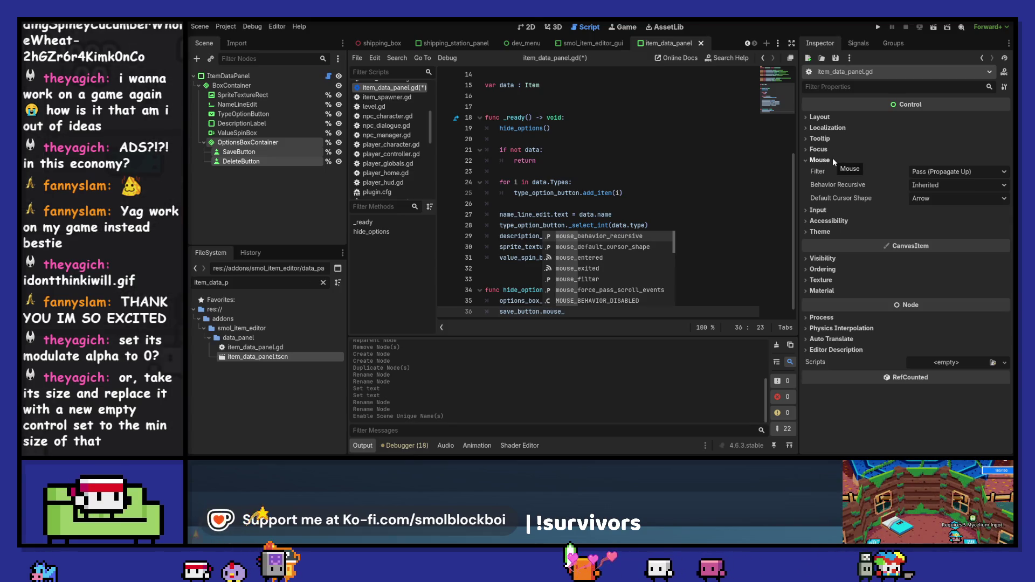
double_click(580, 278)
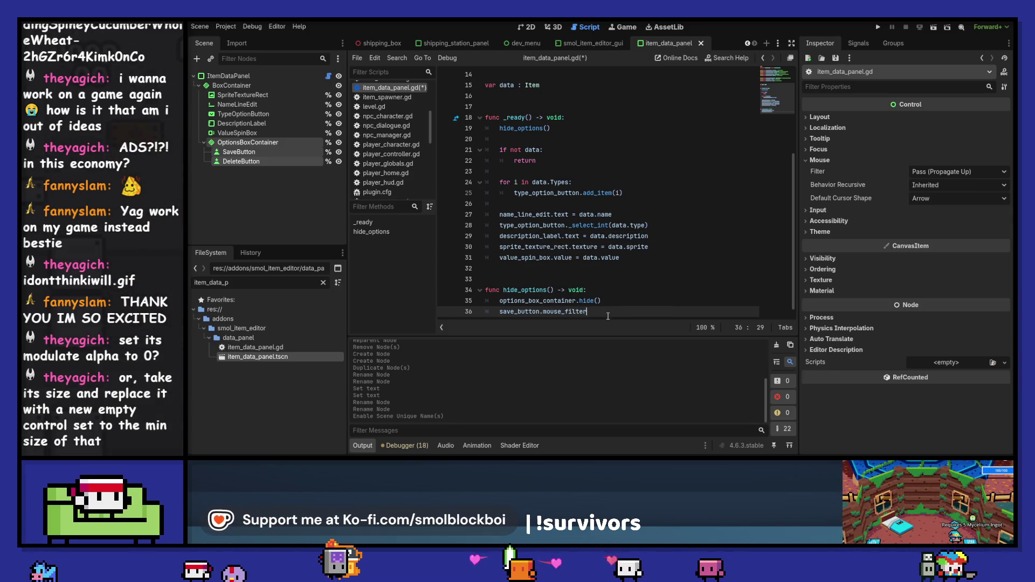
text(= Control.MOUSE_FILTER_IGNORE)
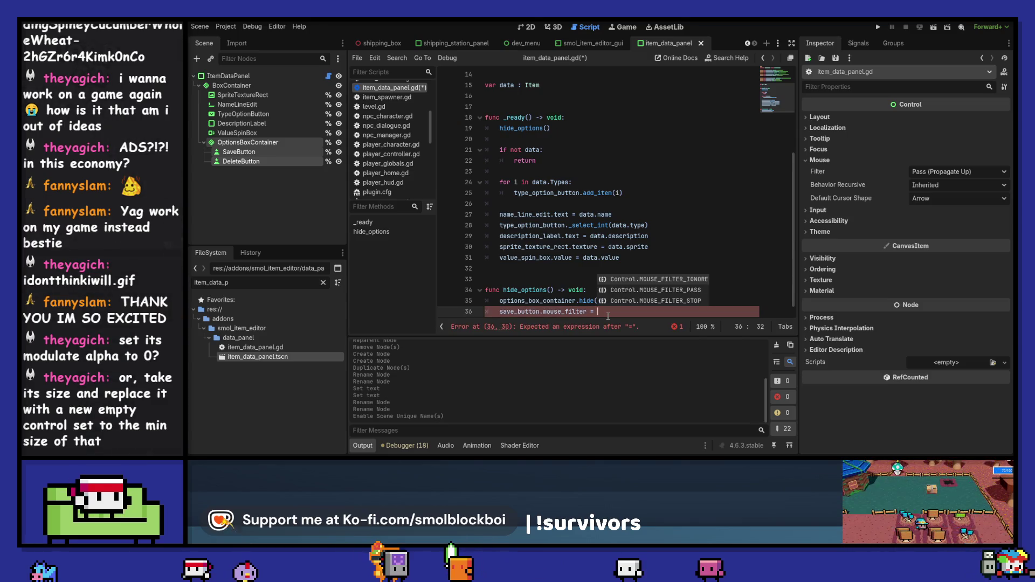
key(Return)
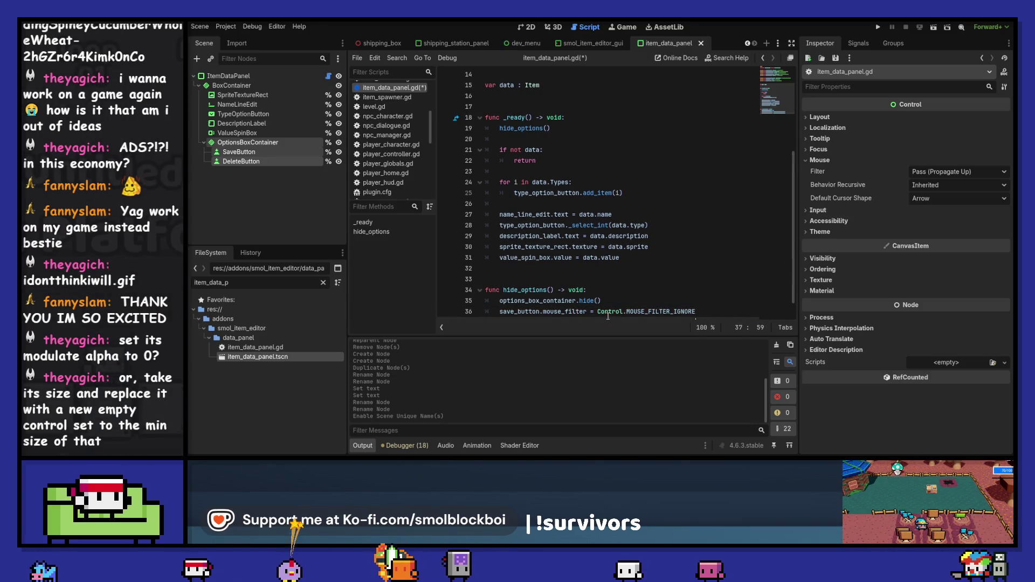
key(ctrl+Left)
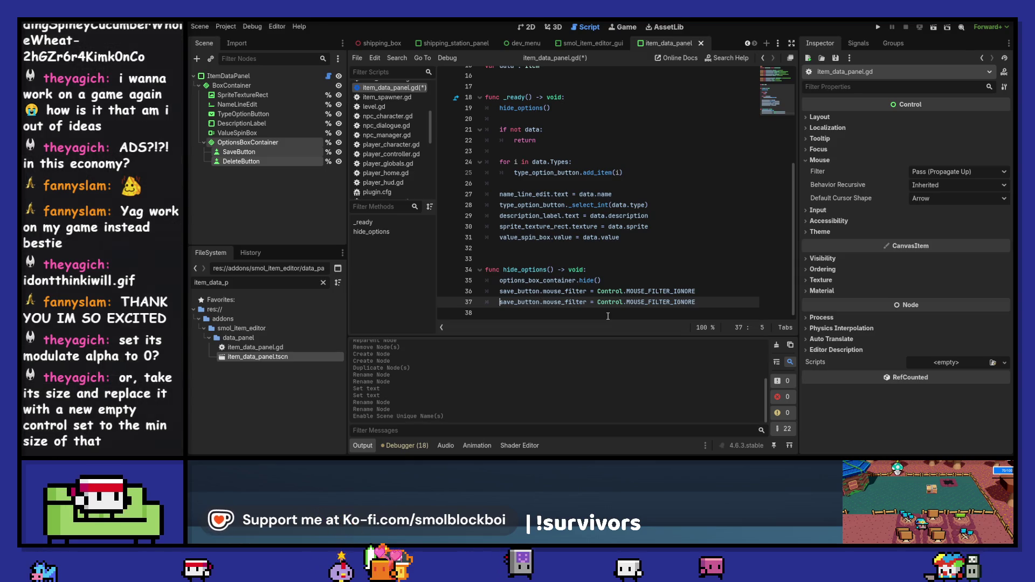
key(Left)
key(Left)
key(Left)
key(BackSpace)
key(BackSpace)
key(BackSpace)
text(del)
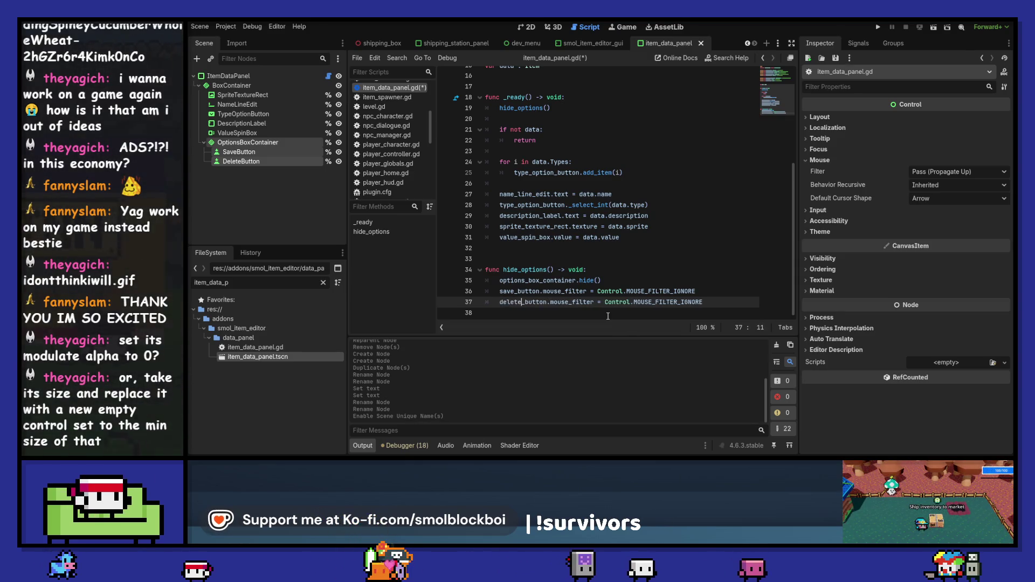
Rewrite both lines as set_mouse_filter(Control.MOUSE_FILTER_IGNORE) calls and save the script
key(Up)
key(ctrl+Right)
text(set_)
key(ctrl+Right)
key(shift+End)
key(Delete)
key(BackSpace)
key(BackSpace)
text(()
key(ctrl+v)
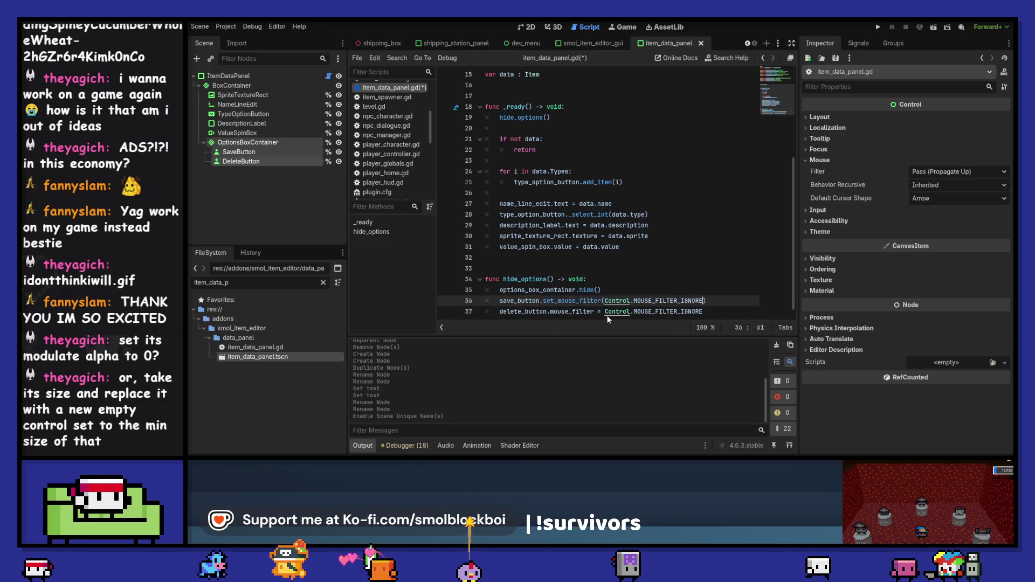
key(ctrl+shift+Left)
key(ctrl+shift+Left)
key(ctrl+shift+Left)
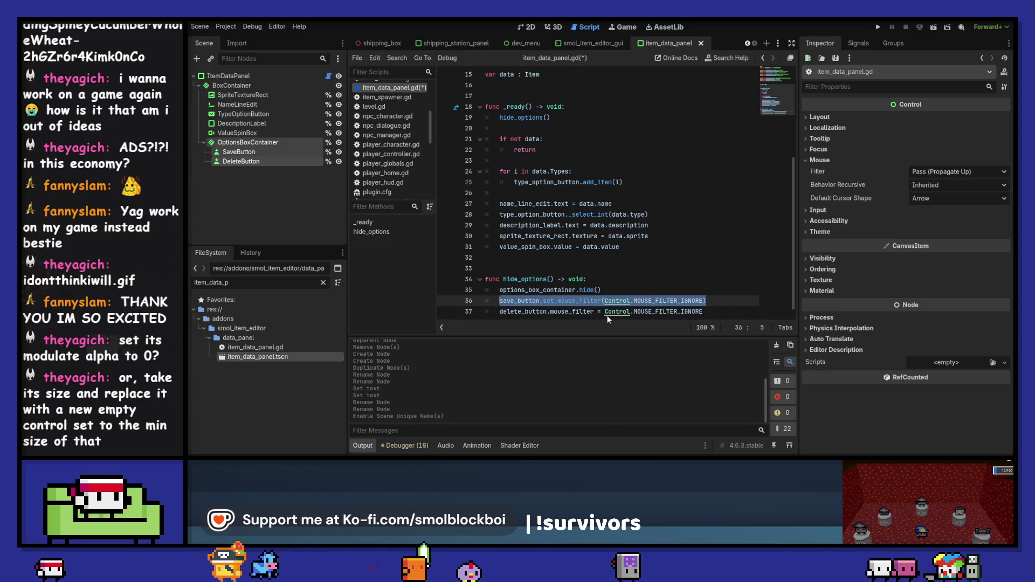
key(Down)
key(shift+Down)
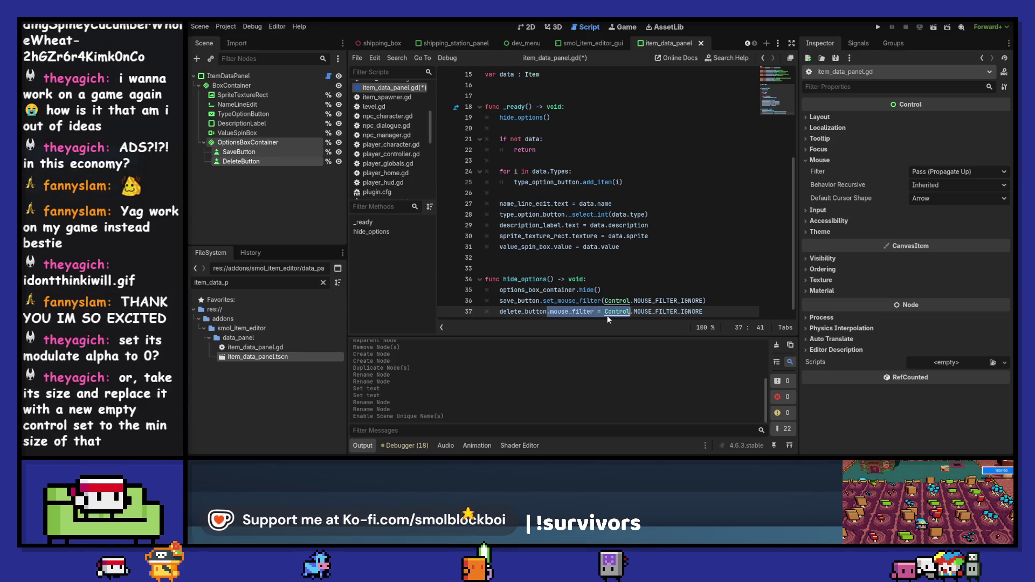
key(ctrl+v)
key(ctrl+s)
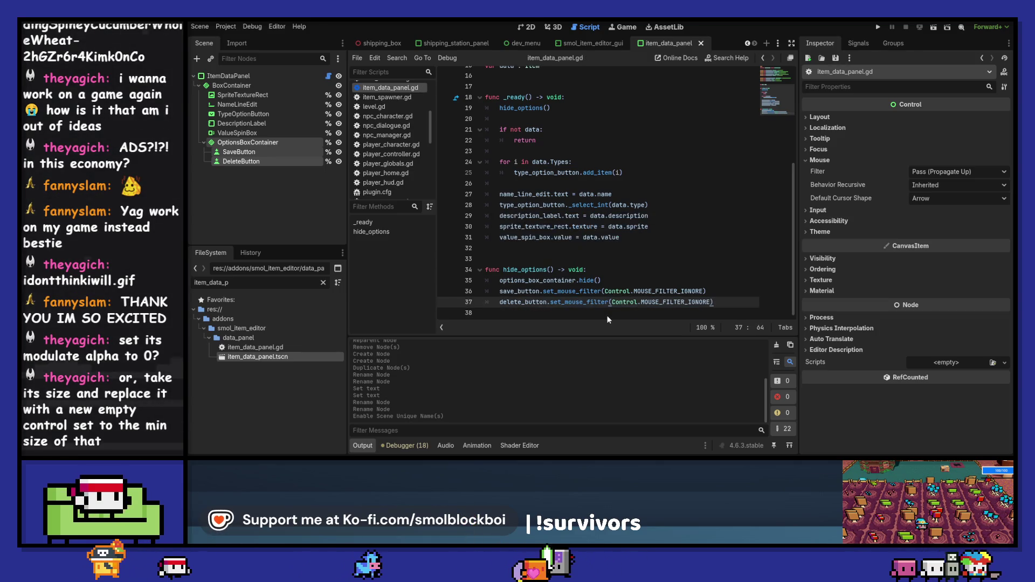
Change hide_options() to set options_box_container.modulate.a = 0, then view the scene in 2D
click(599, 314)
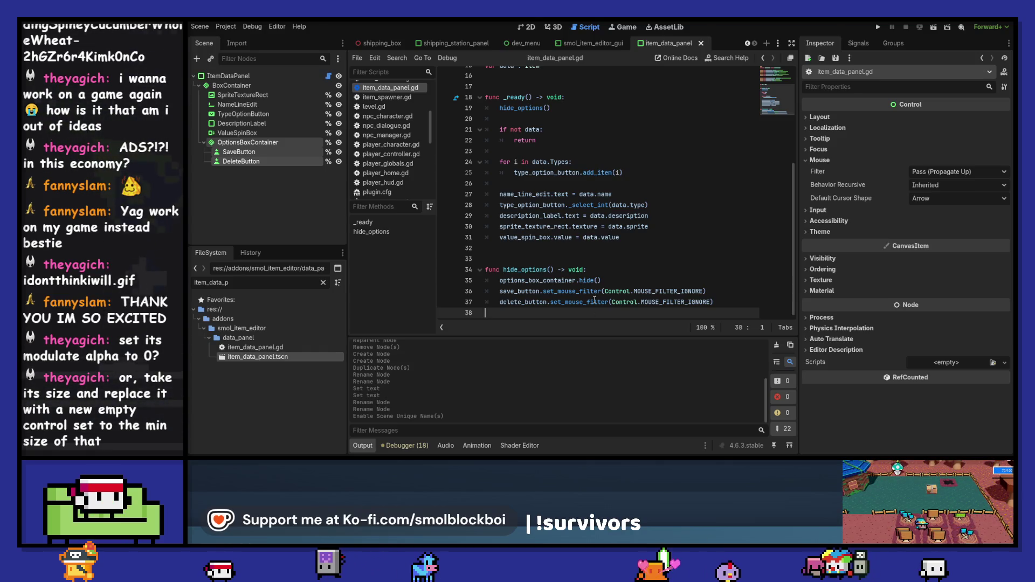
drag(580, 280, 654, 277)
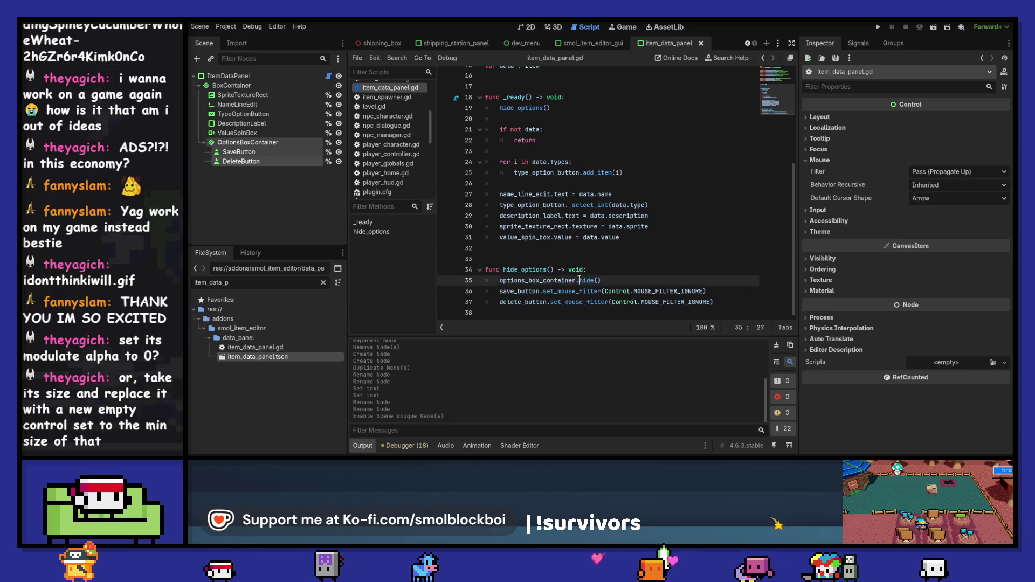
text(modulate.a = 0)
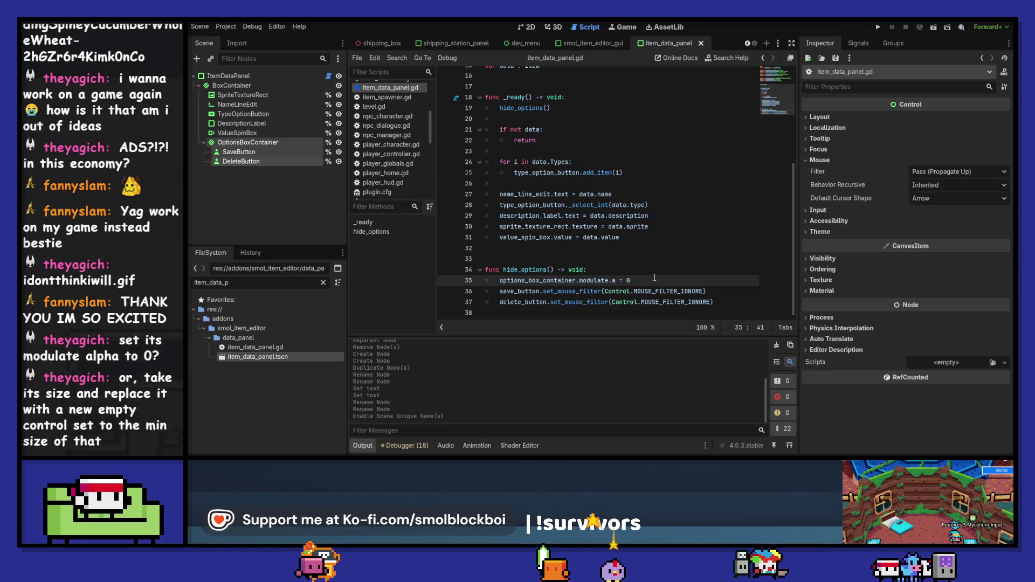
click(525, 27)
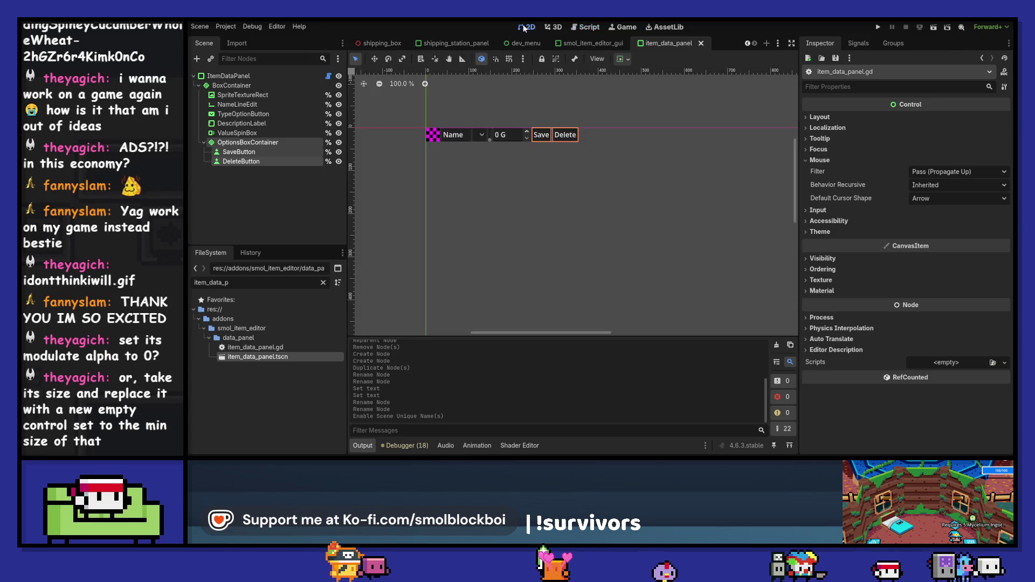
Enable the Smol Item Editor plugin and load the item resources in its screen
click(229, 76)
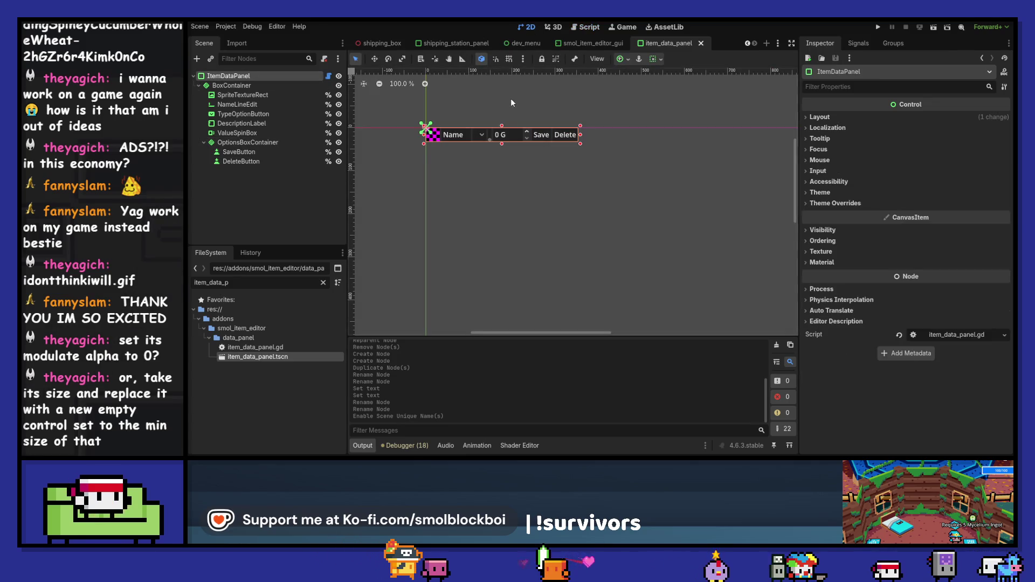
click(235, 27)
click(240, 38)
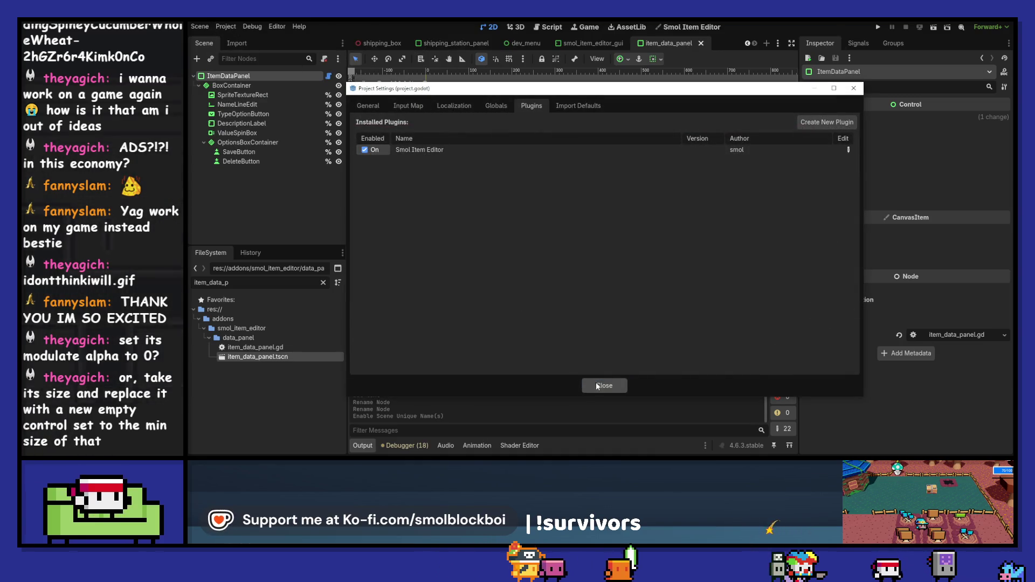
click(597, 384)
click(692, 27)
click(535, 323)
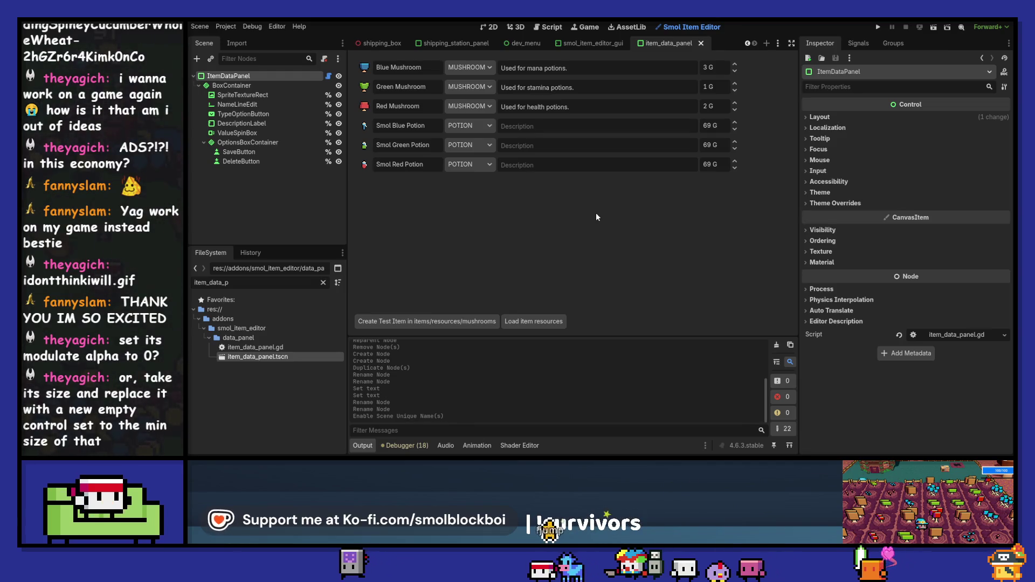
Disable the Smol Item Editor plugin in Project Settings and close the dialog
click(226, 26)
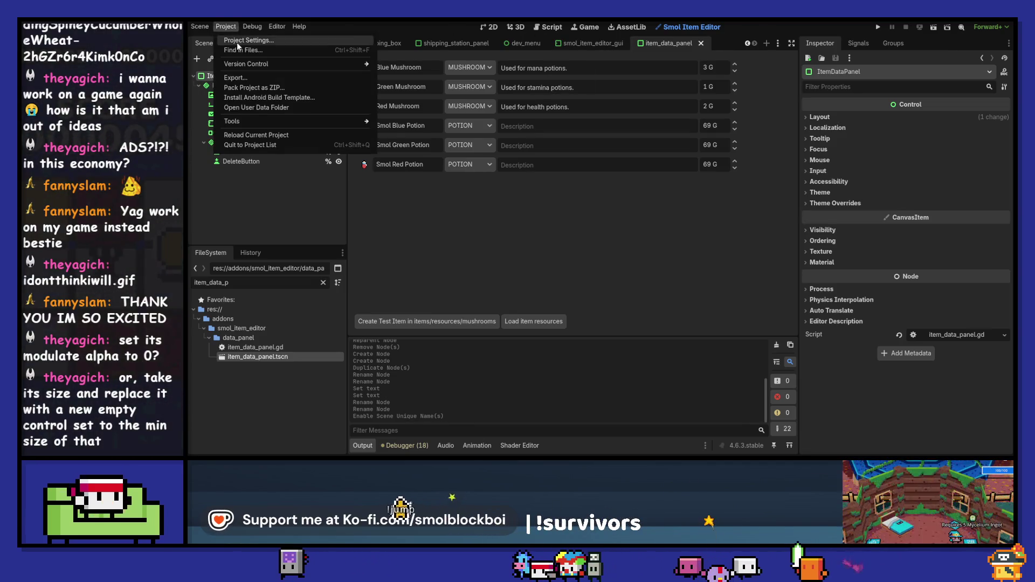
click(238, 42)
click(372, 150)
click(604, 385)
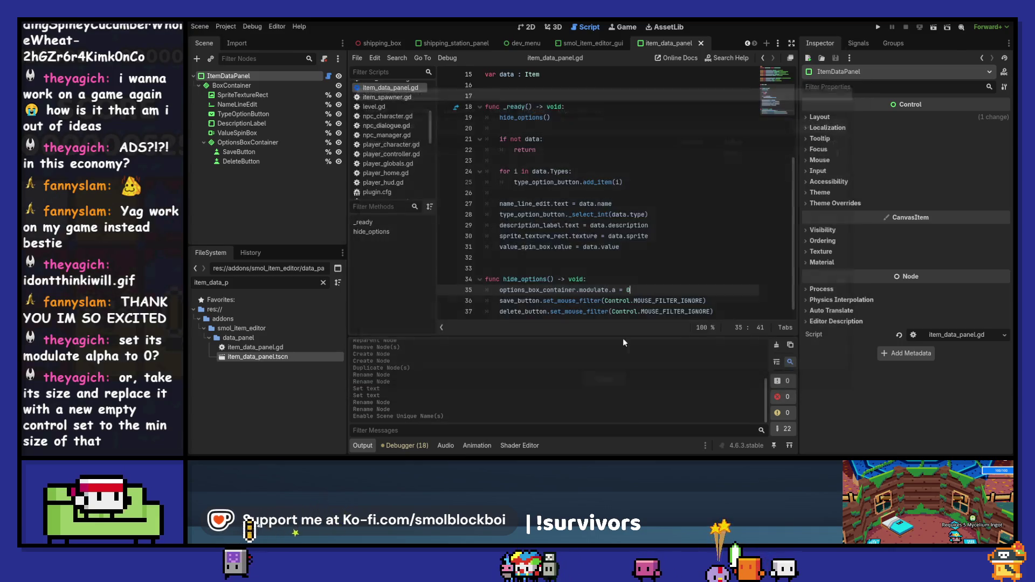
Open the smol_item_editor_gui scene in 2D and add a Button under ItemEditorGUI
click(593, 44)
click(526, 26)
click(235, 76)
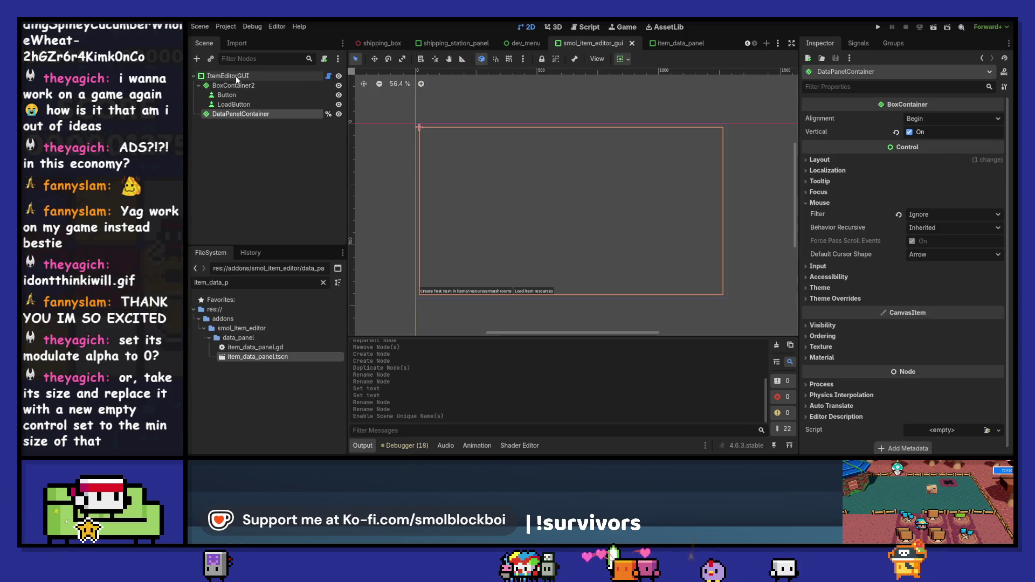
key(ctrl+a)
text(b)
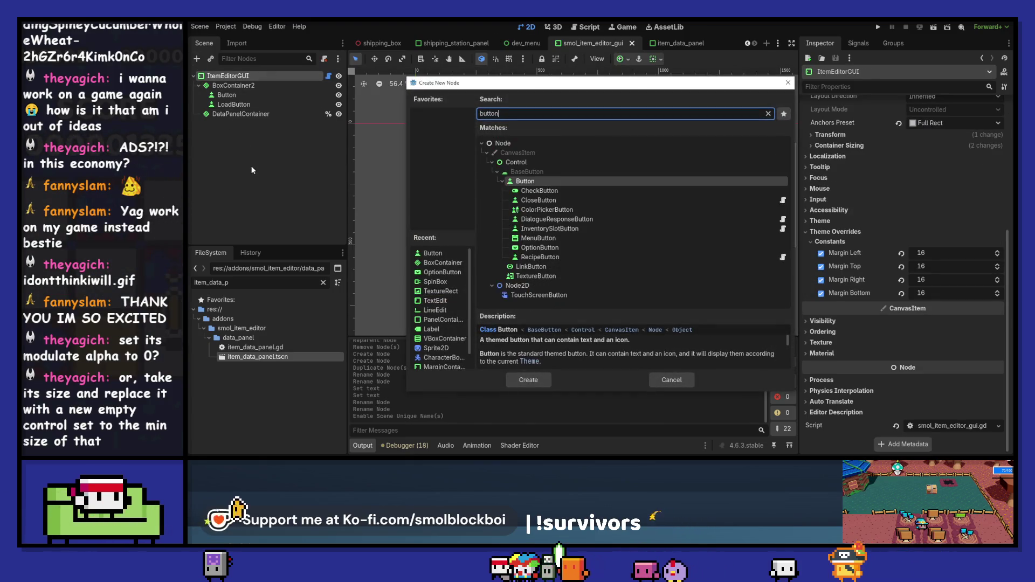
key(Return)
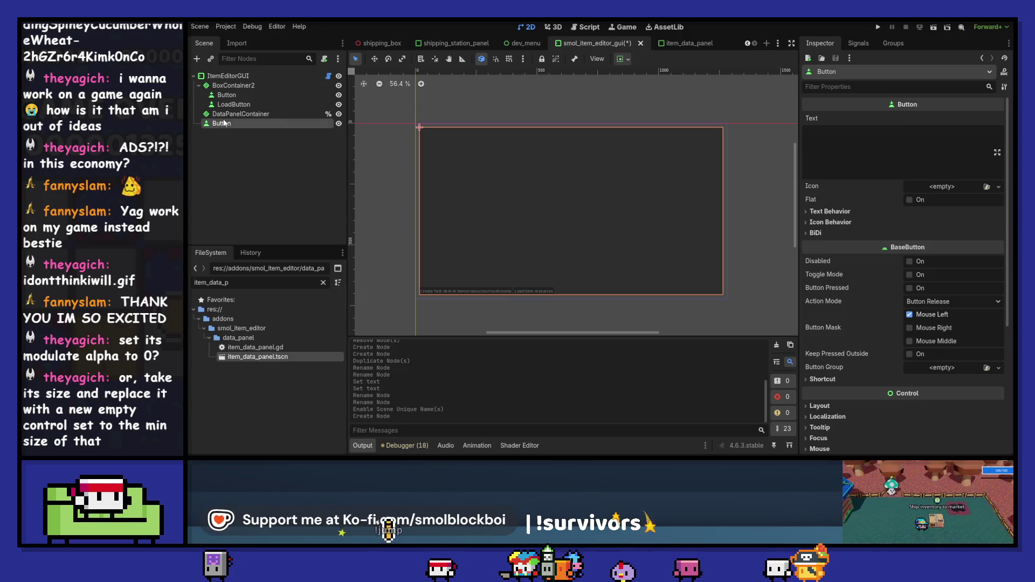
Add a vertical BoxContainer under ItemEditorGUI and move DataPanelContainer and the Button into it
drag(237, 86, 247, 156)
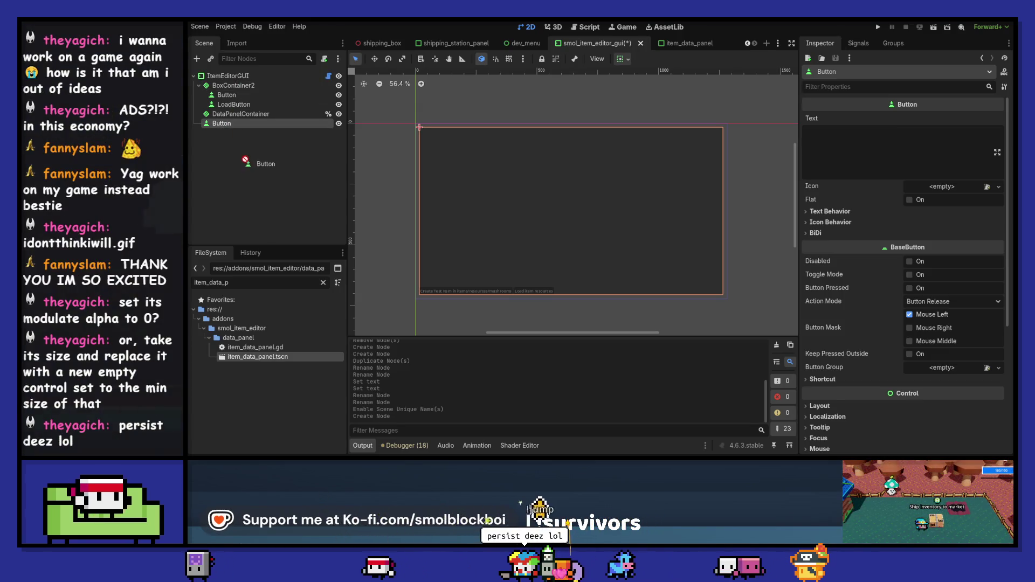
click(243, 114)
click(247, 86)
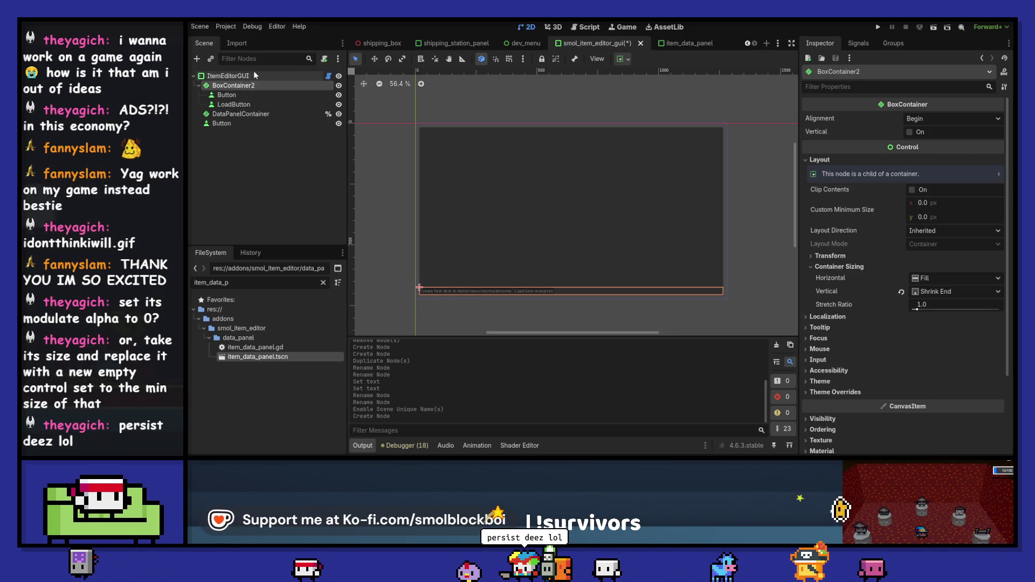
click(254, 75)
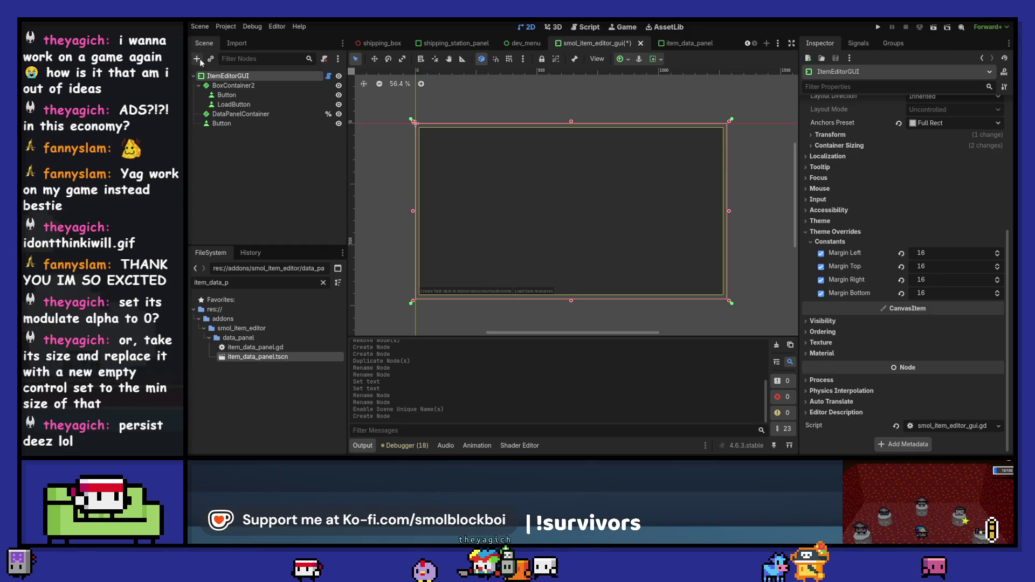
click(197, 58)
text(box)
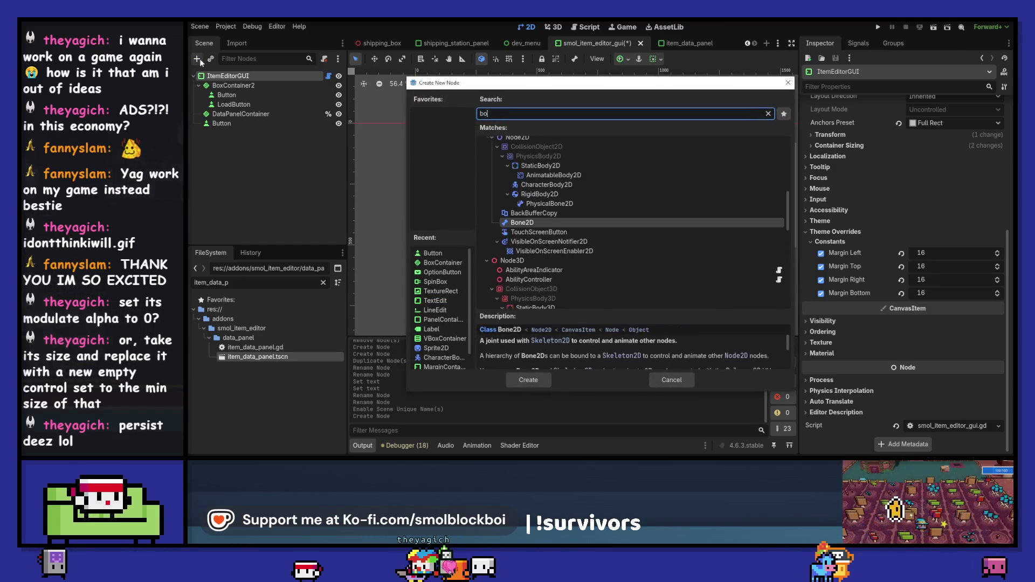
key(Return)
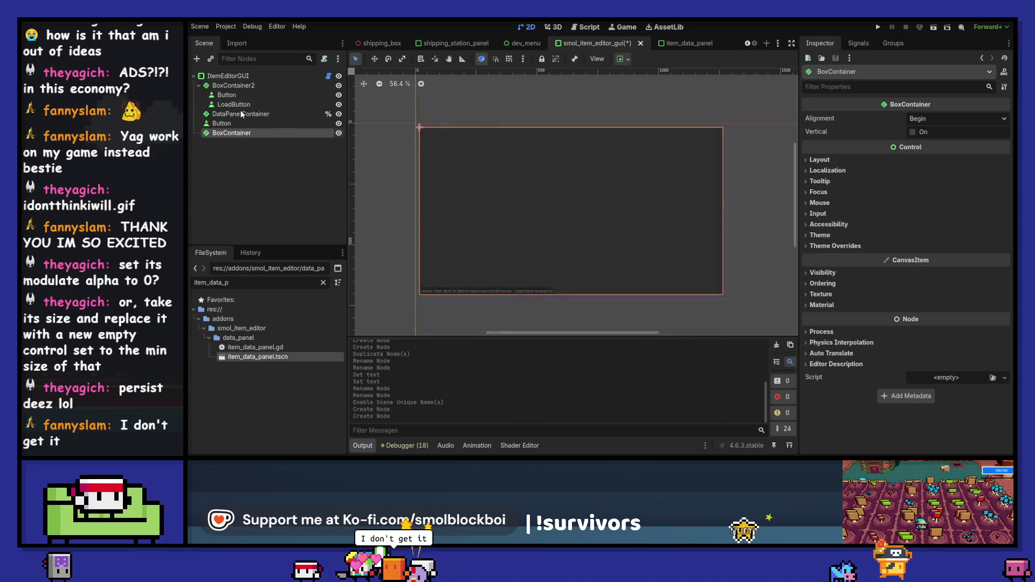
click(912, 132)
mouse_move(245, 114)
mouse_down()
mouse_move(243, 136)
mouse_move(243, 115)
mouse_move(245, 125)
mouse_up()
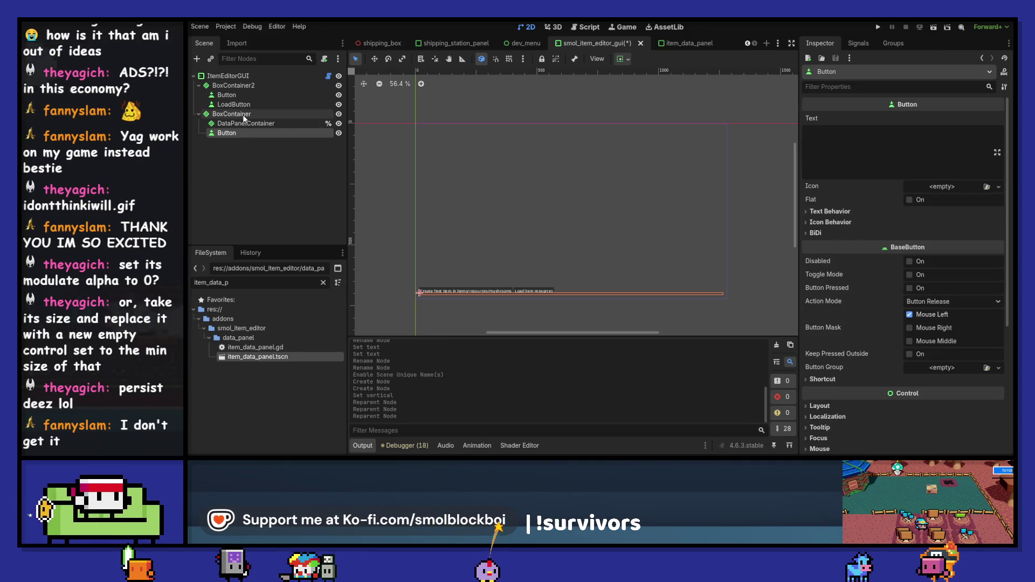
Set DataPanelContainer's vertical sizing to Shrink Begin with Expand off, save, and select the Button's text
click(244, 115)
click(623, 59)
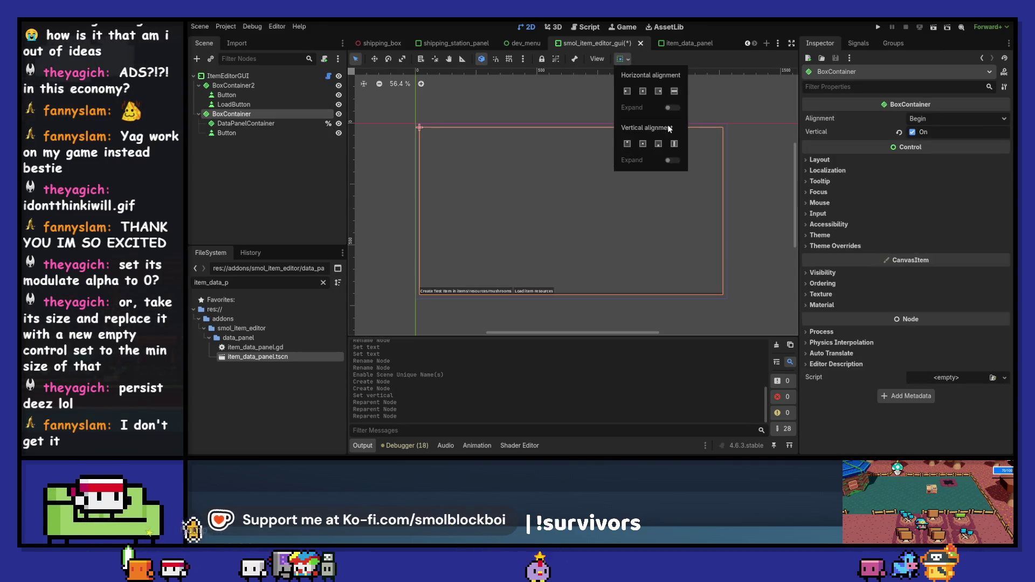
click(282, 122)
click(276, 125)
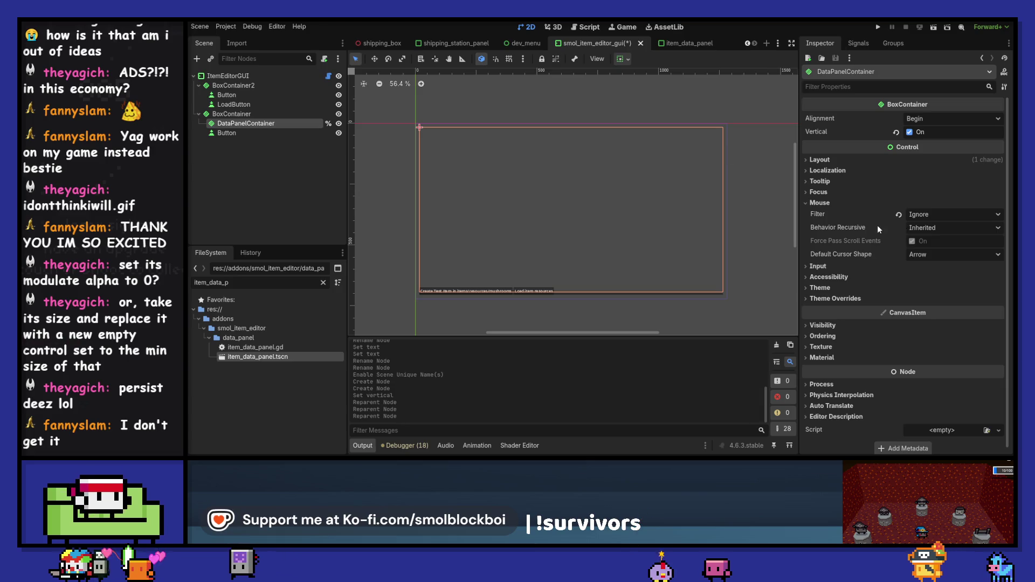
click(828, 161)
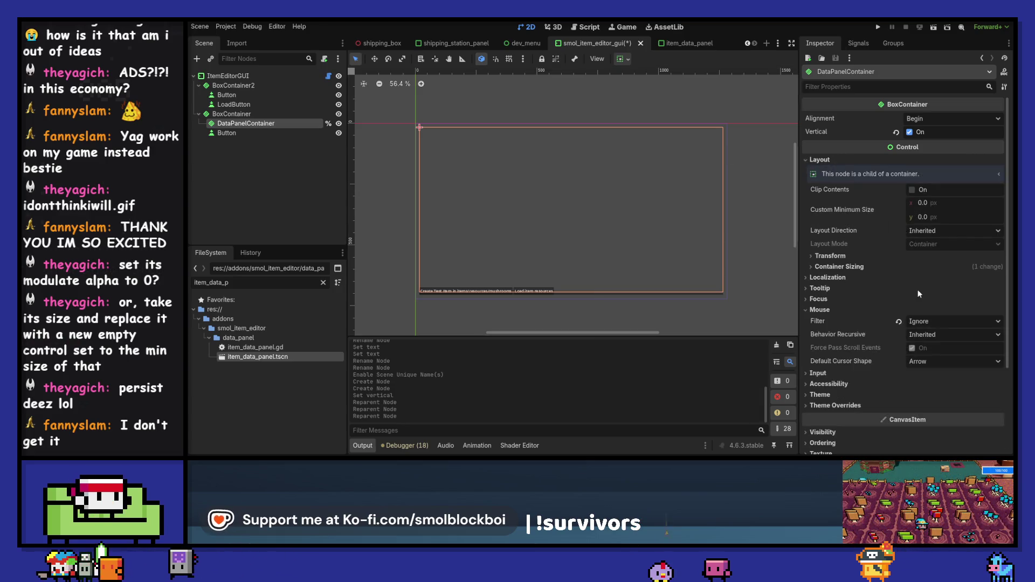
click(839, 267)
click(942, 292)
click(948, 313)
click(915, 306)
key(ctrl+s)
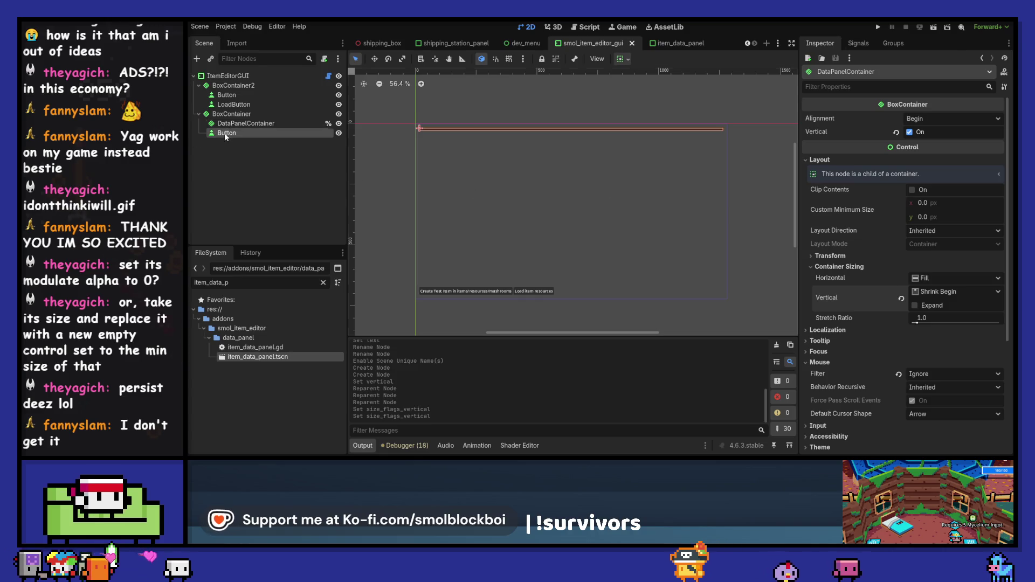
click(226, 133)
click(866, 146)
Label the button '+ Add Item' and rename the node AddItemButton
text(+)
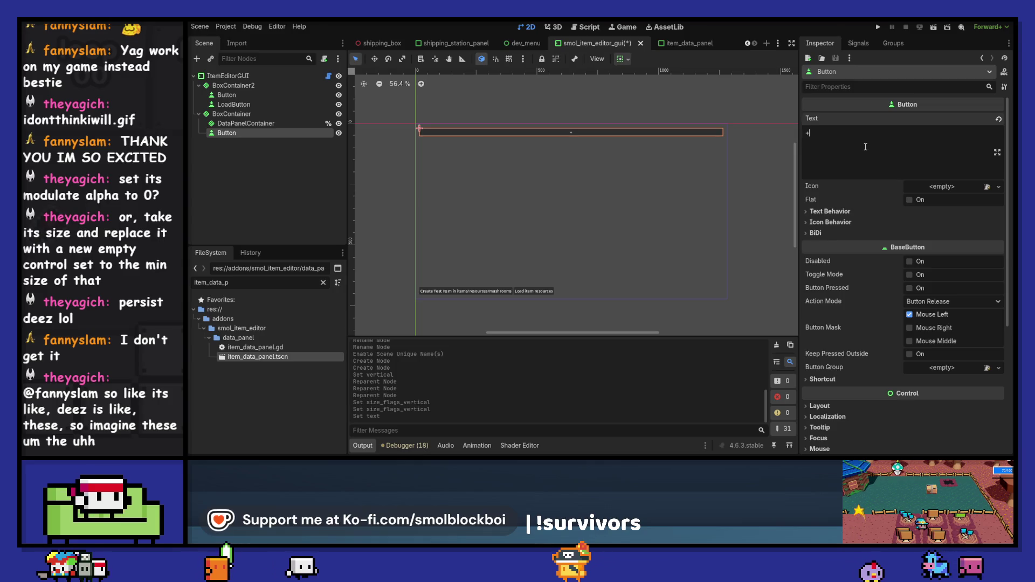
text( Add)
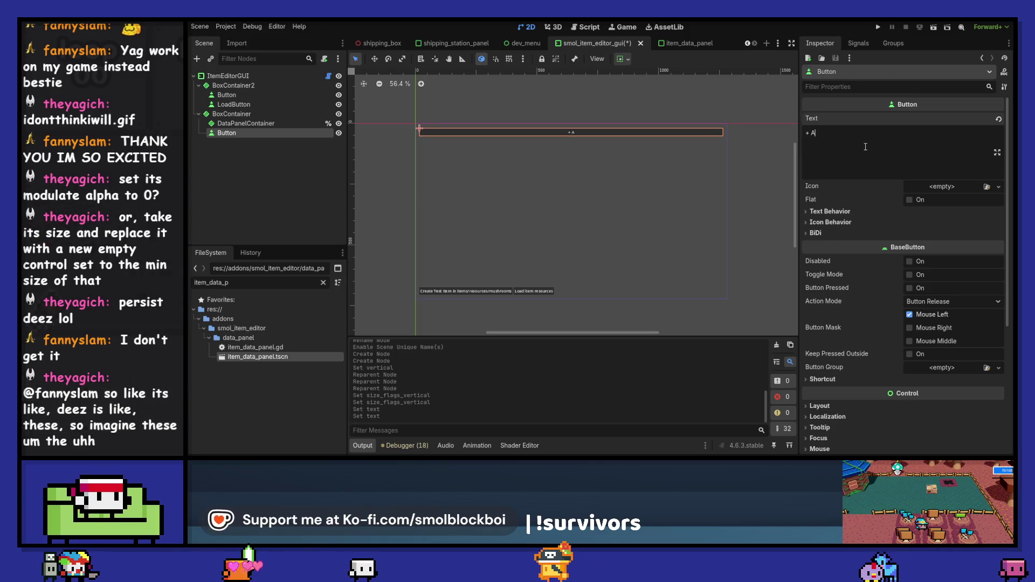
text( Item)
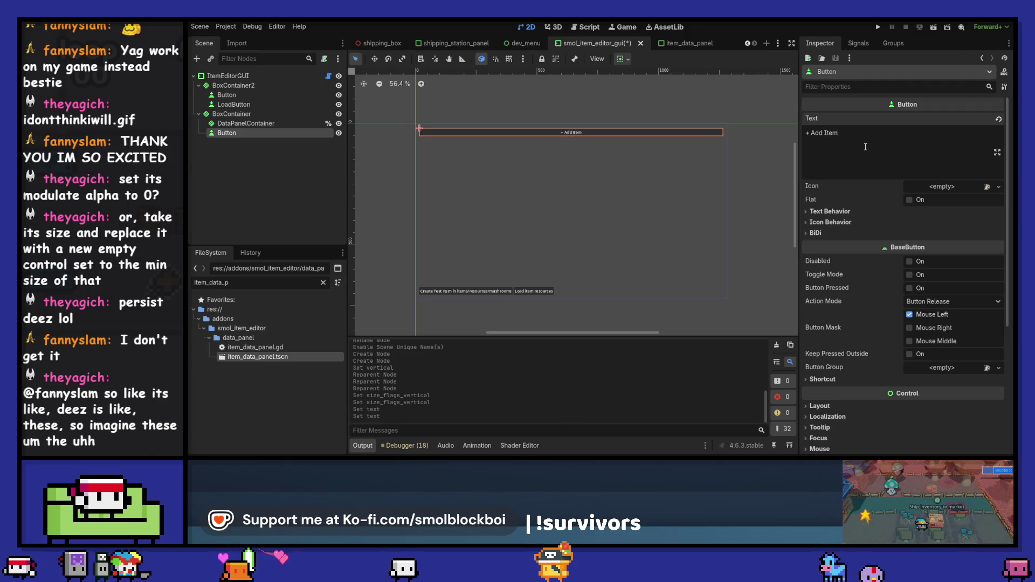
key(ctrl+s)
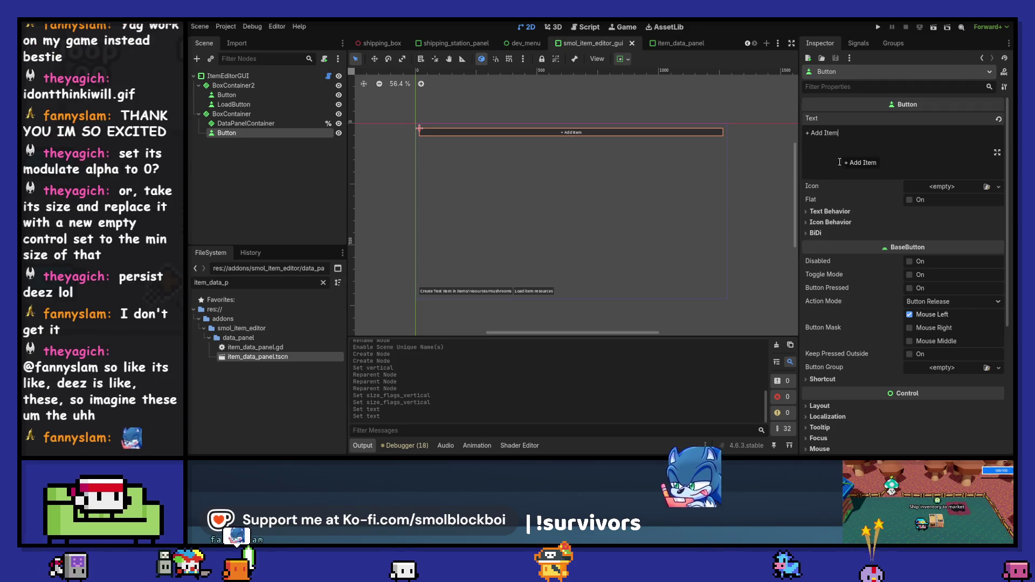
click(273, 76)
double_click(223, 133)
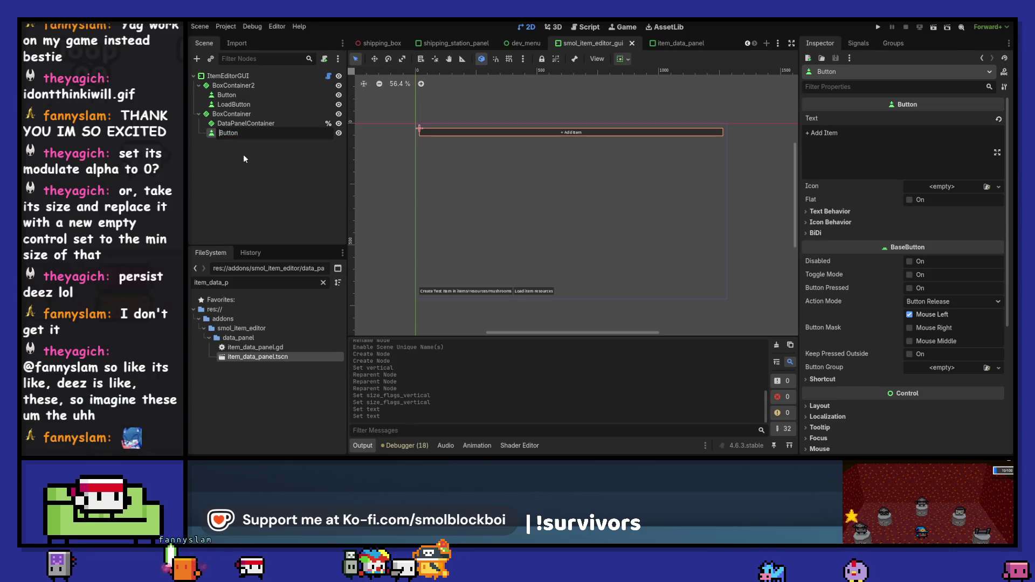
text(dItem)
key(Return)
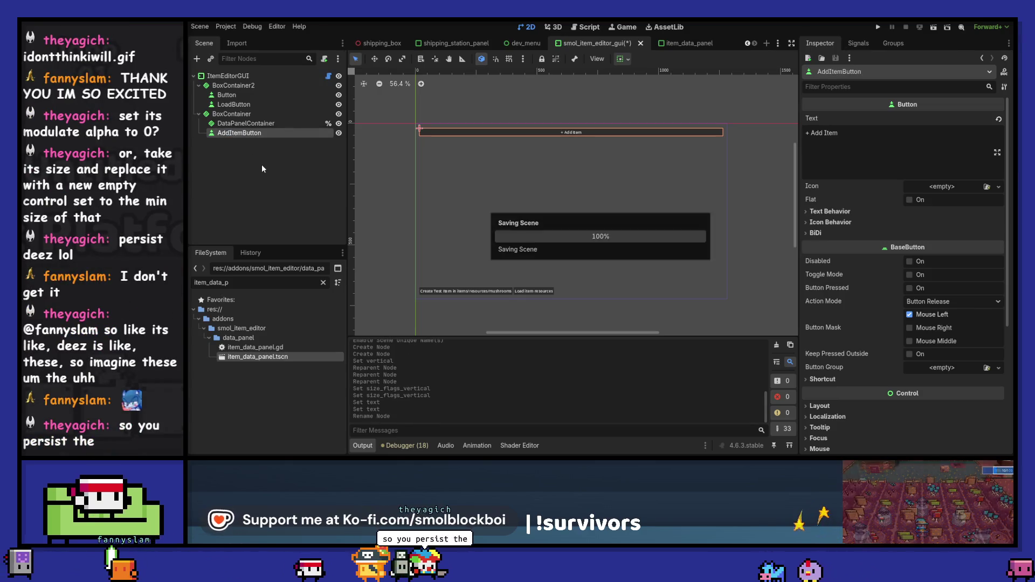
Give AddItemButton a scene-unique name, save the scene, and open smol_item_editor_gui.gd
right_click(295, 133)
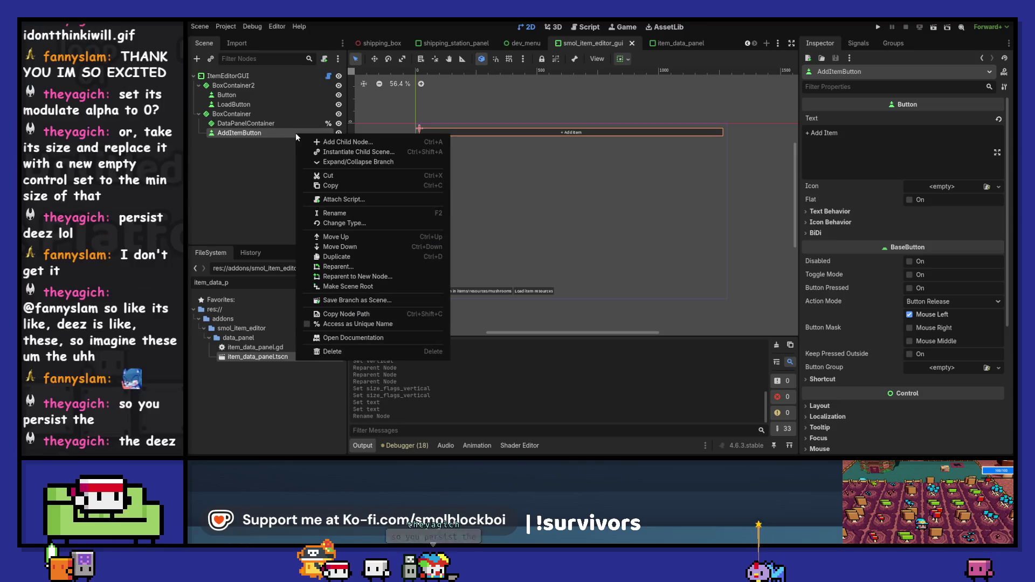
click(353, 324)
key(ctrl+s)
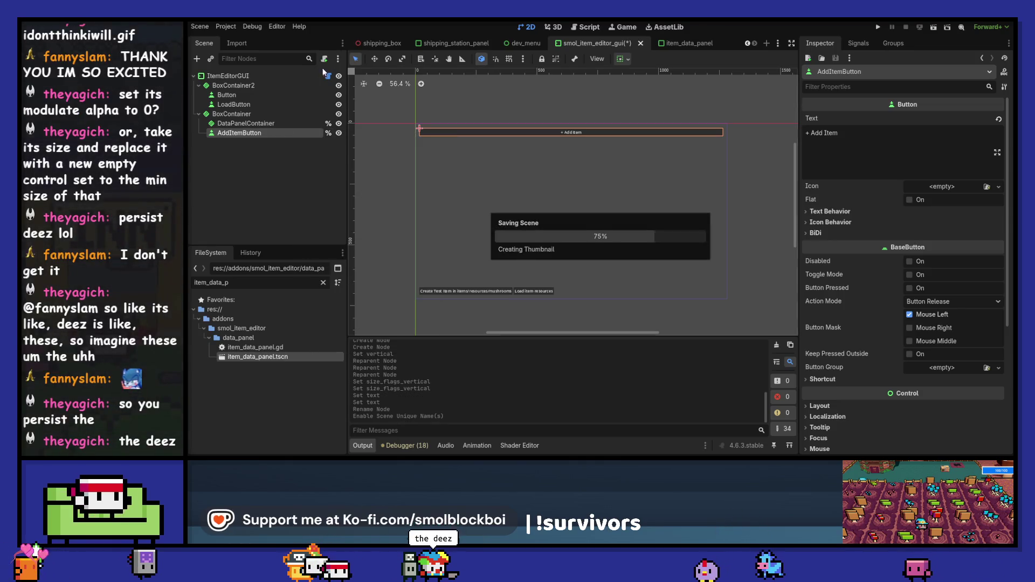
click(329, 77)
scroll(578, 195, up, 10)
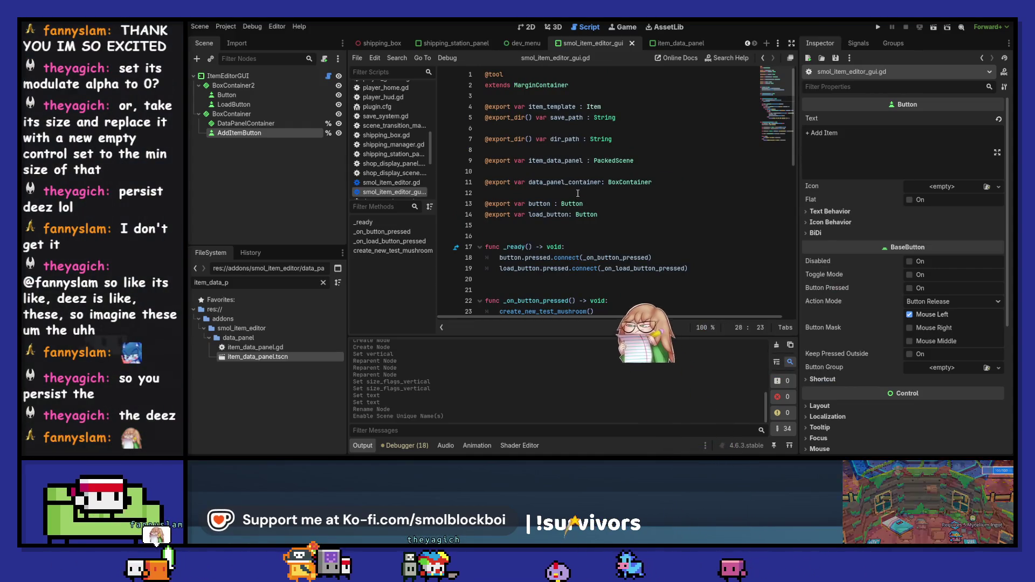
click(578, 193)
key(Return)
key(Return)
key(Up)
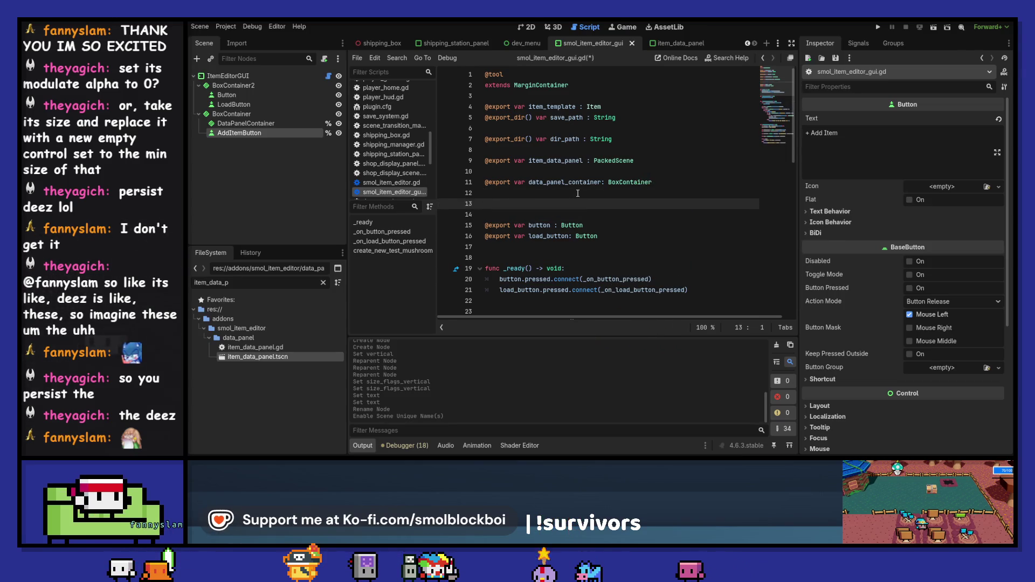
mouse_move(240, 133)
mouse_down()
mouse_move(545, 196)
mouse_move(505, 203)
mouse_up()
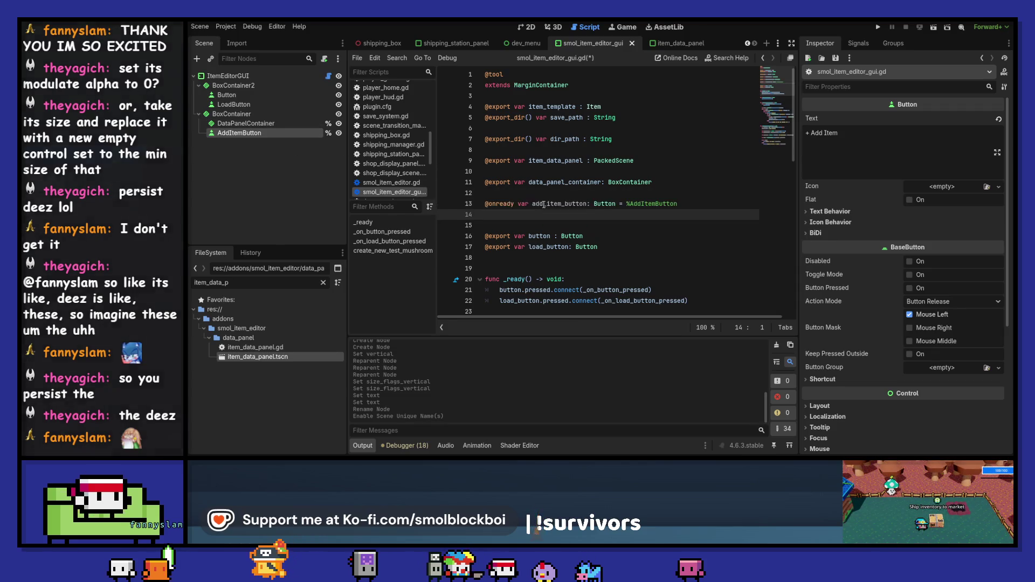
double_click(505, 203)
text(export)
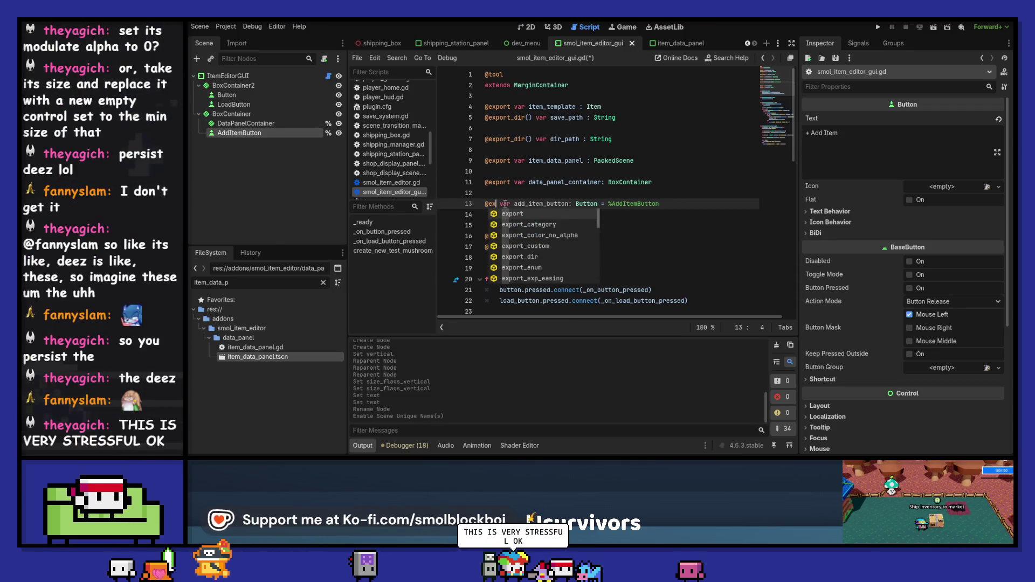
key(End)
key(ctrl+shift+Left)
key(ctrl+shift+Left)
key(ctrl+shift+Left)
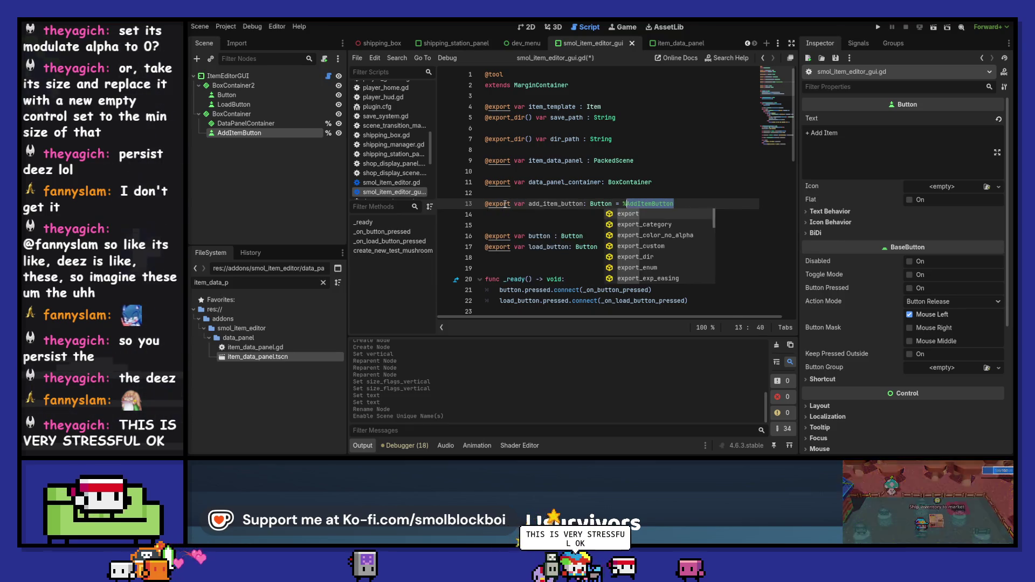
text(Button)
key(ctrl+s)
Assign AddItemButton to ItemEditorGUI's Add Item Button property
click(227, 76)
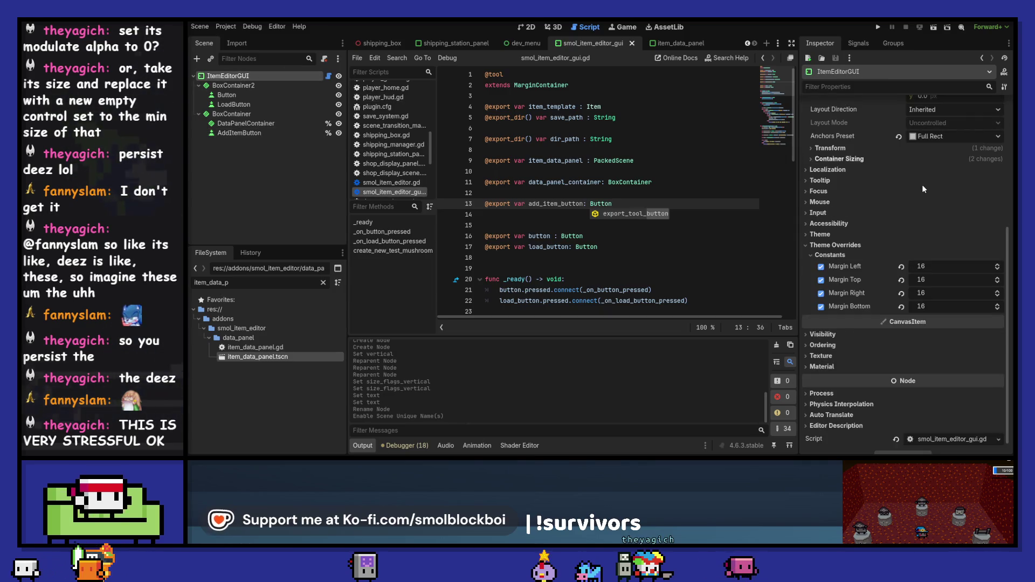
click(947, 200)
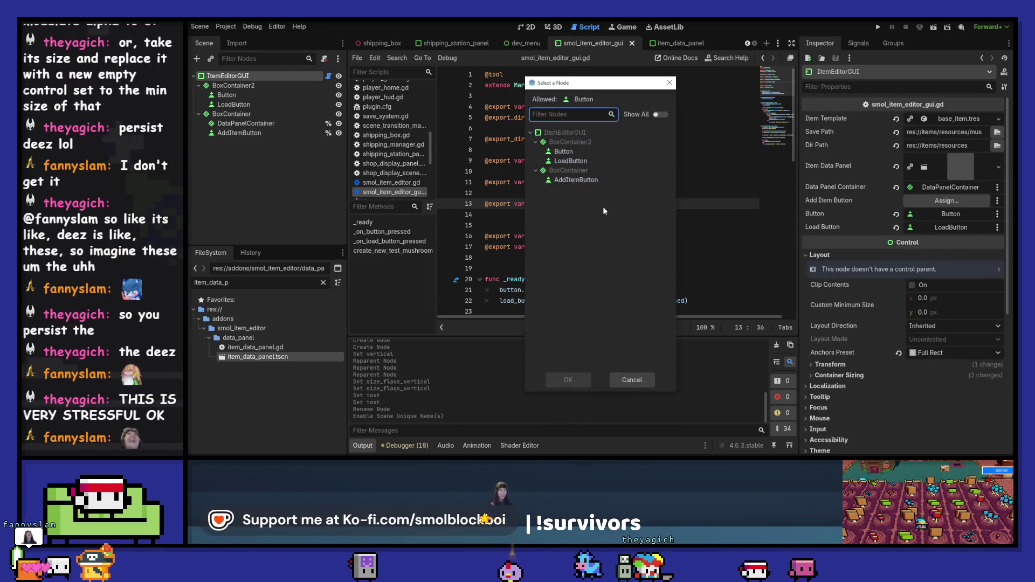
double_click(576, 181)
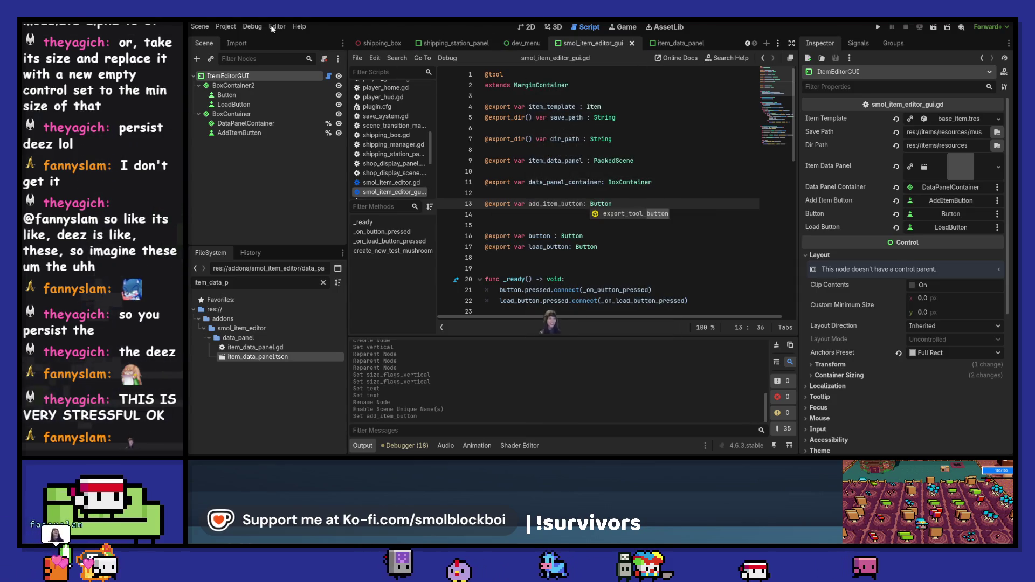
Enable the Smol Item Editor plugin and view its screen with the + Add Item button
click(226, 27)
click(226, 40)
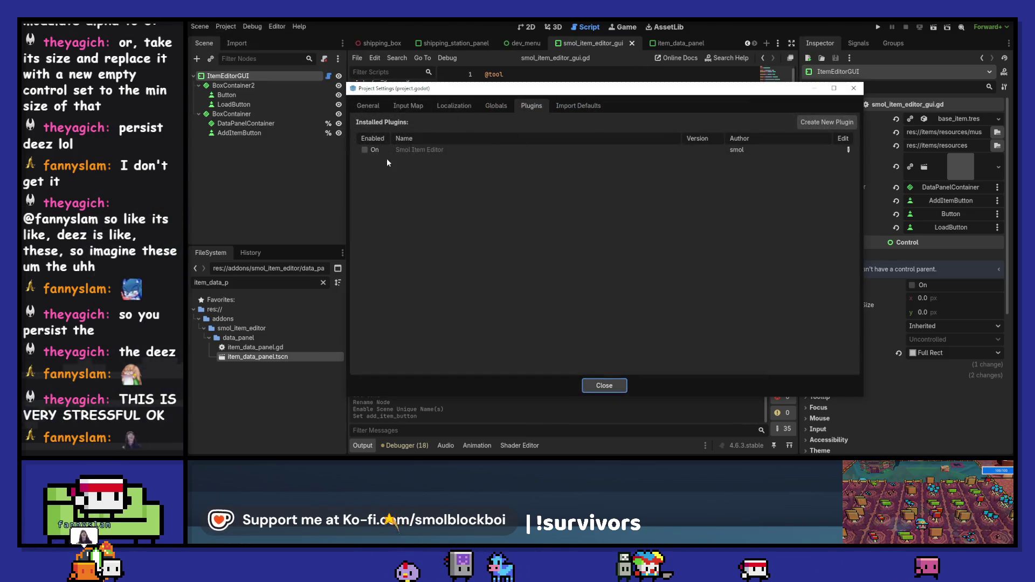
click(371, 152)
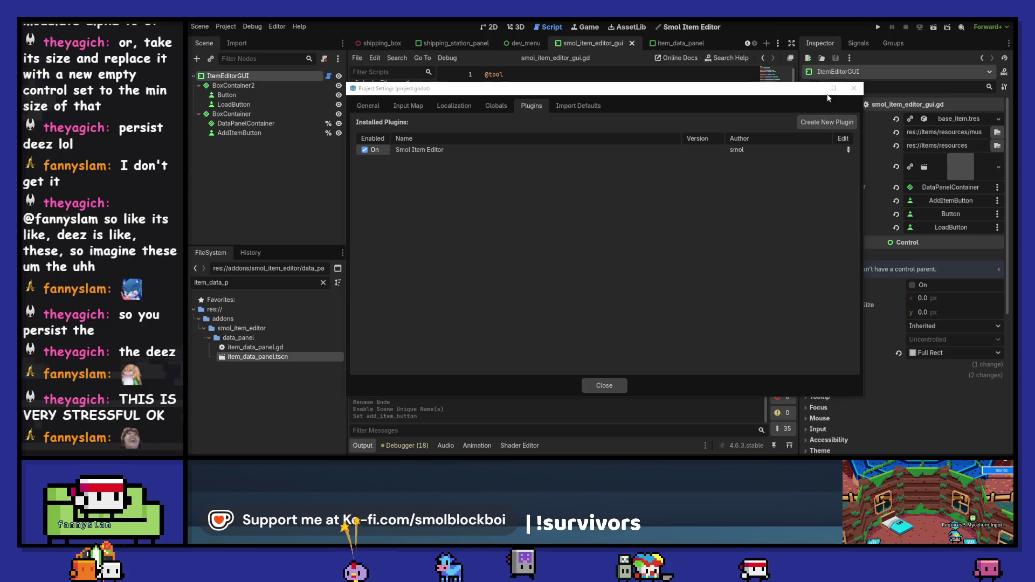
click(854, 88)
click(692, 27)
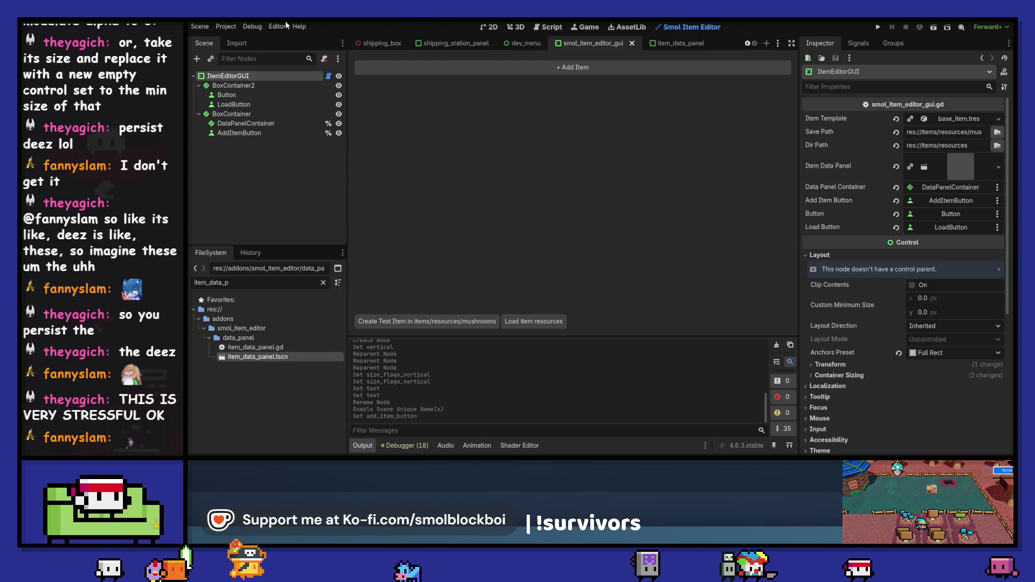
Disable the Smol Item Editor plugin again and close Project Settings
click(226, 26)
click(240, 37)
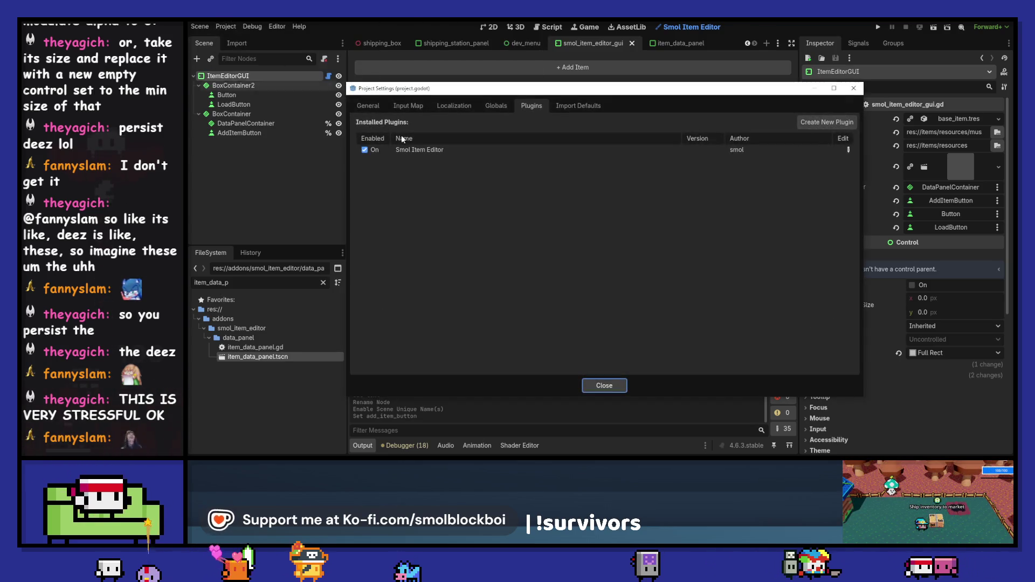
click(366, 150)
click(600, 385)
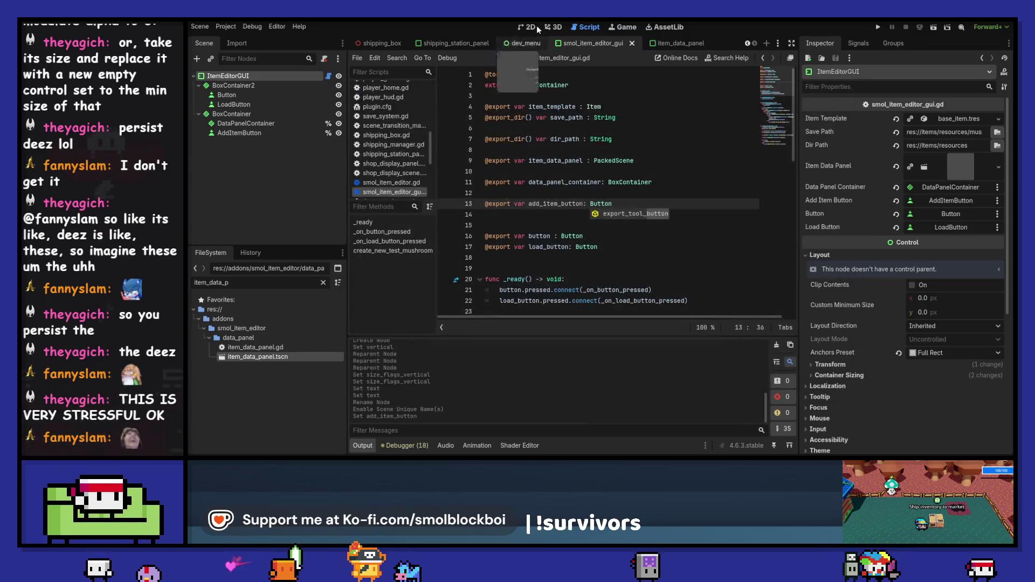
Set the BoxContainer's Mouse Filter to Ignore in the Inspector and save the scene
click(244, 114)
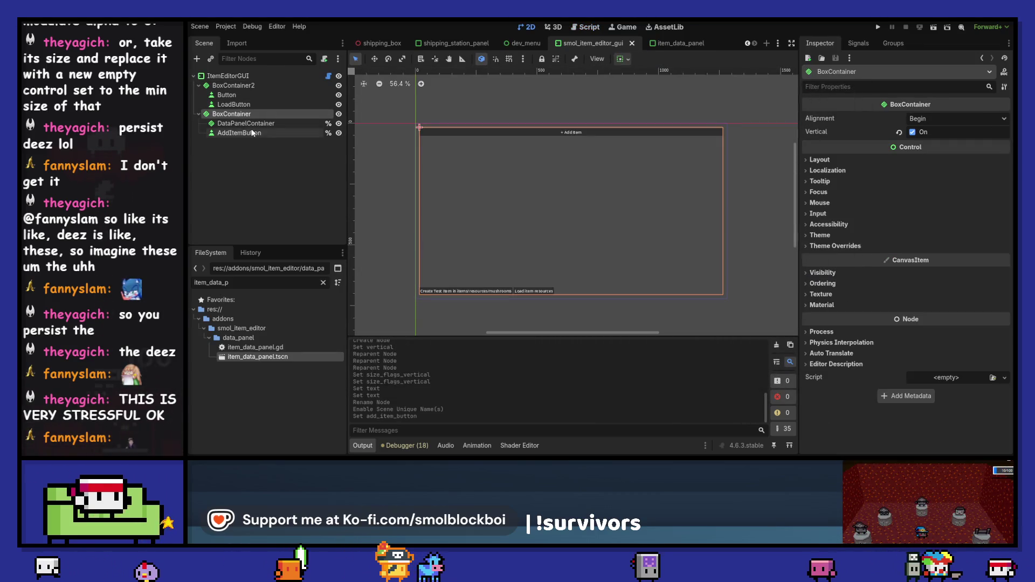
click(820, 160)
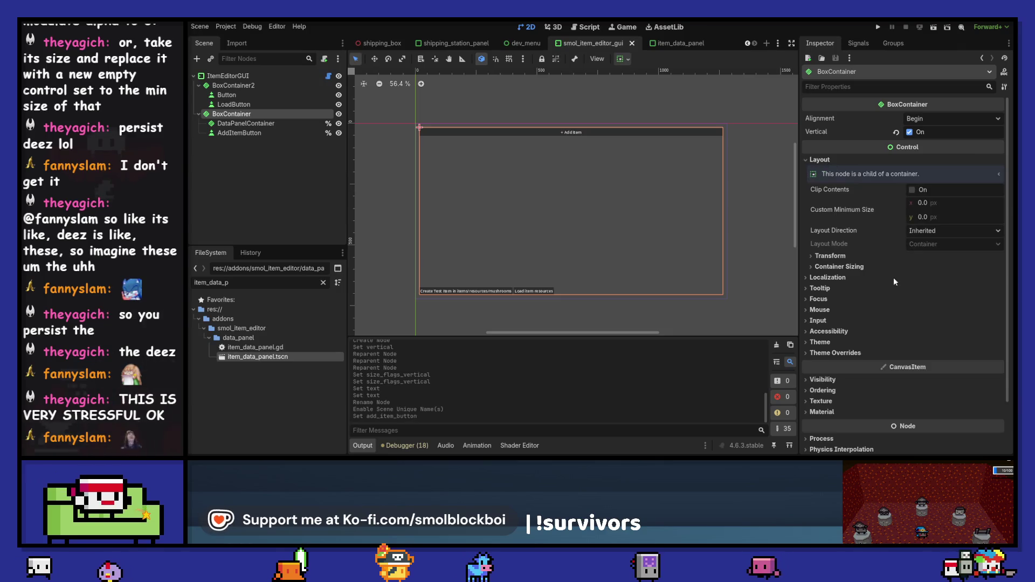
click(838, 307)
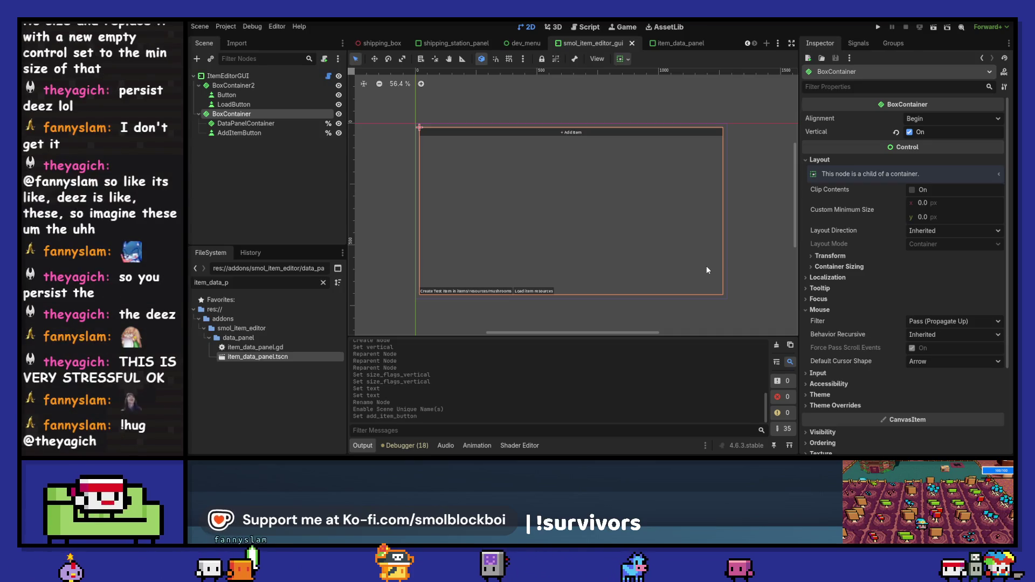
click(836, 405)
scroll(811, 309, down, 3)
click(833, 294)
click(831, 281)
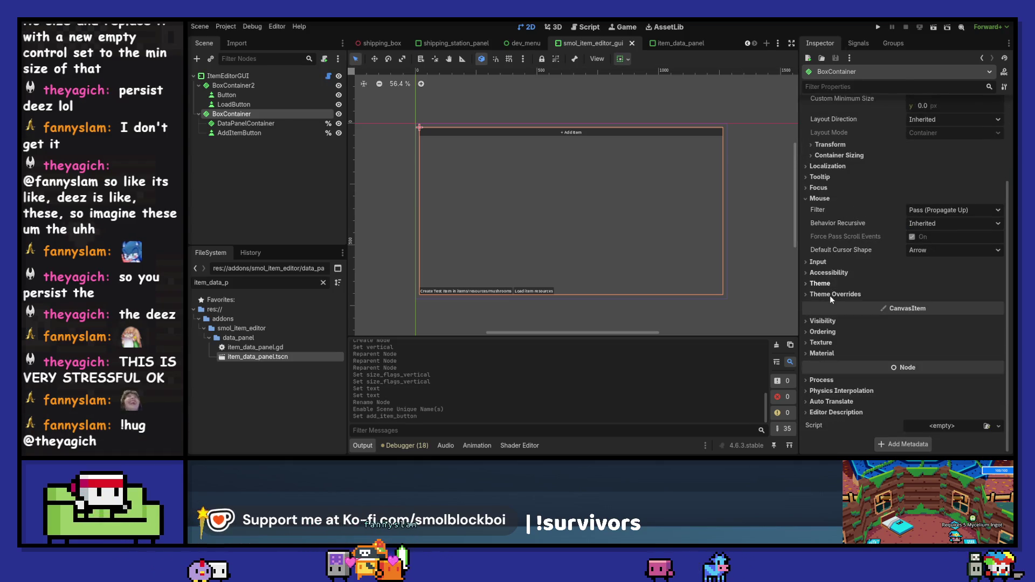
click(941, 209)
click(939, 246)
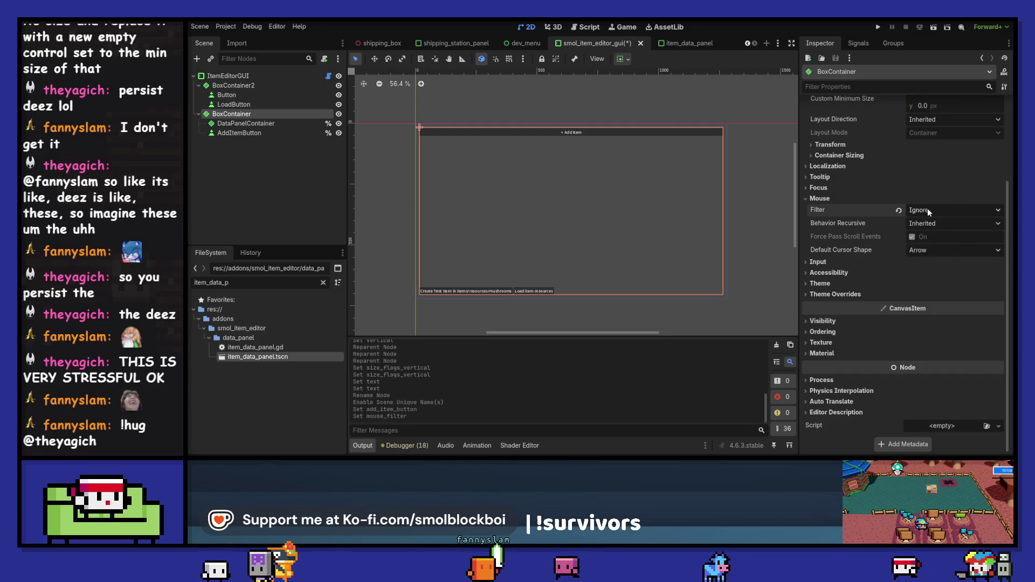
key(ctrl+s)
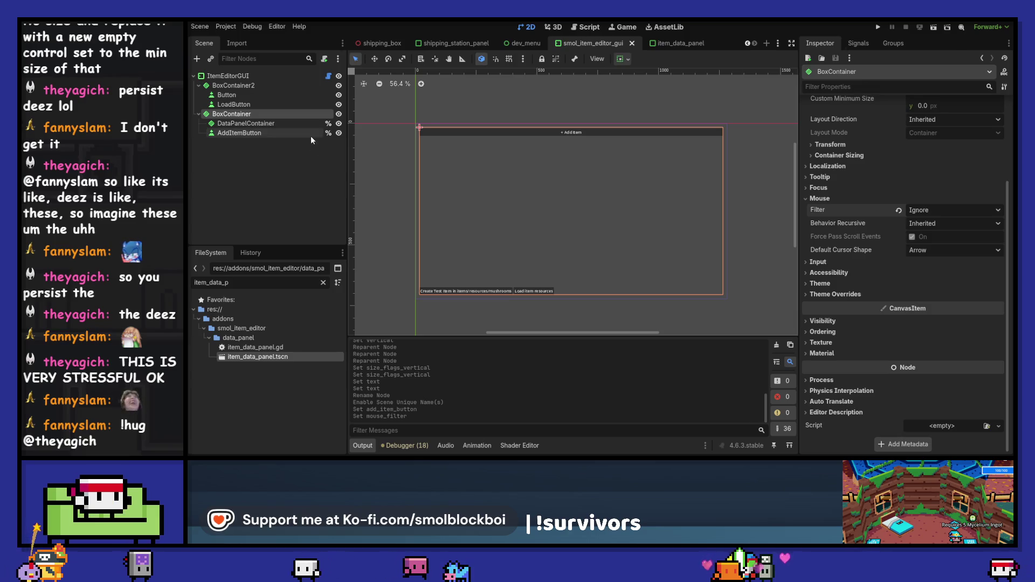
click(224, 76)
Re-enable the Smol Item Editor plugin, load the six item resources, then reopen the plugin settings
click(226, 26)
click(236, 42)
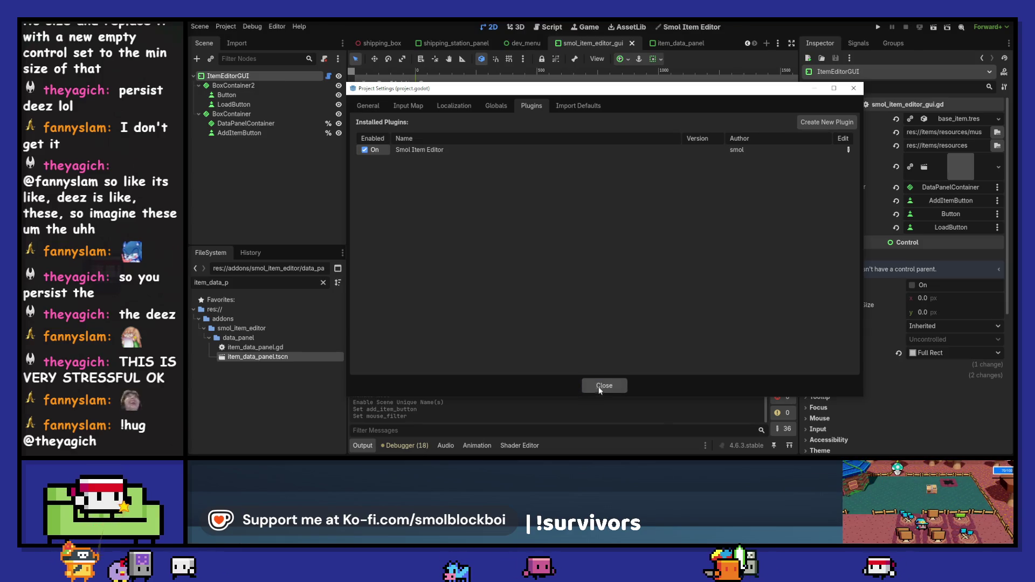
click(596, 386)
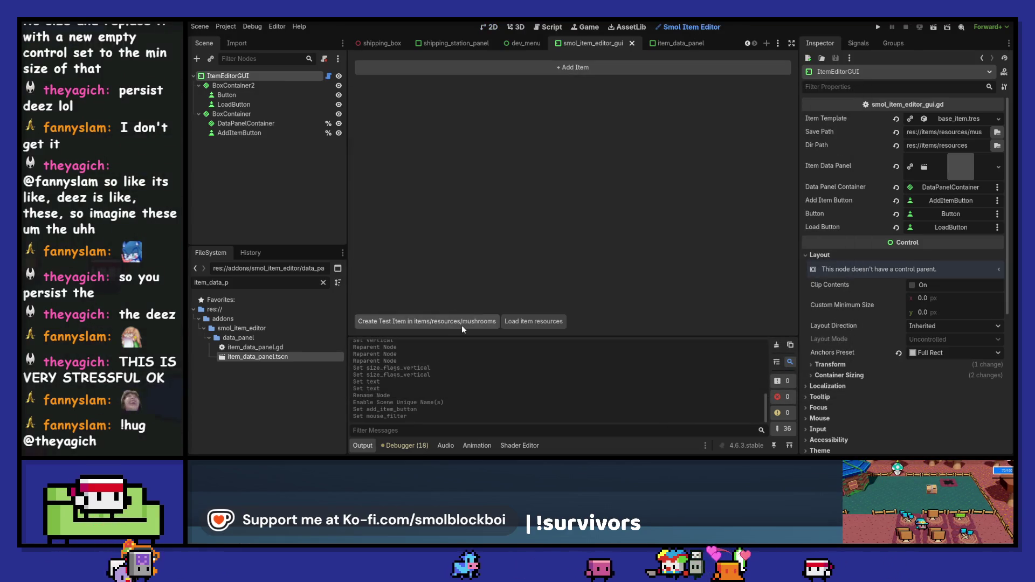
click(529, 322)
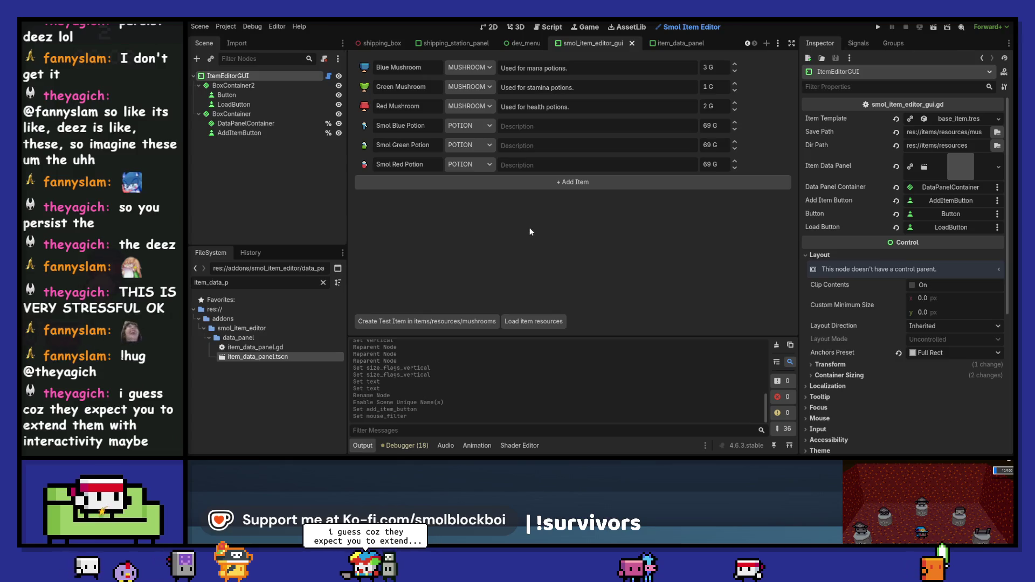
click(235, 26)
click(240, 42)
Disable the Smol Item Editor plugin and copy the add_item_button name from the script
click(365, 150)
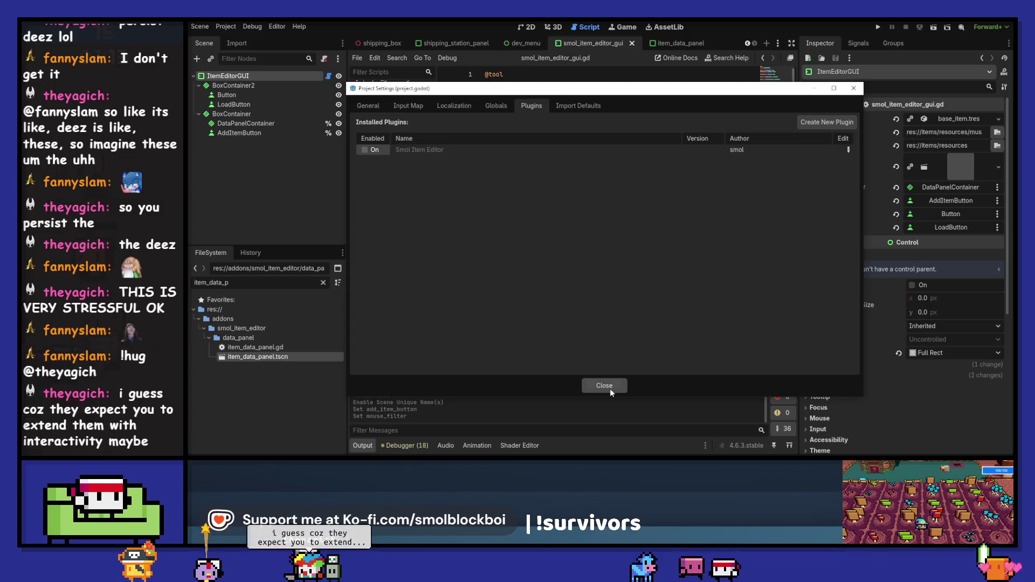
click(608, 387)
double_click(556, 203)
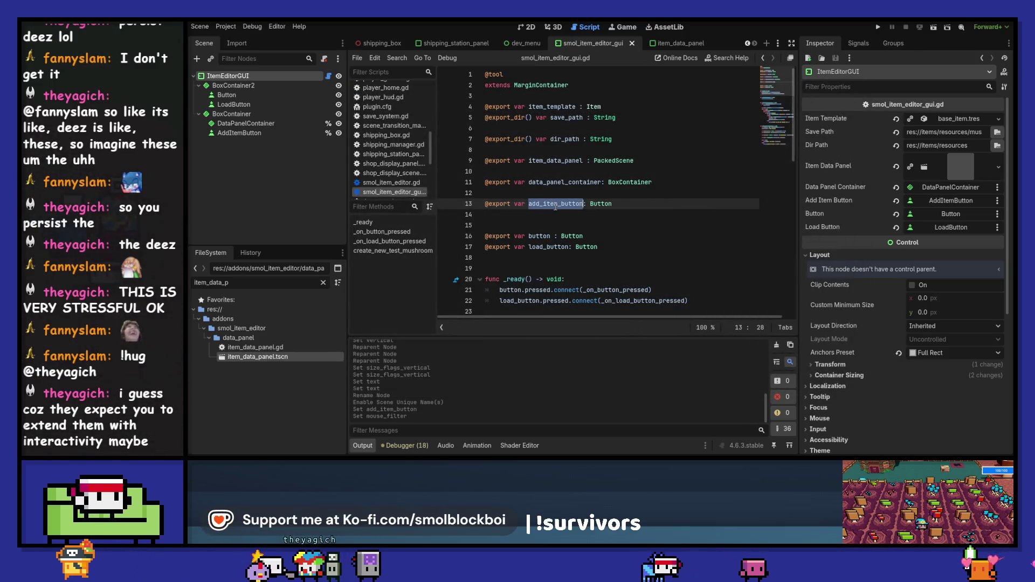
scroll(719, 204, down, 3)
key(ctrl+c)
At the end of _ready, add add_item_button.pressed.connect(_on_add_item_pressed)
click(719, 205)
key(Return)
key(Return)
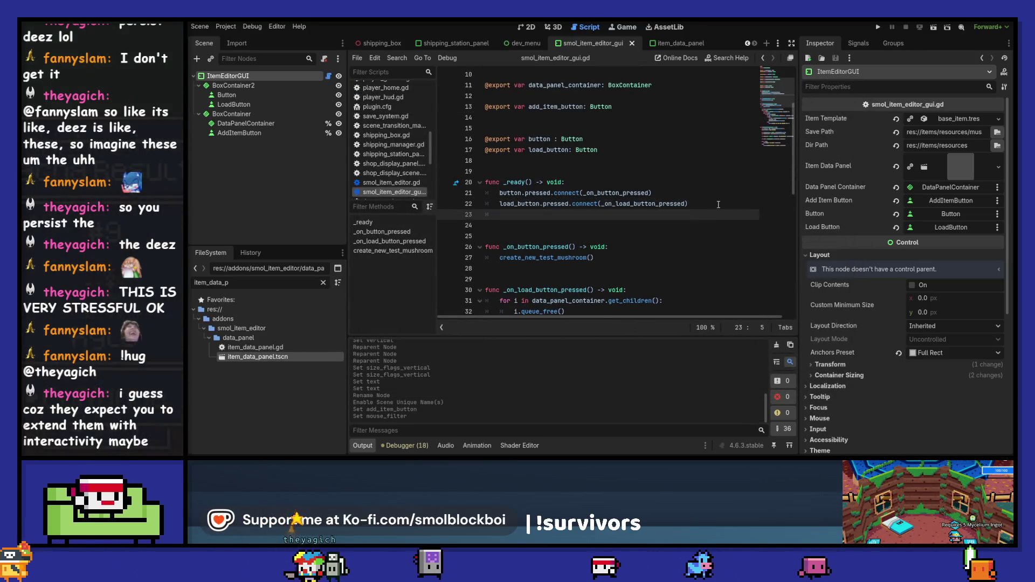
key(ctrl+v)
text(.pressed.)
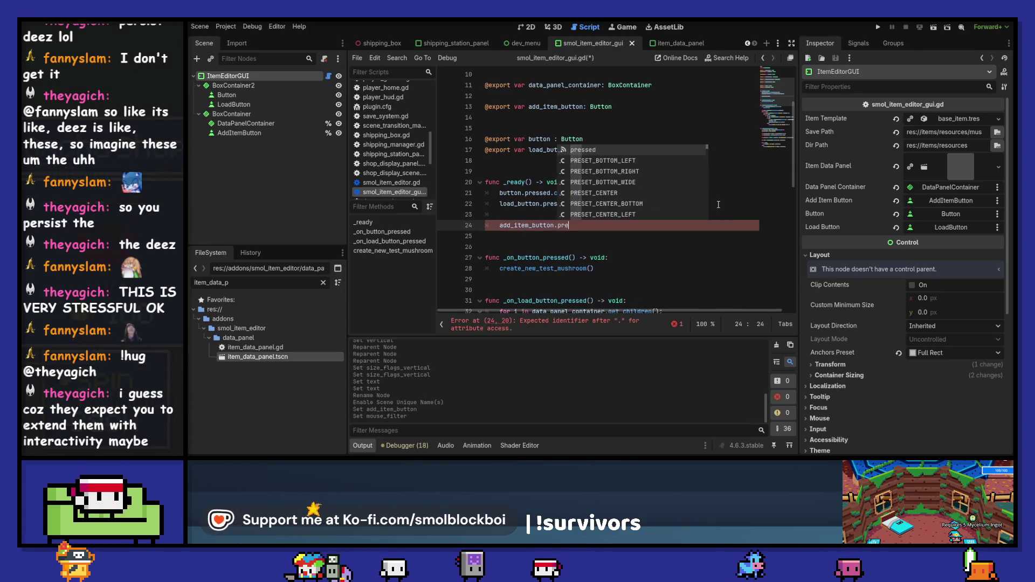
key(Return)
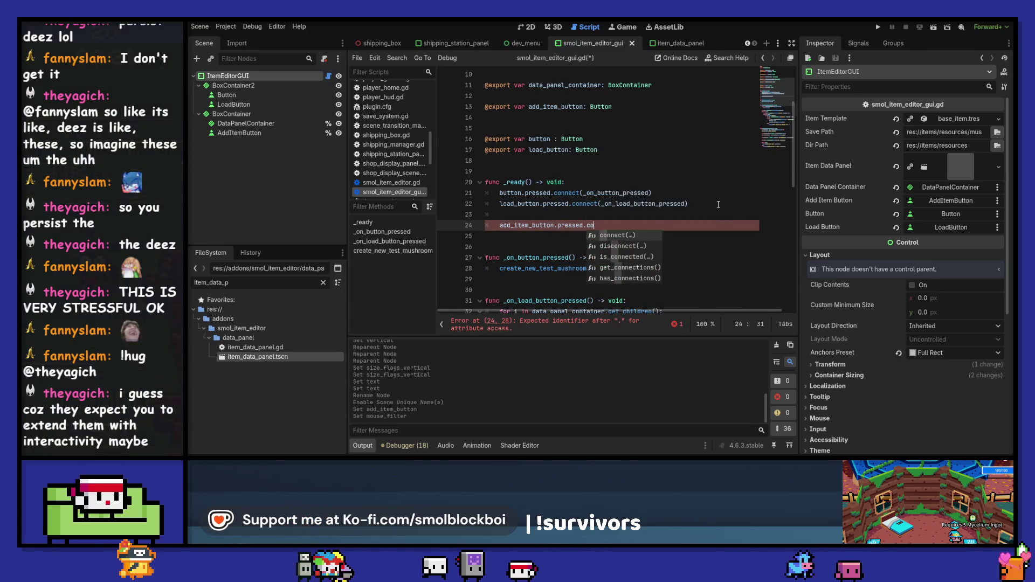
text(_on_add_item_pressed))
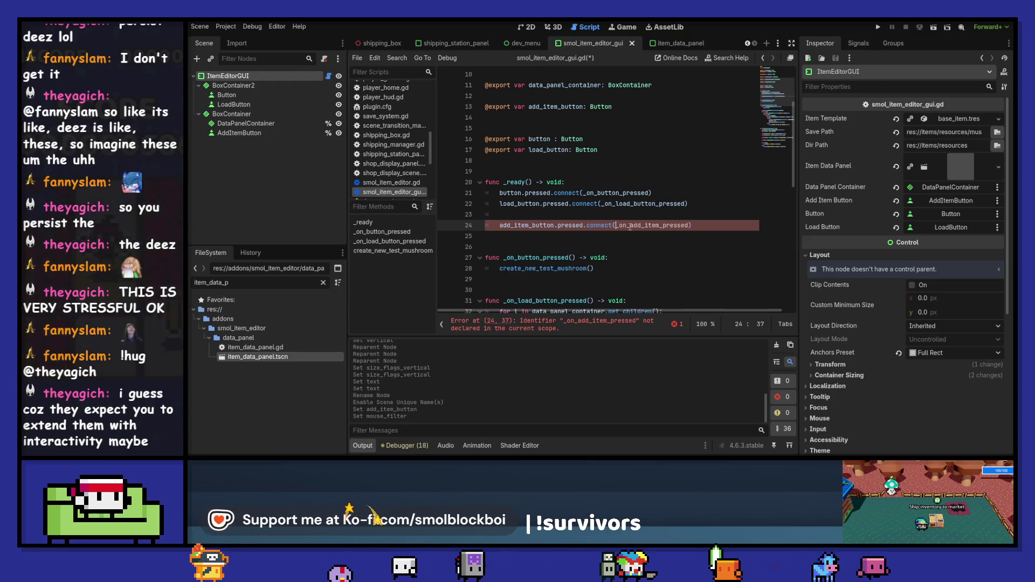
key(ctrl+shift+Right)
scroll(630, 227, down, 4)
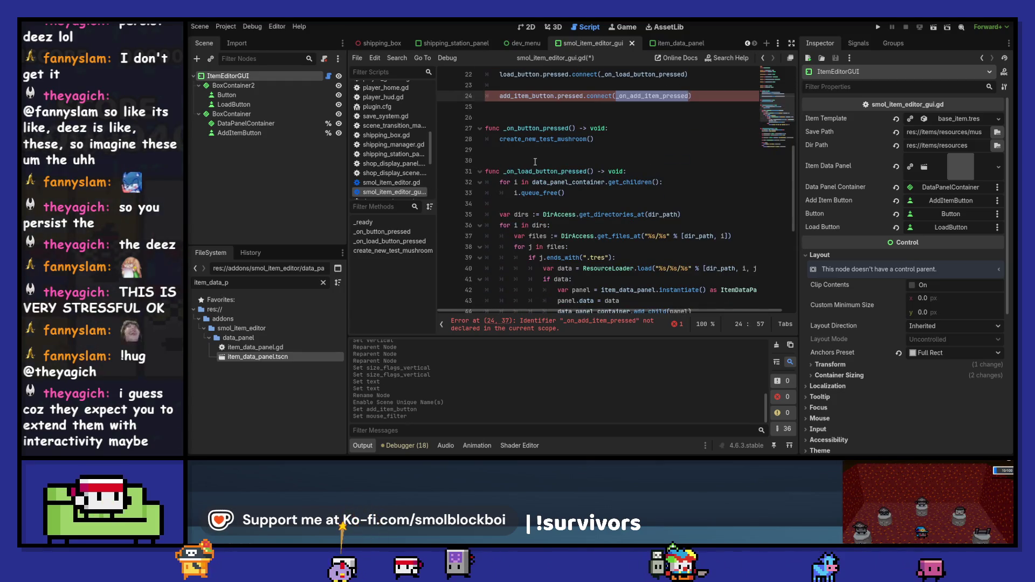
Below _on_button_pressed, write func _on_add_item_pressed() -> void: with a pass body and save
click(536, 161)
key(Return)
key(Up)
text(func _on_add_item_pressed)
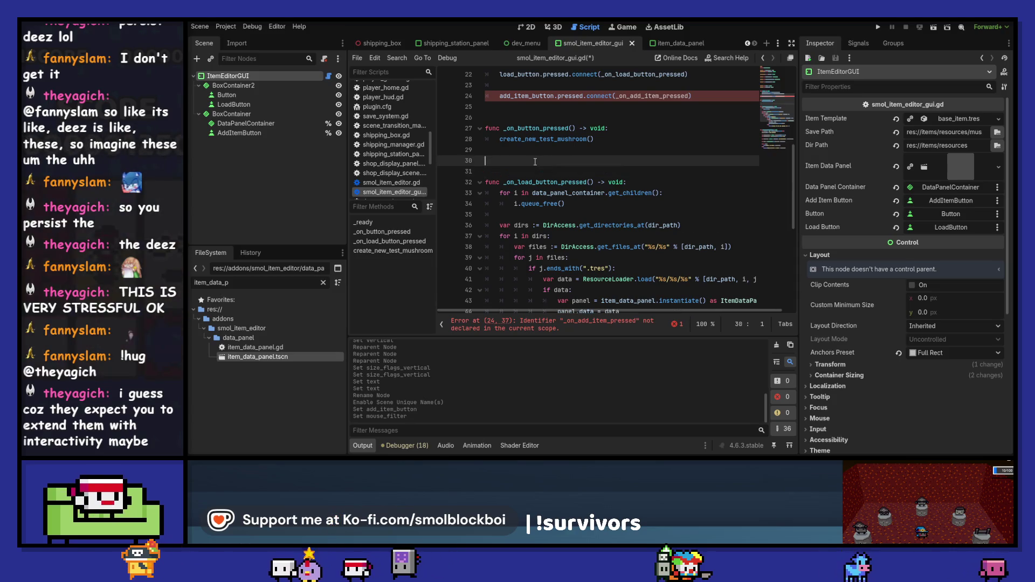
text(() -> )
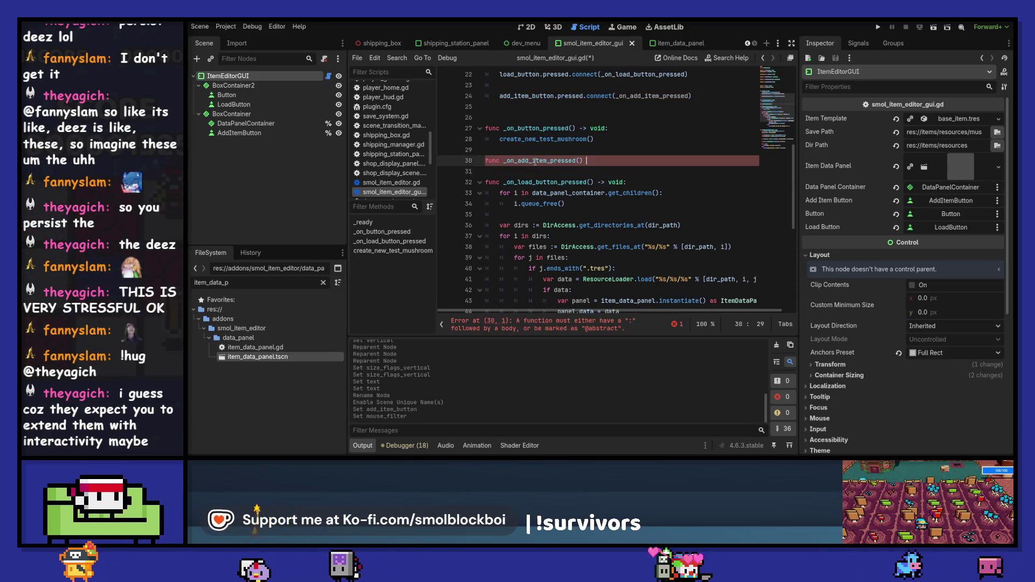
text(void:)
key(Return)
text(pass)
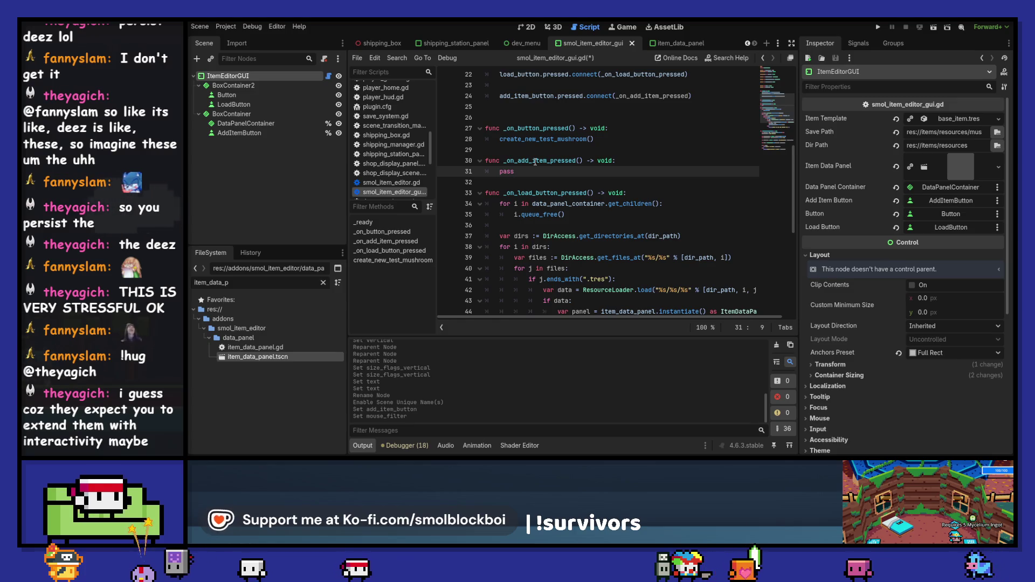
key(Return)
click(535, 162)
key(ctrl+shift+Return)
key(ctrl+s)
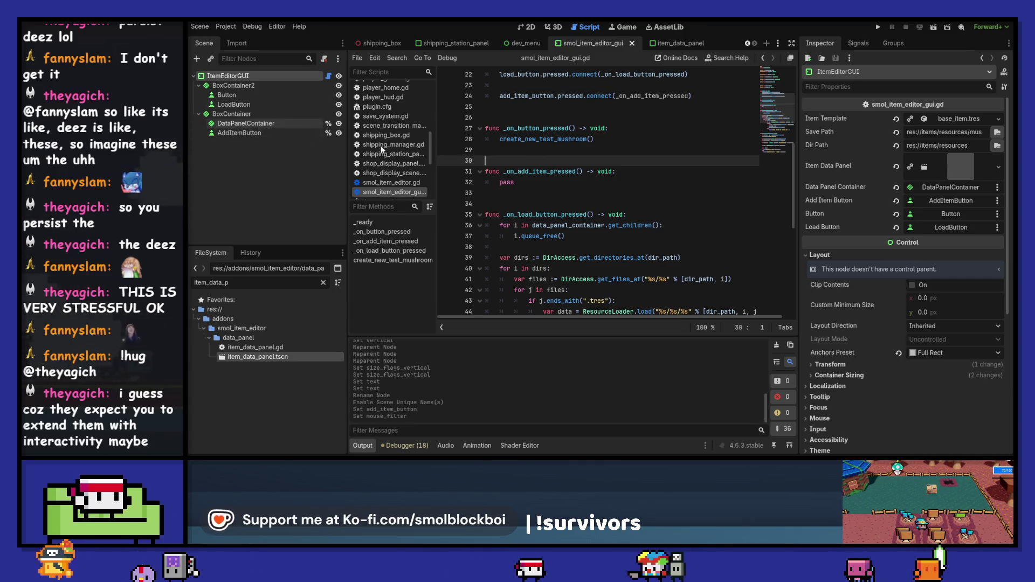
Replace the pass with a data variable created from item_template.new
scroll(635, 200, down, 2)
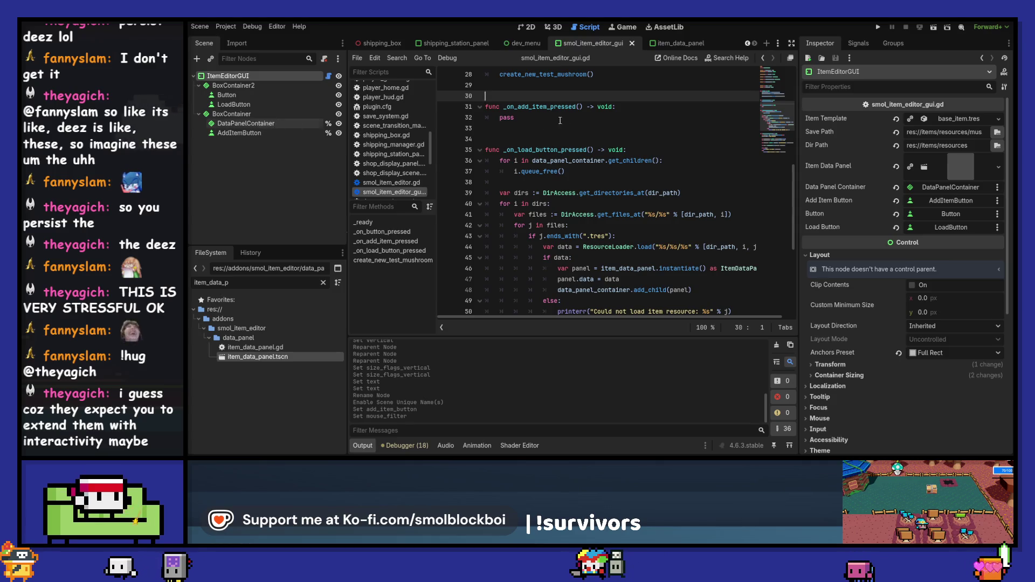
click(548, 117)
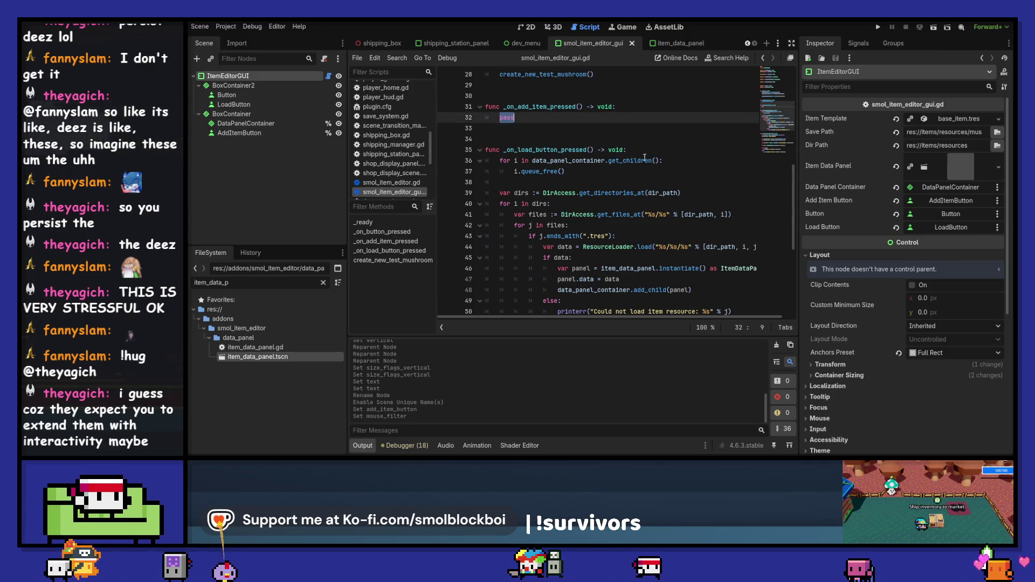
key(BackSpace)
key(BackSpace)
key(BackSpace)
text(var da)
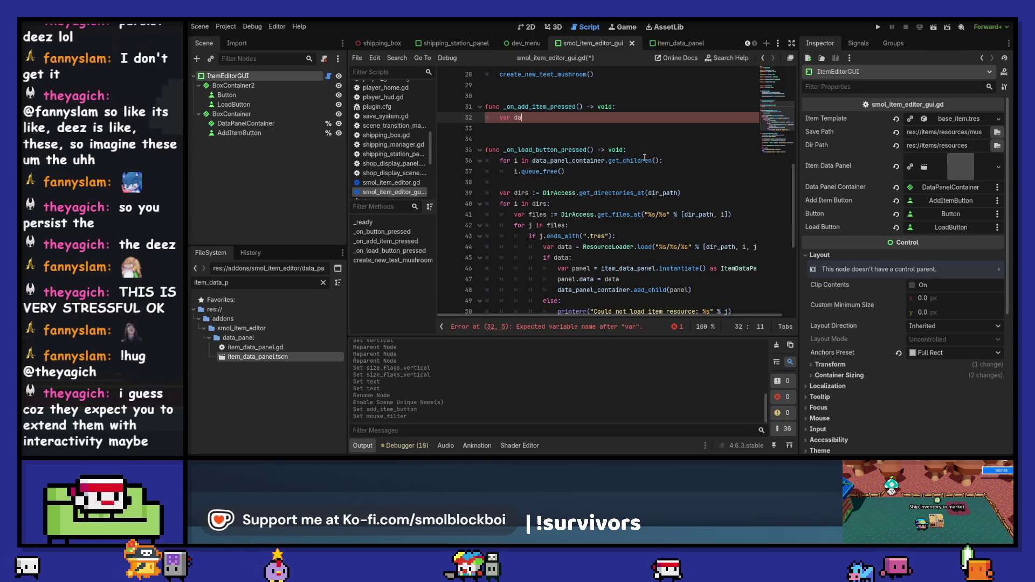
text(ta =)
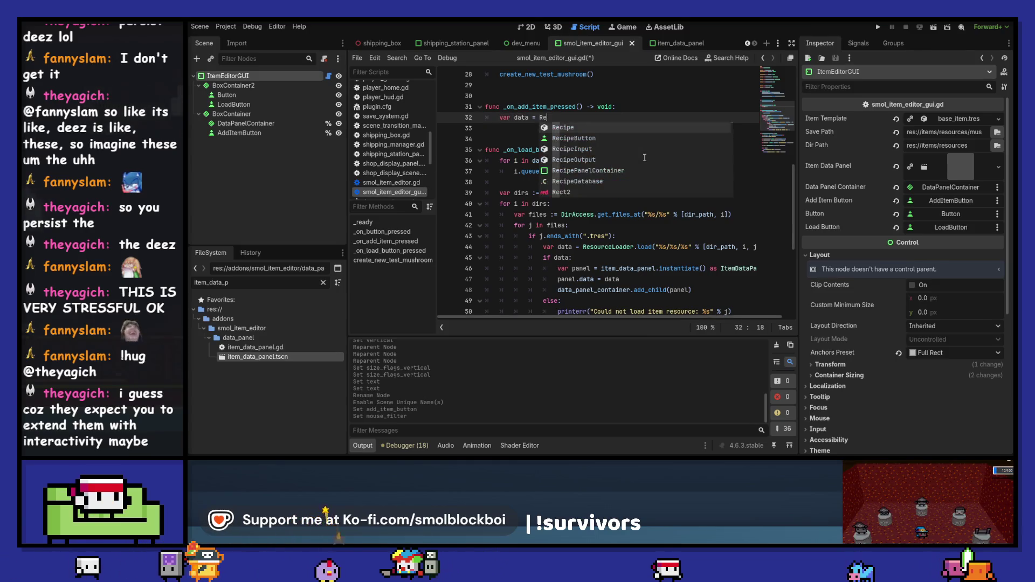
key(Escape)
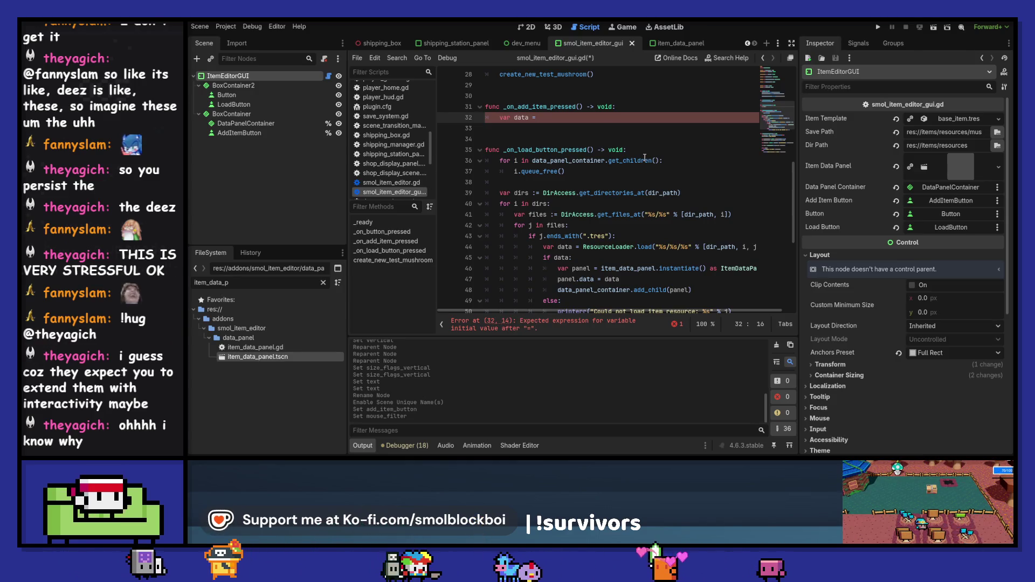
text(T)
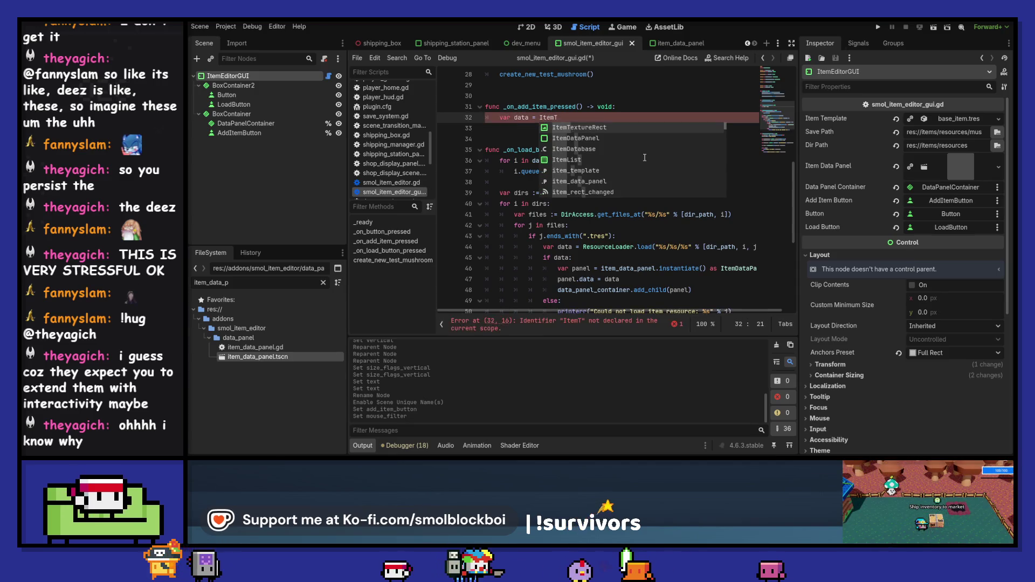
text(em)
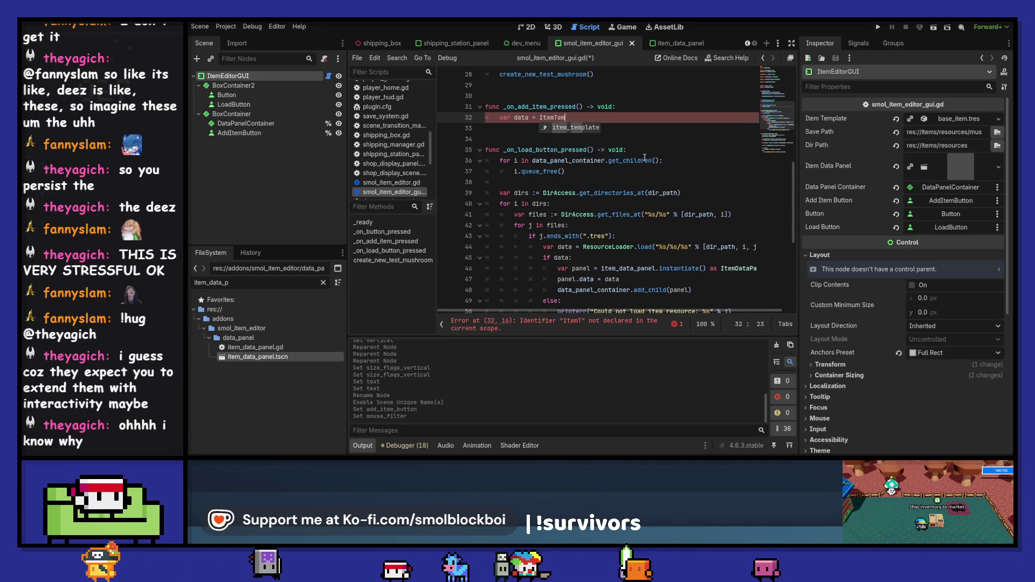
text(new)
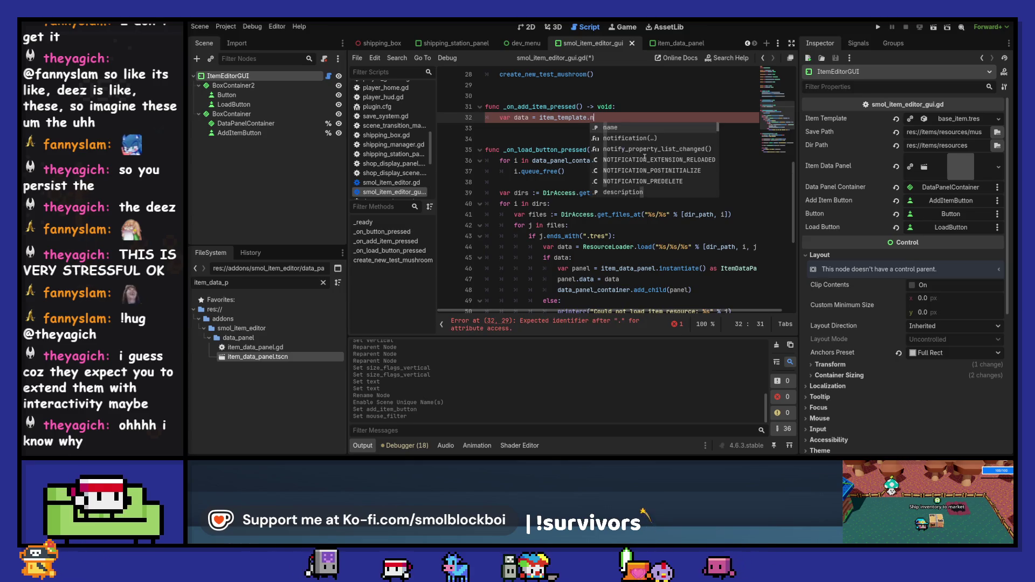
scroll(644, 158, up, 9)
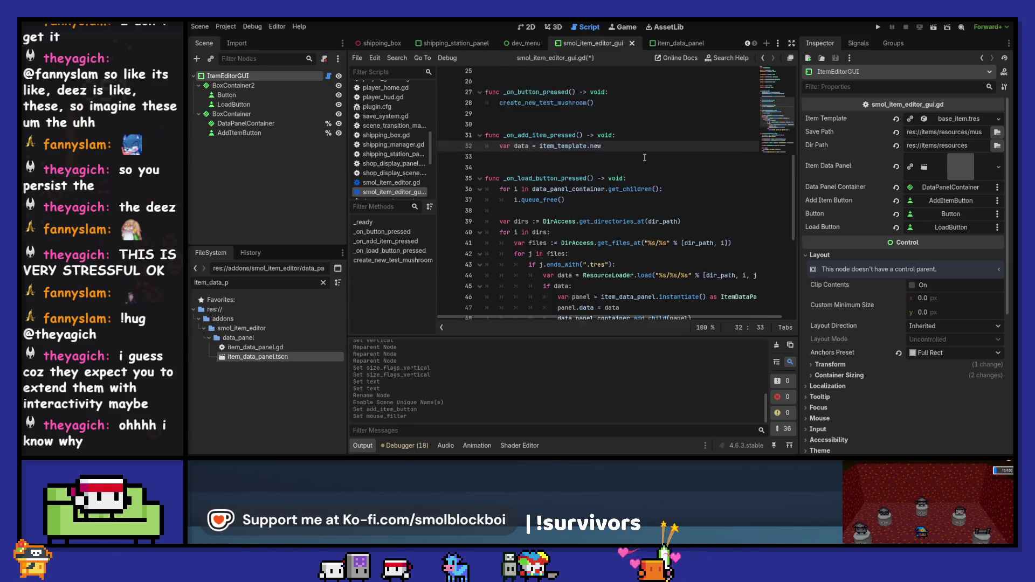
Change line 32's data initializer to an item_template duplicate_deep() call
scroll(642, 154, down, 6)
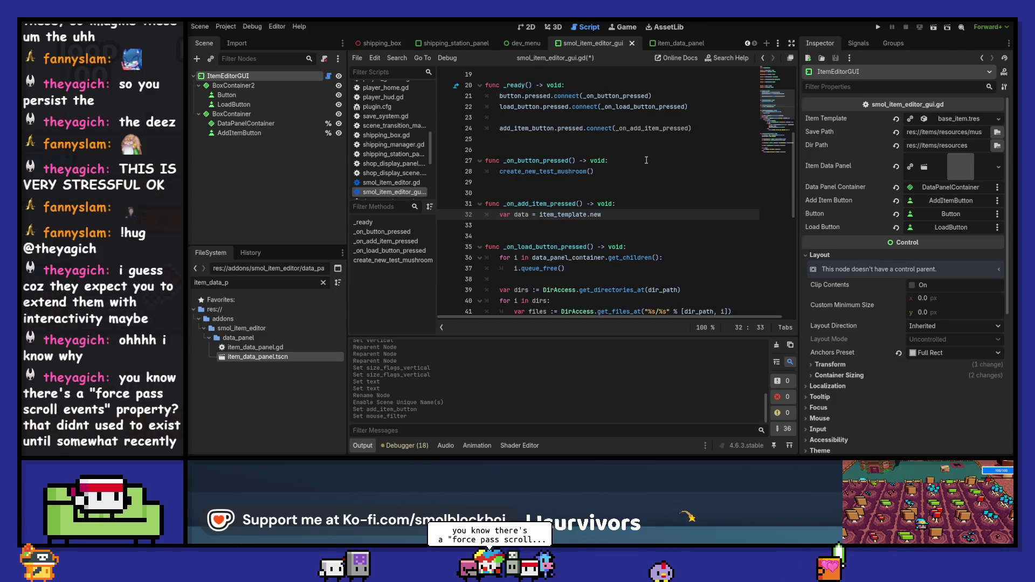
scroll(646, 161, down, 2)
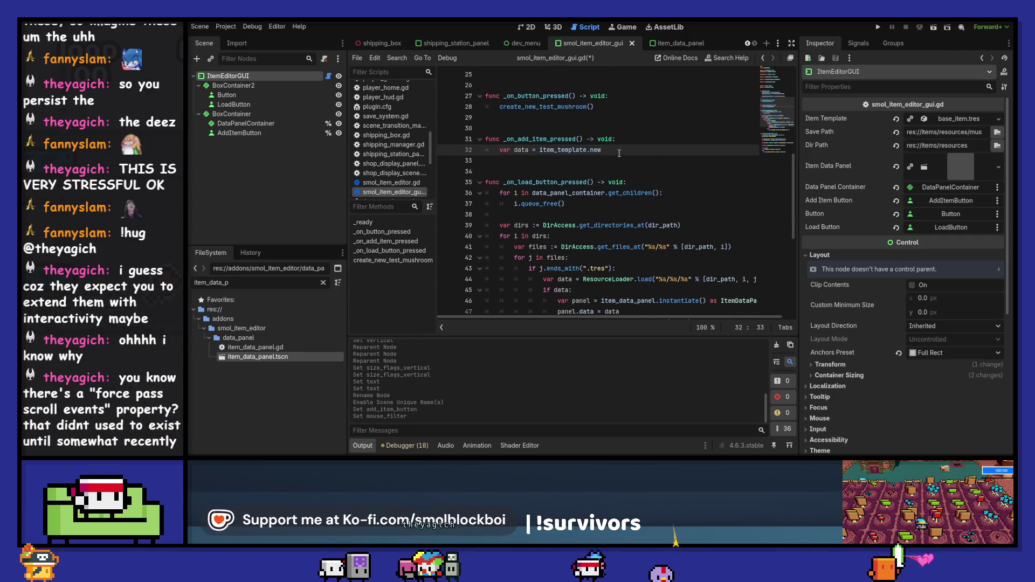
text(up)
key(Return)
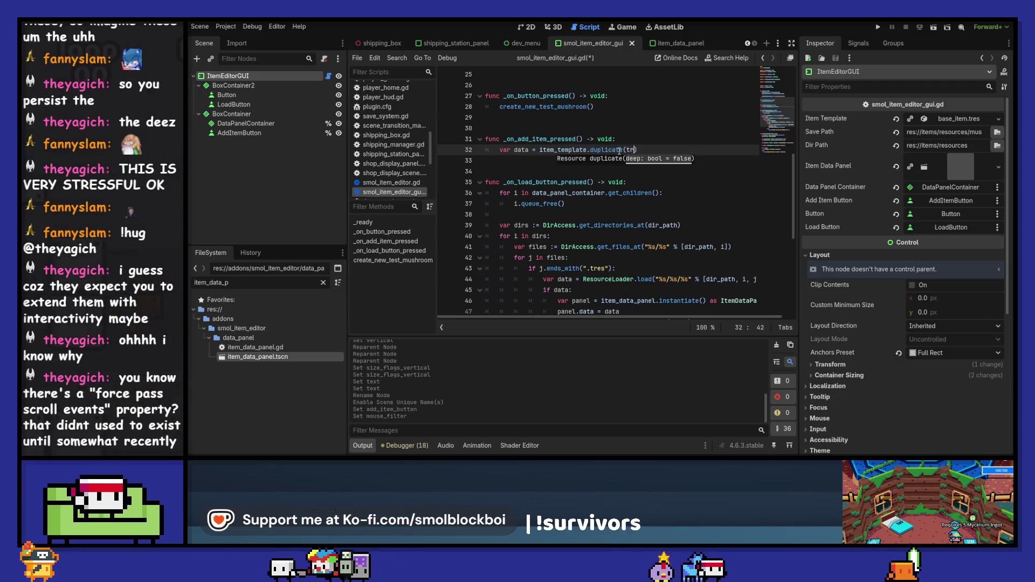
key(BackSpace)
key(BackSpace)
key(BackSpace)
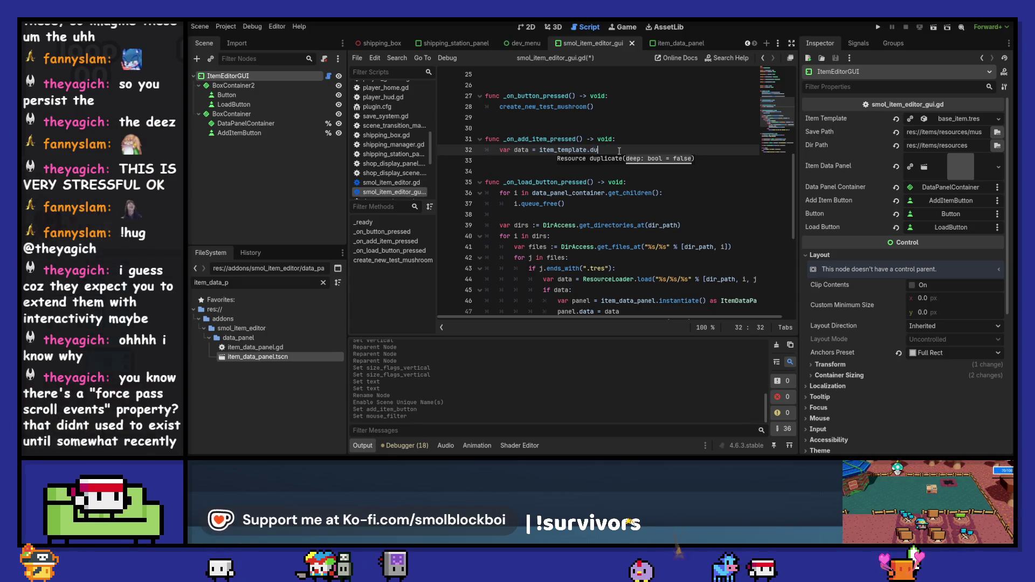
key(Return)
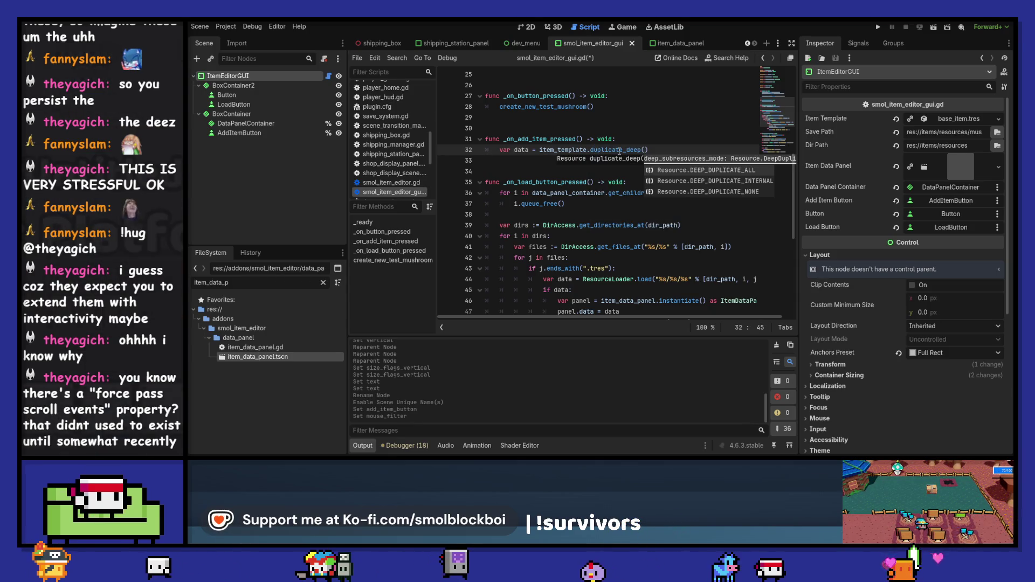
key(Escape)
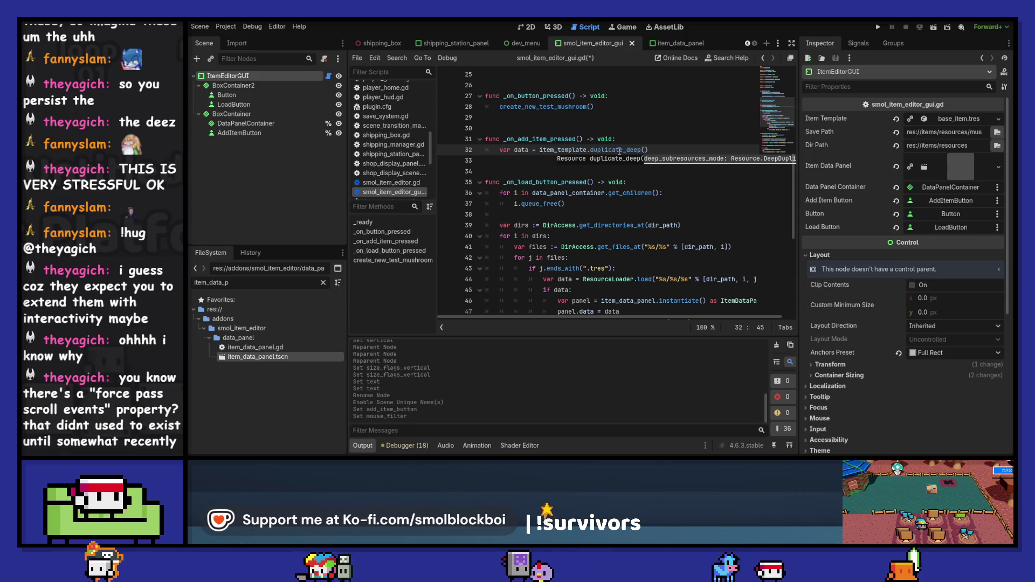
Find the other duplicate call on line 54, remove its true argument, and save
key(ctrl+f)
text(duplicatre)
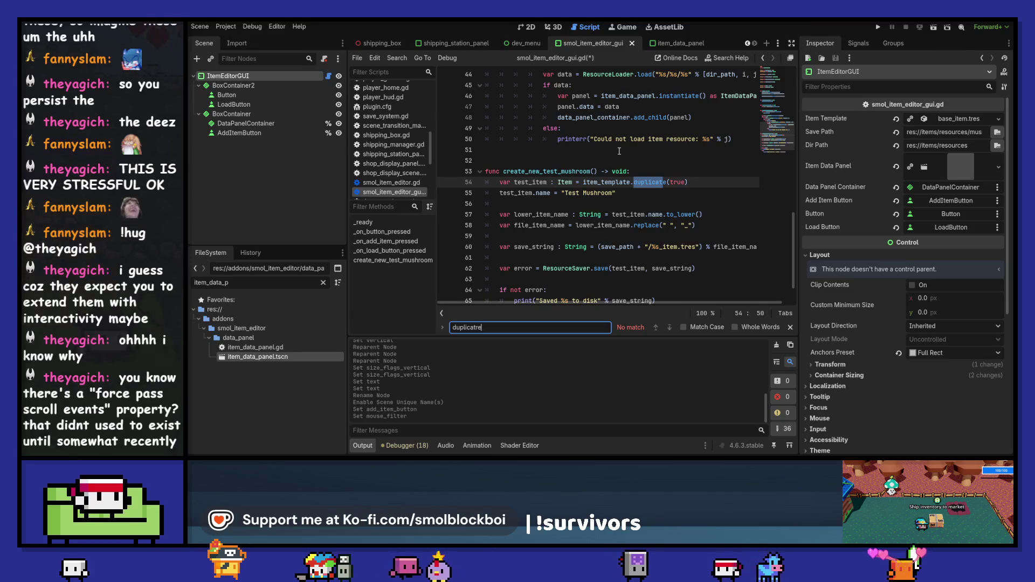
click(667, 183)
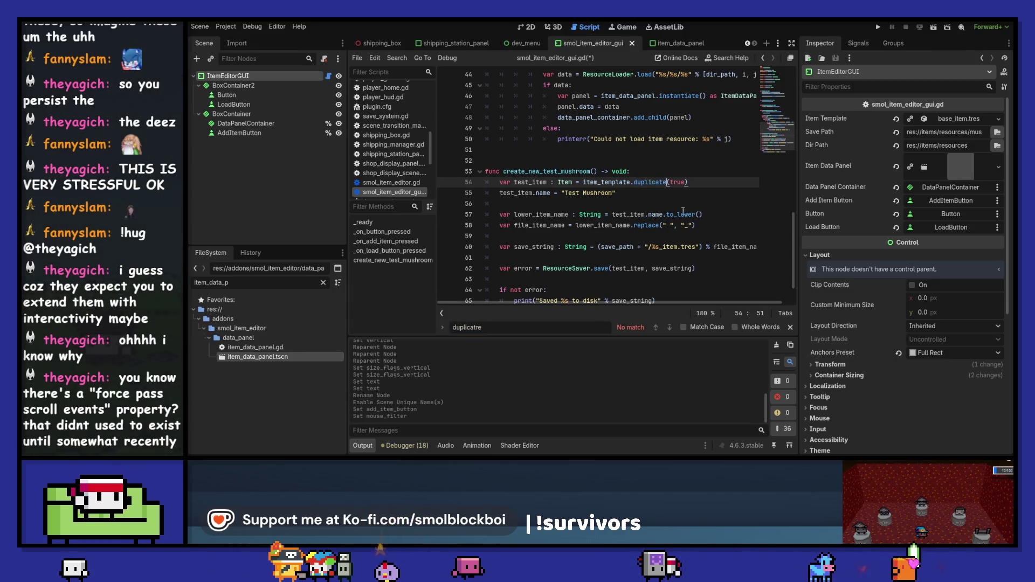
key(Return)
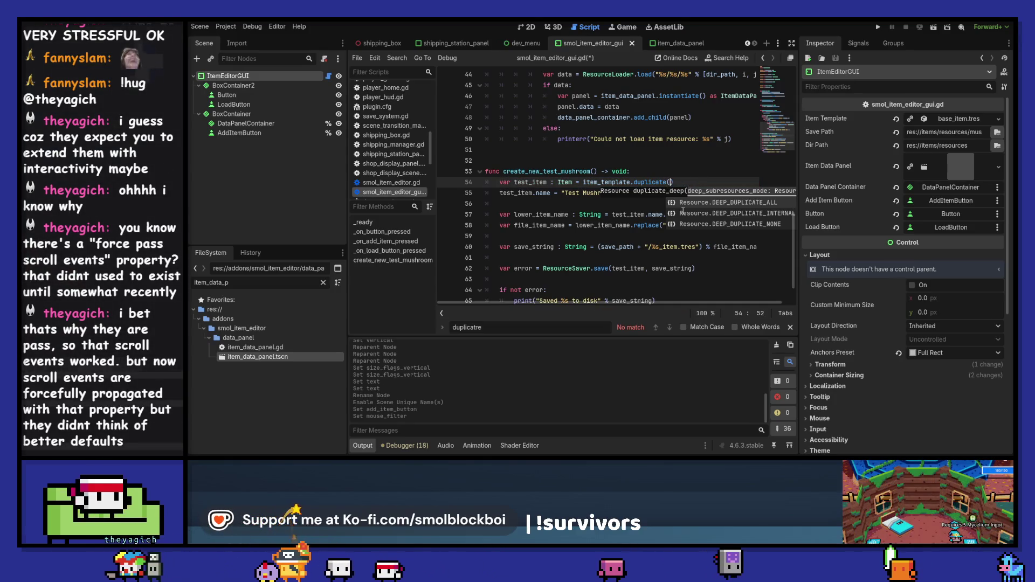
key(BackSpace)
click(710, 175)
key(ctrl+s)
Revert line 32's duplicate_deep back to plain duplicate() and save
scroll(629, 198, up, 6)
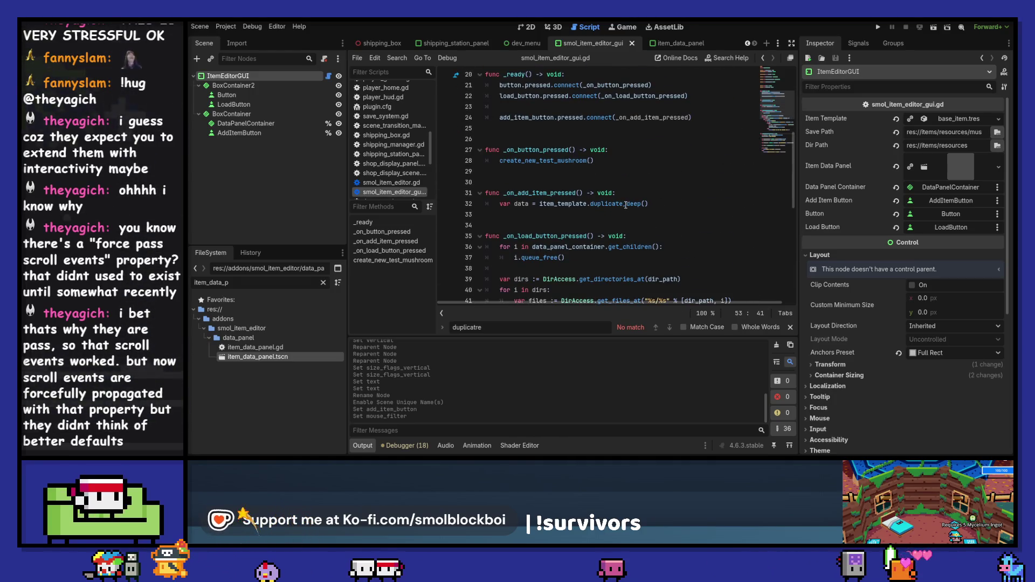
drag(624, 204, 641, 203)
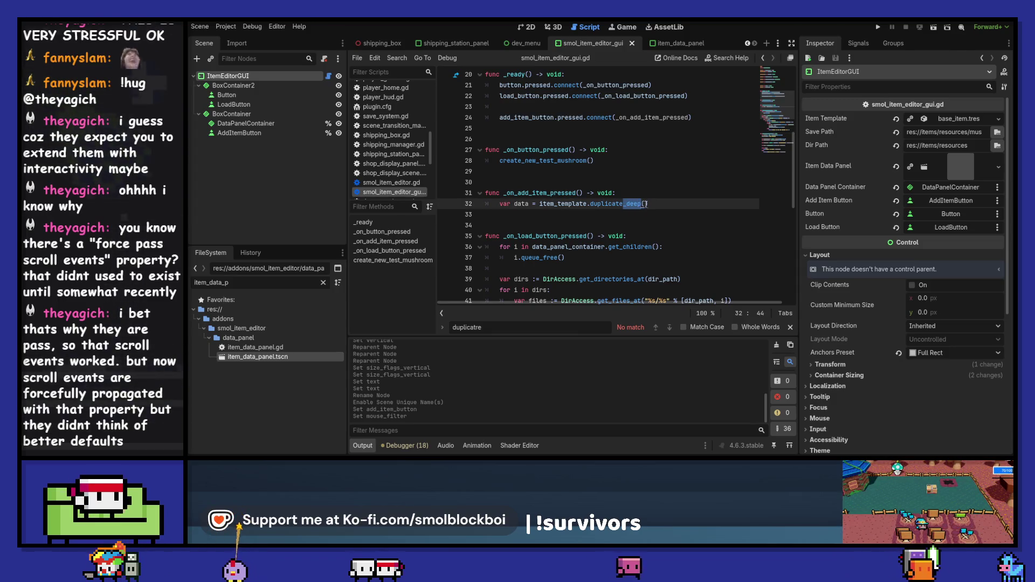
key(BackSpace)
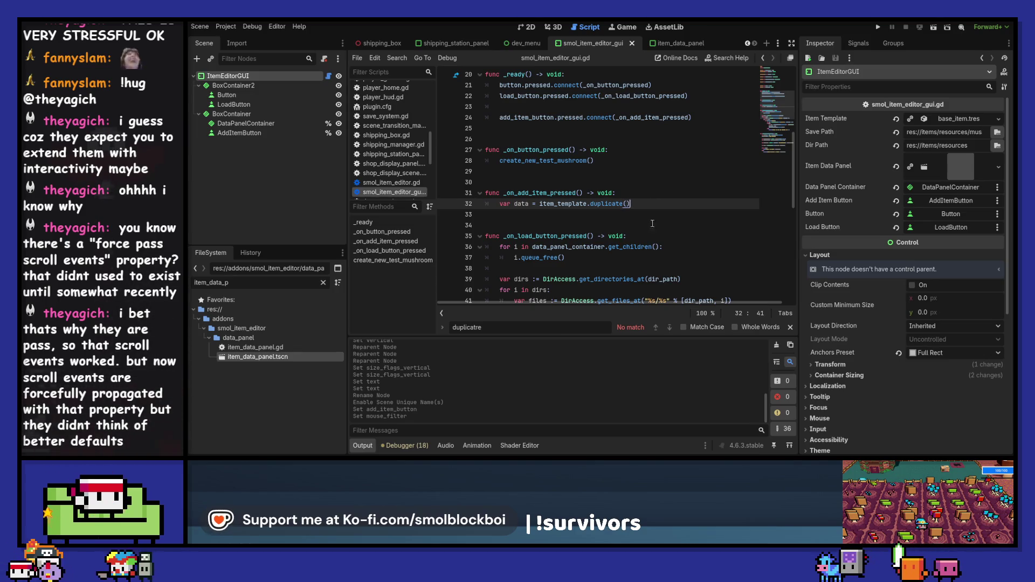
key(Escape)
click(655, 198)
key(ctrl+s)
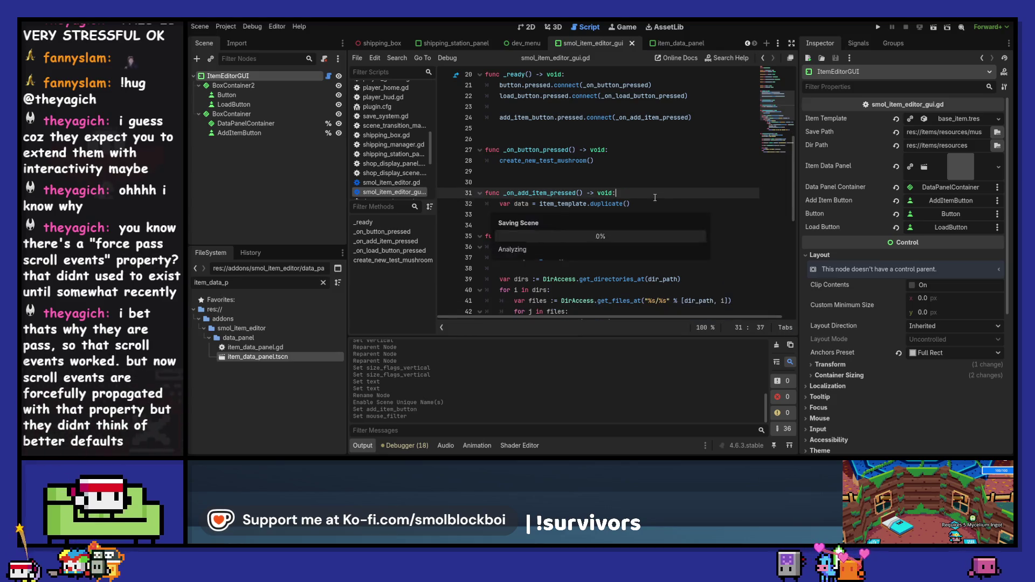
Type the variable as 'var data : Item = item_template.duplicate()', add a blank line, and save
click(650, 203)
scroll(677, 149, down, 1)
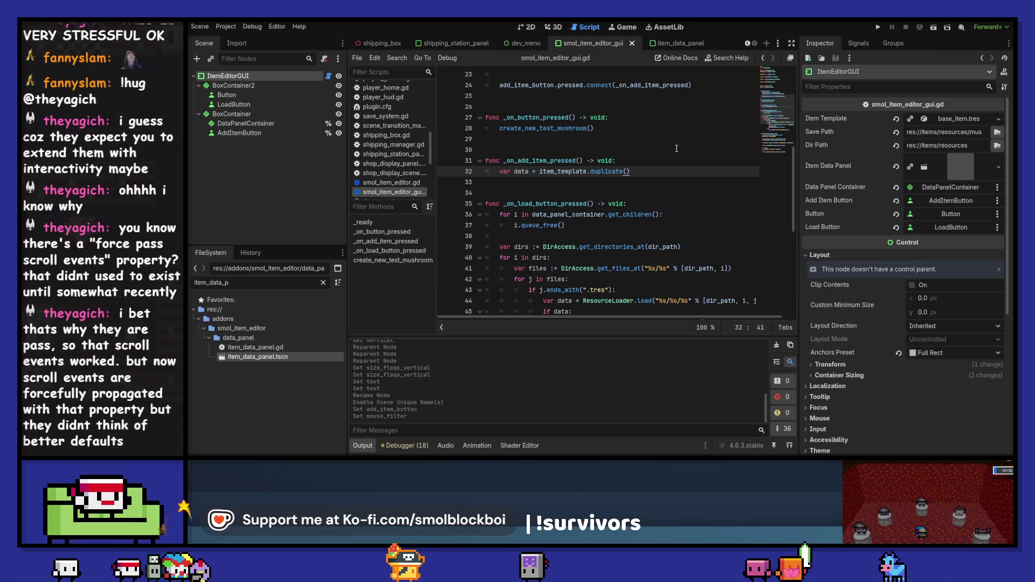
key(ctrl+Left)
key(ctrl+Left)
key(ctrl+Left)
key(Right)
text(:)
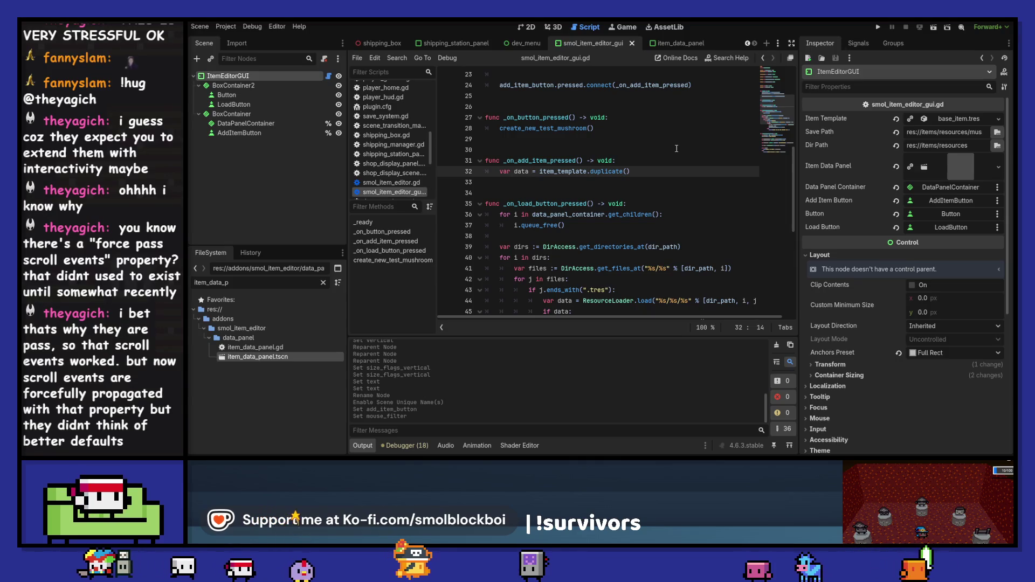
text( Item)
key(End)
key(Return)
key(ctrl+s)
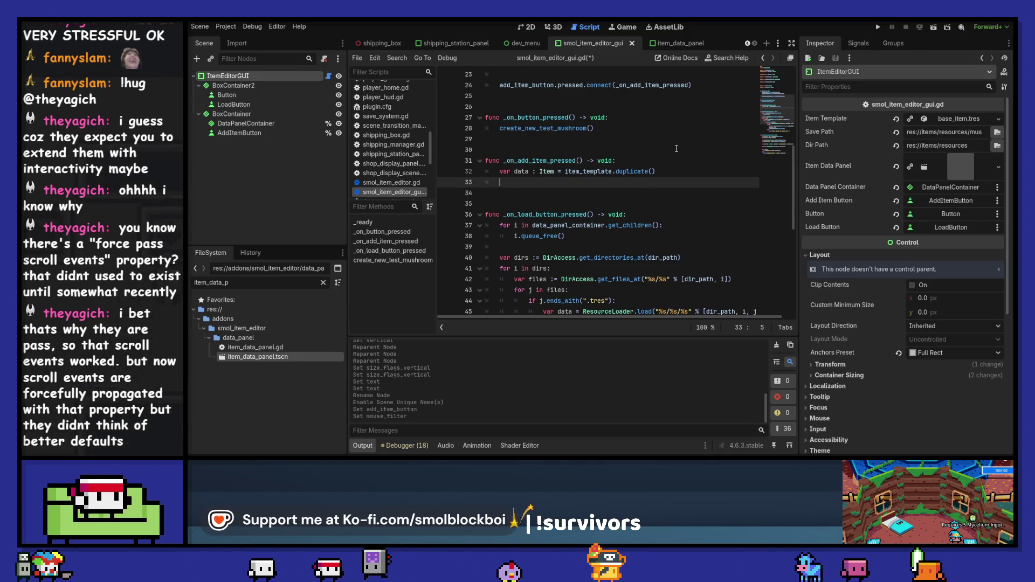
scroll(677, 148, down, 1)
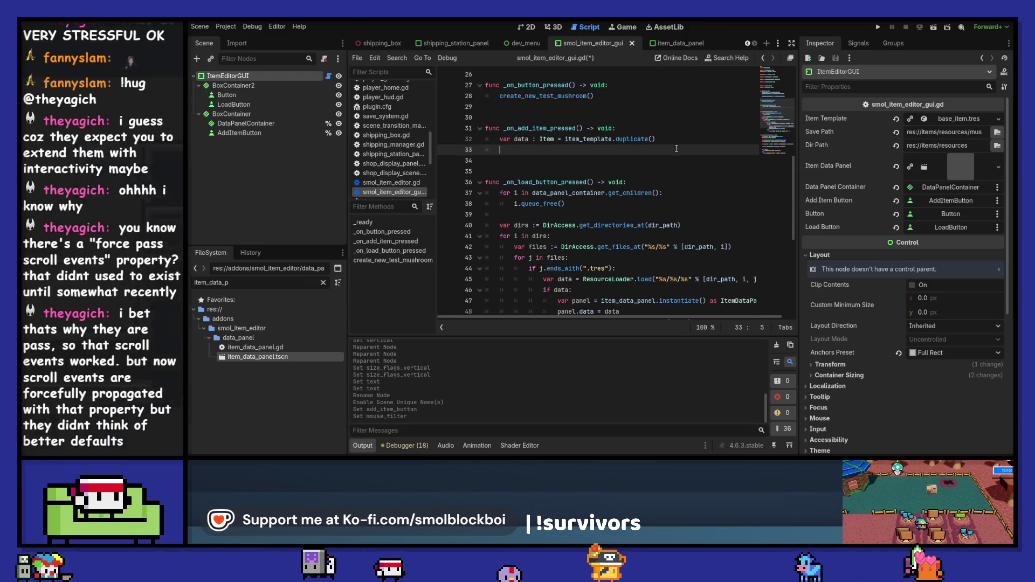
Paste the ItemDataPanel instantiate line into the handler and add panel.data = data
drag(555, 305, 760, 301)
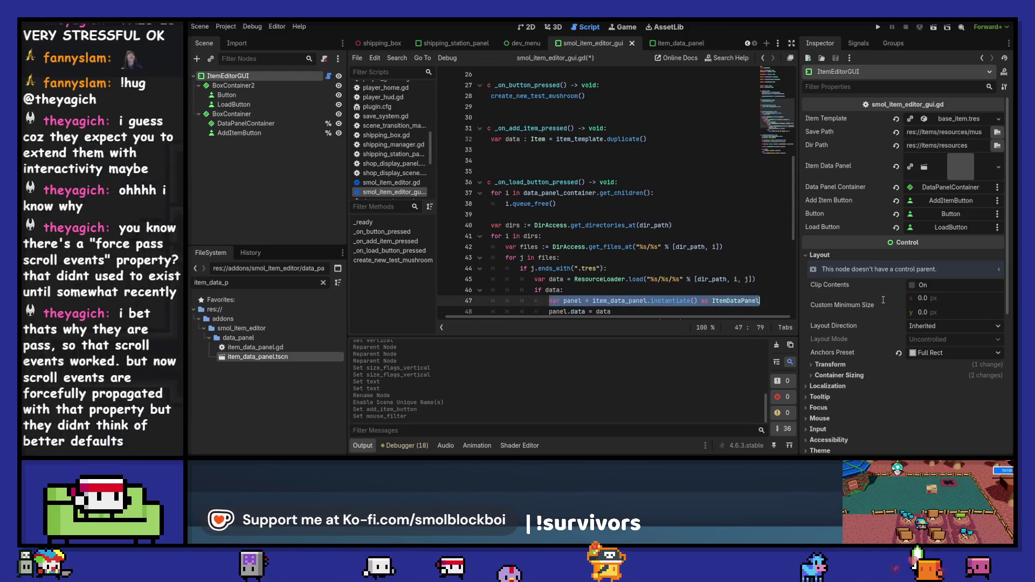
click(547, 151)
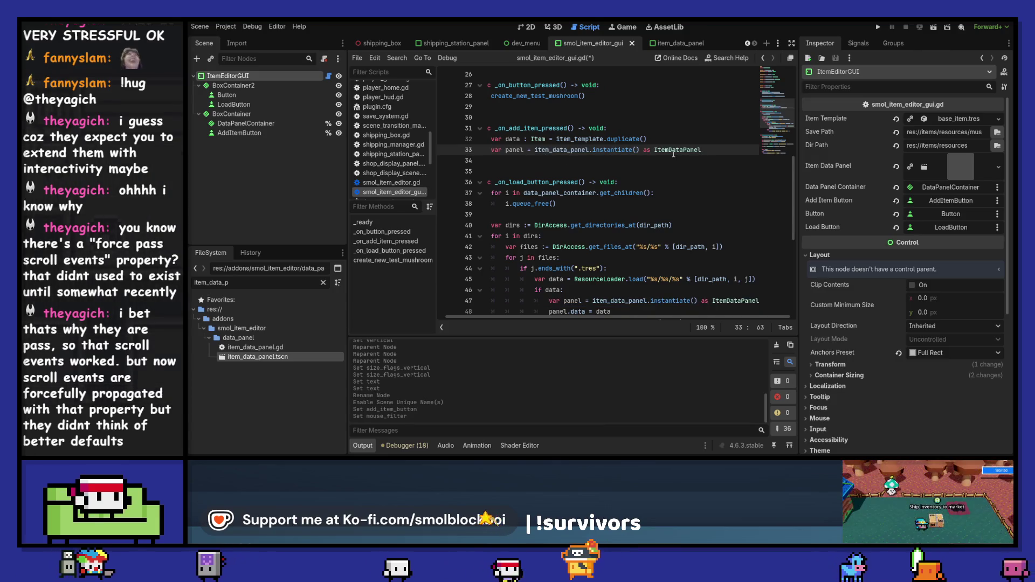
key(ctrl+v)
key(Return)
text(nel)
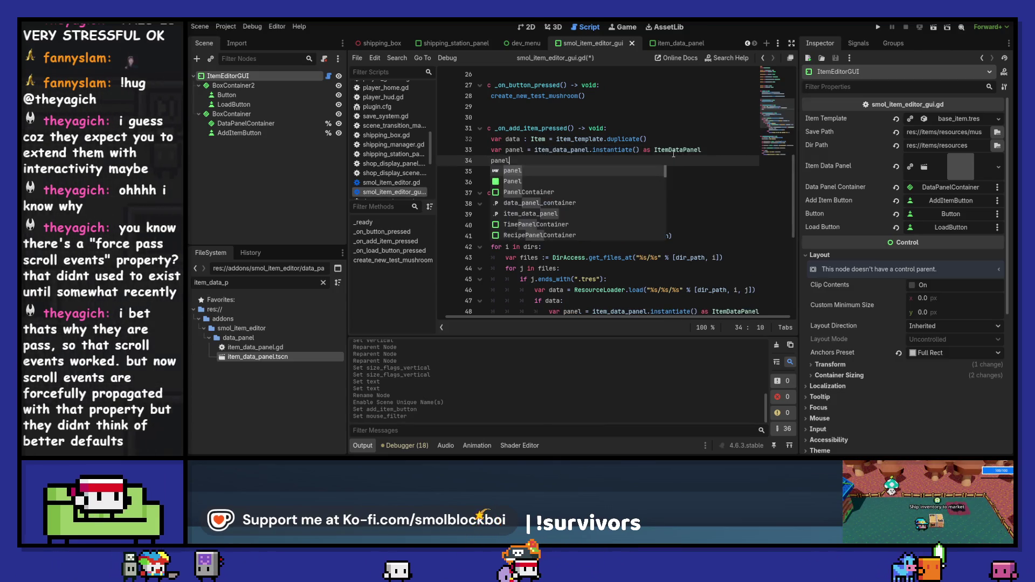
text(.data = )
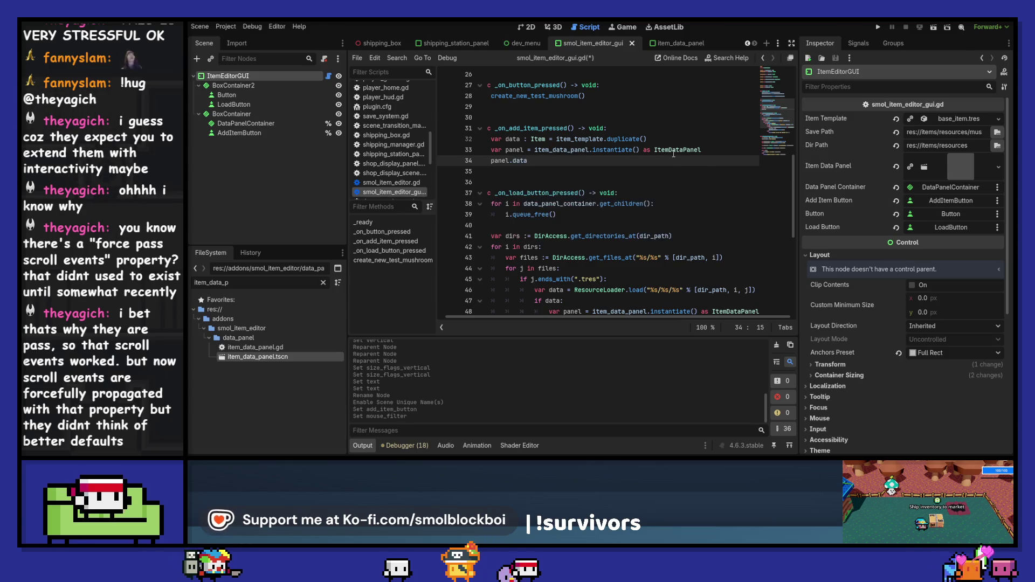
text(data)
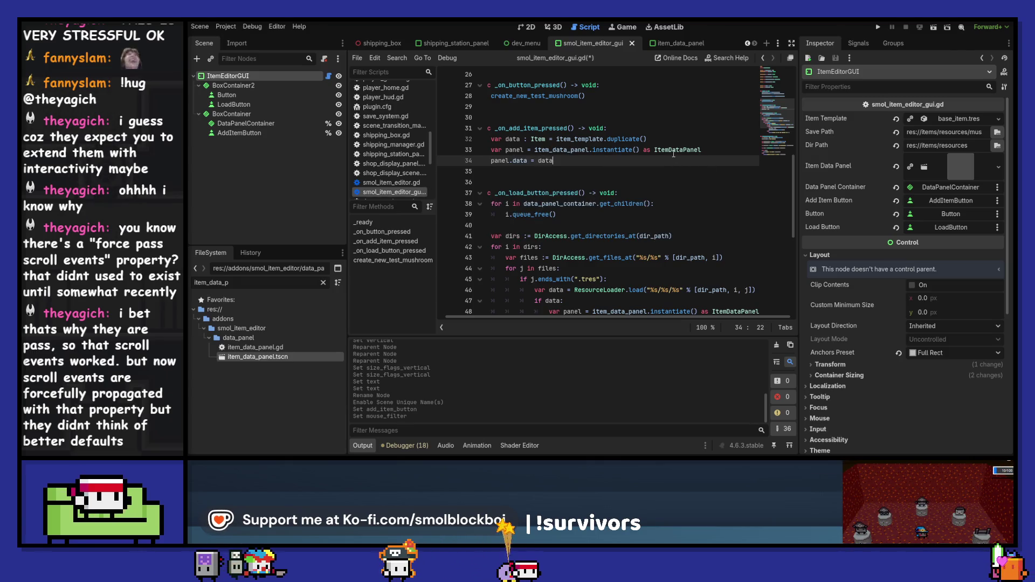
Add data_panel_container.add_child(panel) below it and save the script
scroll(674, 155, down, 2)
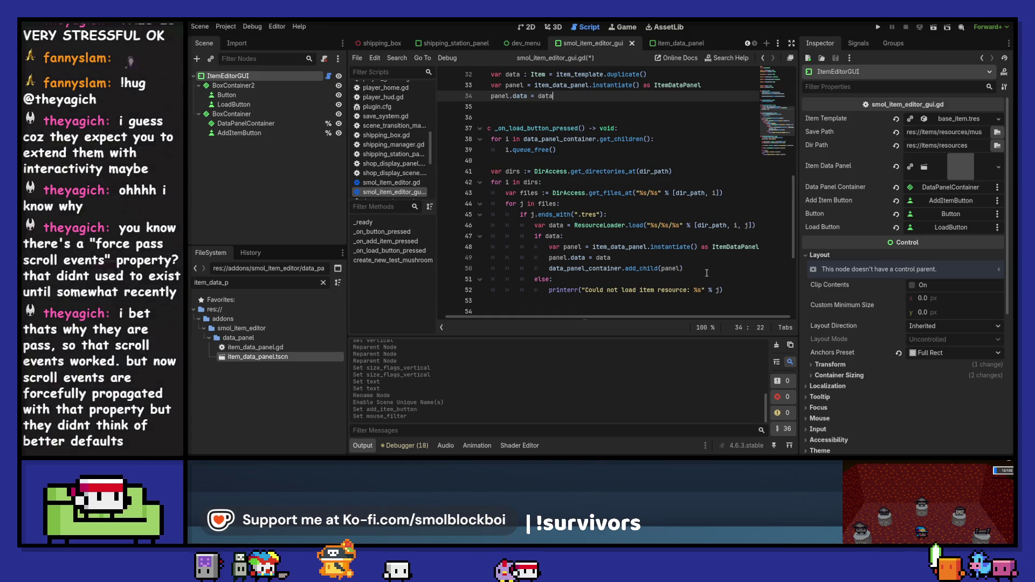
click(563, 268)
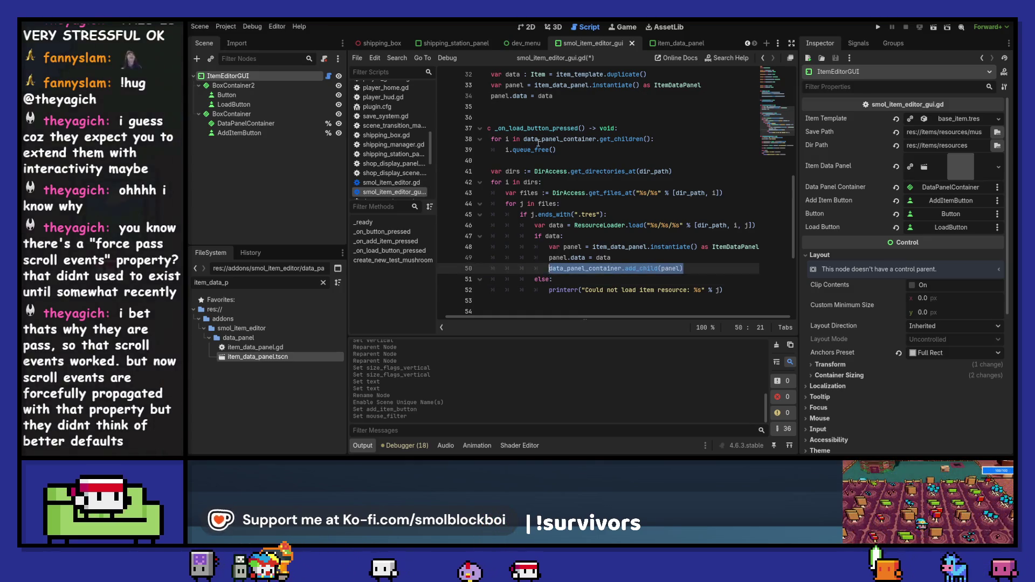
scroll(583, 164, up, 2)
click(587, 164)
key(Return)
text(data_panel_container.add_child(panel))
key(ctrl+s)
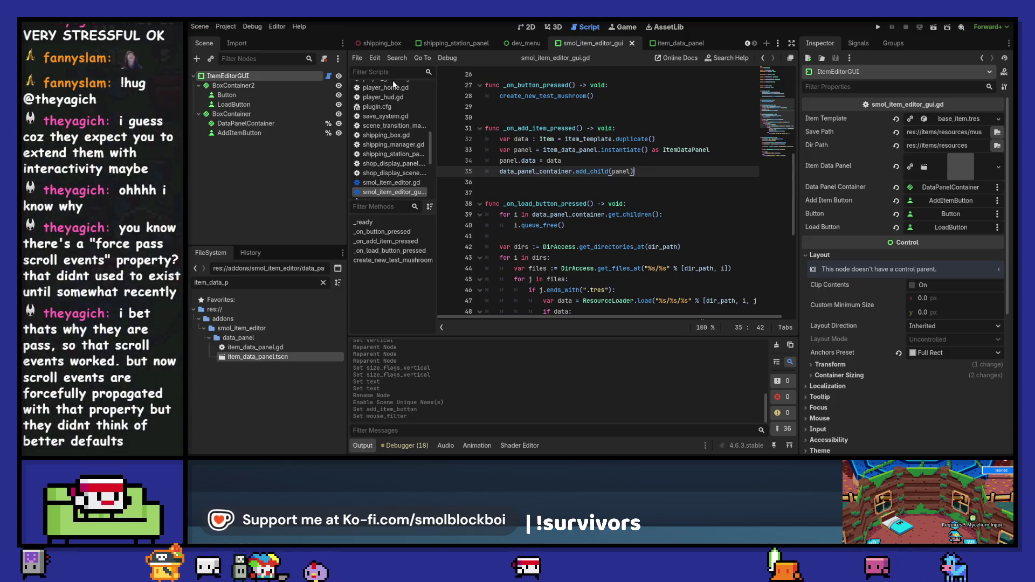
click(227, 28)
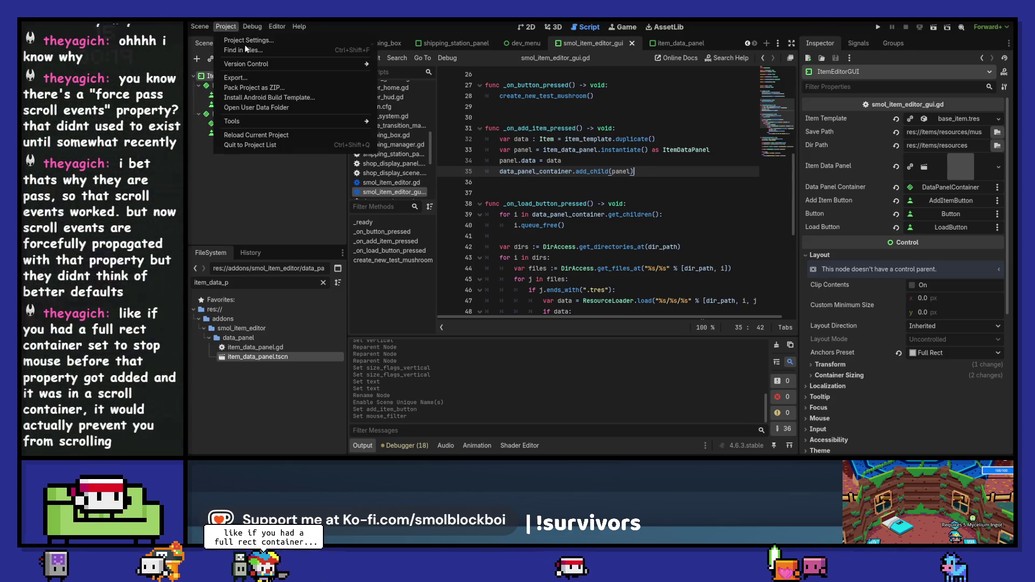
With the plugin active, load the item resources and add four blank item rows
click(247, 40)
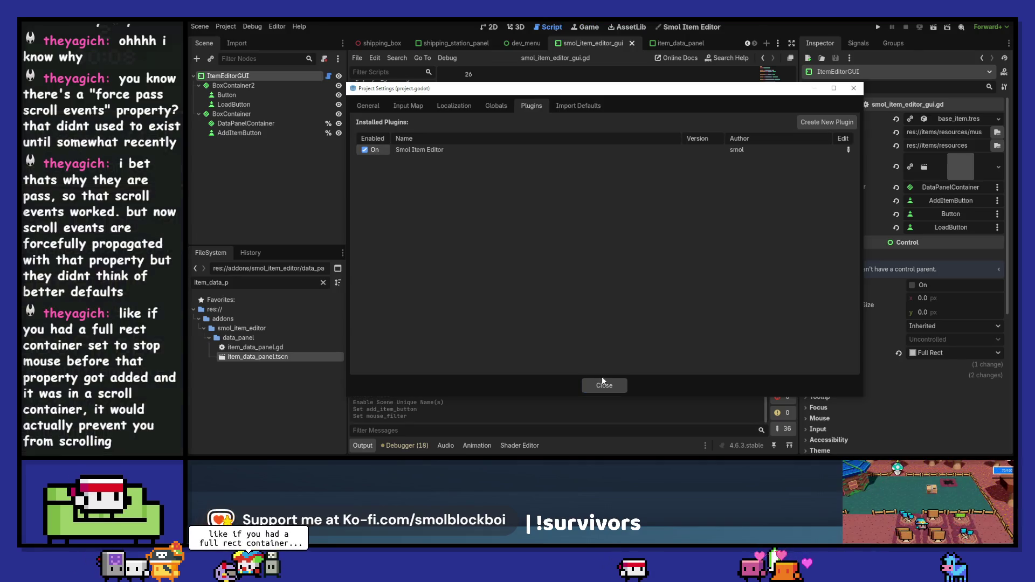
click(604, 385)
click(684, 28)
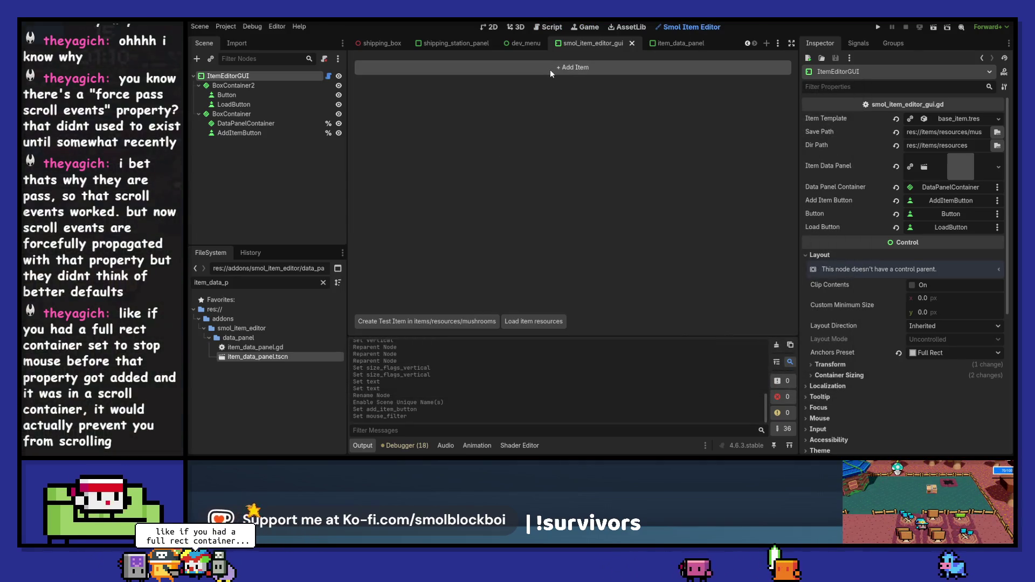
click(559, 323)
click(573, 186)
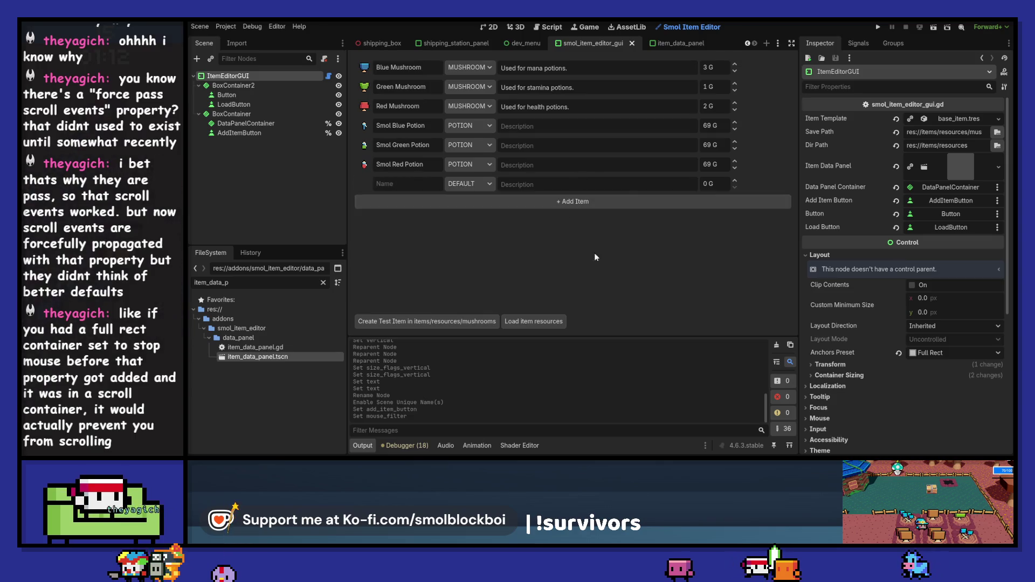
click(601, 202)
click(609, 222)
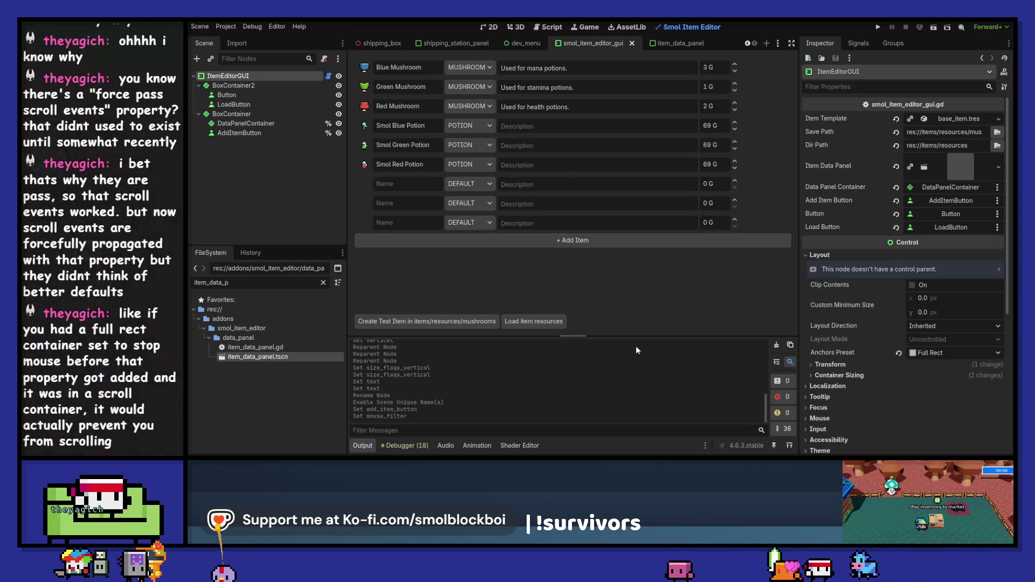
click(615, 241)
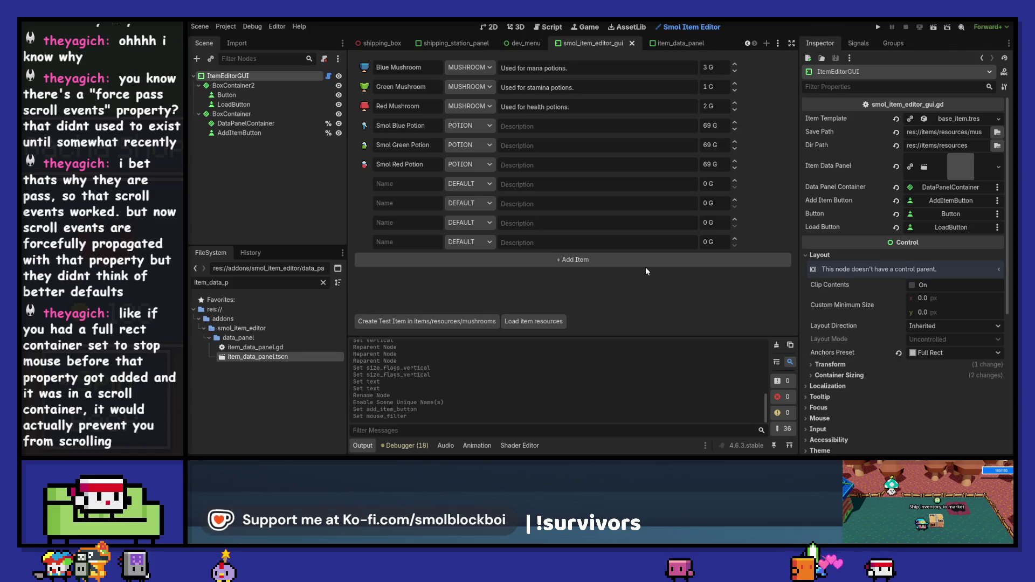
Disable the Smol Item Editor plugin and return to the 2D scene view
click(226, 26)
click(240, 37)
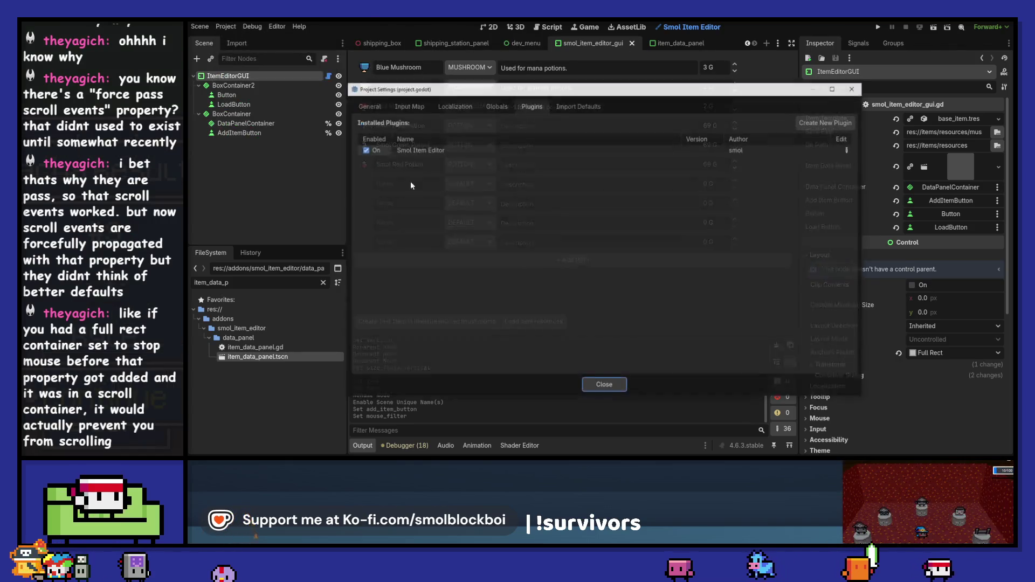
click(366, 150)
click(605, 386)
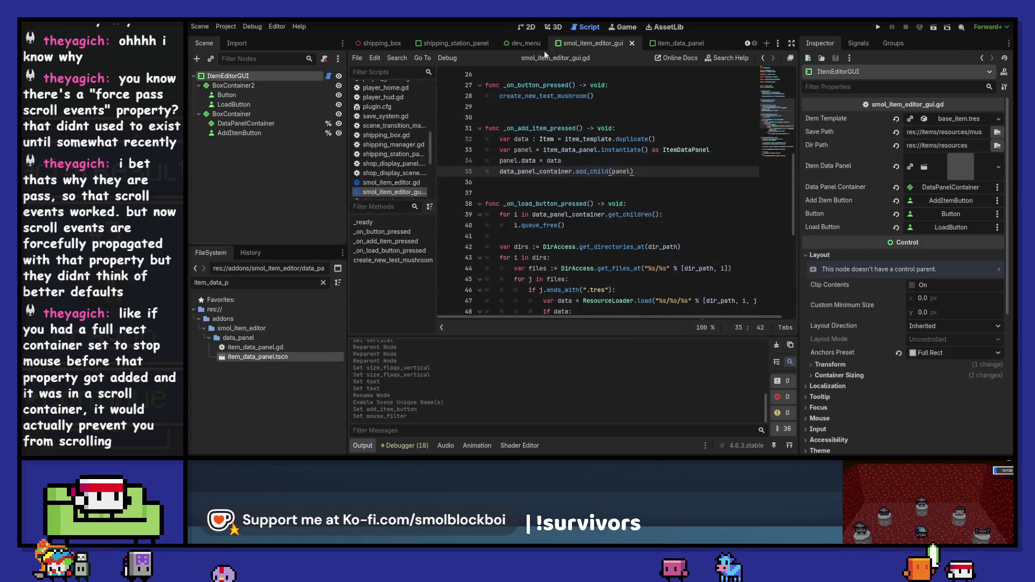
click(531, 27)
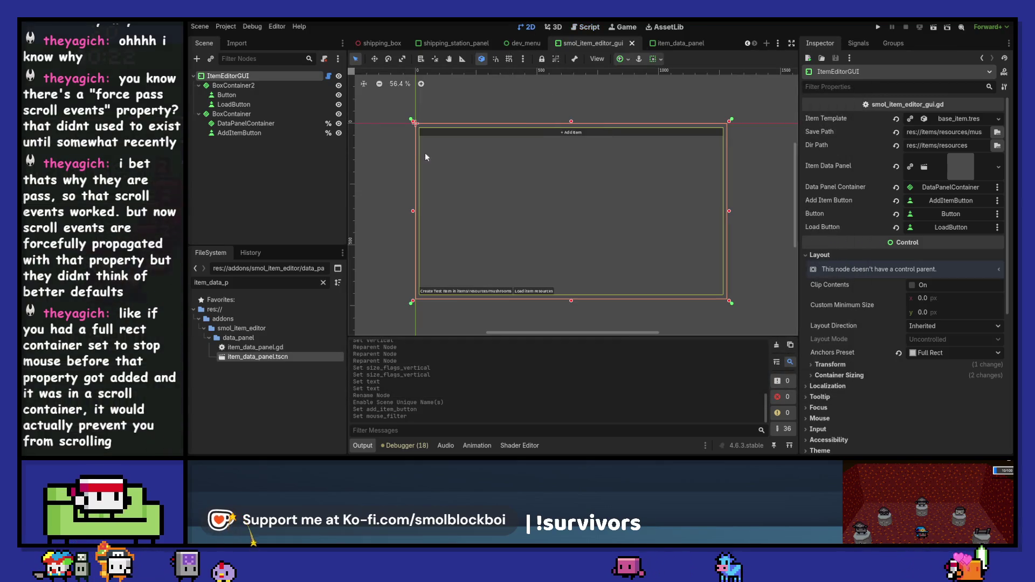
Create a ScrollContainer node as a child of BoxContainer using a 'scroll' search
click(226, 123)
click(231, 111)
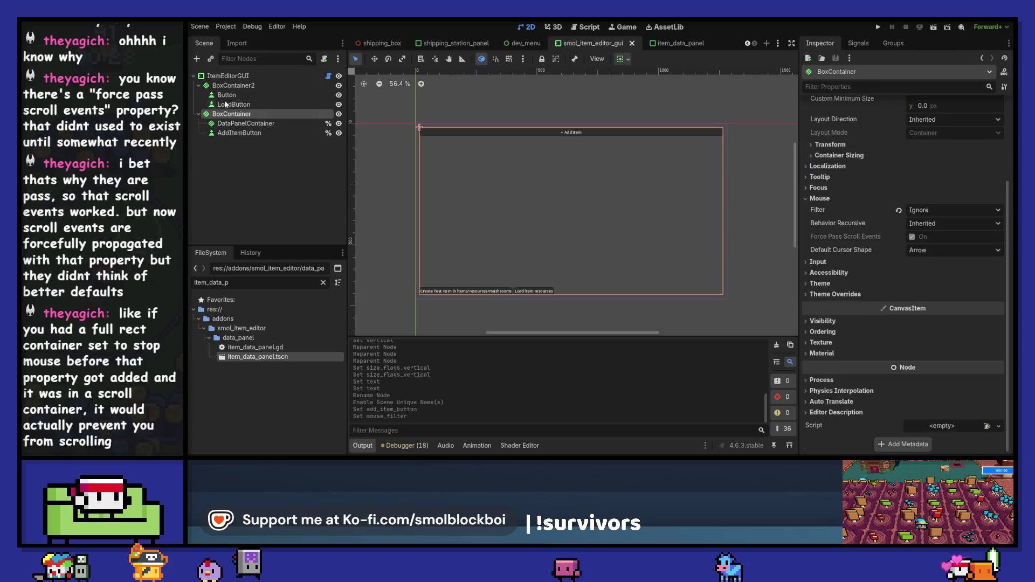
click(198, 57)
text(scroll)
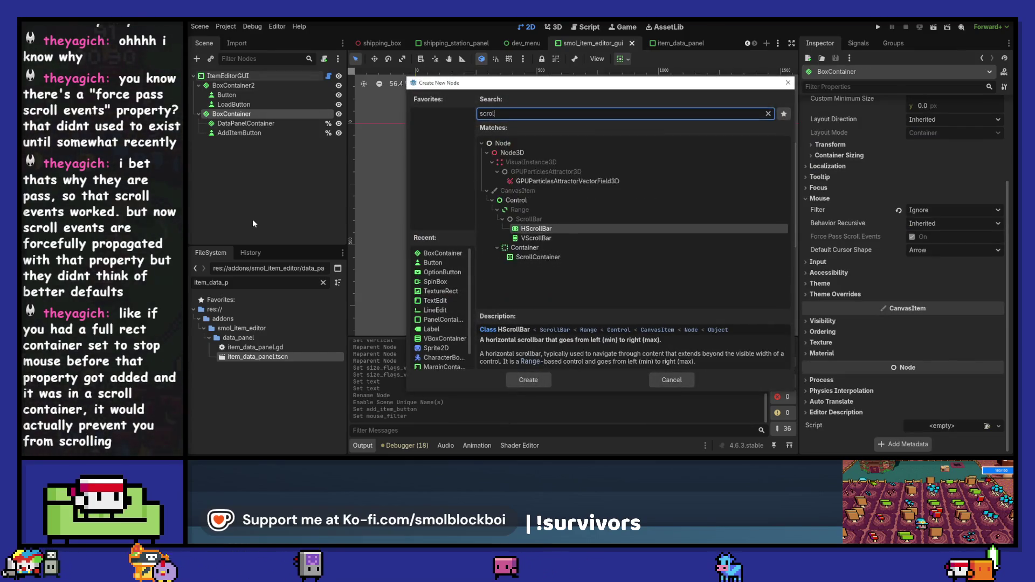
key(Down)
key(Down)
key(Down)
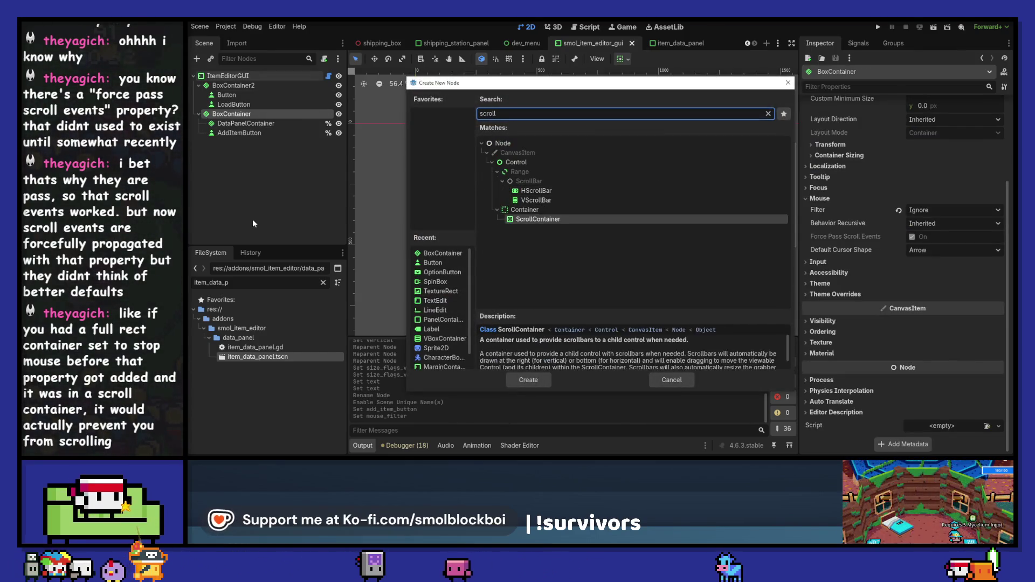
key(Return)
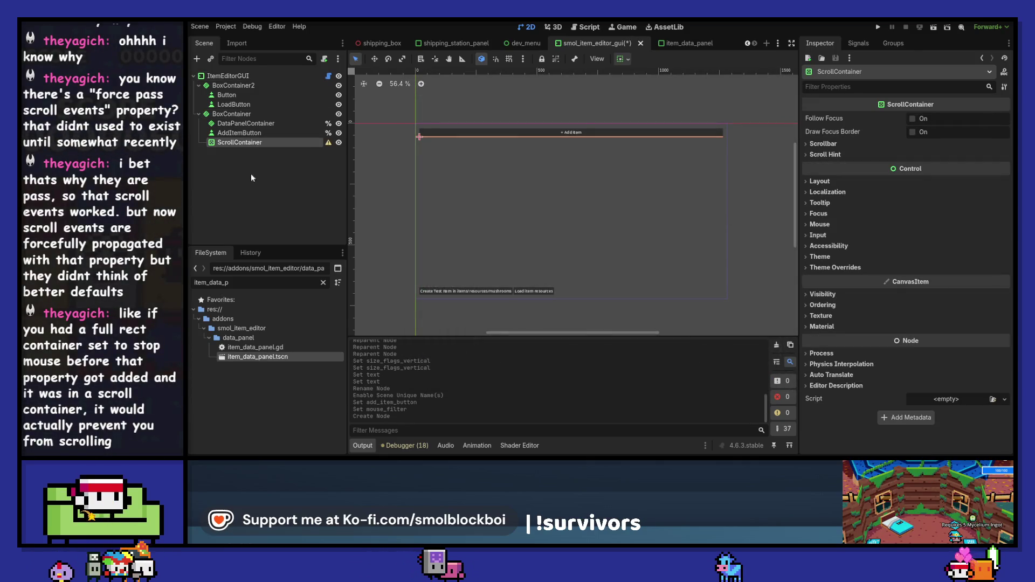
Move ScrollContainer to be BoxContainer's first child and put DataPanelContainer inside it
mouse_move(246, 142)
mouse_down()
mouse_move(248, 124)
mouse_move(264, 135)
mouse_move(263, 124)
mouse_up()
click(264, 123)
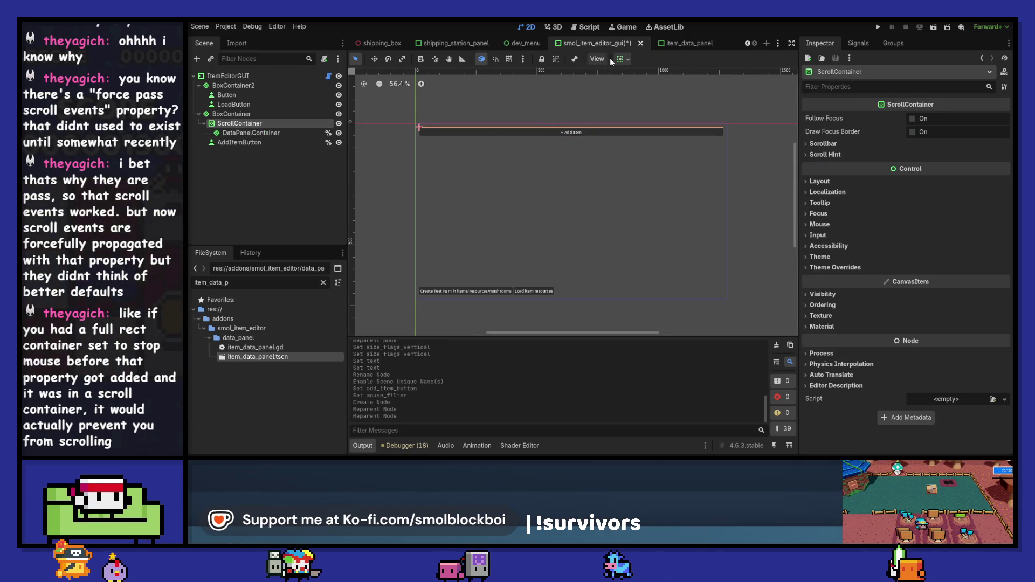
click(828, 192)
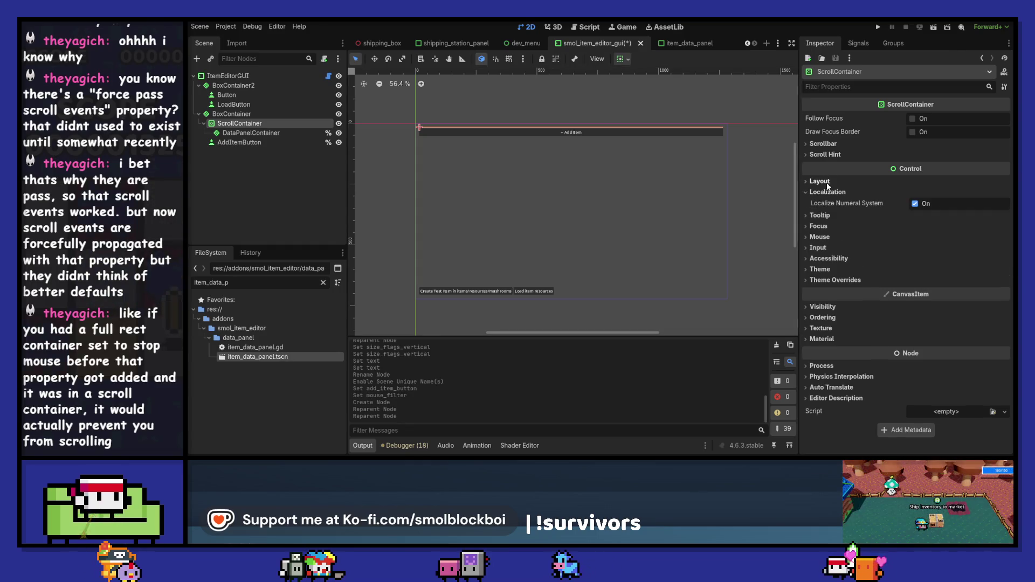
click(828, 192)
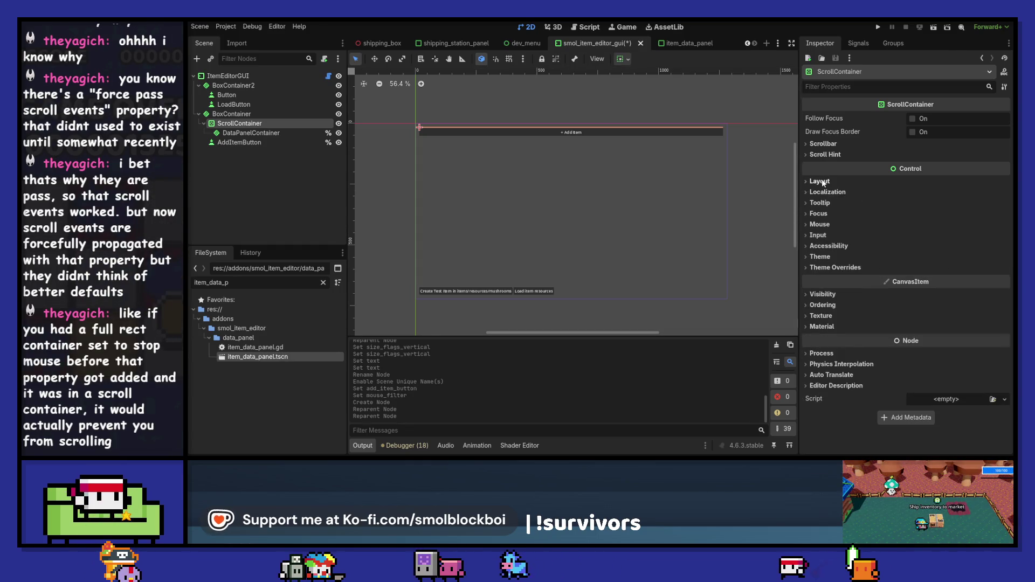
Try the ScrollContainer's vertical Container Sizing options, leave them unchanged, and save the scene
click(822, 182)
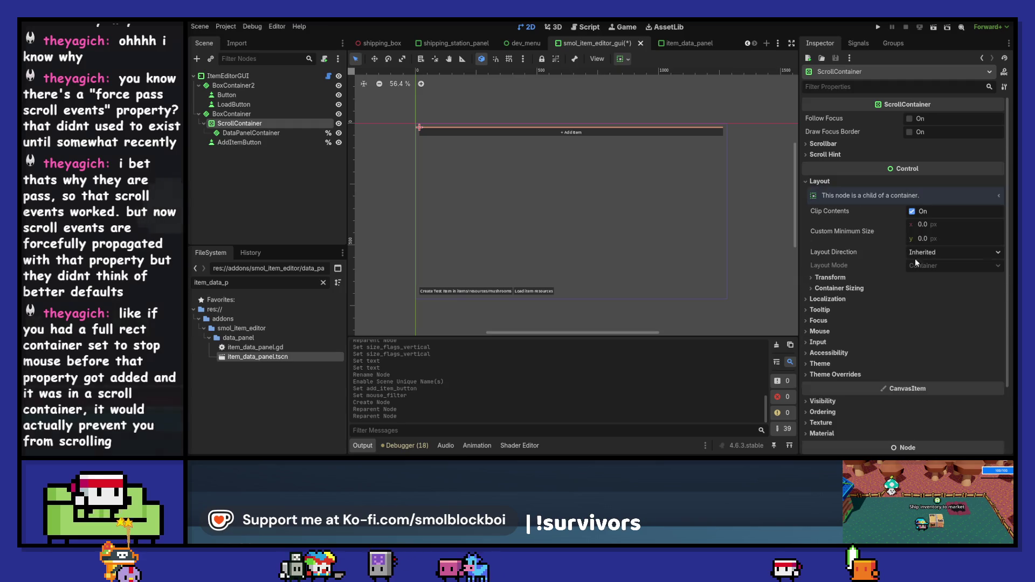
click(880, 289)
click(933, 327)
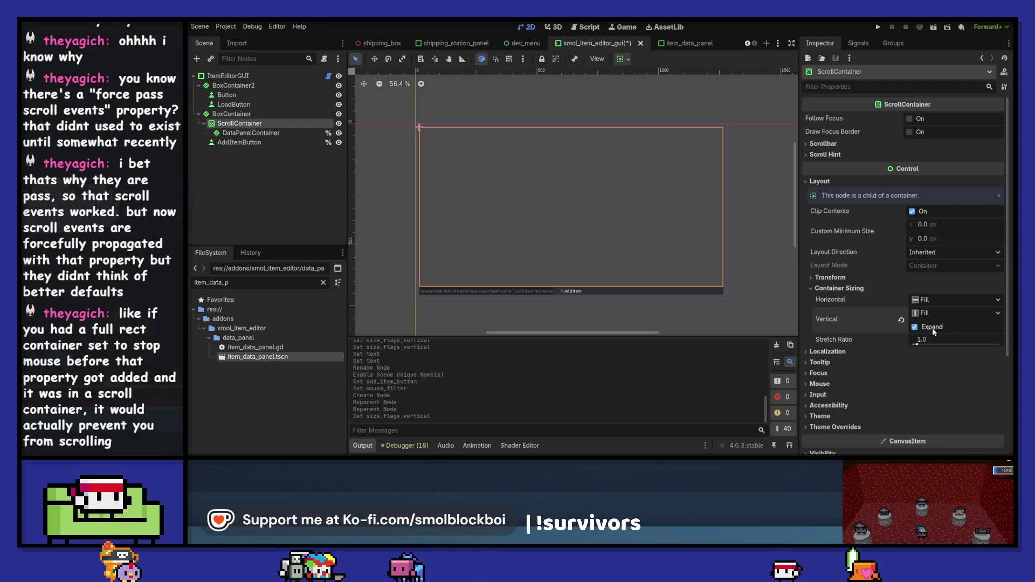
click(933, 328)
click(931, 313)
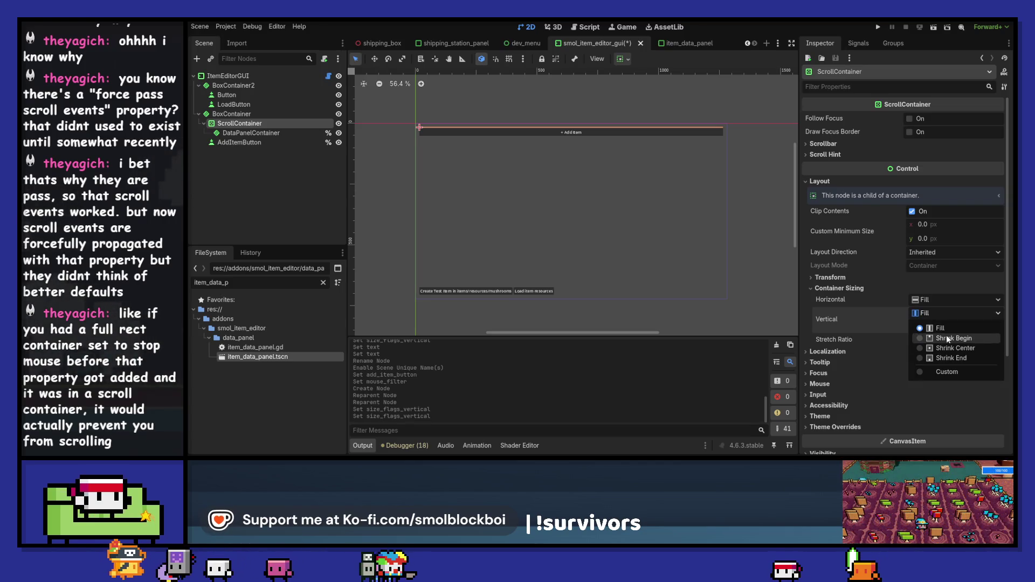
click(308, 196)
key(ctrl+s)
click(225, 26)
click(252, 40)
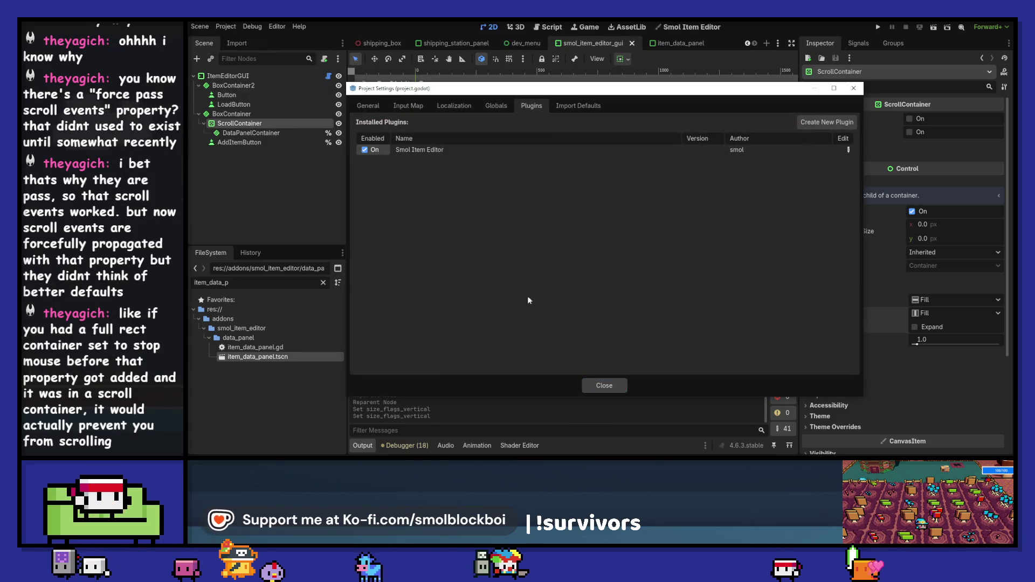
View the Smol Item Editor screen, then disable the plugin in Project Settings
click(617, 392)
click(684, 27)
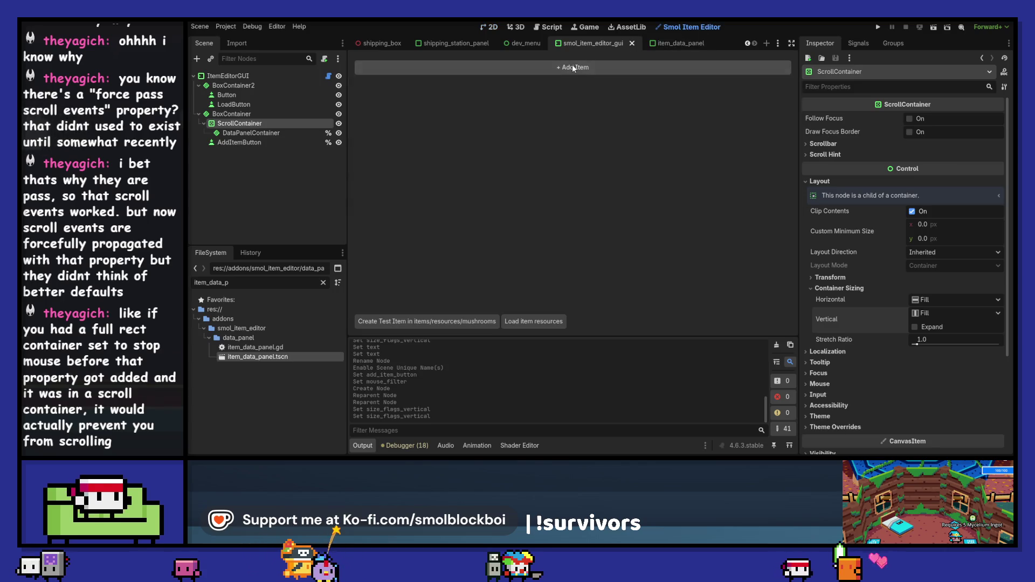
click(233, 27)
click(252, 40)
click(364, 150)
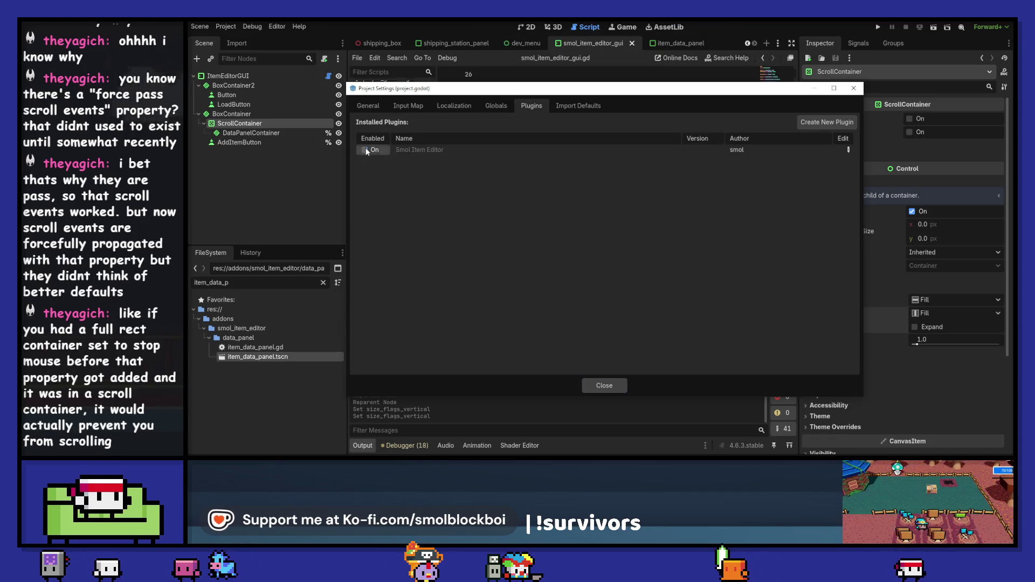
click(615, 386)
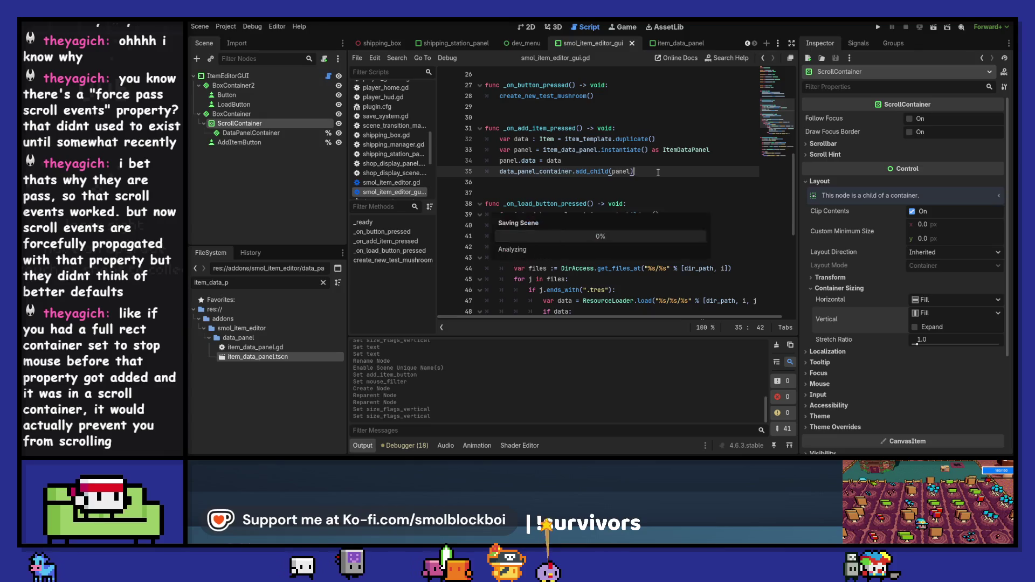
Switch to the 2D view and select the ScrollContainer node
click(533, 27)
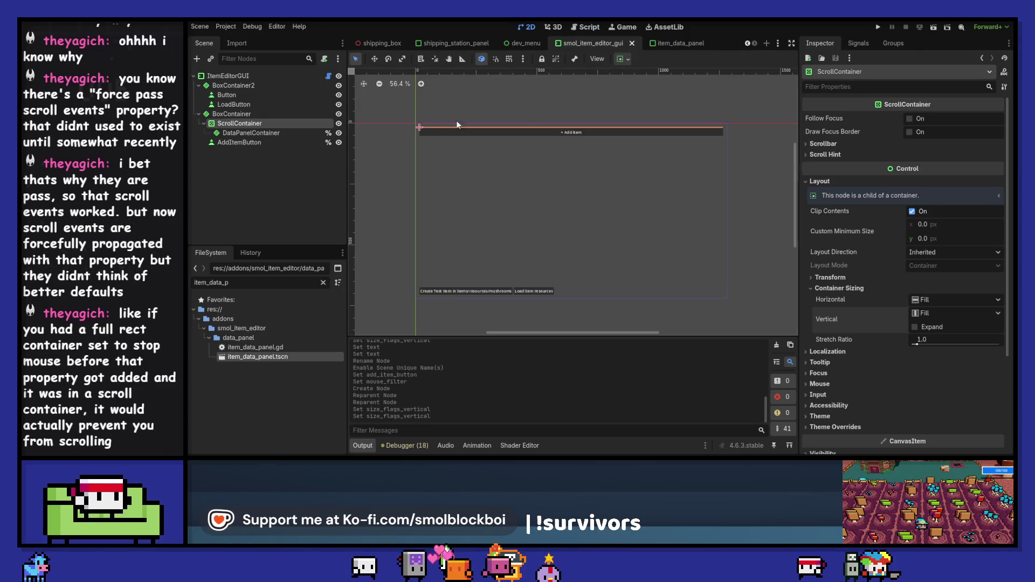
click(247, 134)
click(257, 124)
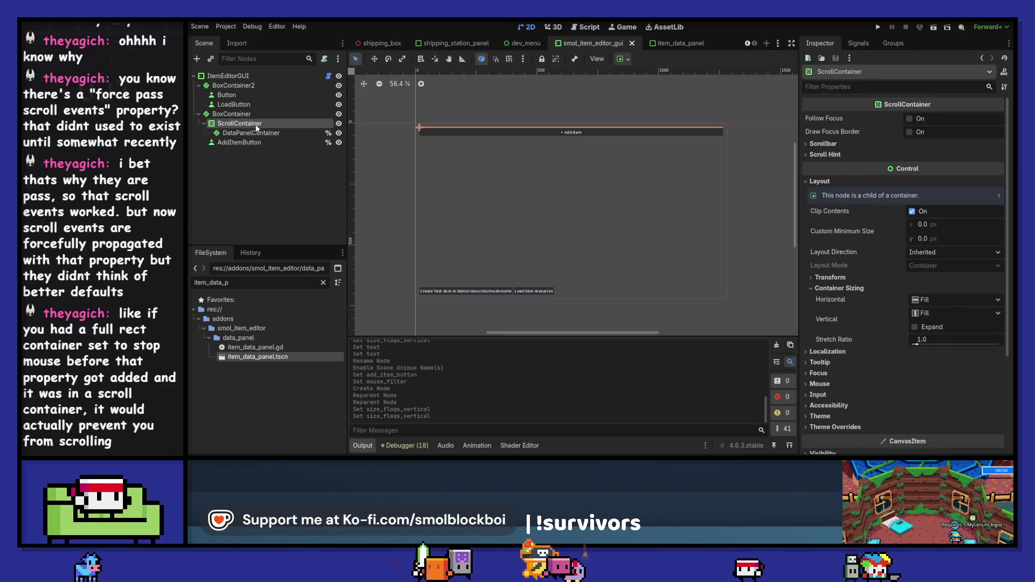
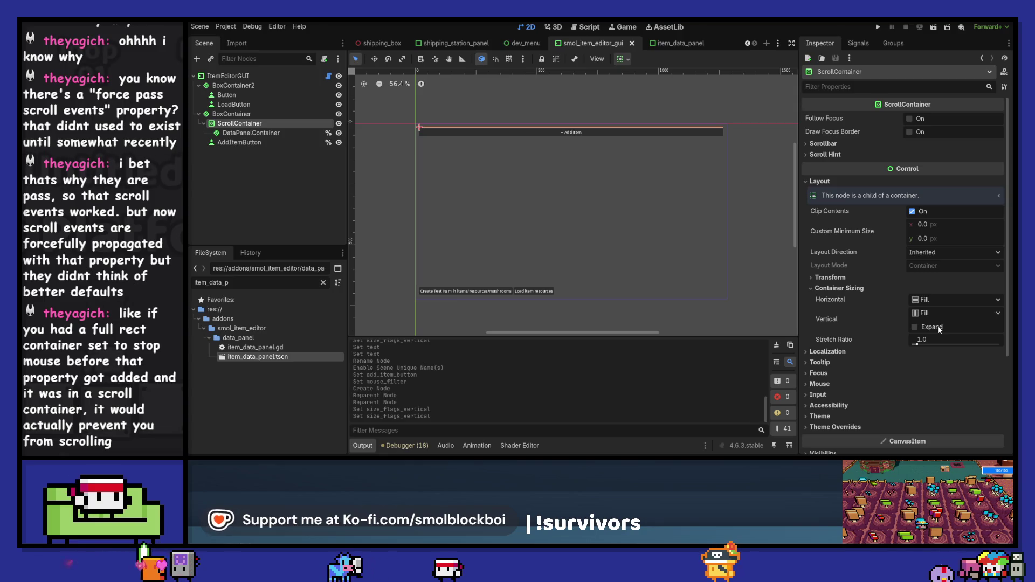
Check the ScrollContainer's signals, then enable Vertical Expand under its Container Sizing
click(855, 44)
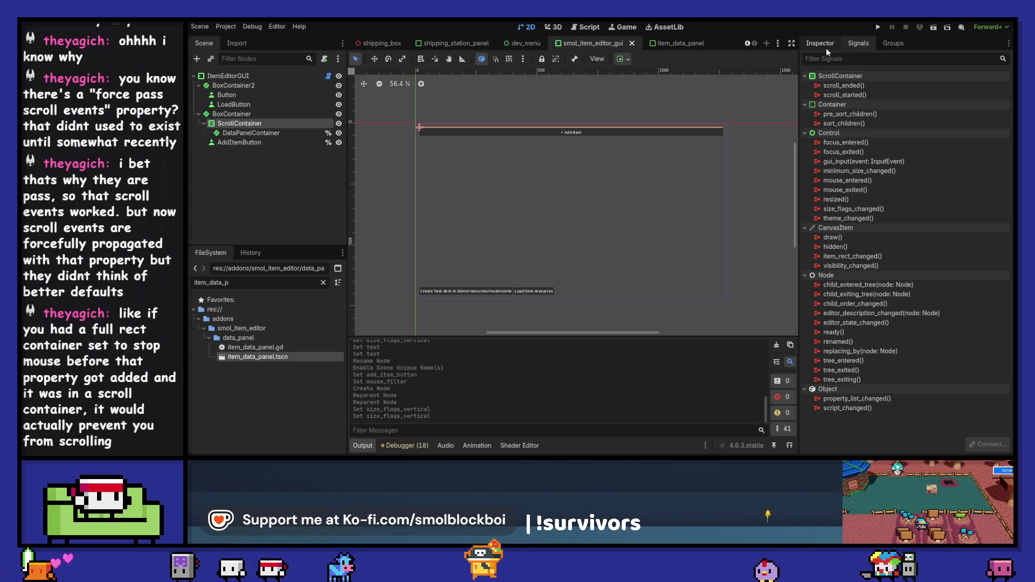
click(826, 47)
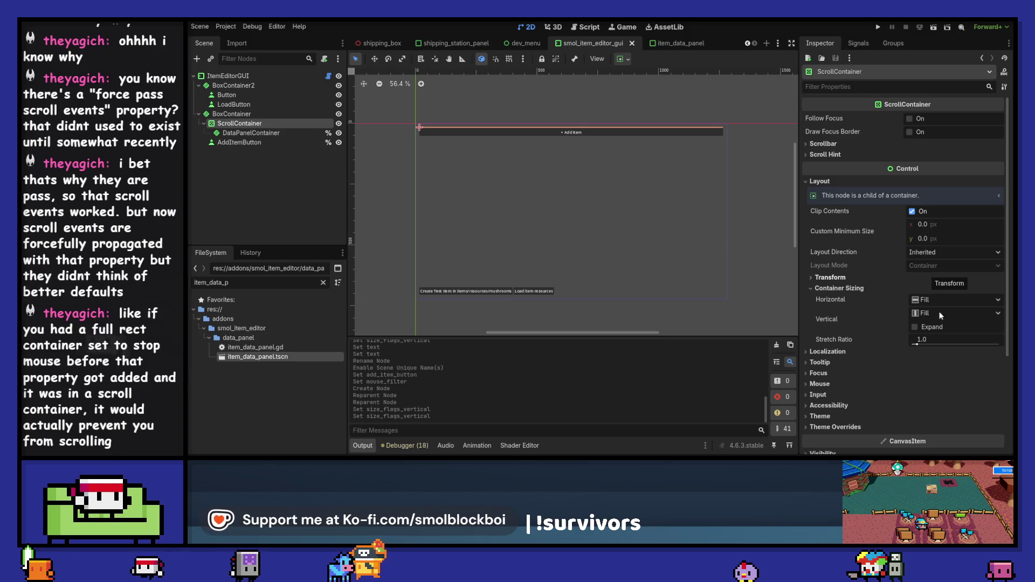
click(926, 328)
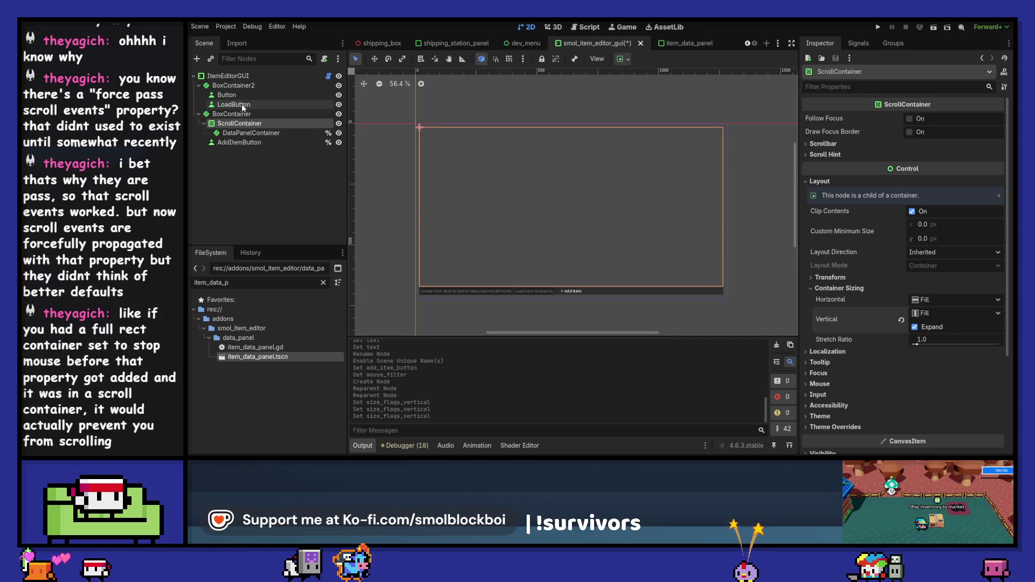
click(238, 76)
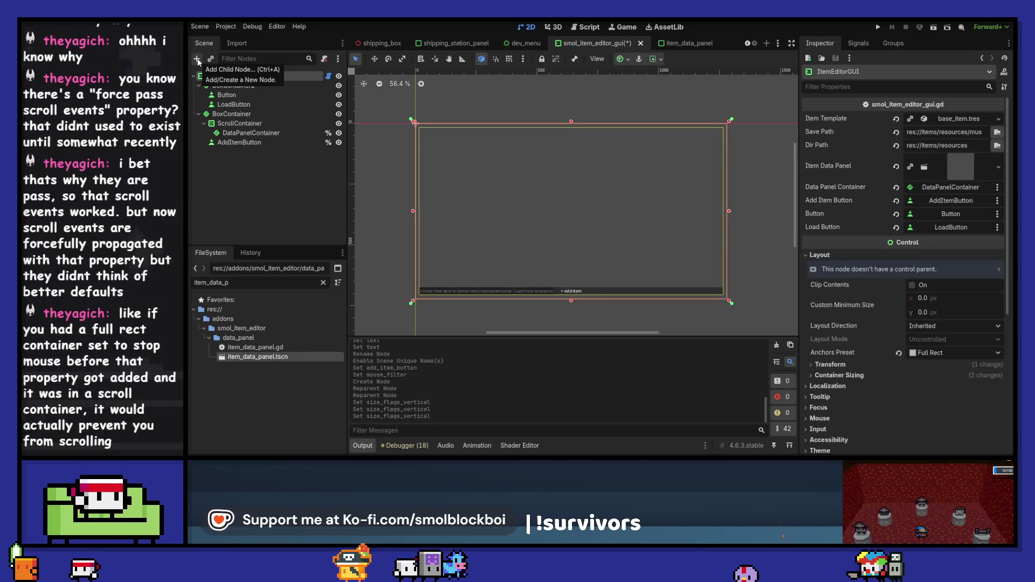
Add a PanelContainer child to ItemEditorGUI, undoing a trial move into BoxContainer
click(197, 59)
text(panelcon)
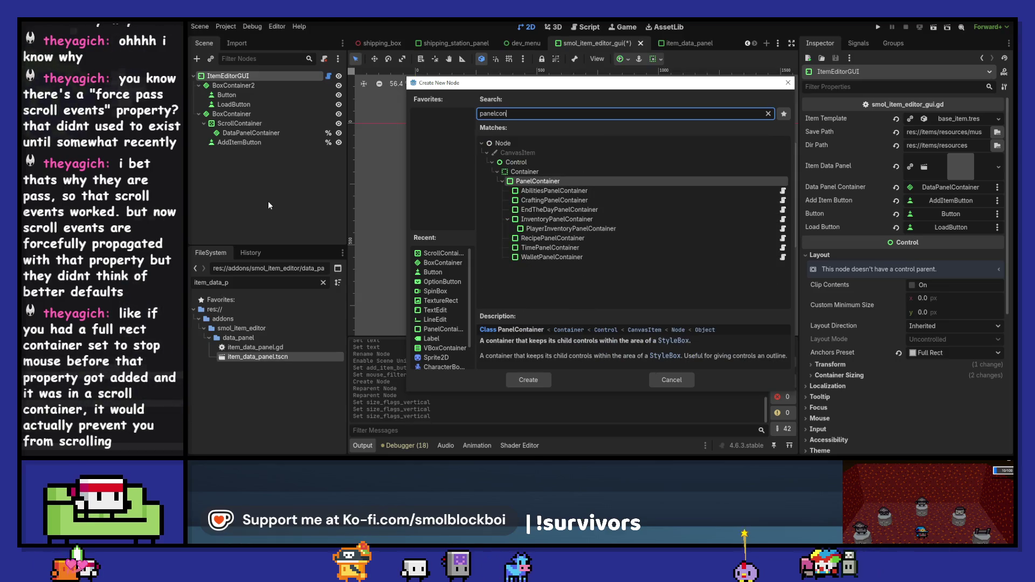
key(Return)
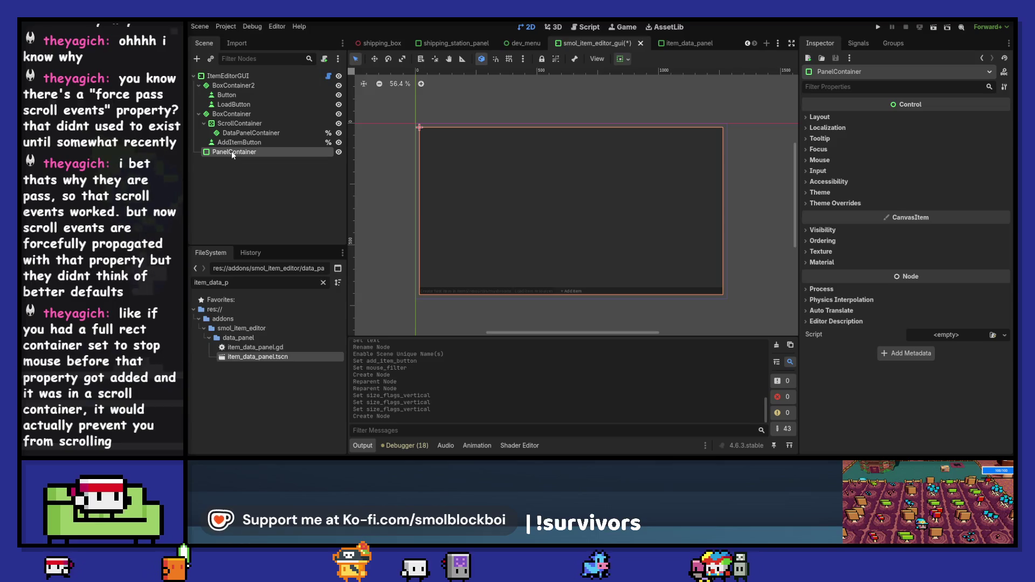
drag(231, 152, 234, 115)
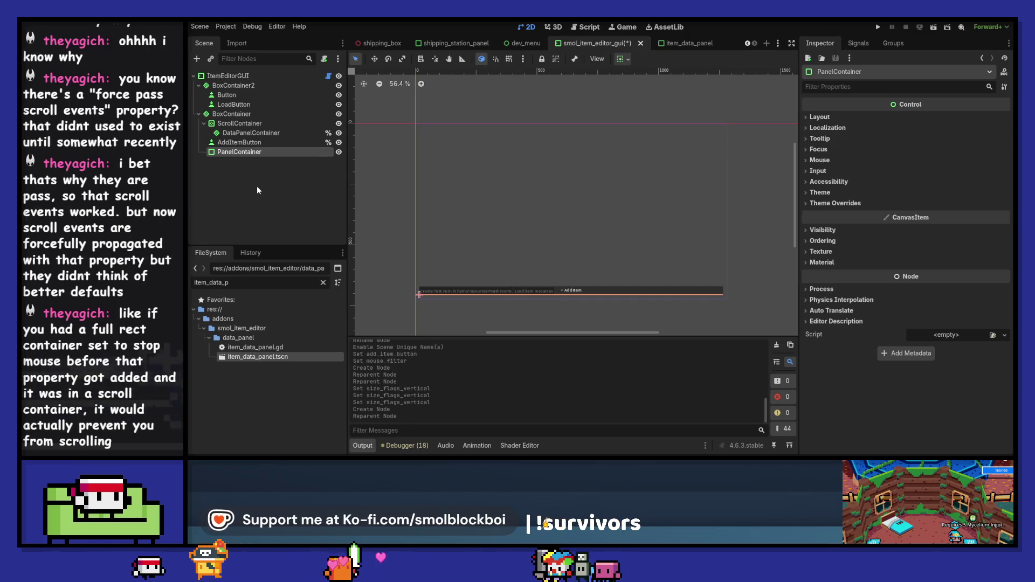
key(ctrl+z)
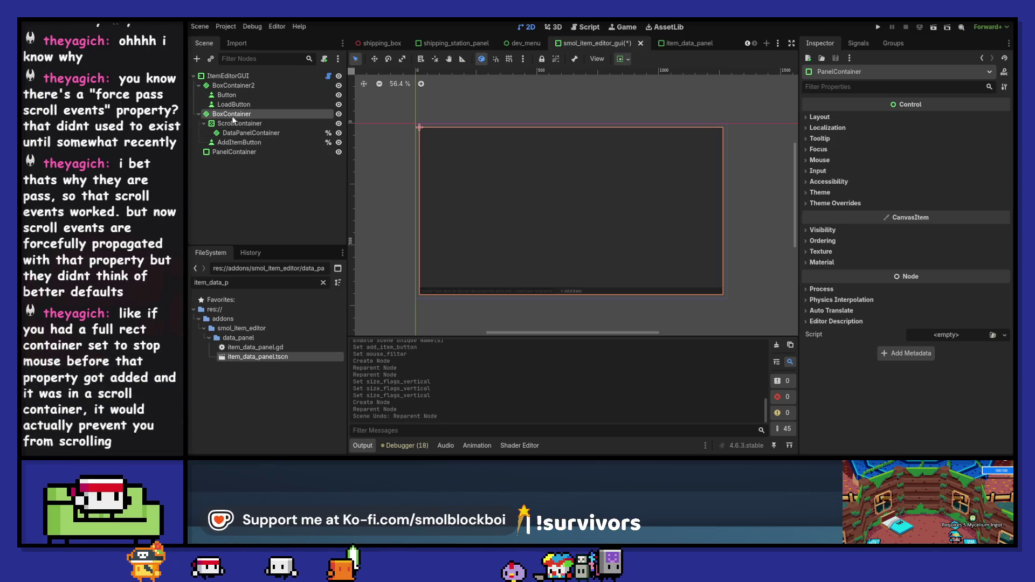
click(232, 115)
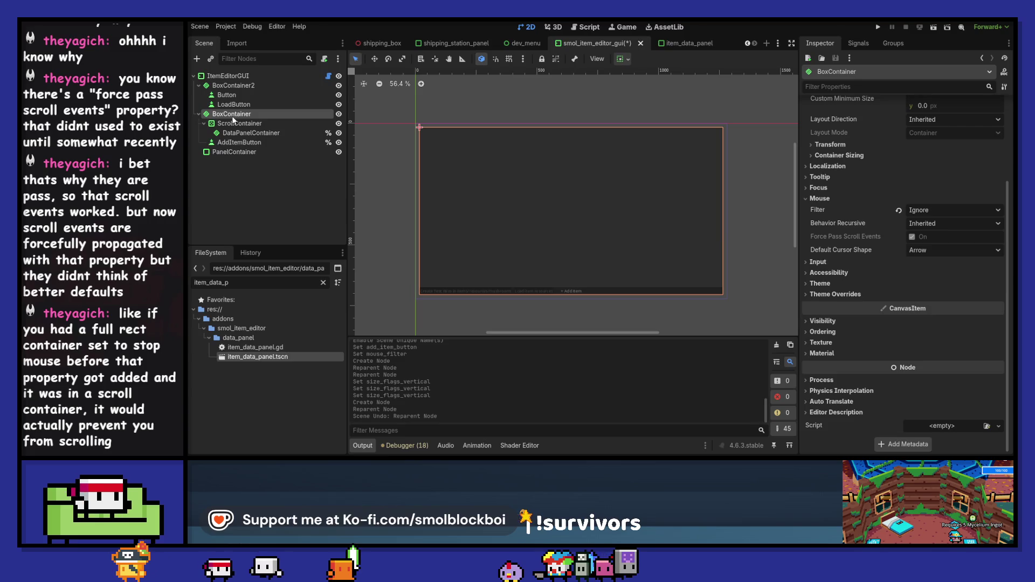
click(227, 77)
Add BoxContainer3 at the top, nest BoxContainer inside it, and make it vertical
click(197, 59)
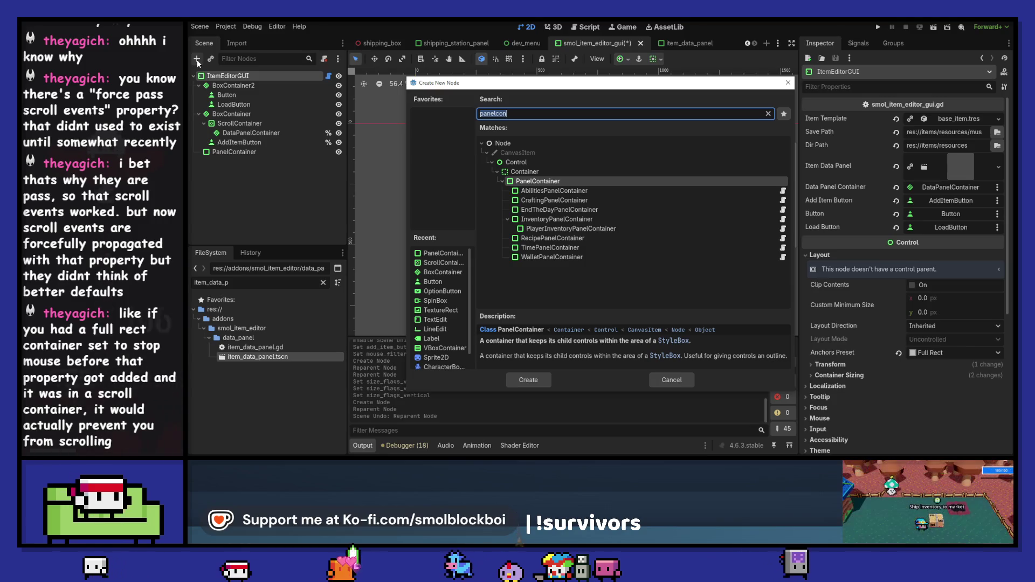
text(box)
key(Return)
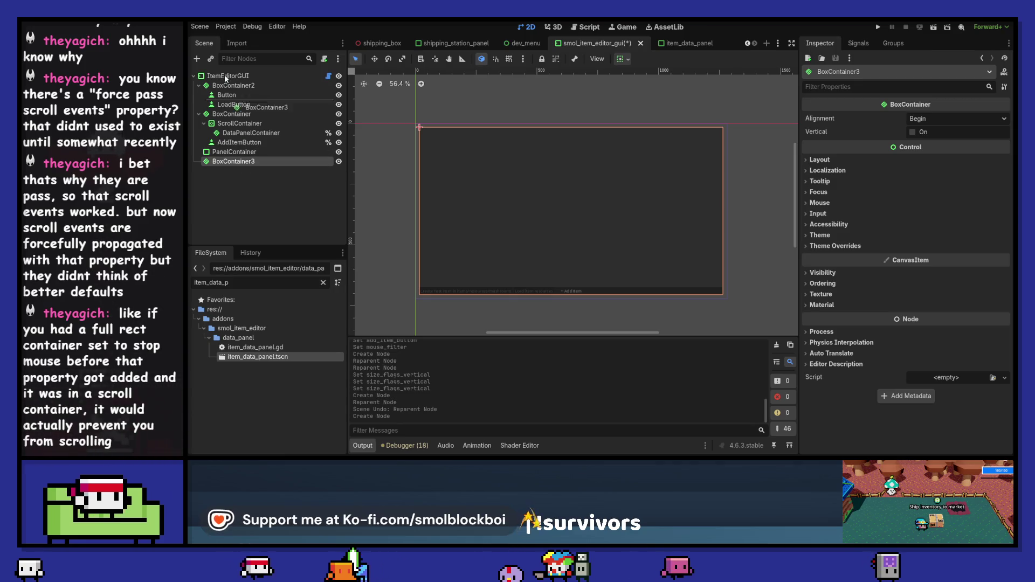
drag(232, 81, 242, 86)
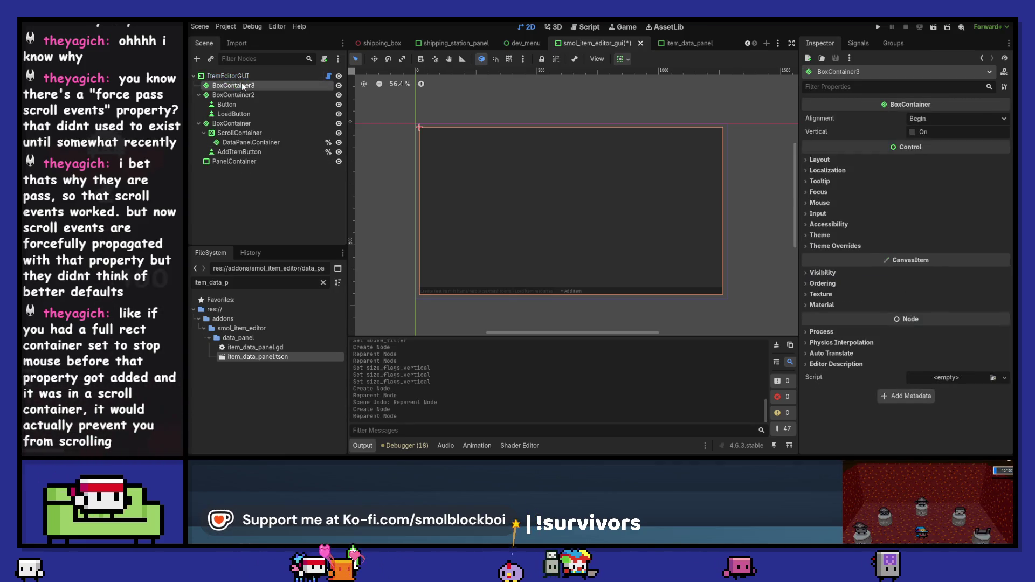
click(238, 96)
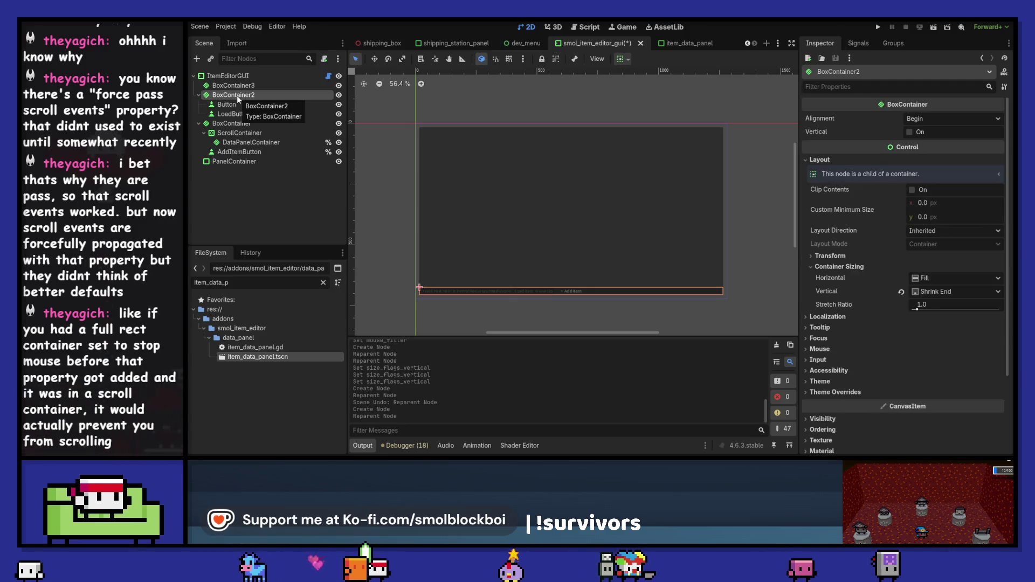
drag(231, 124, 226, 86)
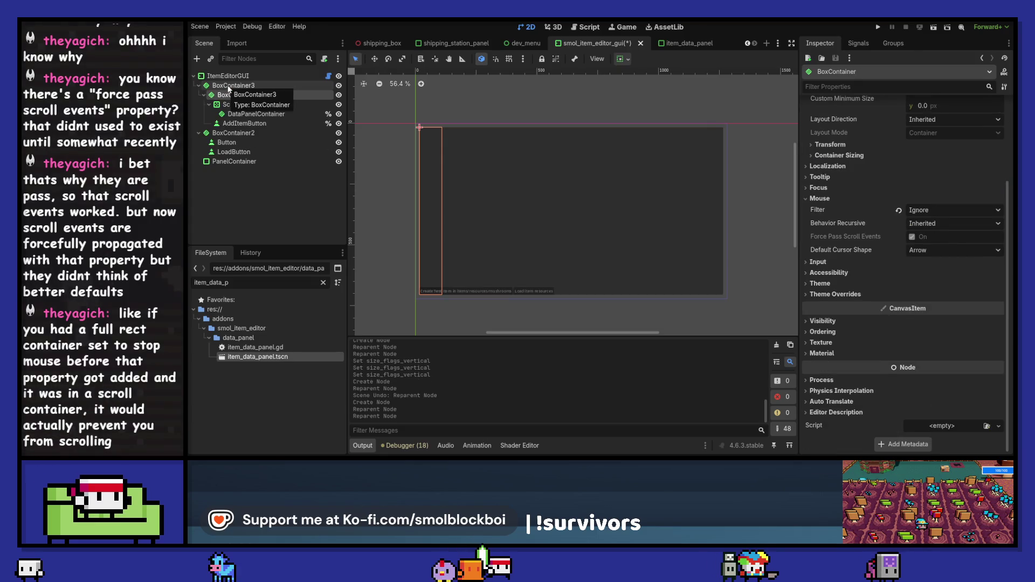
click(228, 86)
click(925, 132)
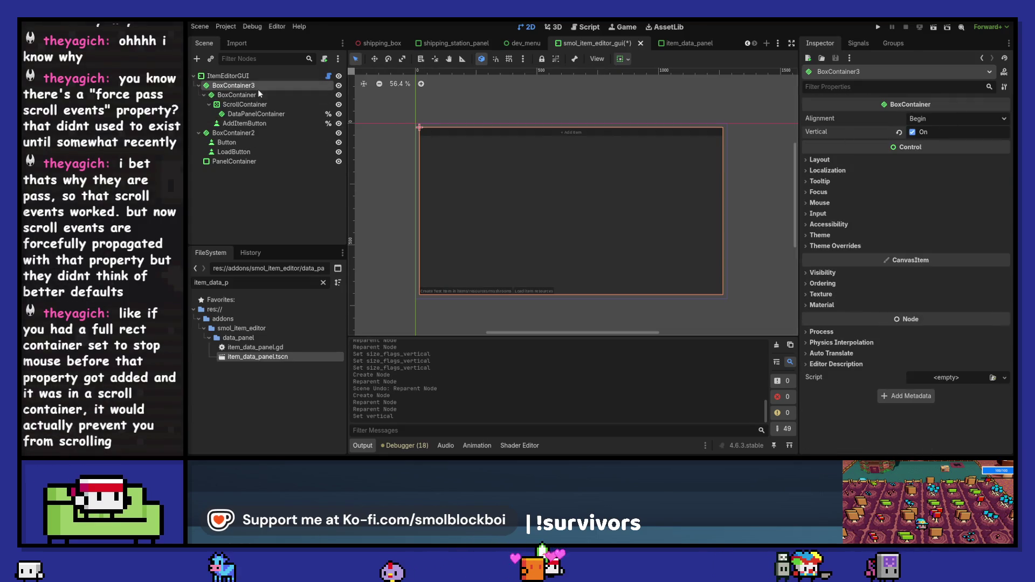
Undo the vertical layout and reparenting, delete BoxContainer3, and review the remaining containers
key(ctrl+z)
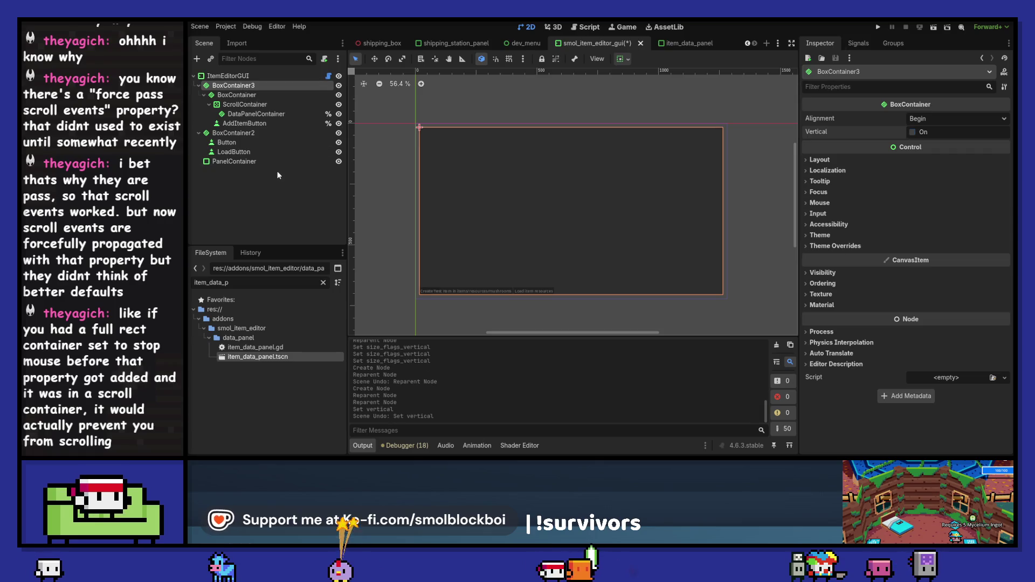
key(ctrl+z)
key(ctrl+z)
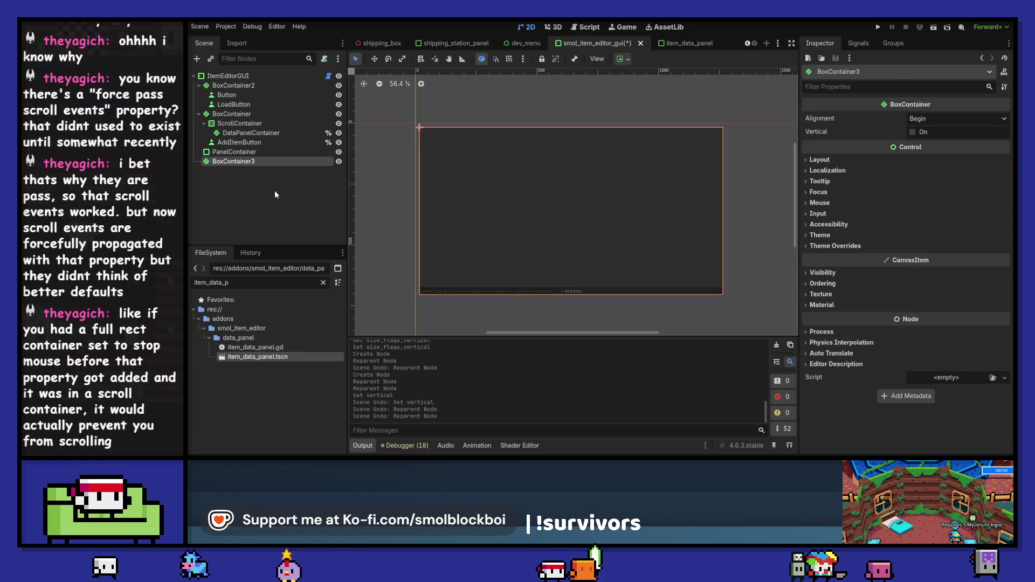
key(Delete)
click(244, 75)
click(248, 86)
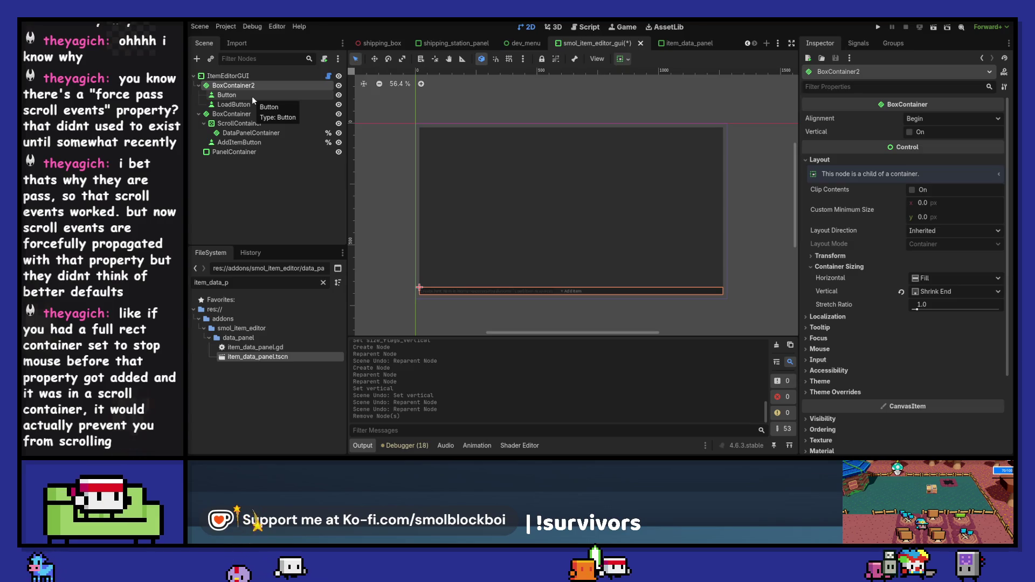
click(252, 75)
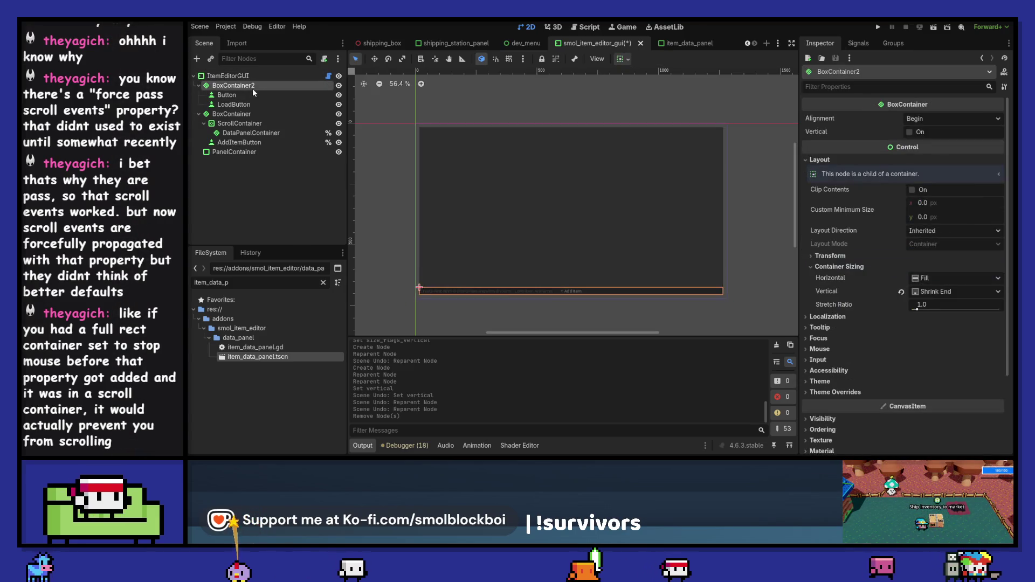
click(254, 114)
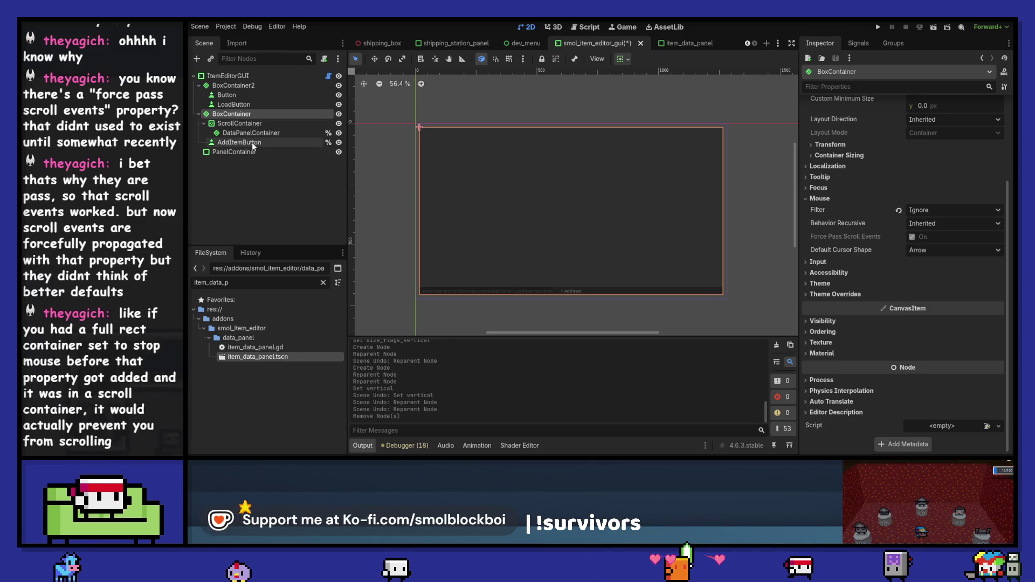
click(224, 76)
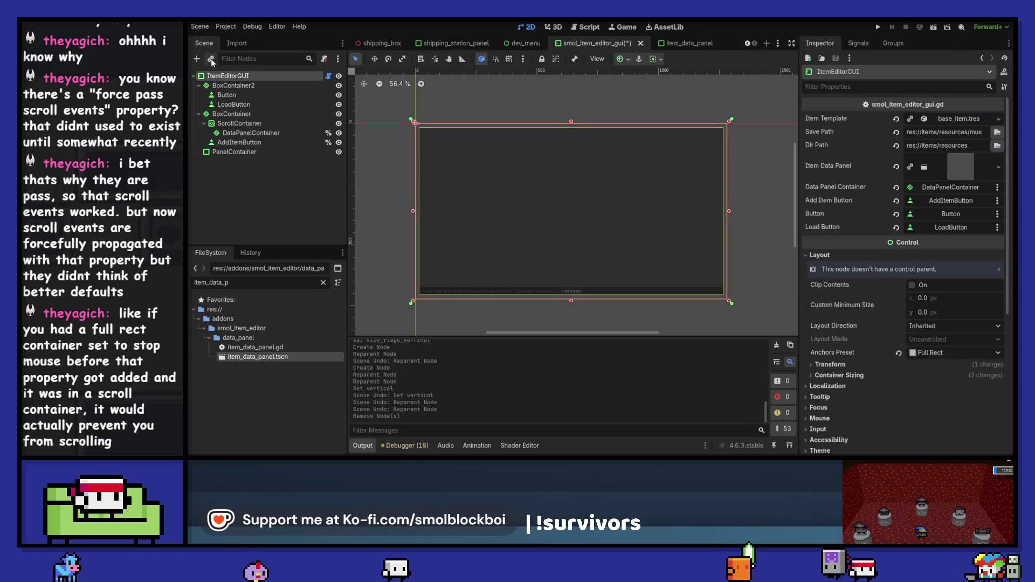
Add a vertical BoxContainer3 at the top of the root and nest BoxContainer inside it
click(197, 59)
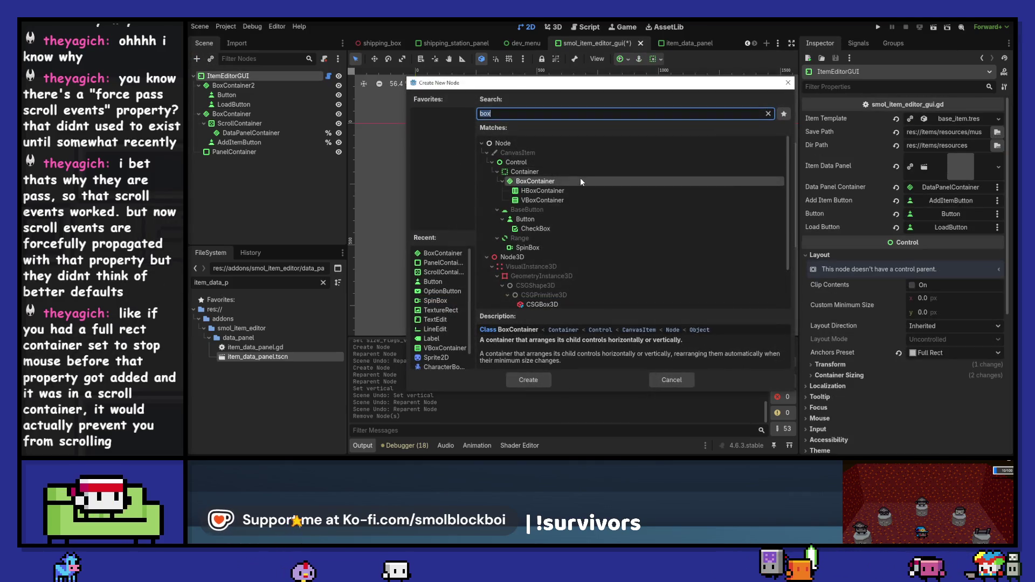
double_click(580, 172)
click(913, 132)
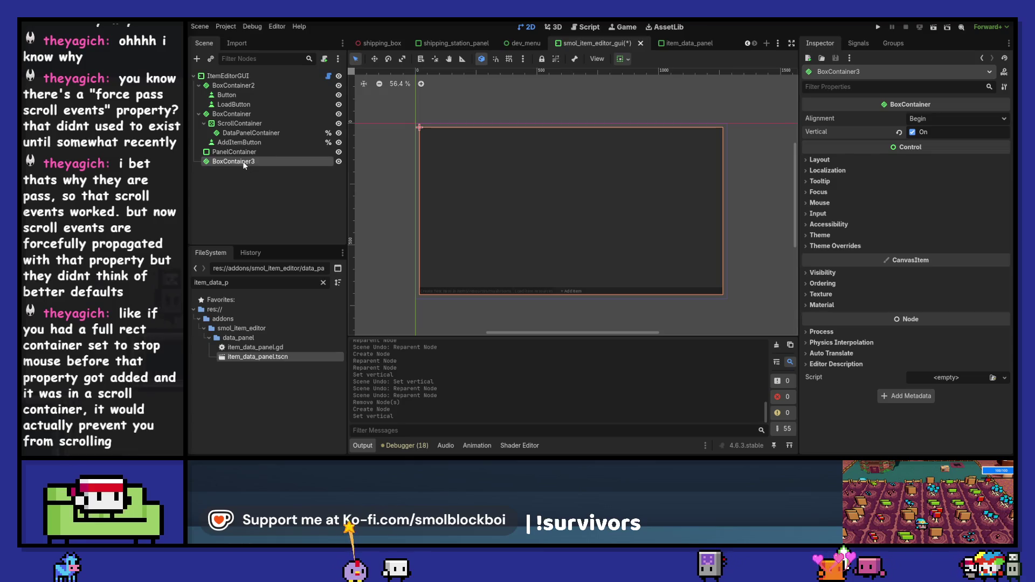
drag(243, 138, 238, 82)
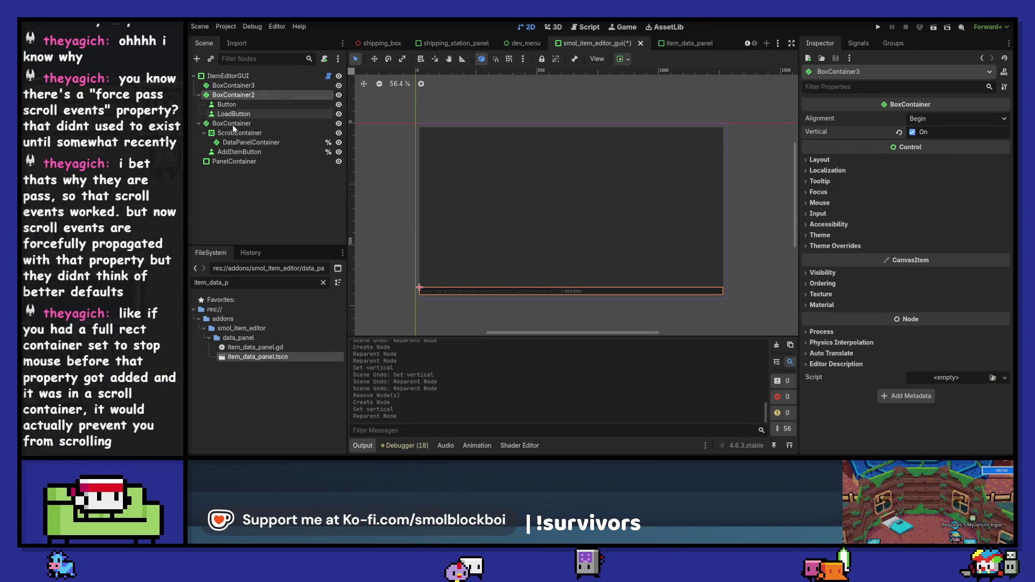
drag(231, 124, 233, 85)
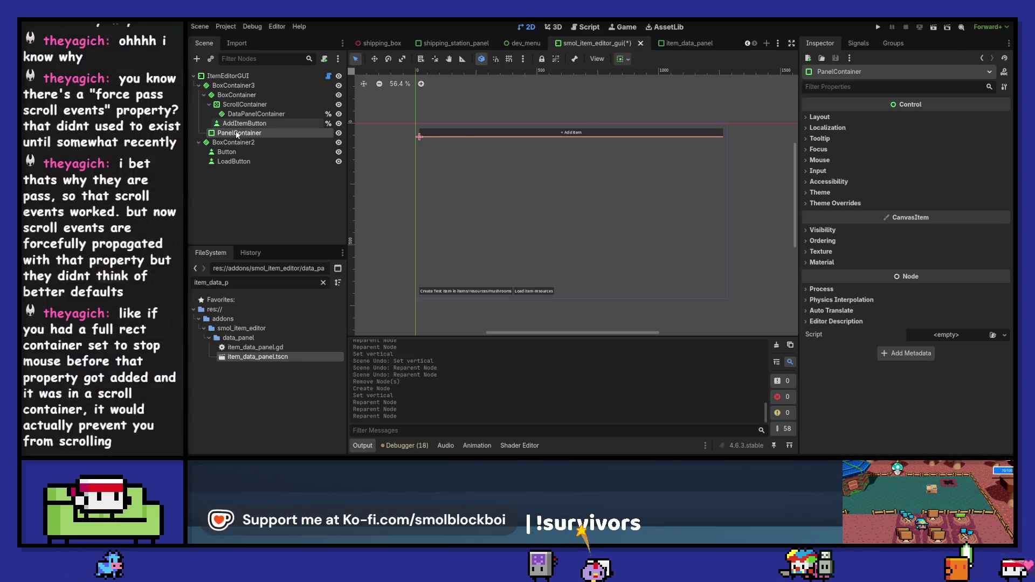
Make the PanelContainer expand vertically and inspect the surrounding containers
click(823, 118)
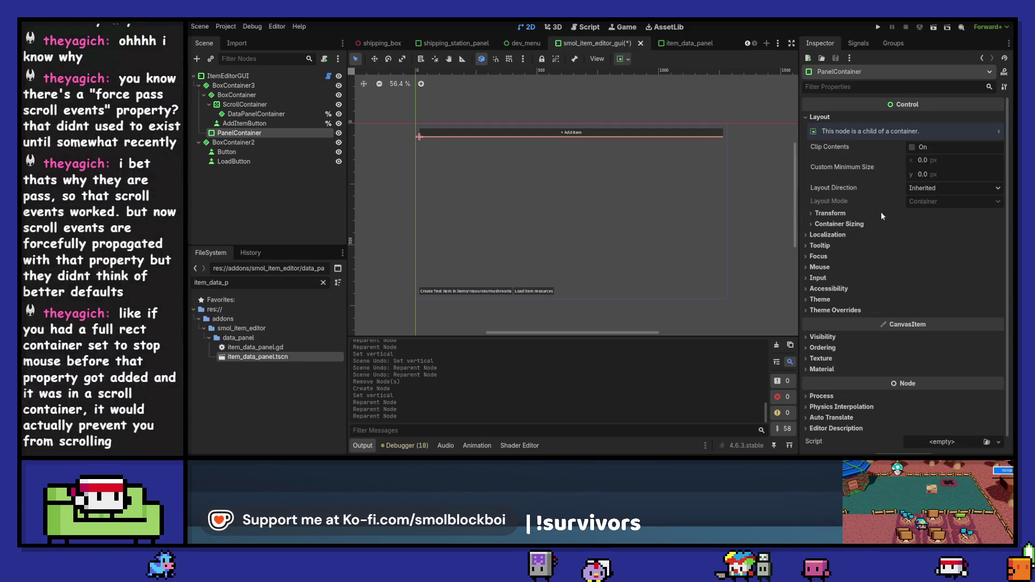
click(839, 223)
click(915, 262)
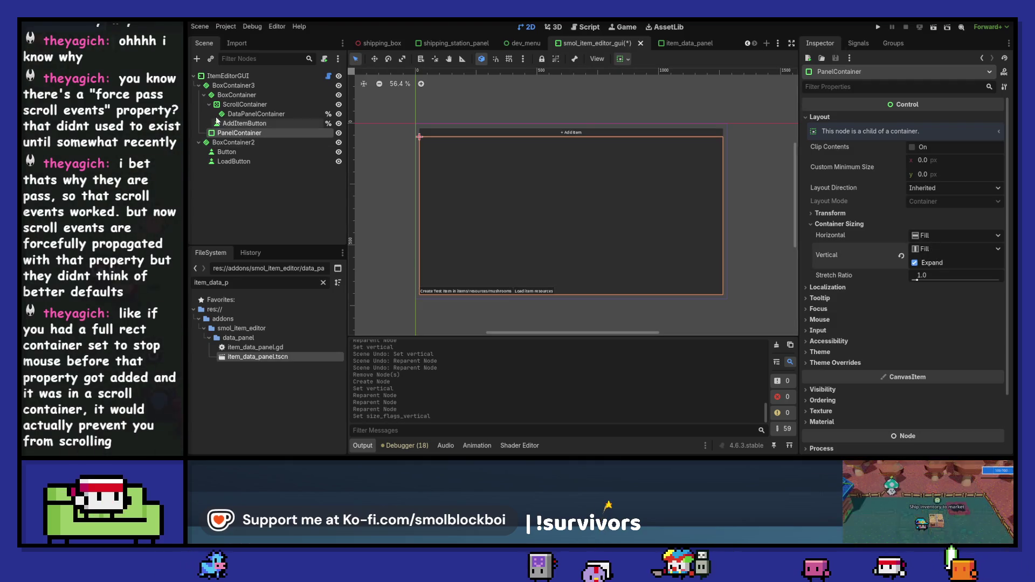
click(234, 103)
click(234, 85)
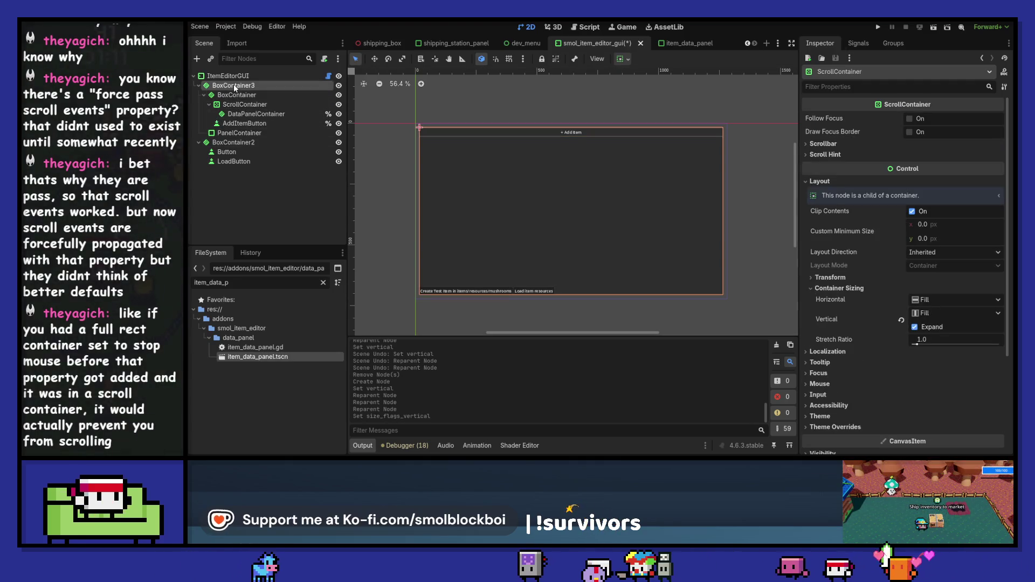
click(233, 96)
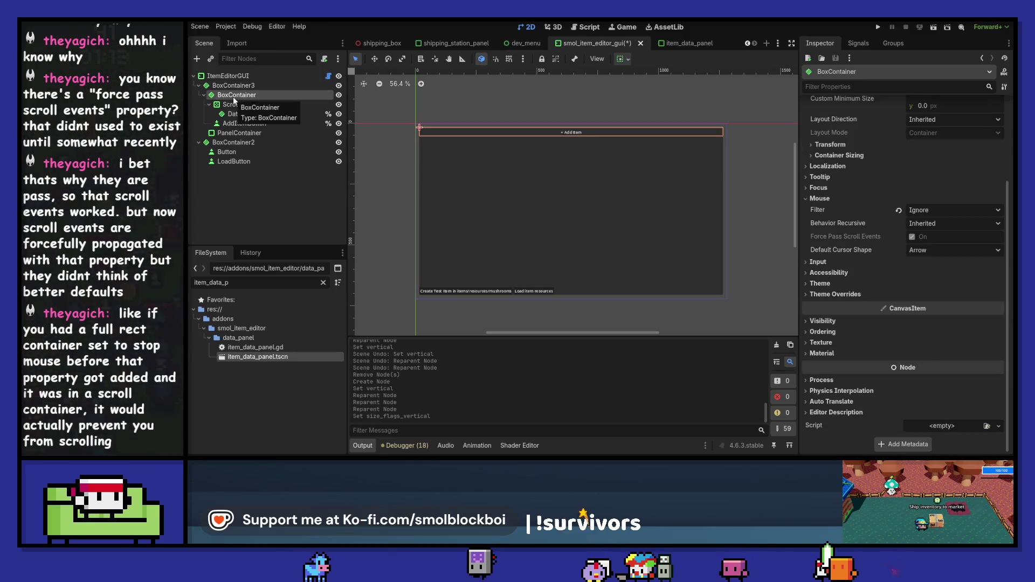
click(235, 105)
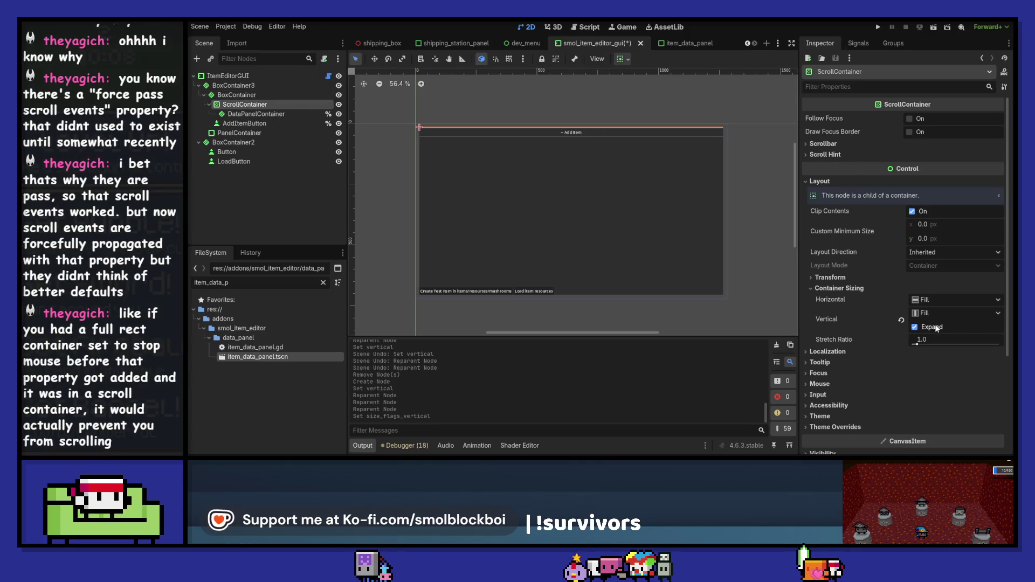
Make the inner BoxContainer expand vertically with a stretch ratio of 5
click(237, 95)
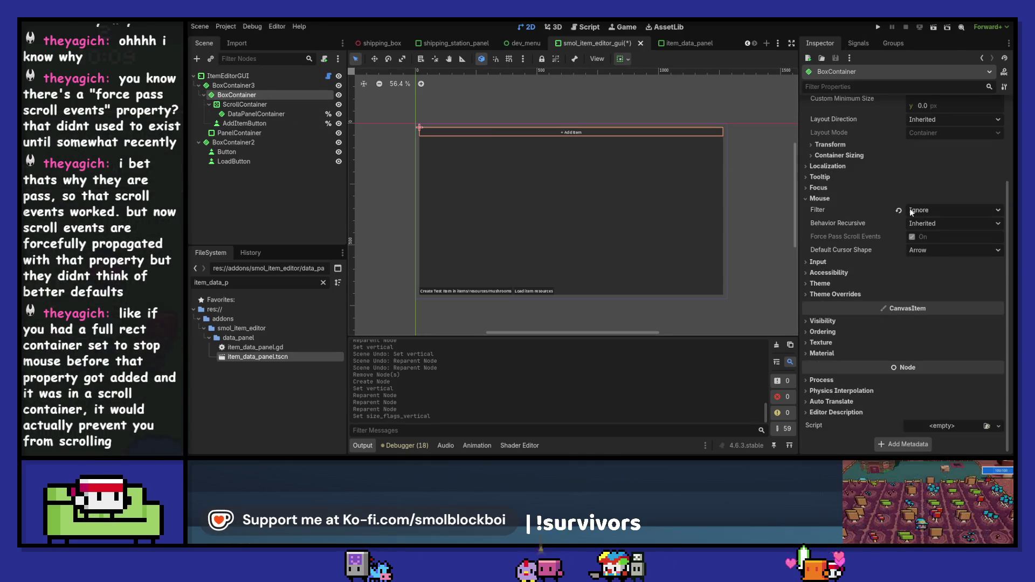
scroll(841, 291, up, 5)
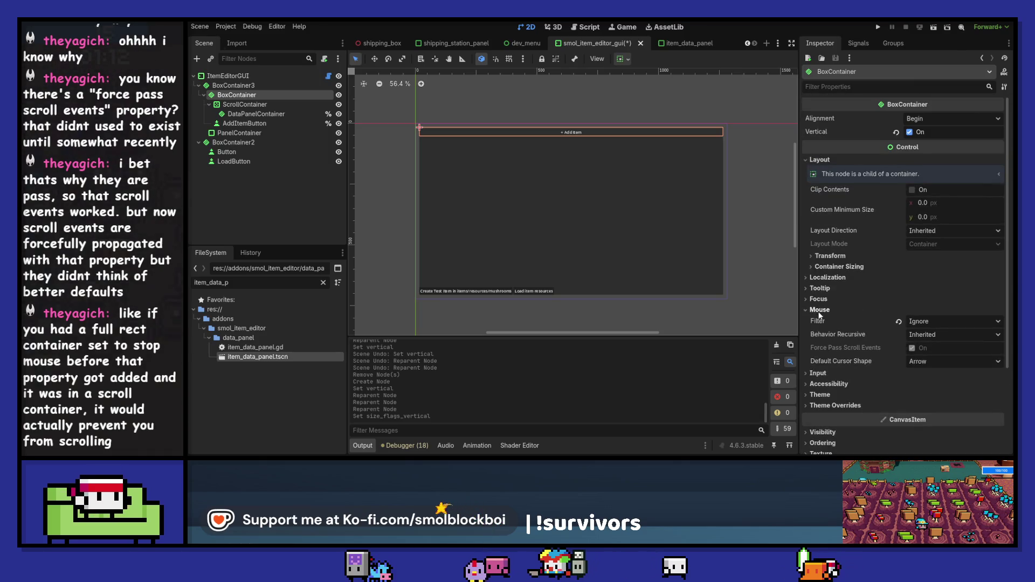
click(845, 266)
click(933, 306)
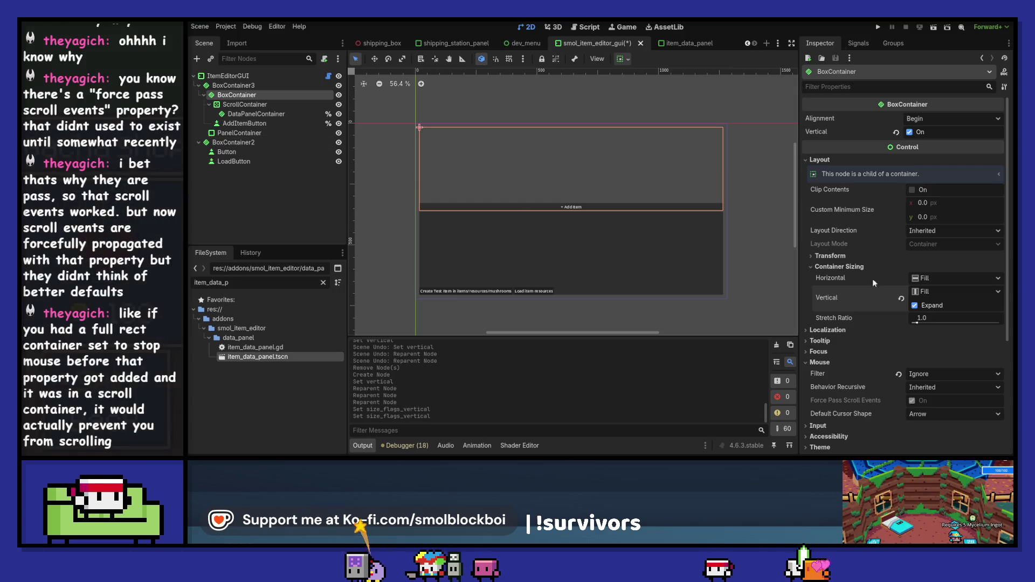
click(946, 319)
text(2)
key(Return)
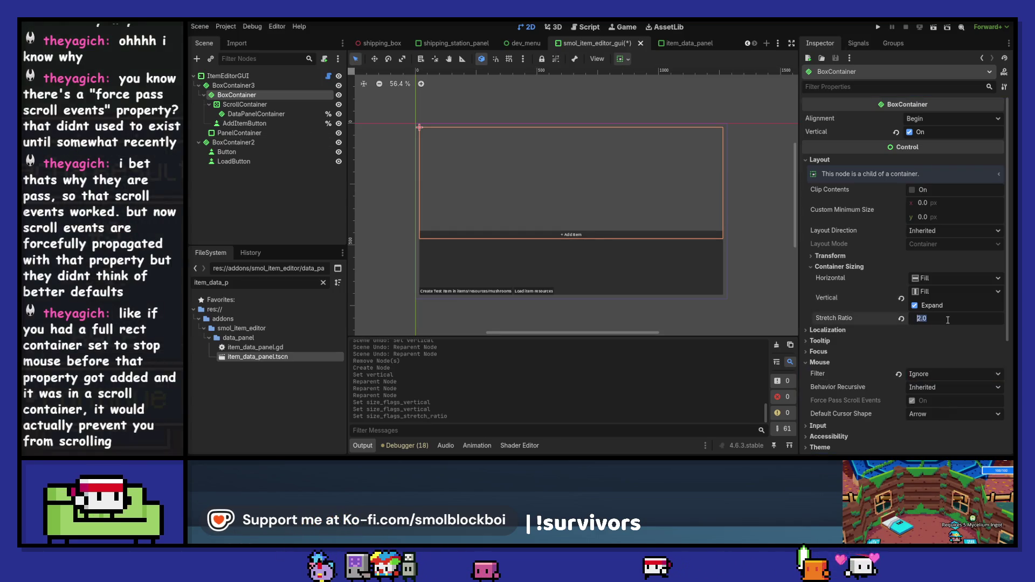
text(5)
key(Return)
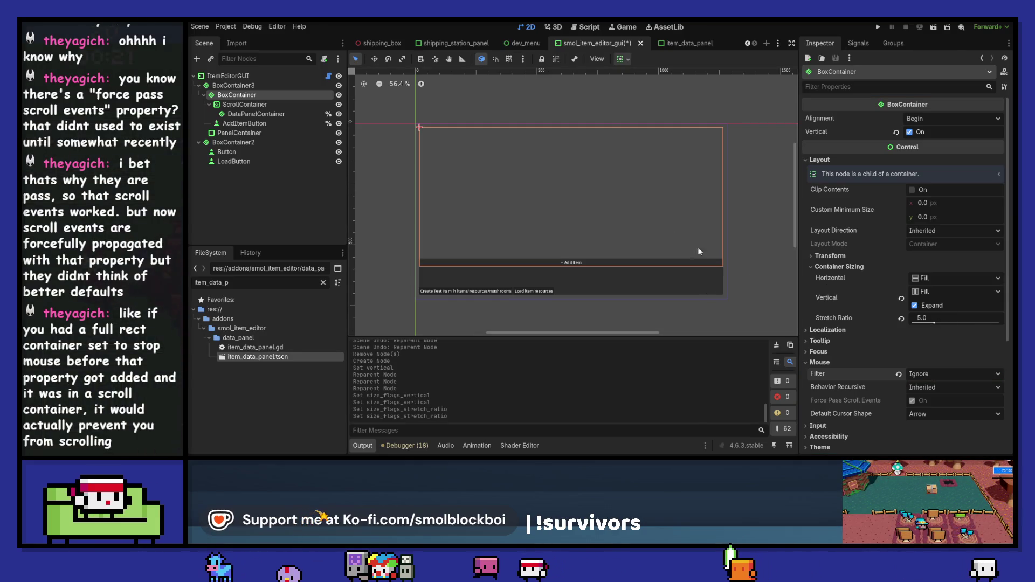
Move BoxContainer2 under PanelContainer, stack its buttons vertically with Fill vertical sizing, and save
click(229, 152)
click(232, 162)
drag(233, 143, 238, 133)
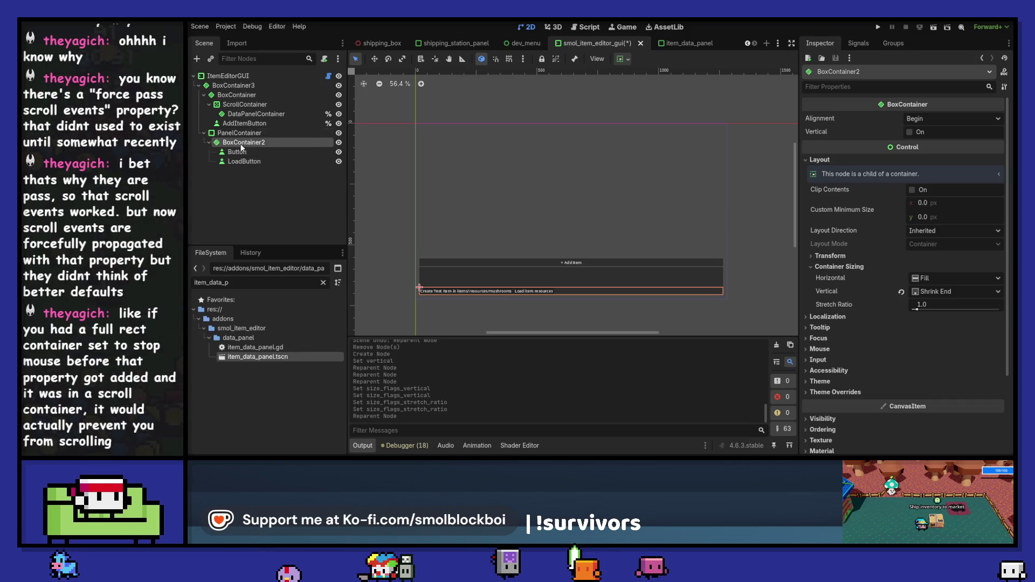
click(239, 134)
click(241, 142)
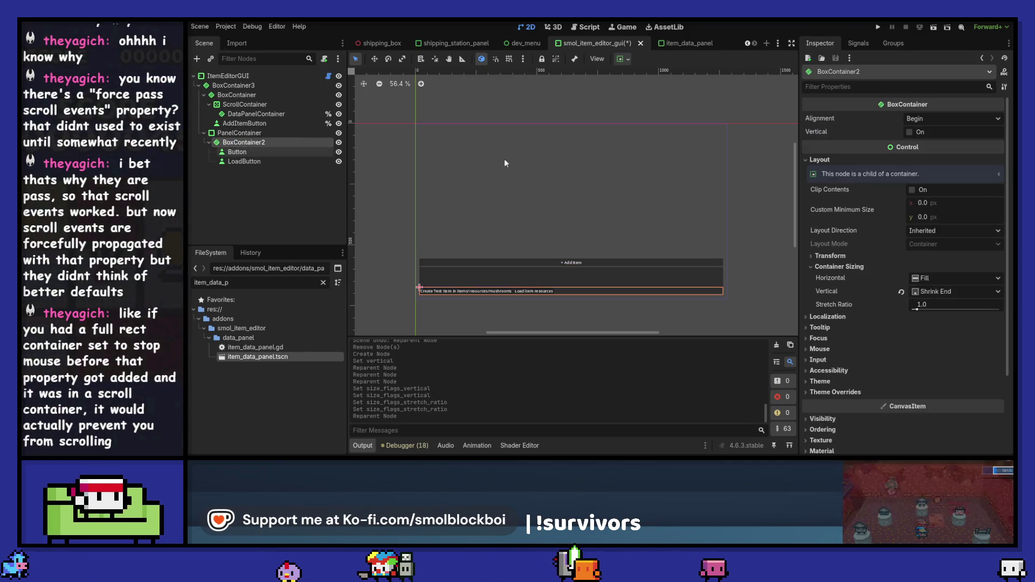
click(919, 133)
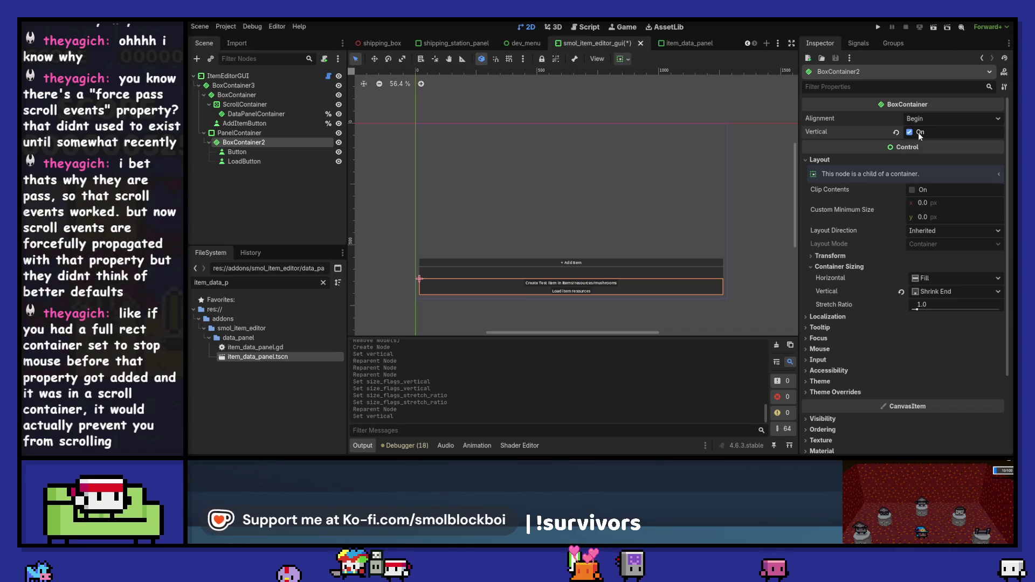
click(242, 133)
click(244, 142)
click(928, 292)
click(928, 303)
key(ctrl+s)
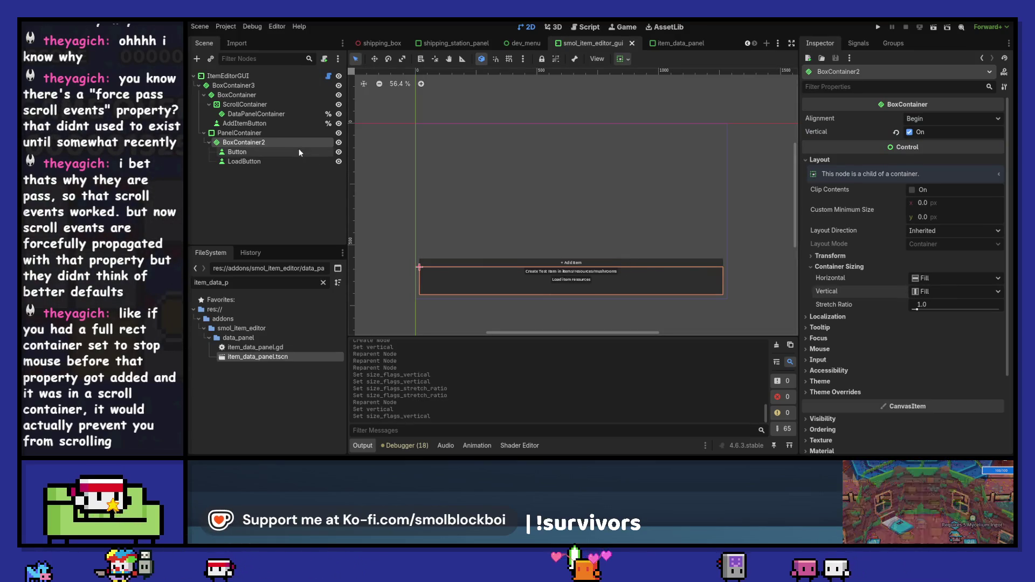
Raise the inner BoxContainer's stretch ratio to 8 and save the scene
click(274, 128)
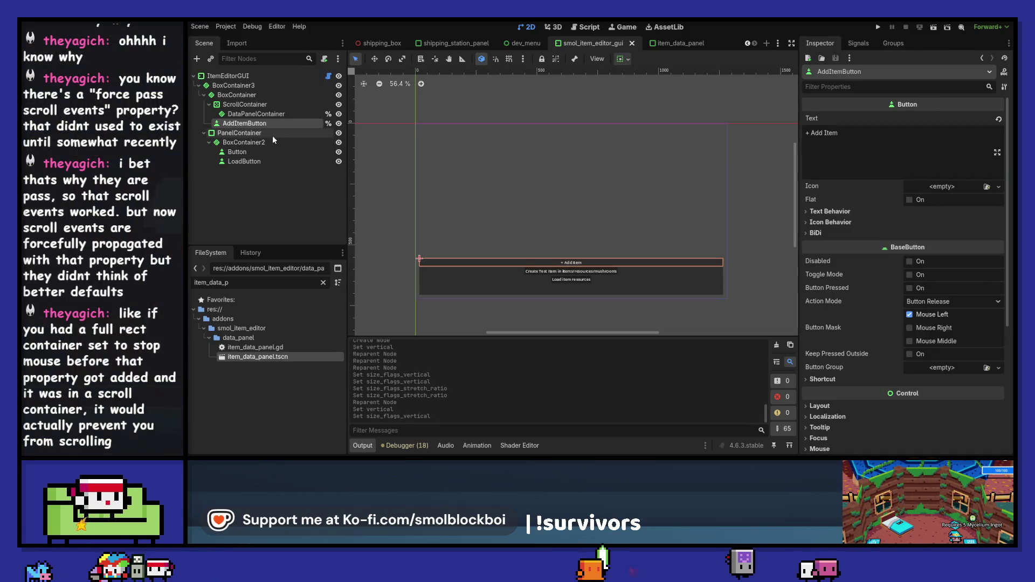
click(256, 85)
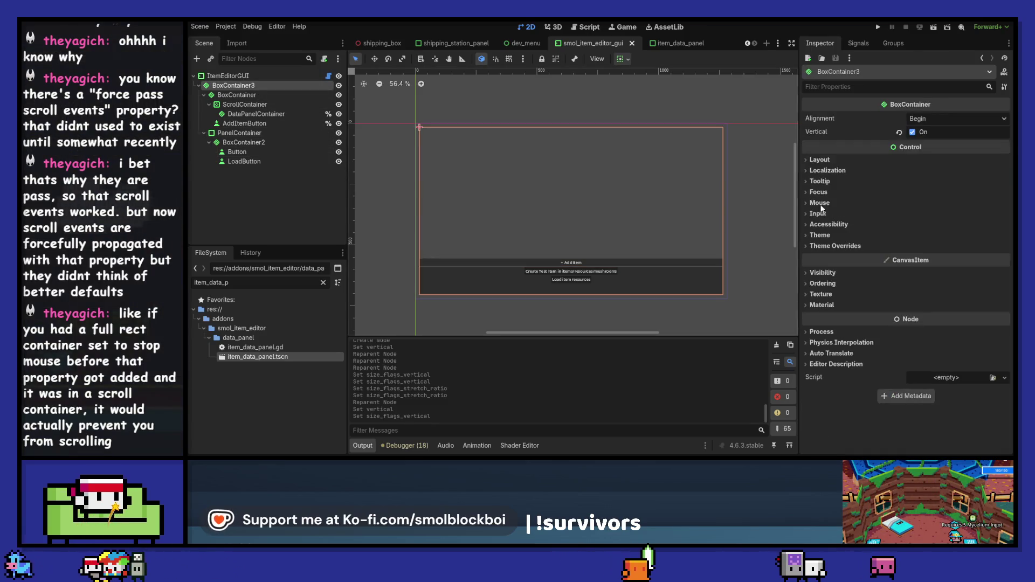
click(253, 96)
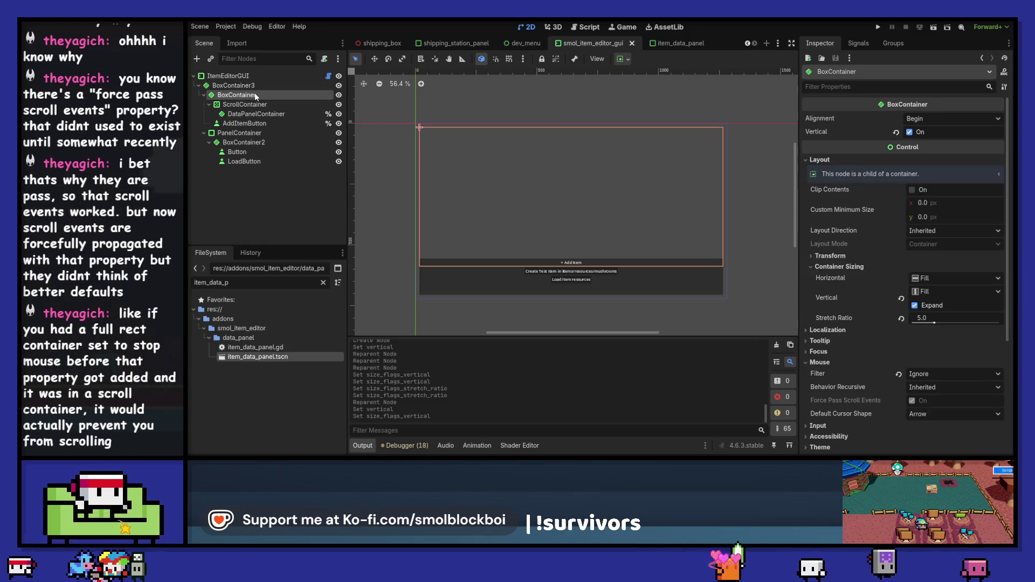
click(957, 315)
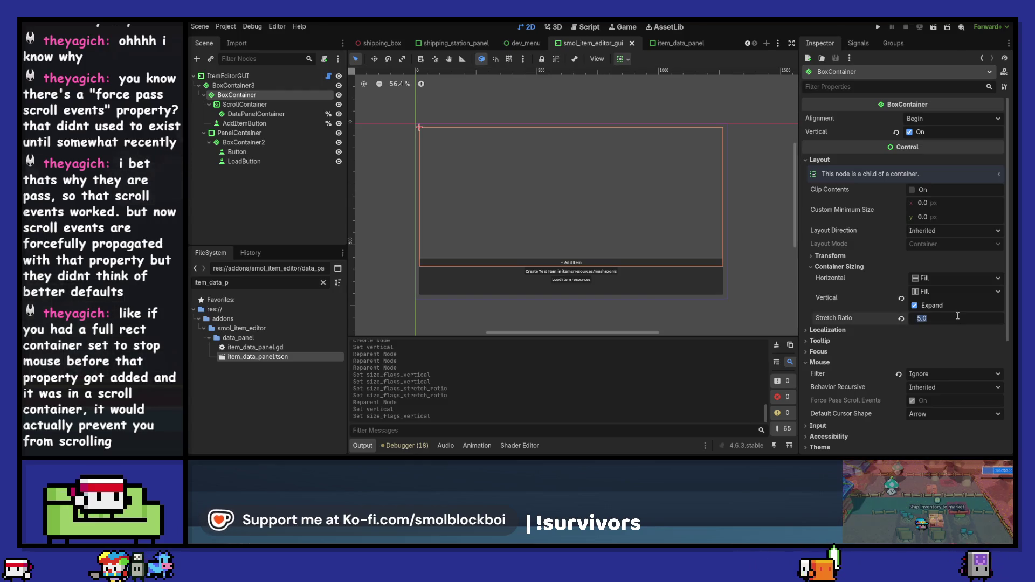
text(8)
key(Tab)
key(ctrl+s)
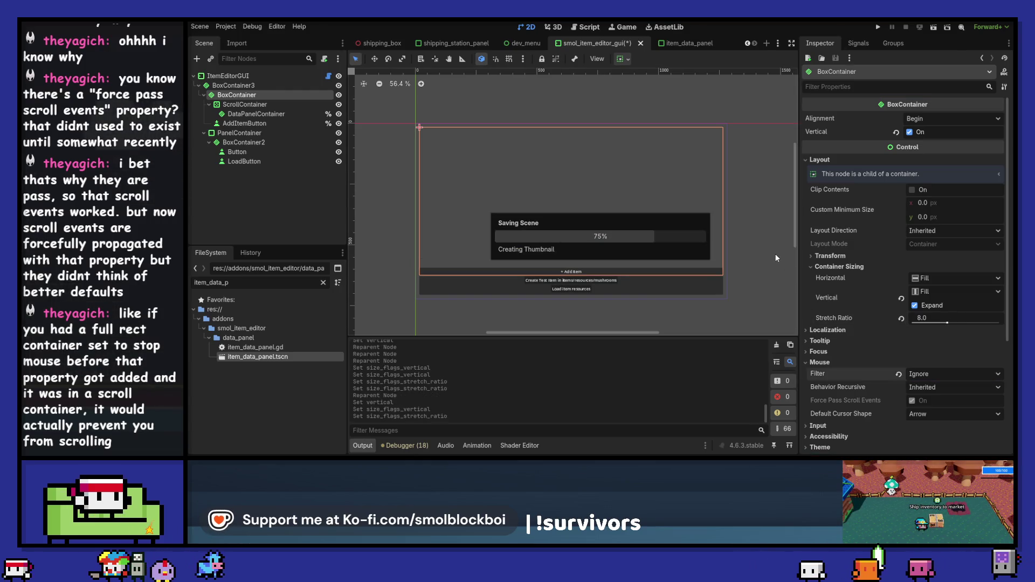
click(264, 141)
click(265, 134)
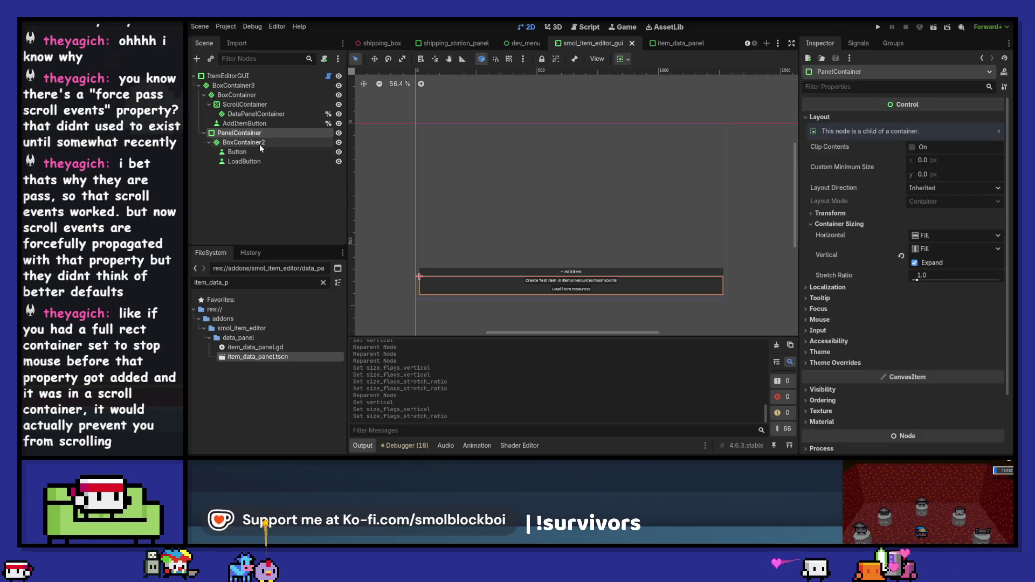
Change BoxContainer2's node type to FlowContainer
click(260, 144)
right_click(260, 144)
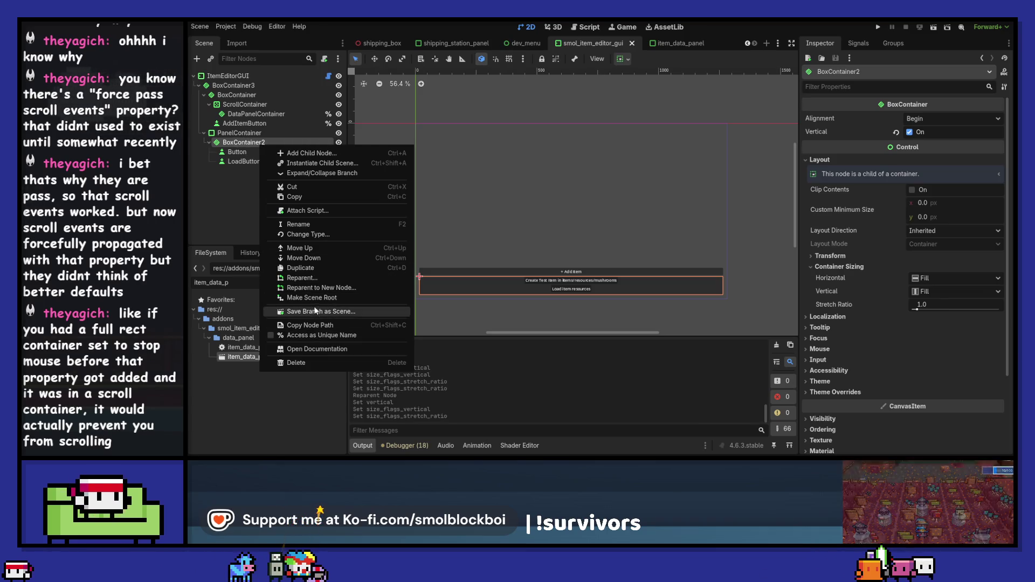
click(317, 234)
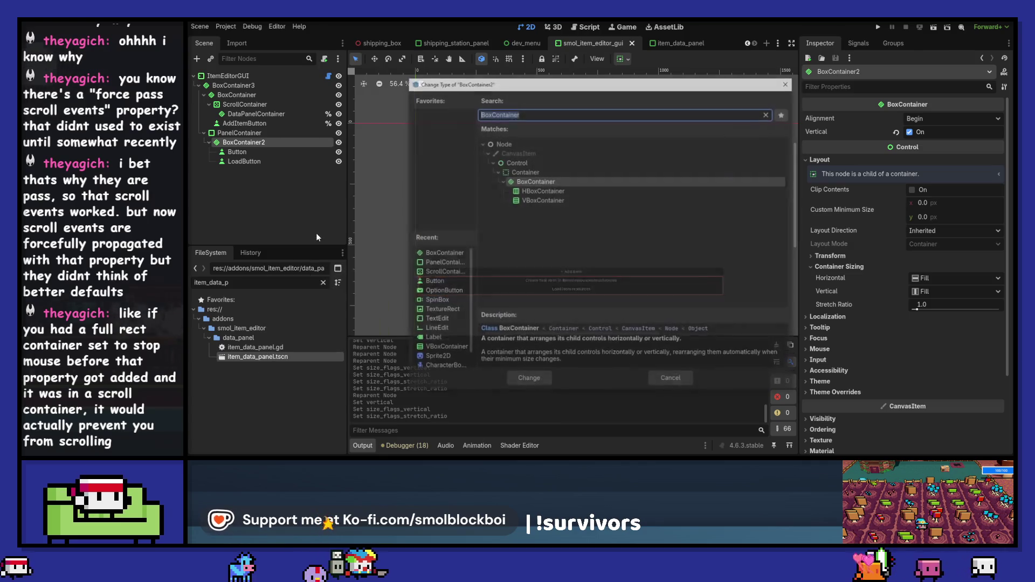
text(flow)
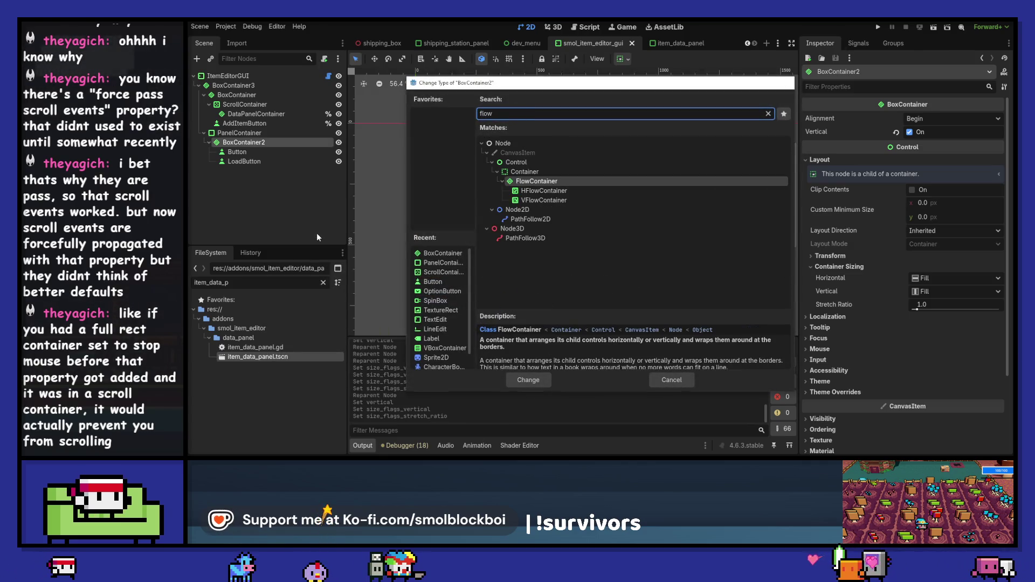
key(Return)
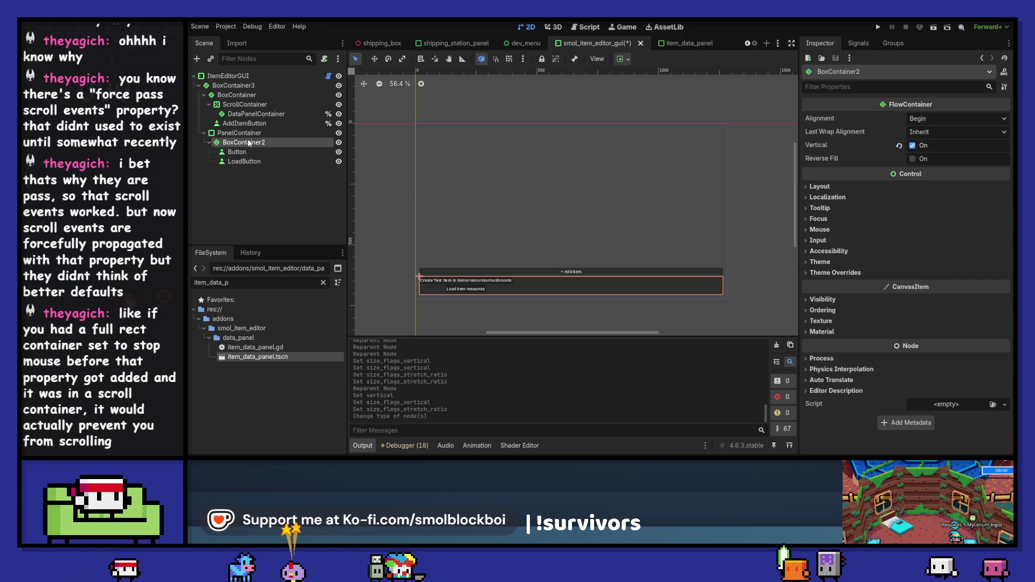
Rename the node to FlowContainer, turn off Vertical so its buttons sit side by side, and save
double_click(248, 140)
text(Fl)
key(Escape)
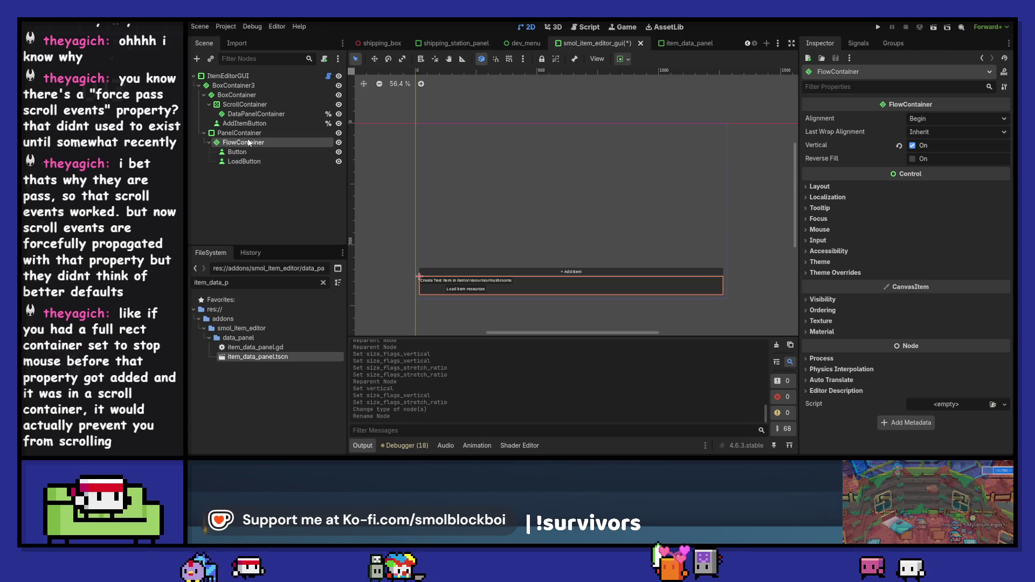
double_click(250, 142)
text(FlowContainer)
key(Return)
click(897, 145)
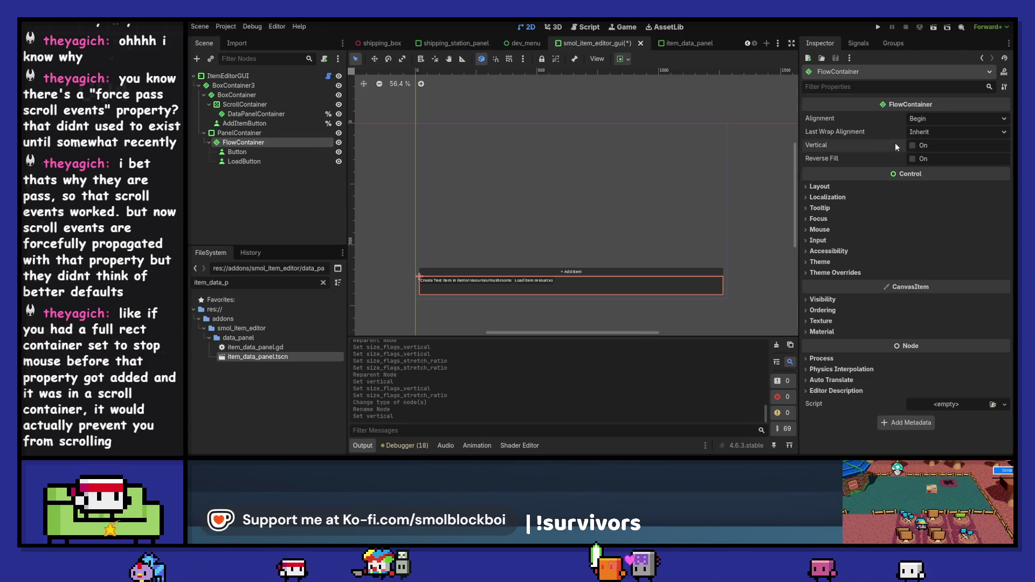
key(ctrl+s)
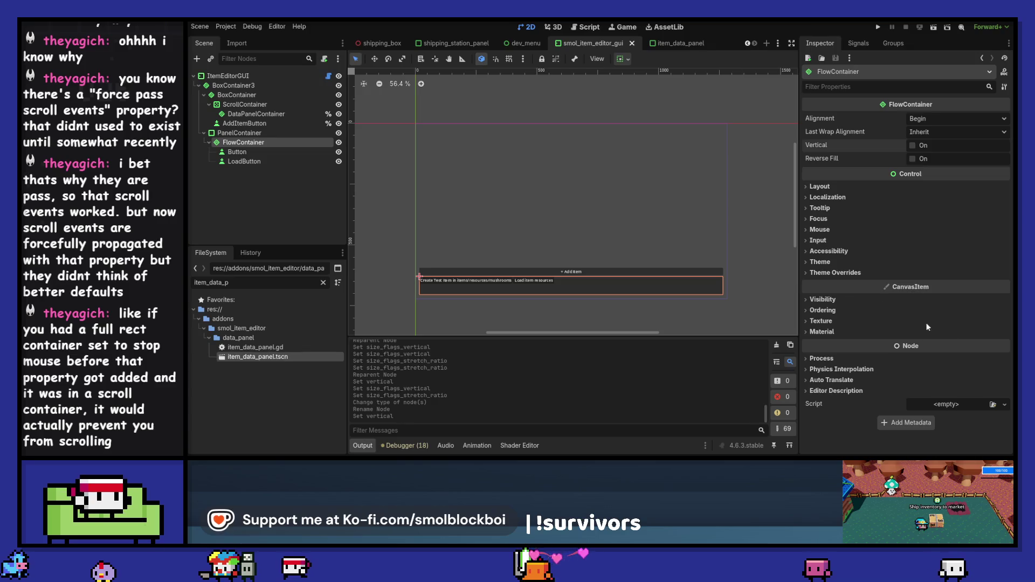
Set the FlowContainer's alignment to Center and both its sizing directions to Shrink Center
click(937, 120)
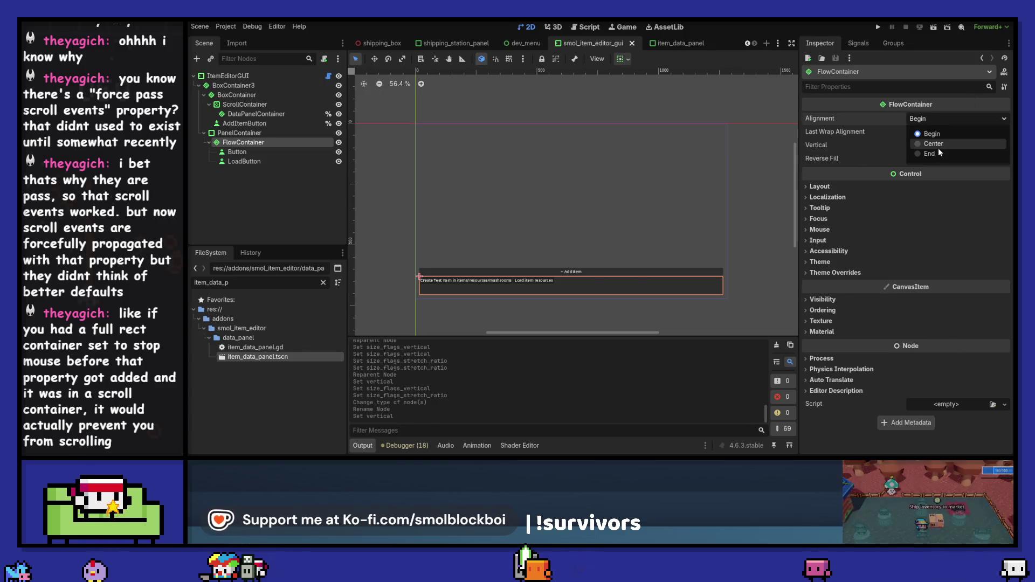
click(939, 147)
click(820, 187)
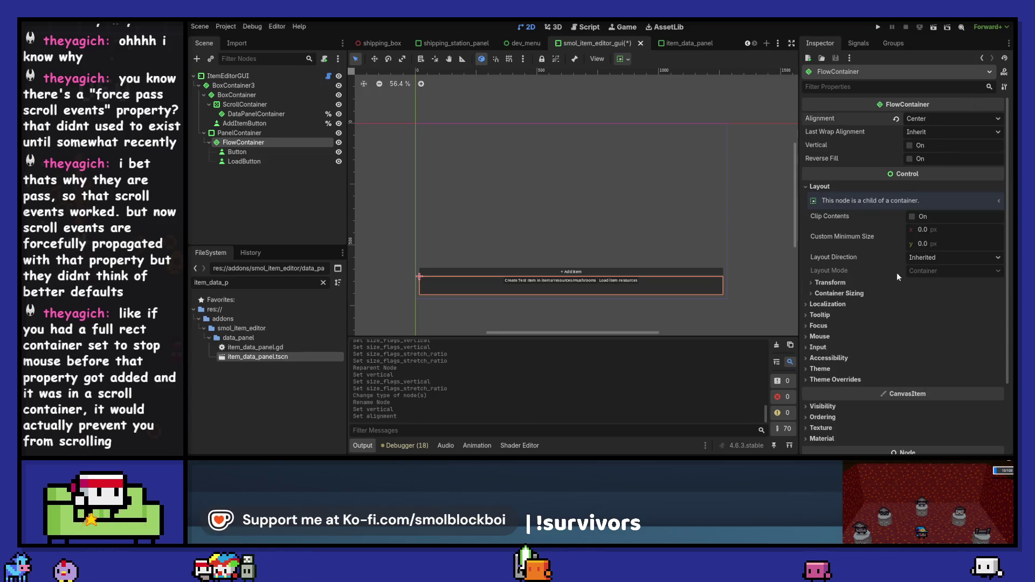
click(873, 295)
click(952, 304)
click(949, 340)
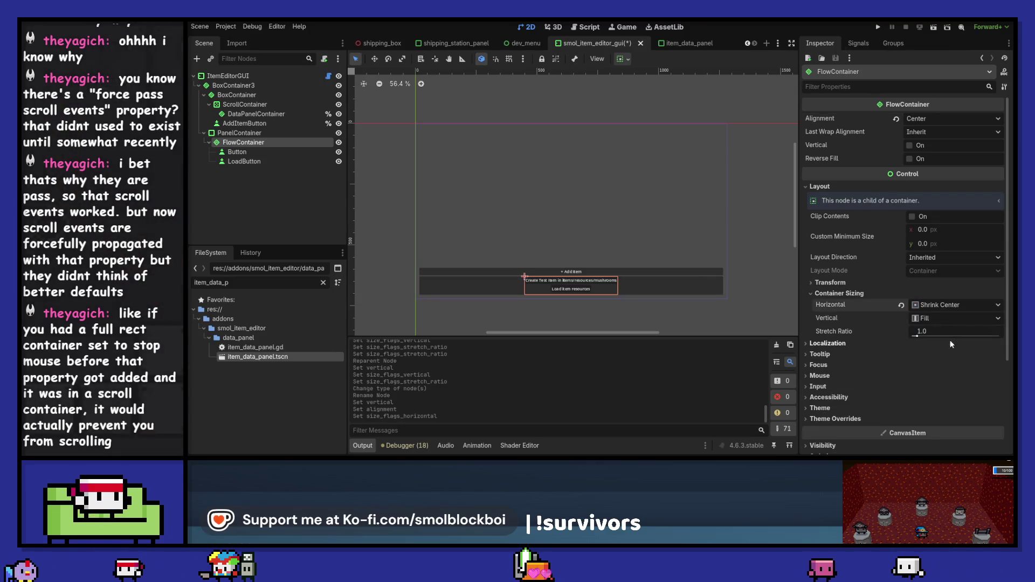
click(936, 317)
click(950, 354)
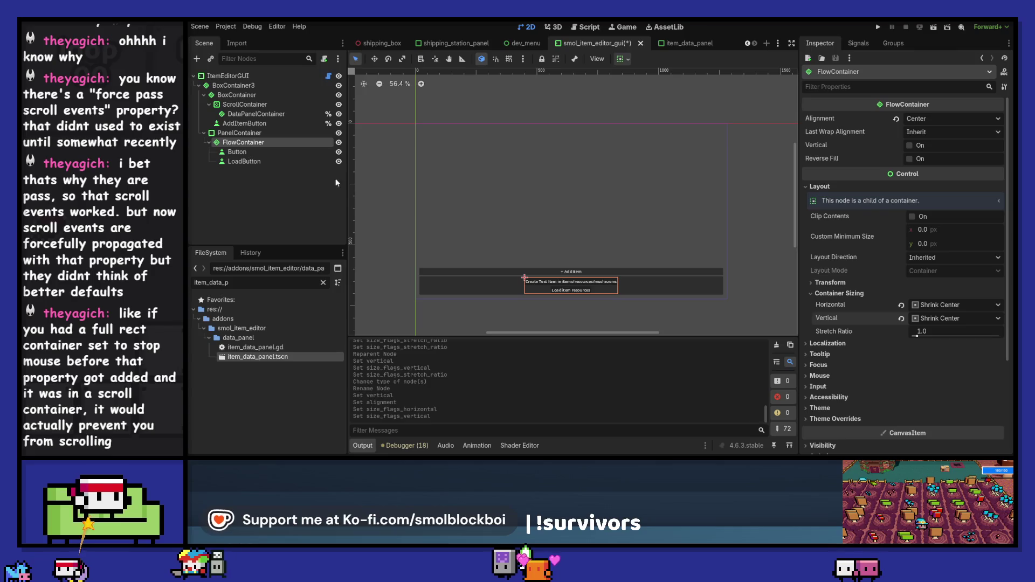
Undo trial LoadButton duplicates, set FlowContainer's horizontal sizing to Fill, and save
click(242, 161)
key(ctrl+d)
key(ctrl+d)
key(ctrl+d)
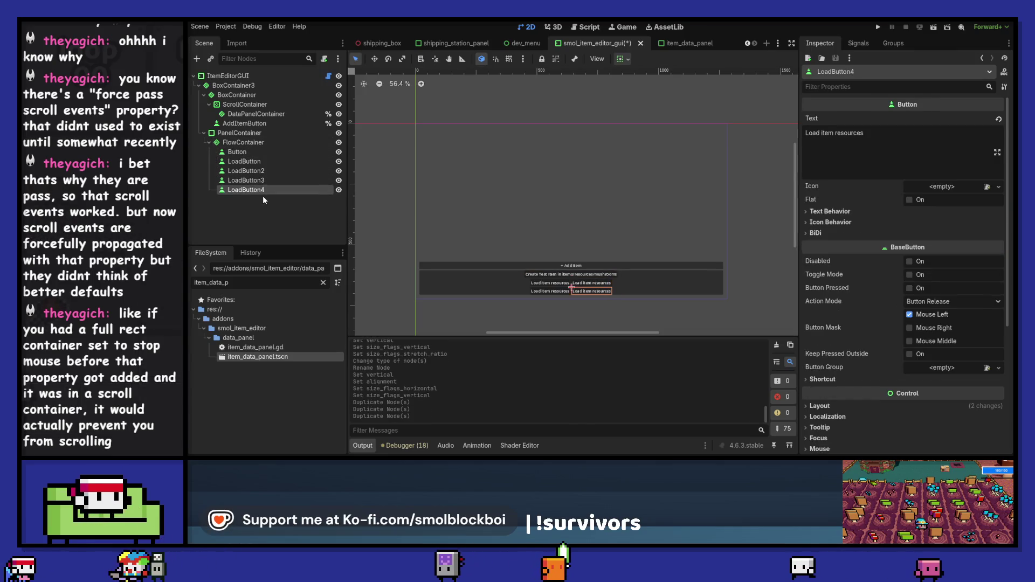
key(ctrl+d)
key(ctrl+z)
key(ctrl+z)
key(ctrl+z)
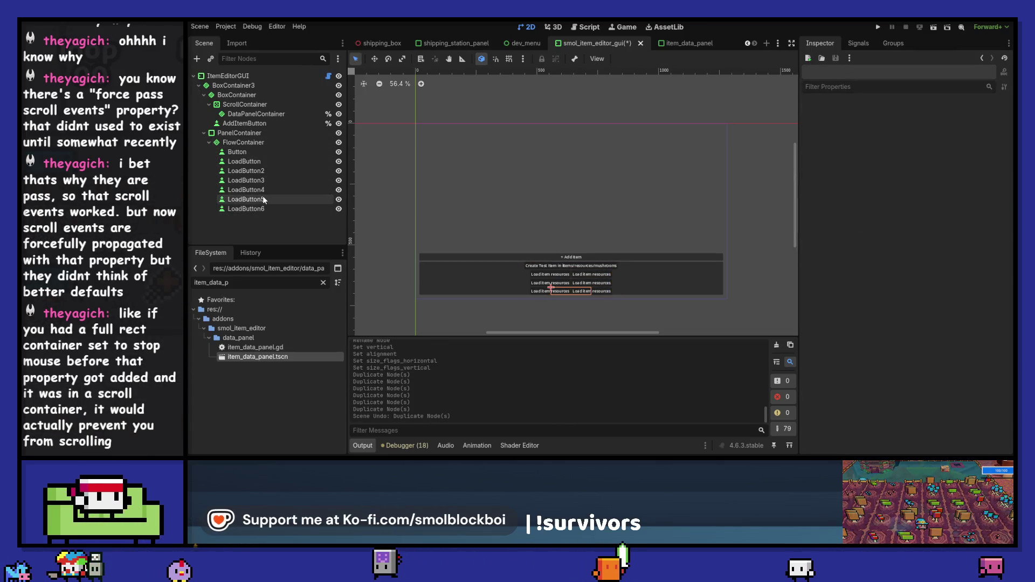
click(257, 144)
click(901, 306)
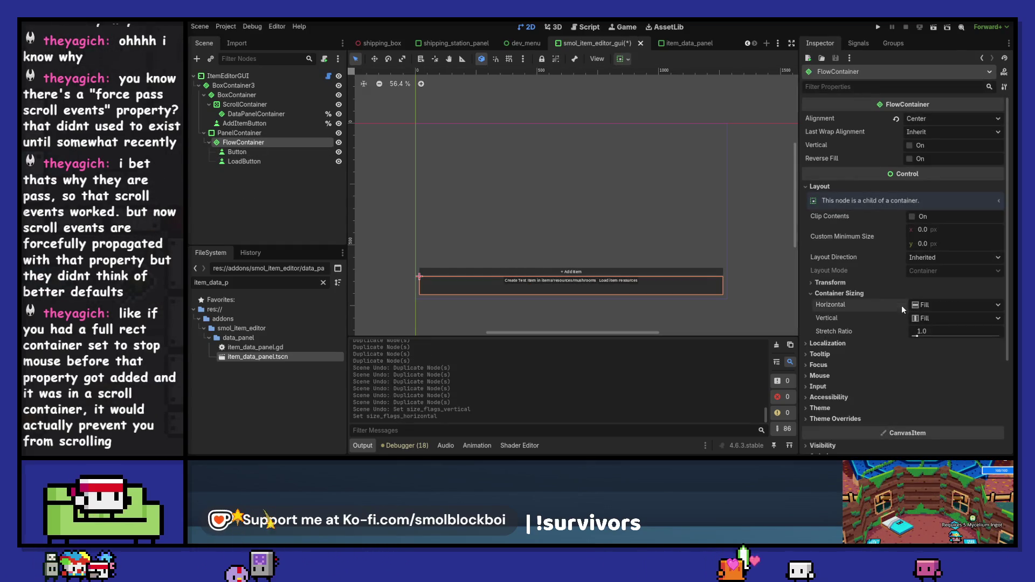
key(ctrl+s)
Duplicate LoadButton again, undo the copies, and save the scene
click(245, 161)
key(ctrl+d)
key(ctrl+d)
key(ctrl+d)
key(ctrl+d)
key(ctrl+d)
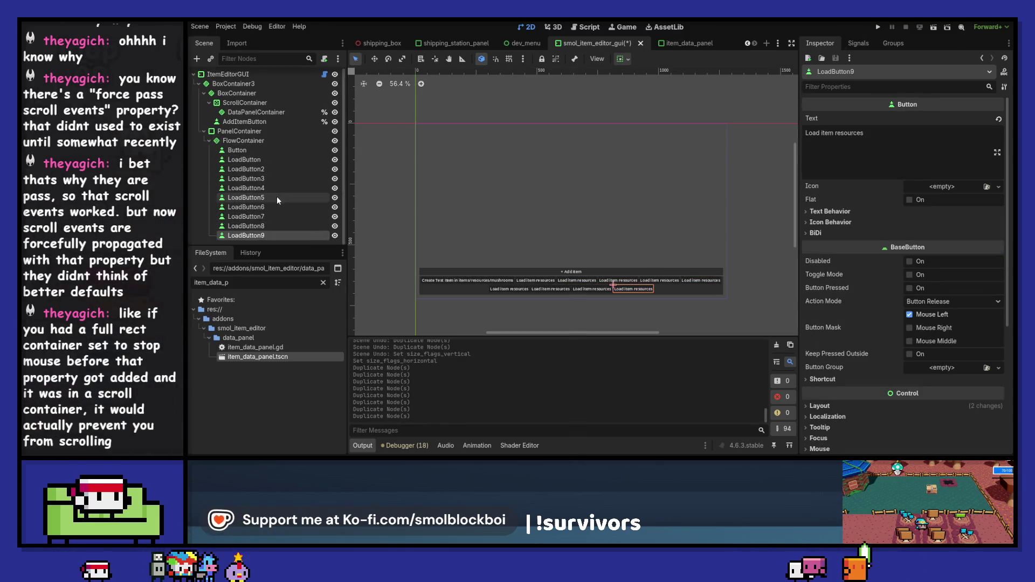
key(ctrl+z)
key(ctrl+z)
key(ctrl+z)
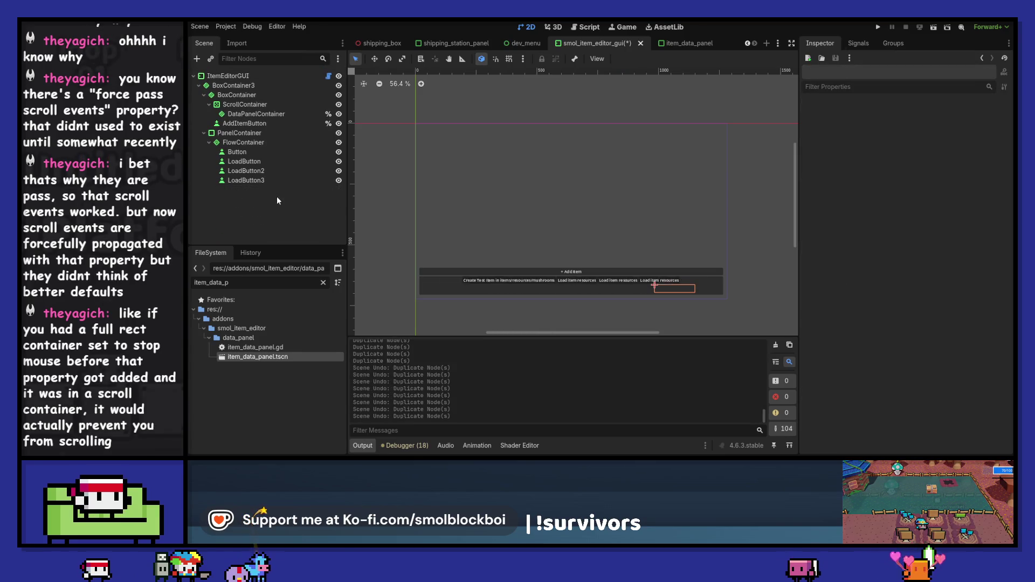
key(ctrl+z)
key(ctrl+s)
click(242, 141)
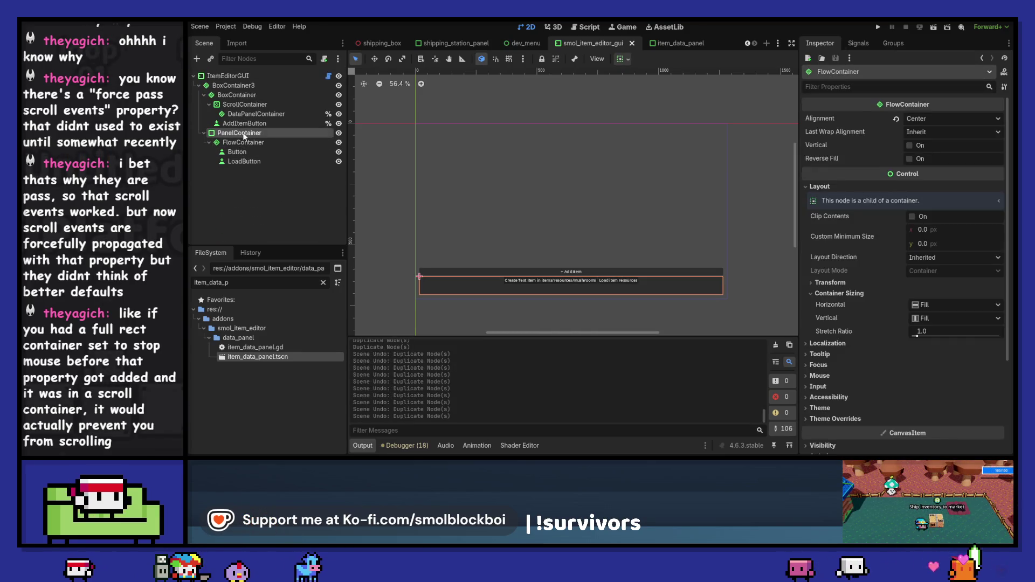
click(243, 132)
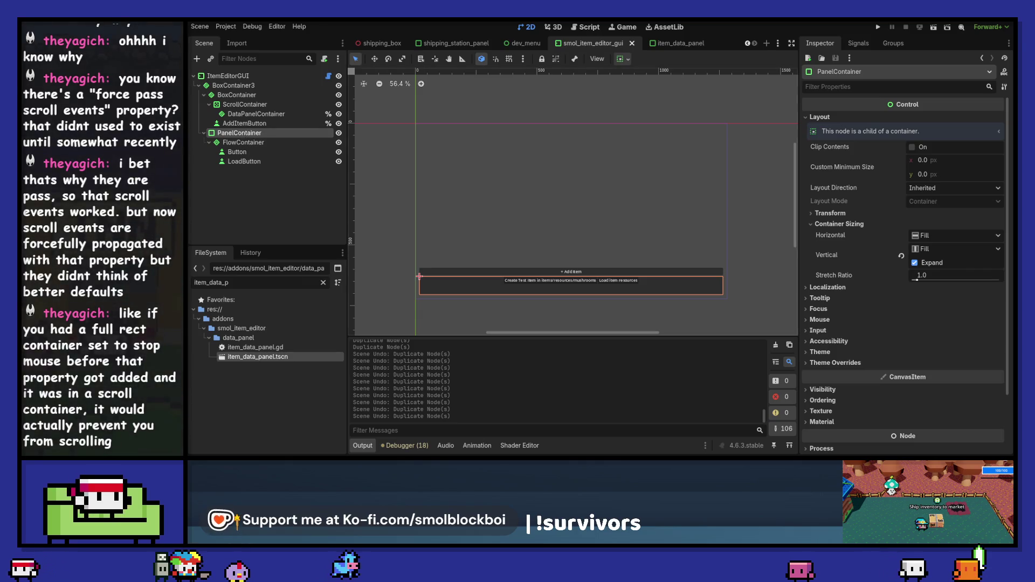
click(228, 27)
click(230, 39)
click(366, 150)
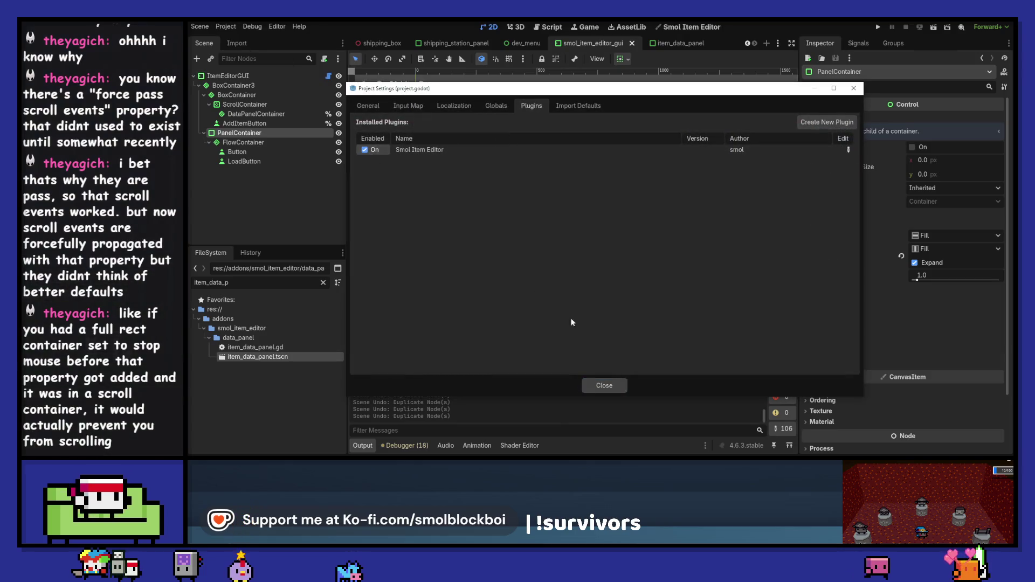
click(604, 385)
click(680, 27)
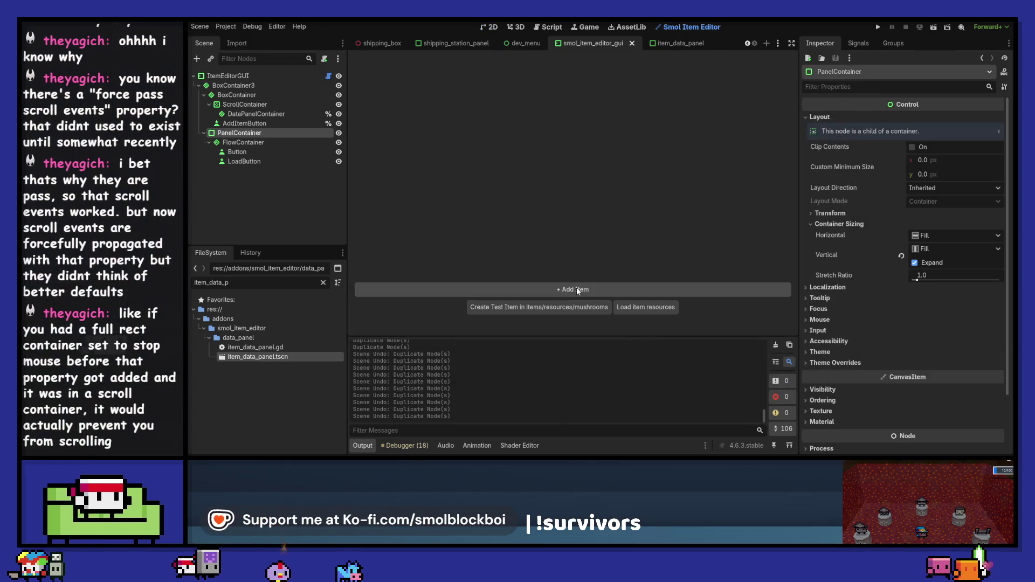
click(638, 309)
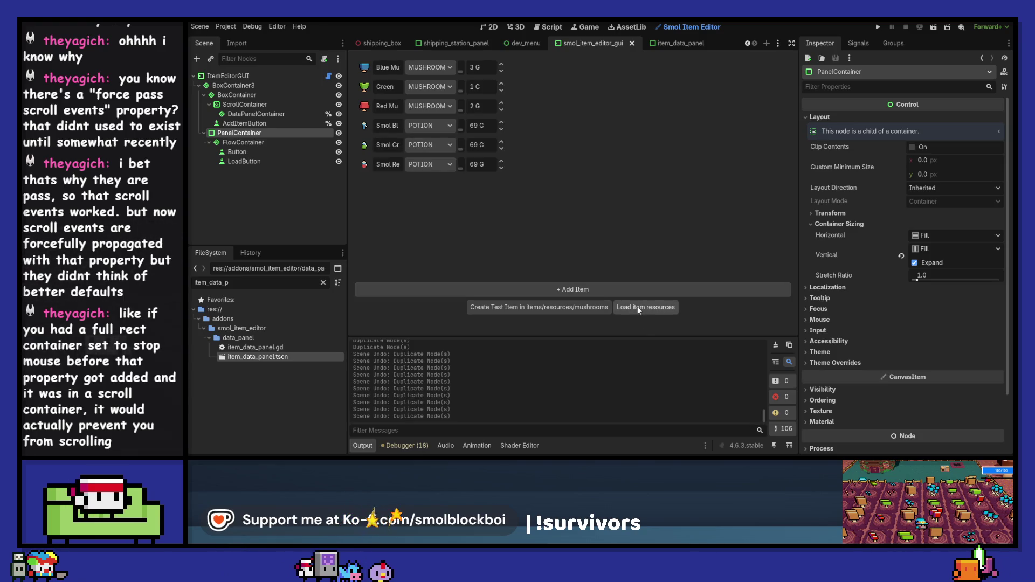
click(226, 27)
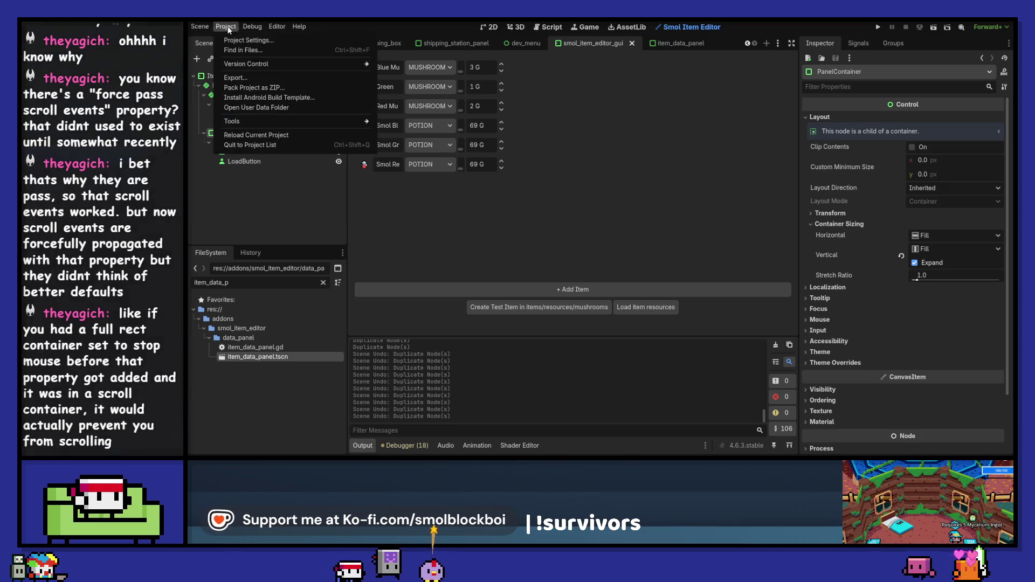
click(243, 39)
click(365, 150)
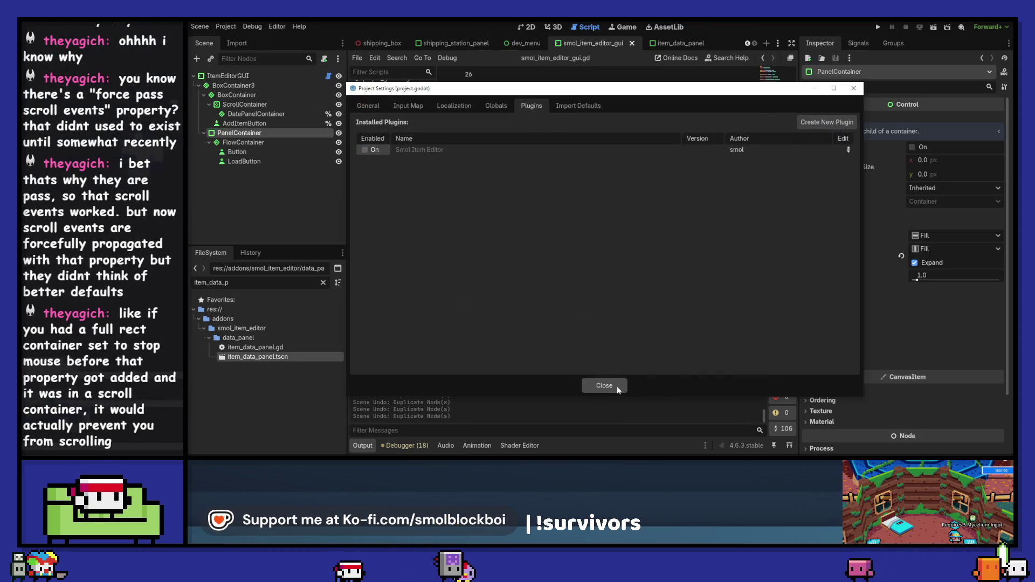
click(617, 386)
click(529, 28)
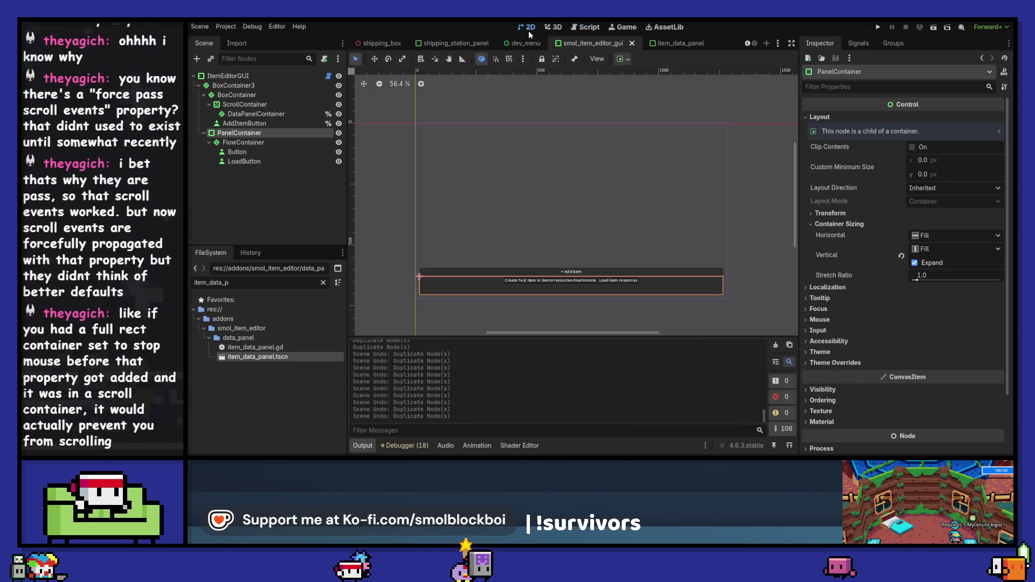
click(259, 104)
Give DataPanelContainer horizontal Expand plus vertical Fill and Expand, then save the scene
click(263, 115)
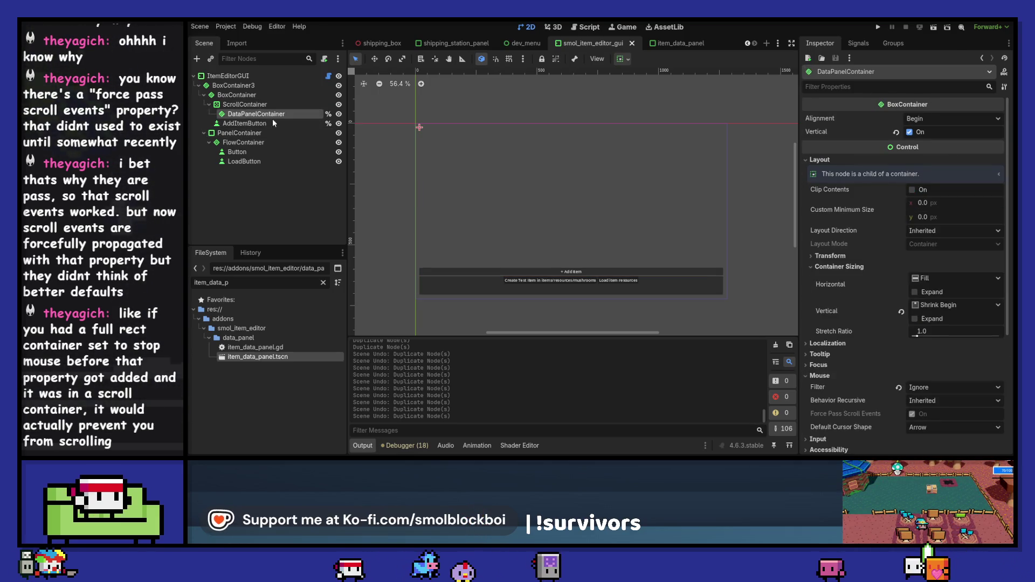
scroll(870, 258, down, 2)
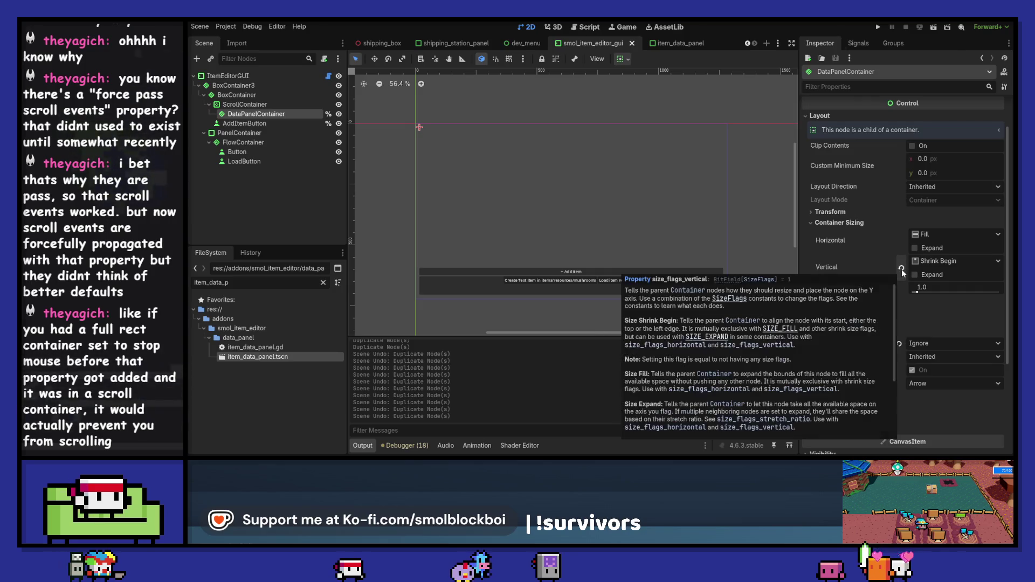
click(914, 247)
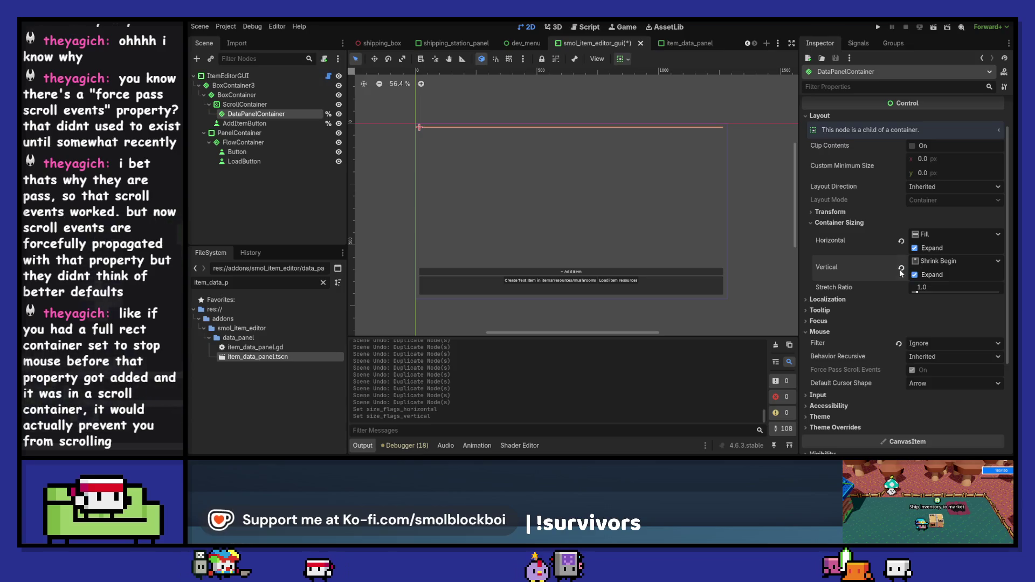
click(901, 268)
click(914, 275)
key(ctrl+s)
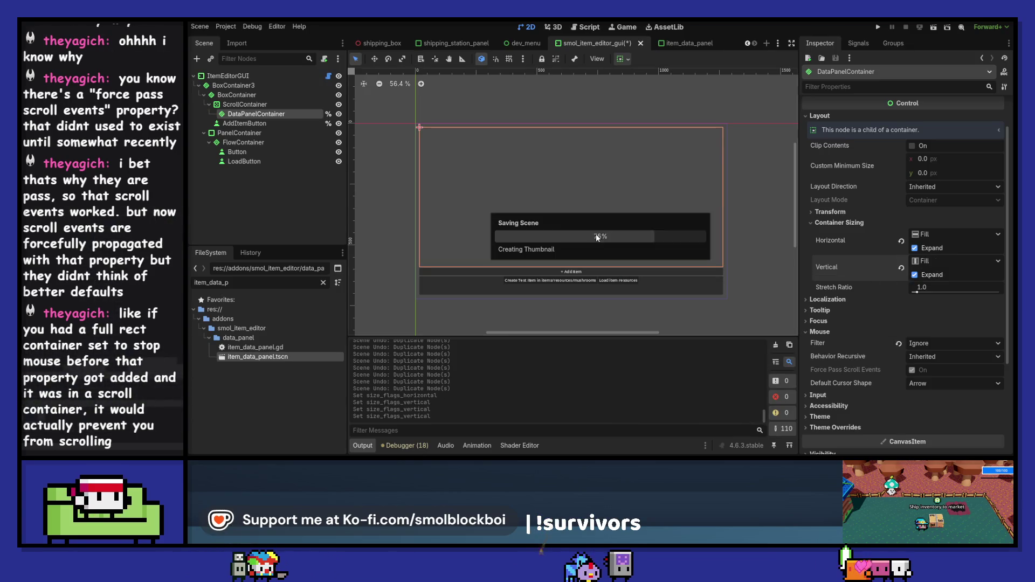
click(225, 26)
click(243, 42)
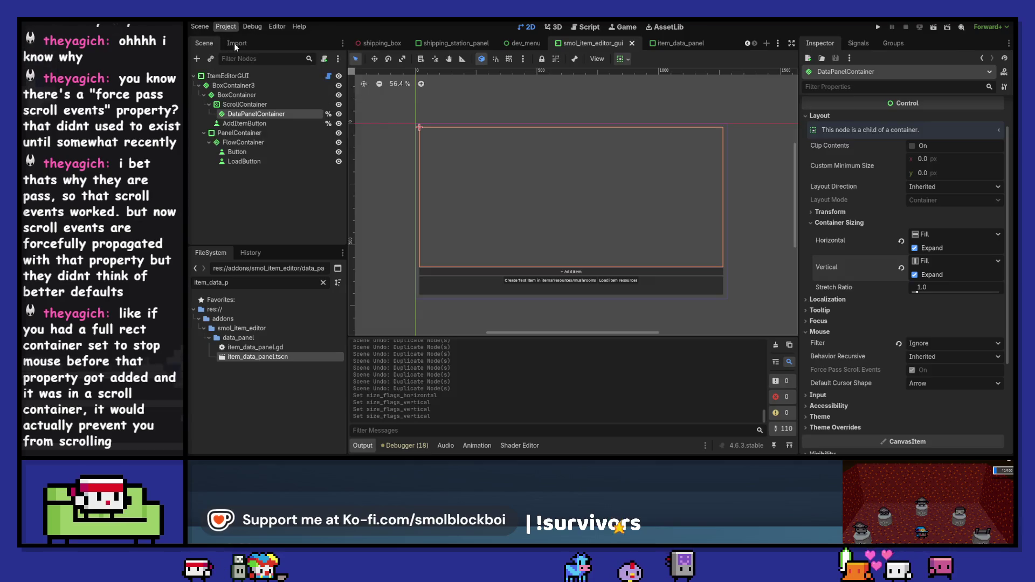
In the Smol Item Editor, load the item resources and add a blank DEFAULT item
click(604, 385)
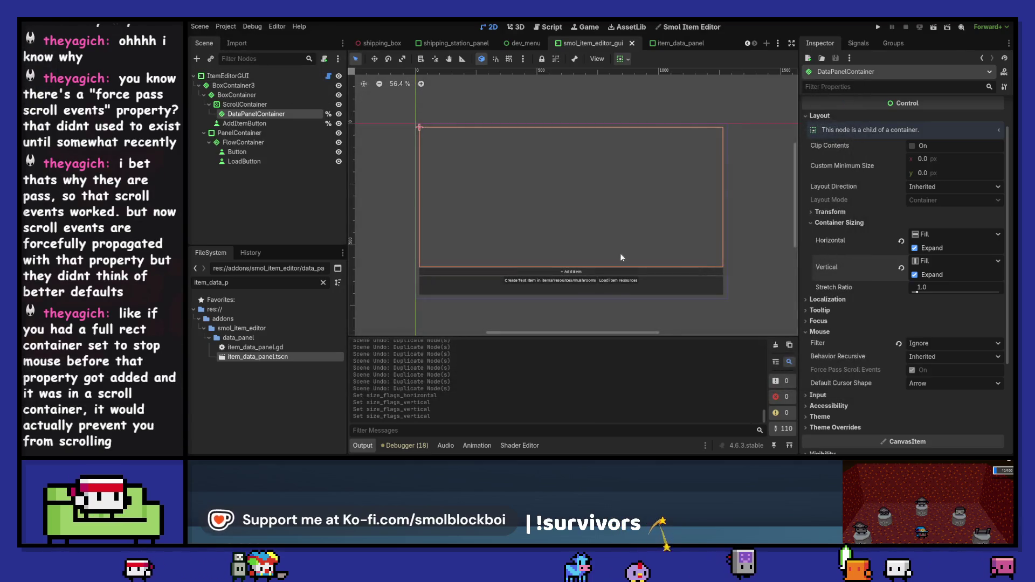
click(682, 30)
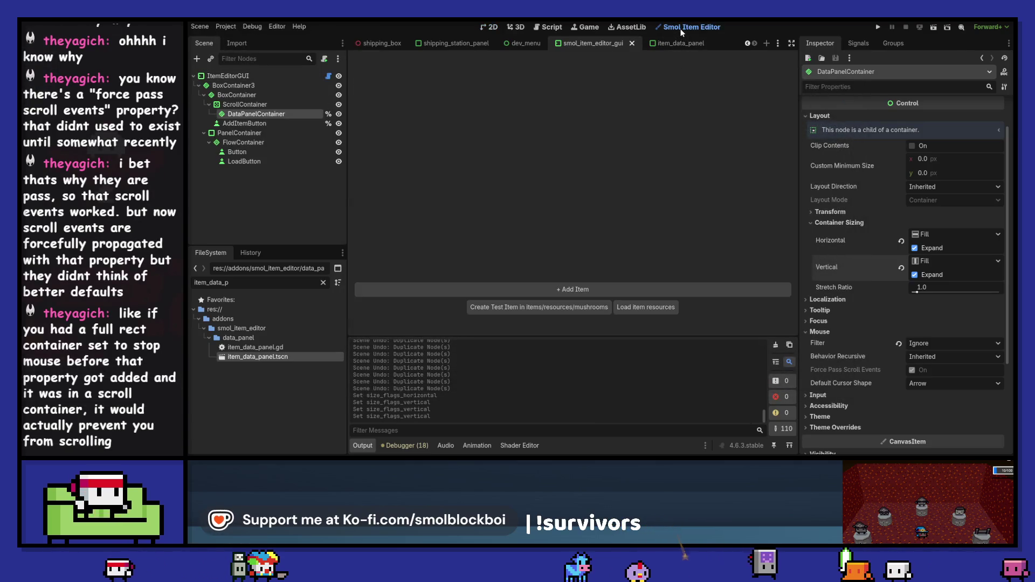
click(636, 308)
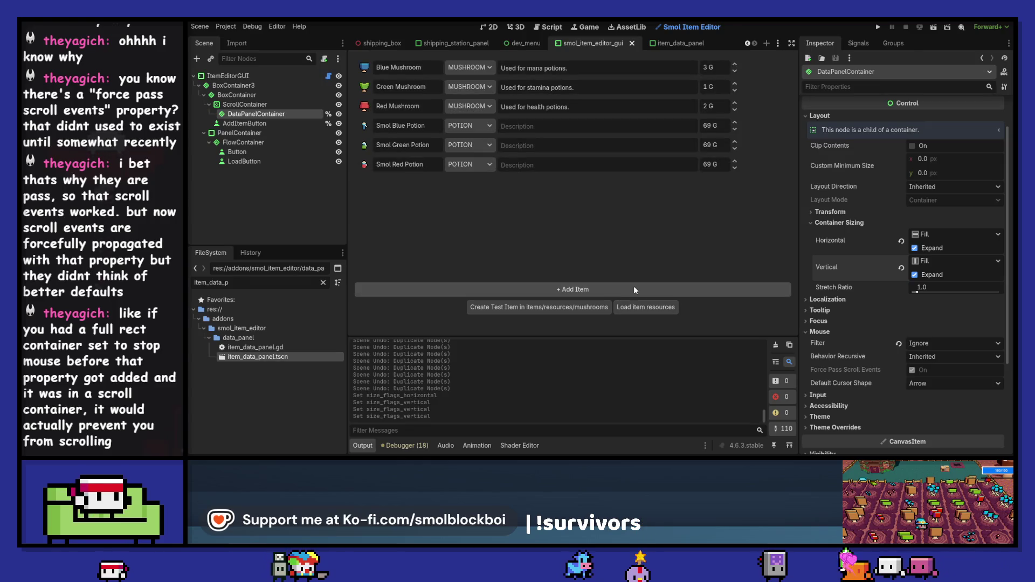
click(634, 288)
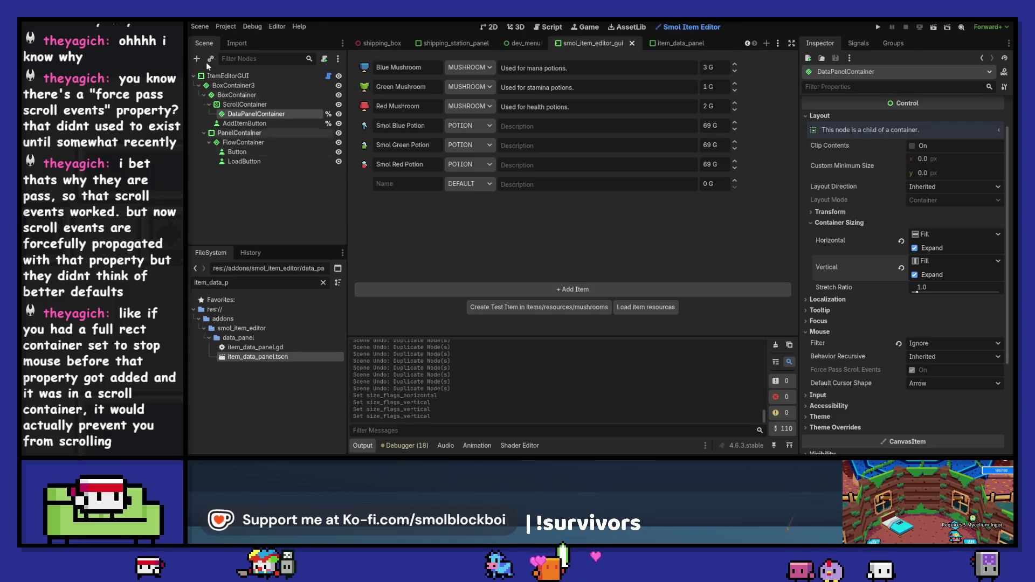
click(226, 27)
Disable the Smol Item Editor plugin, return to item_data_panel, and add a blank line after the onready variables
click(371, 151)
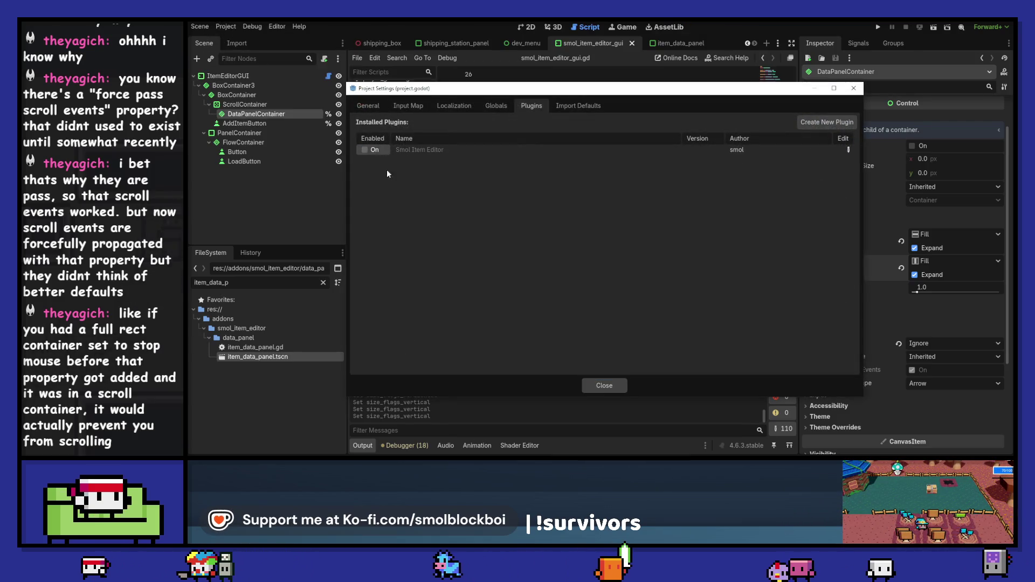
click(604, 386)
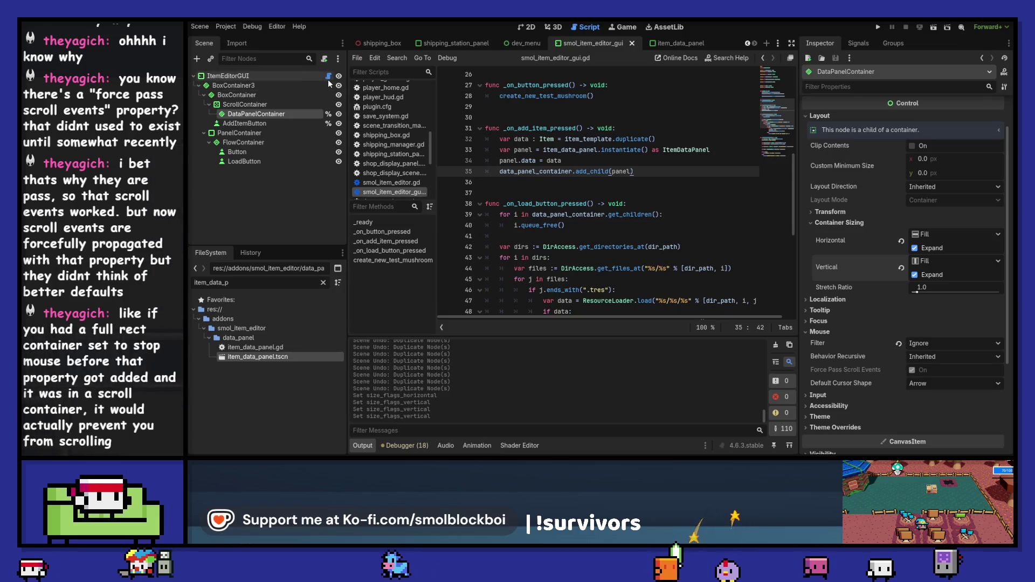
click(682, 43)
scroll(642, 177, up, 5)
key(ctrl+s)
click(596, 203)
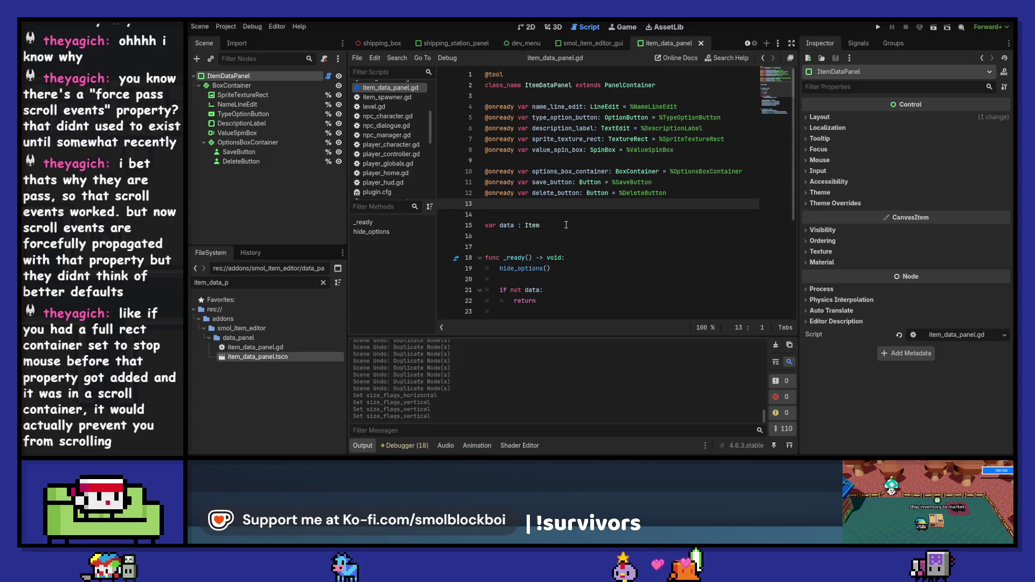
key(Return)
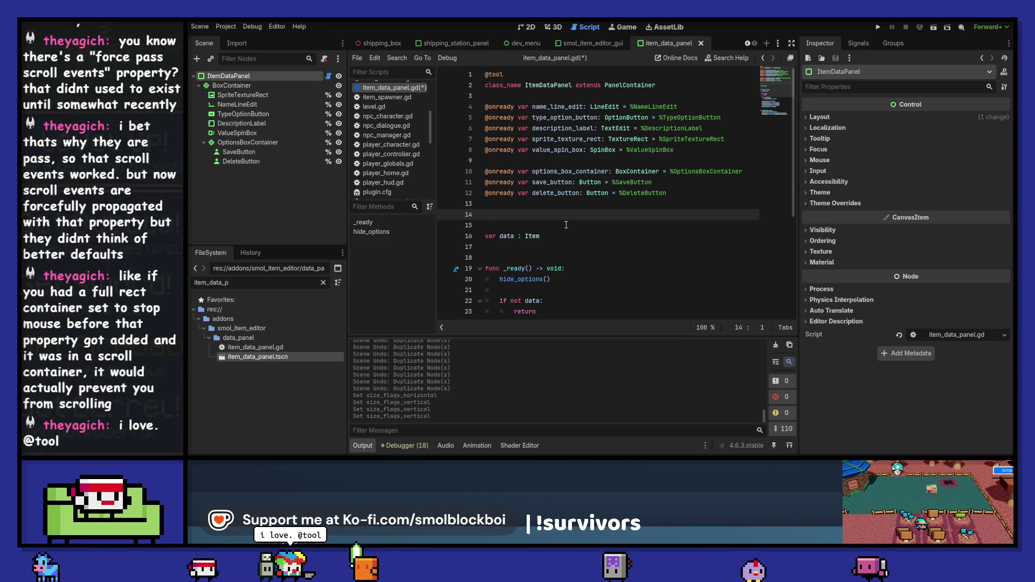
key(ctrl+s)
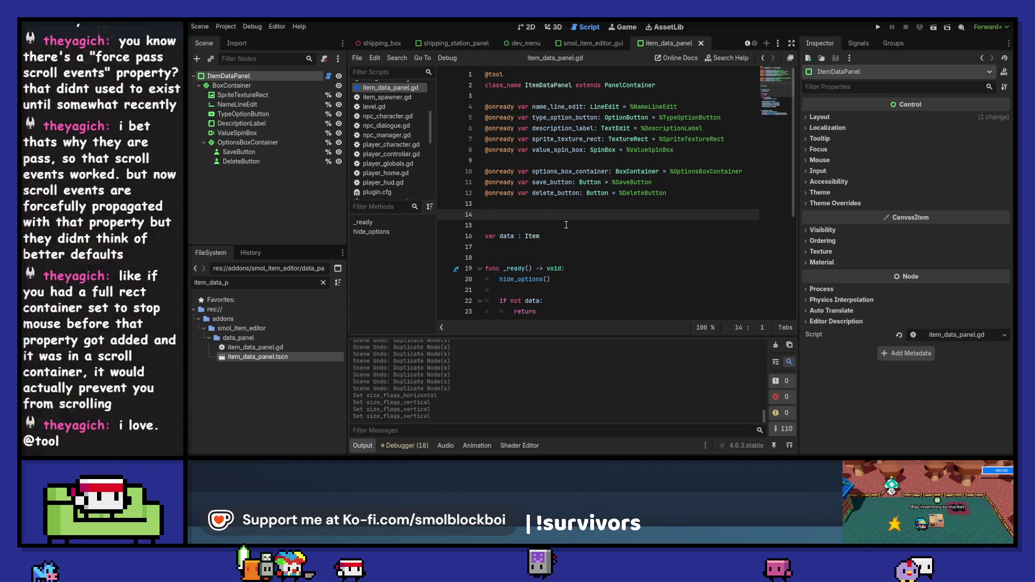
Tidy the blank lines, declare 'var is_new : bool' below var data, and save the script
key(BackSpace)
key(Down)
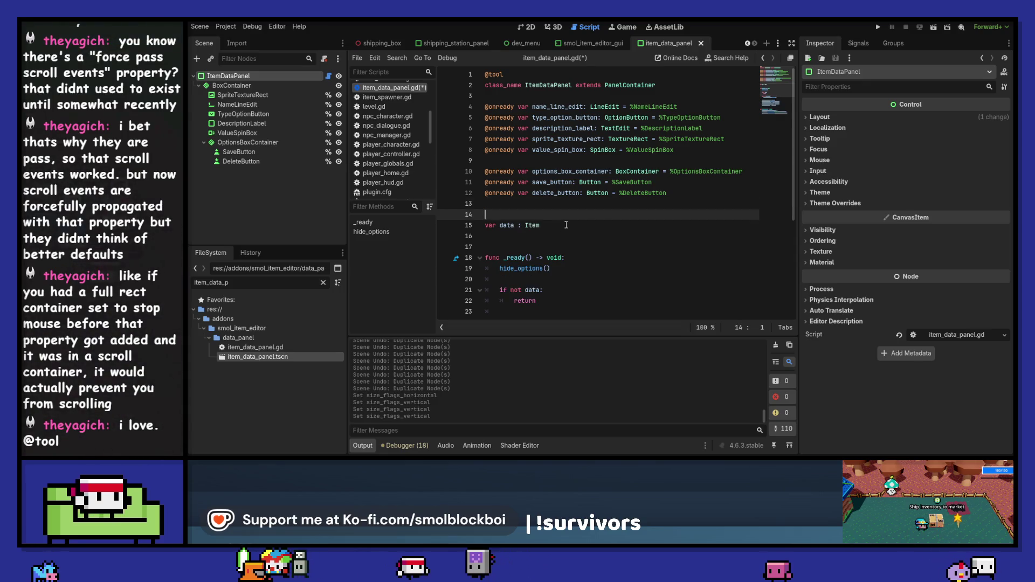
key(Delete)
key(Down)
key(Return)
text(var)
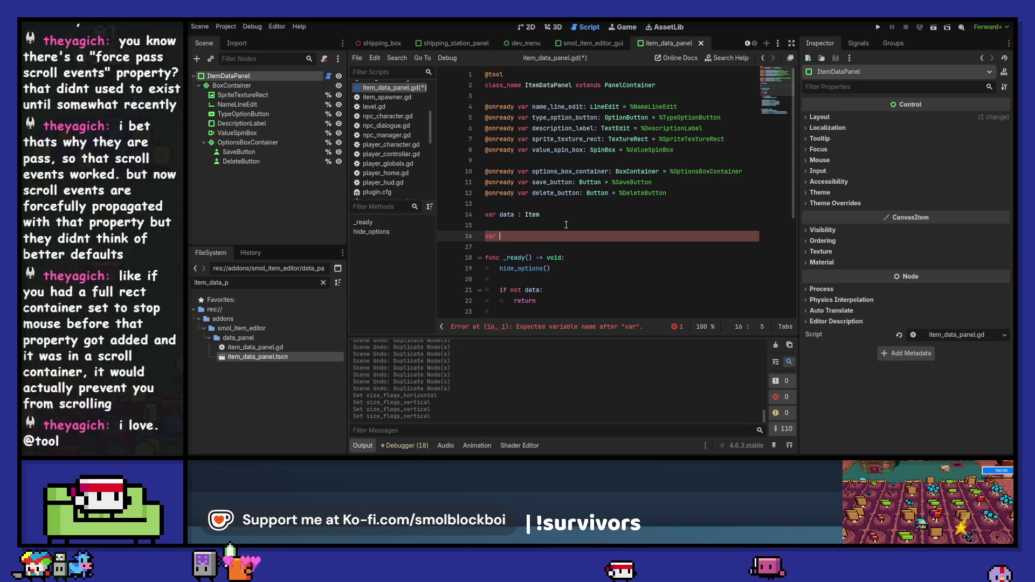
text(_new )
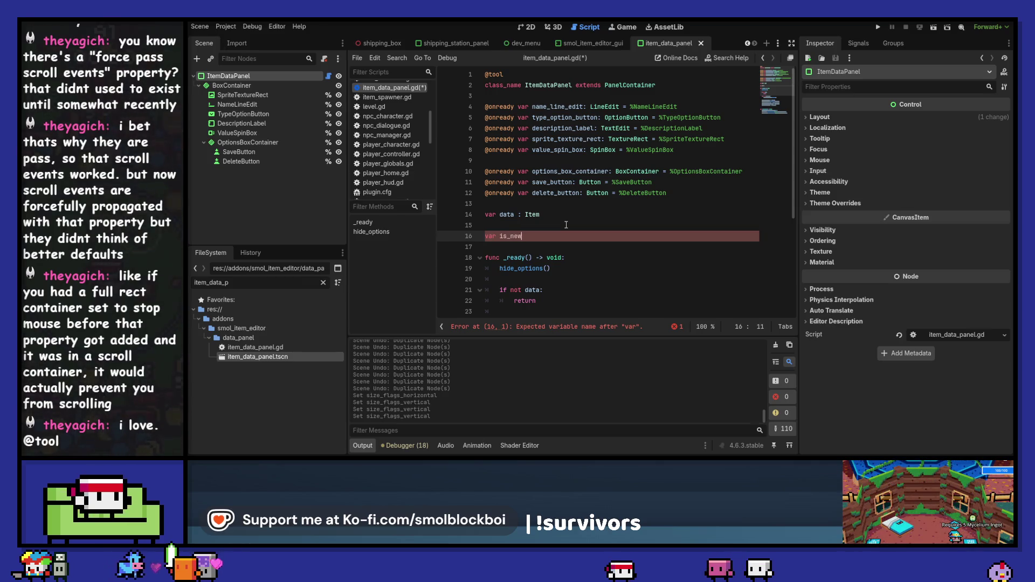
text(: bool)
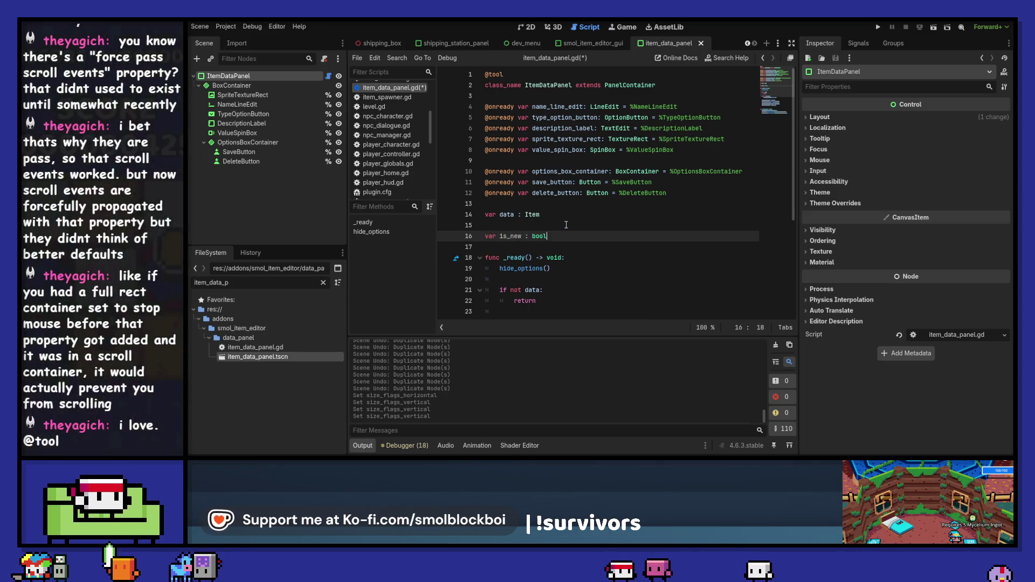
key(Down)
key(Return)
key(ctrl+s)
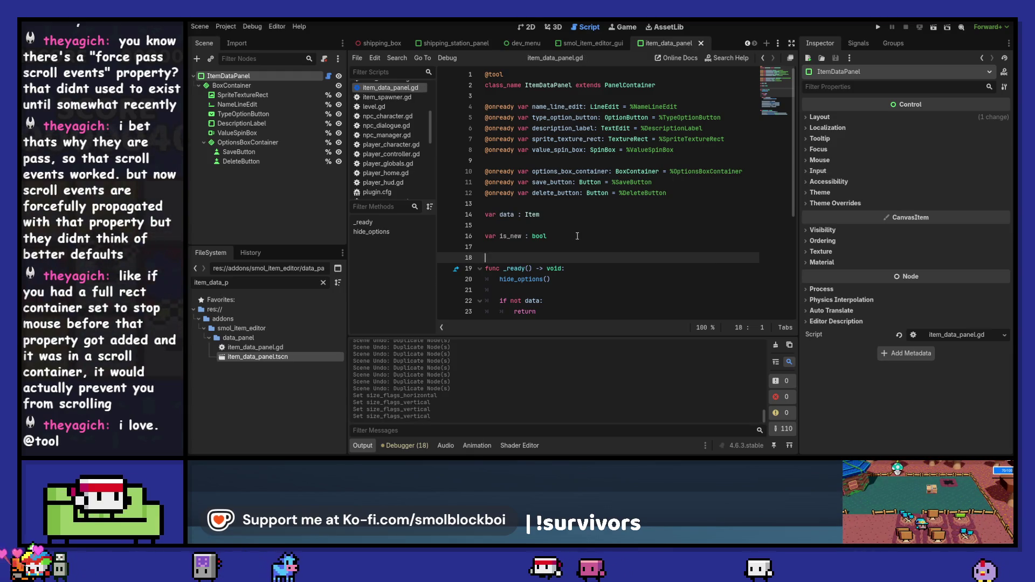
scroll(593, 226, down, 2)
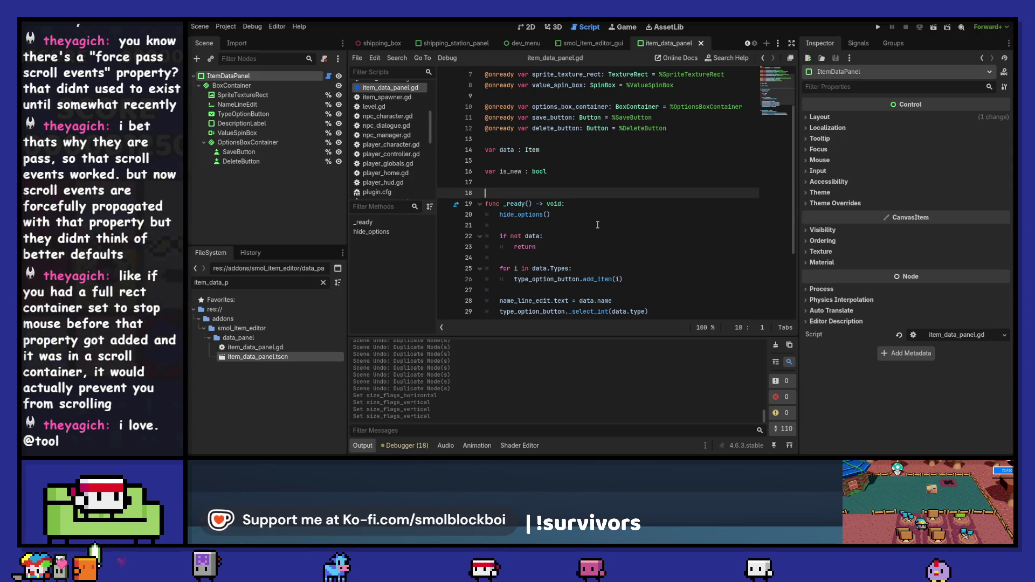
key(Return)
Above _ready, add a _init(new : bool) function that sets is_new = new
text(func _in)
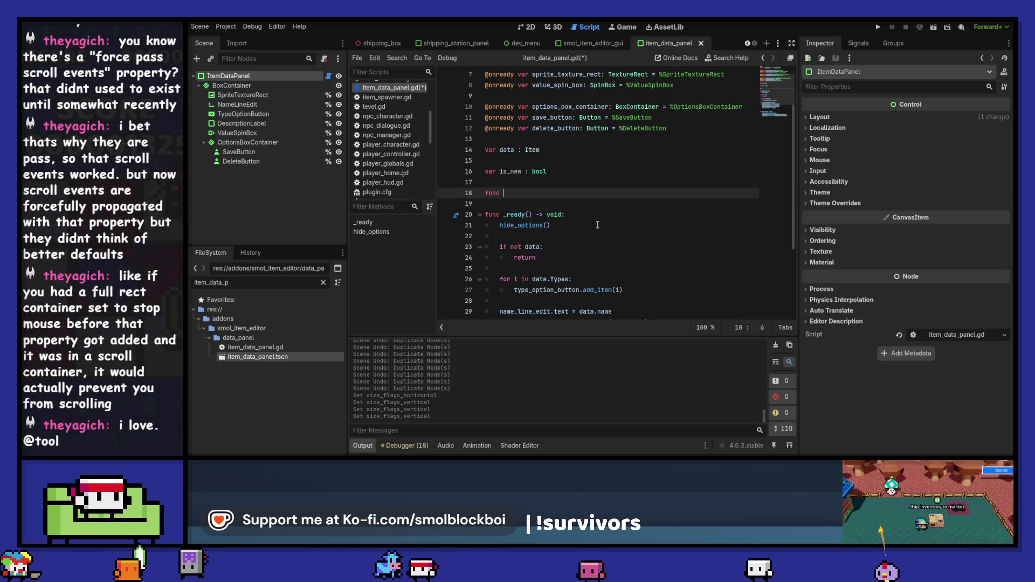
key(Return)
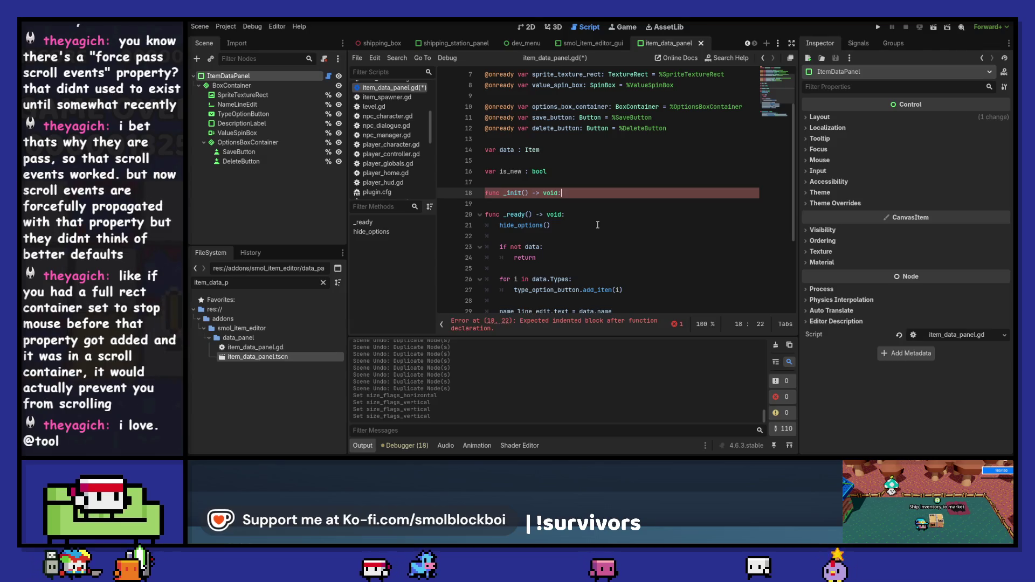
key(Left)
key(Left)
key(Left)
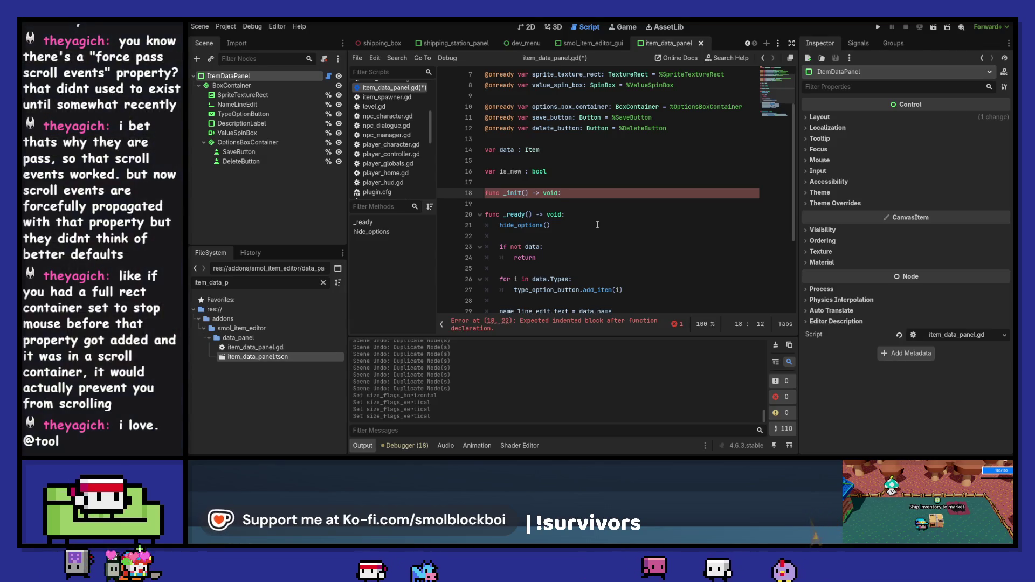
text(new : bo)
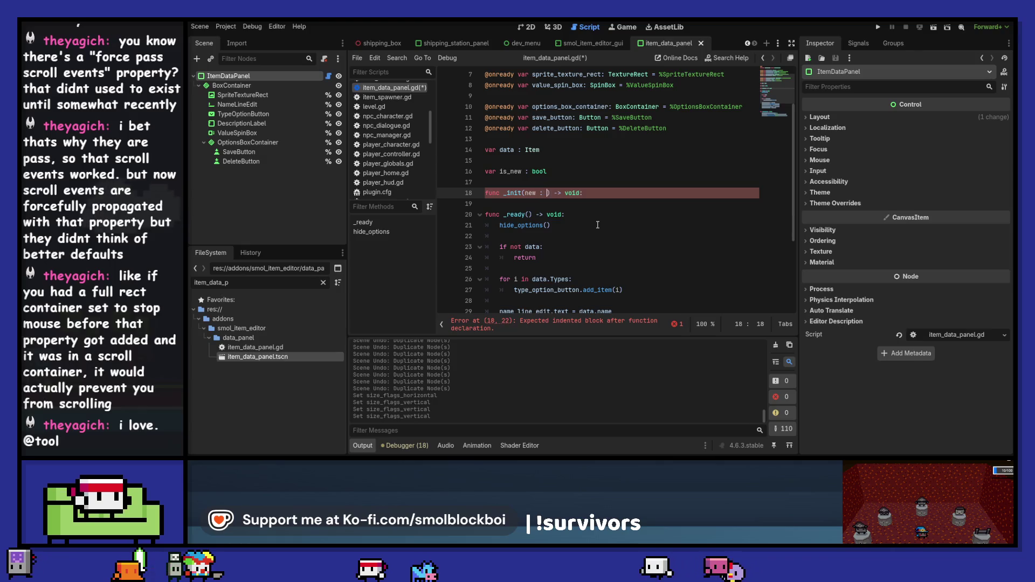
key(Return)
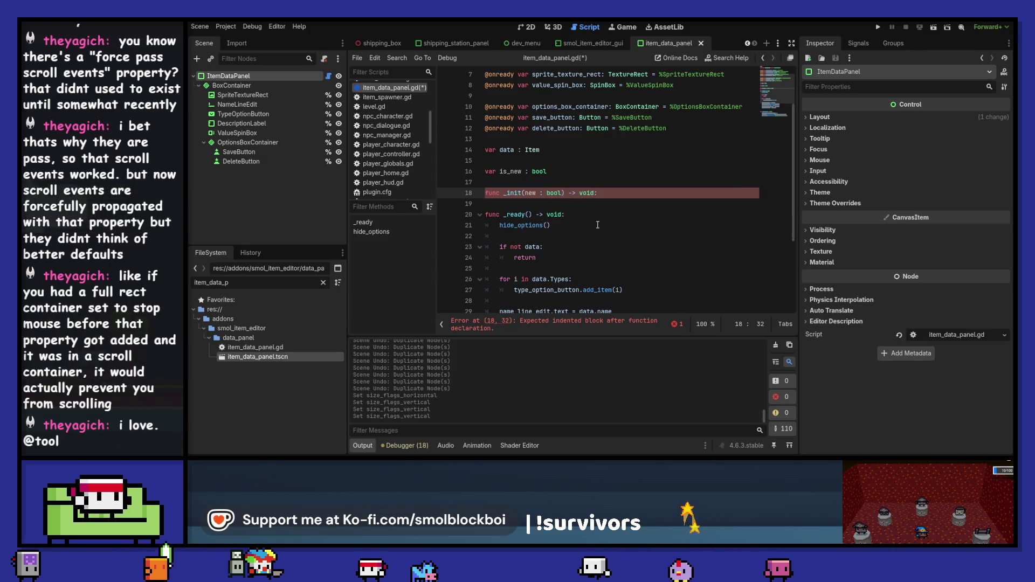
key(End)
key(Return)
text(is_new)
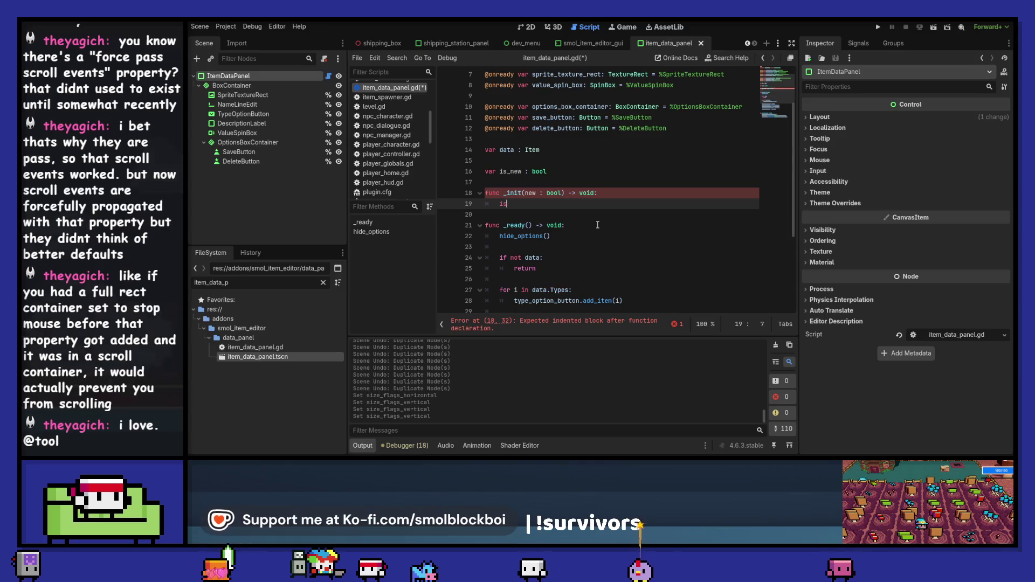
text( = new)
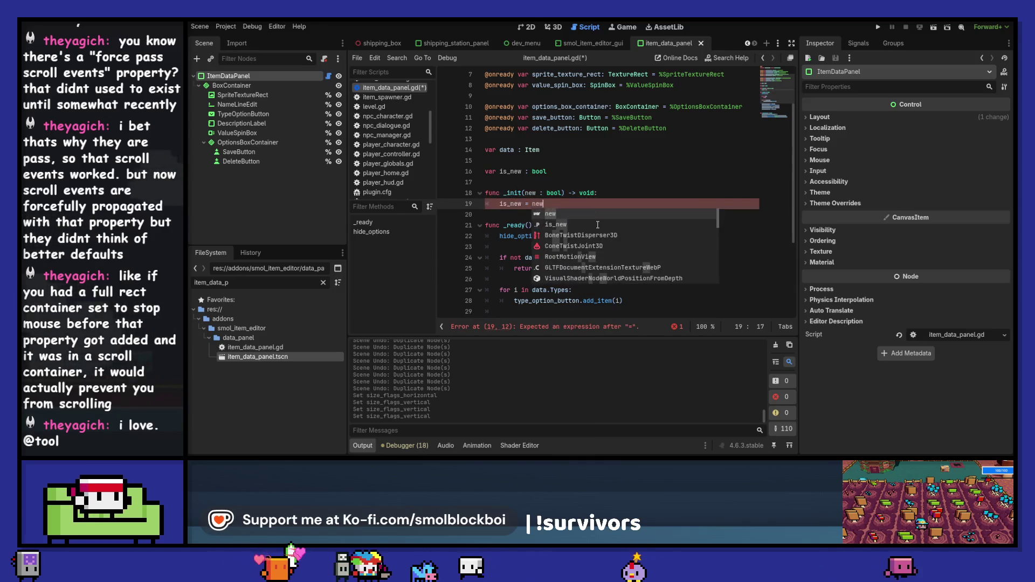
key(Up)
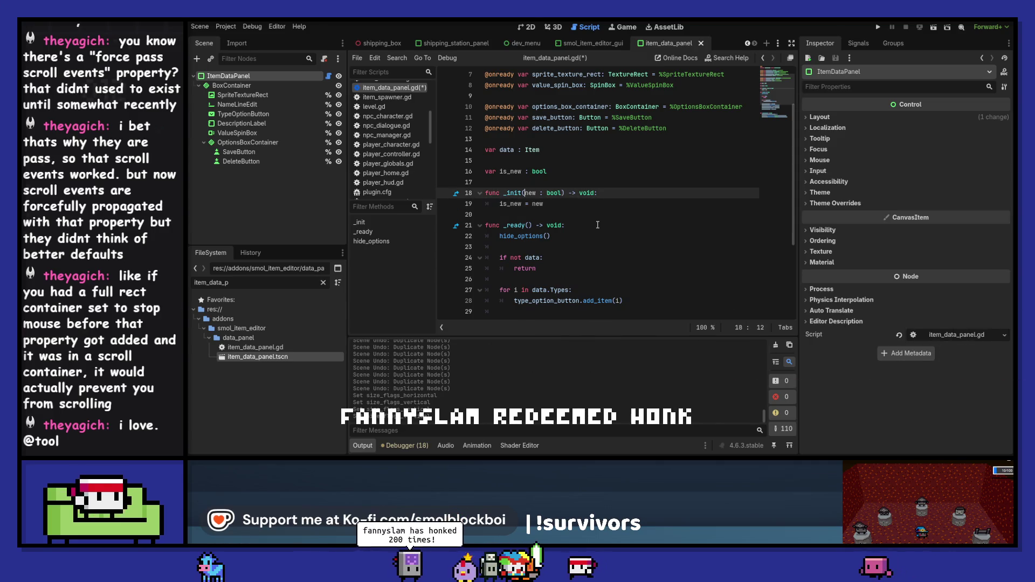
Rename _init to initialize, add blank lines around it, and save the script
key(ctrl+shift+Left)
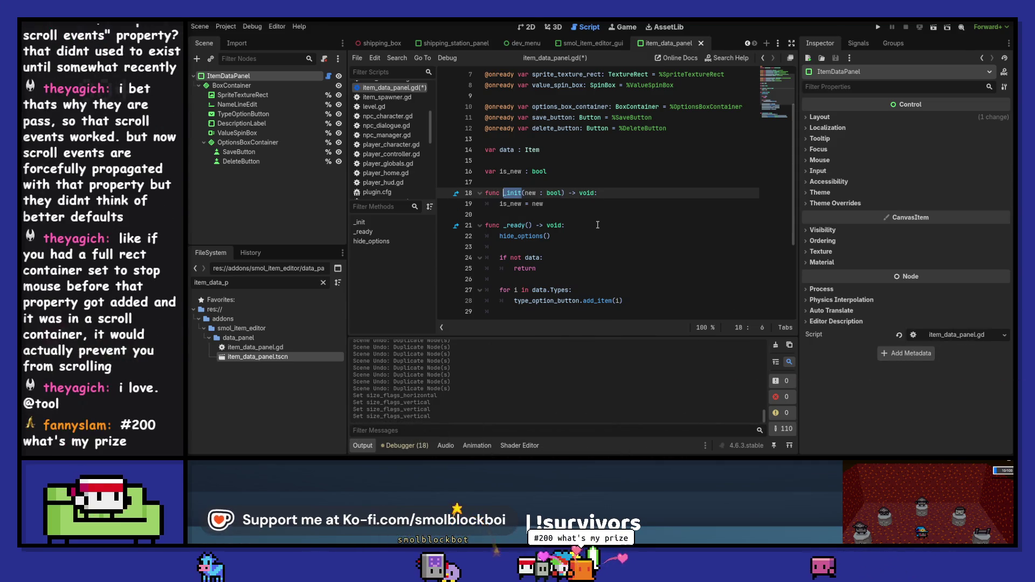
text(_init)
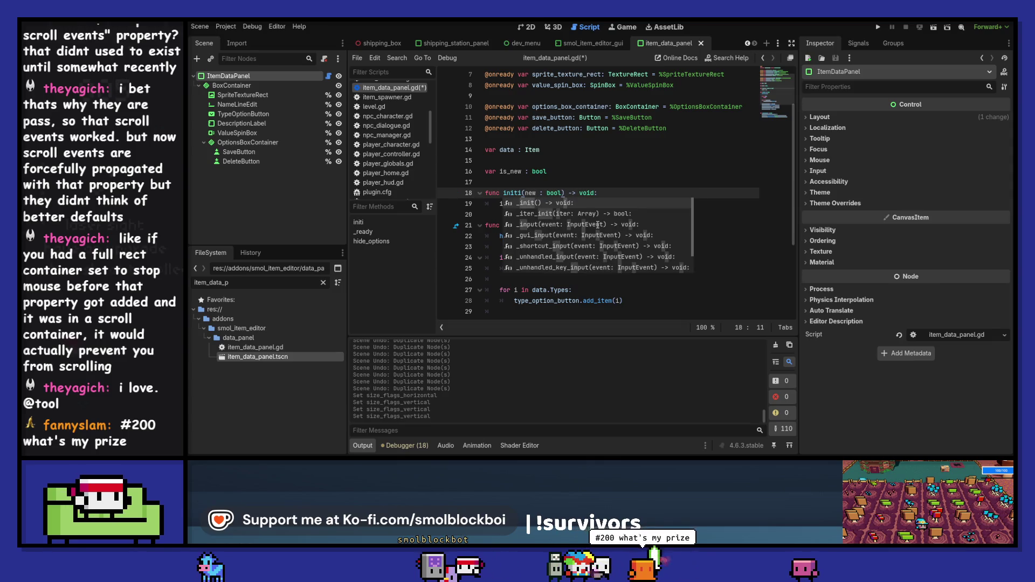
text(alize)
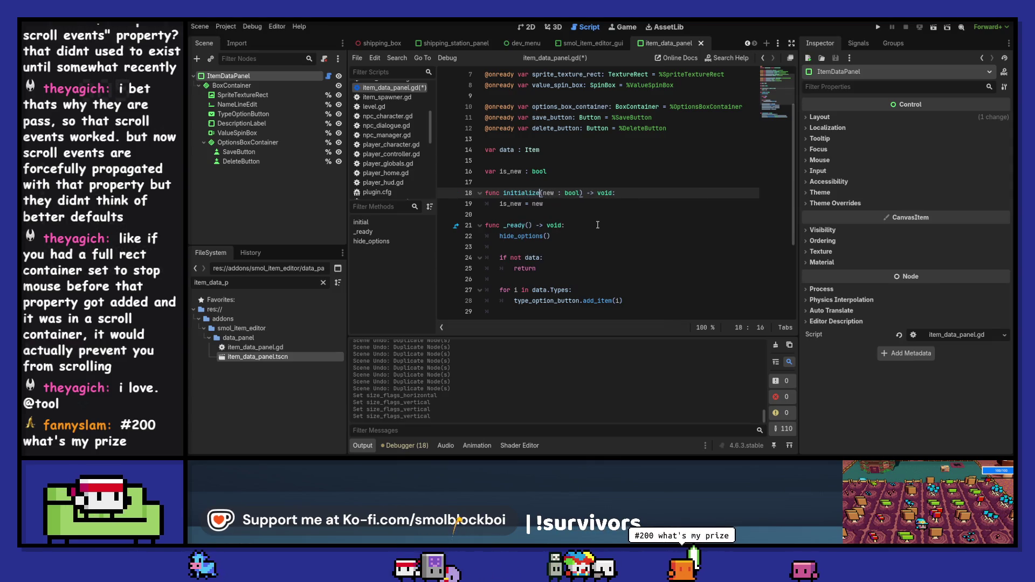
key(ctrl+Left)
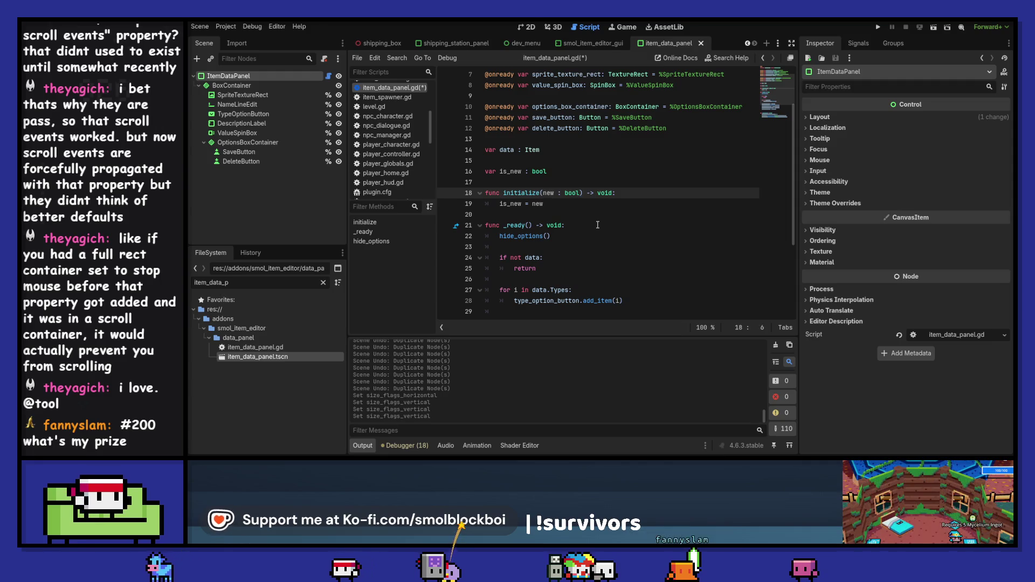
key(Home)
key(Return)
key(Down)
key(End)
key(Return)
key(Up)
key(Up)
key(Up)
key(ctrl+s)
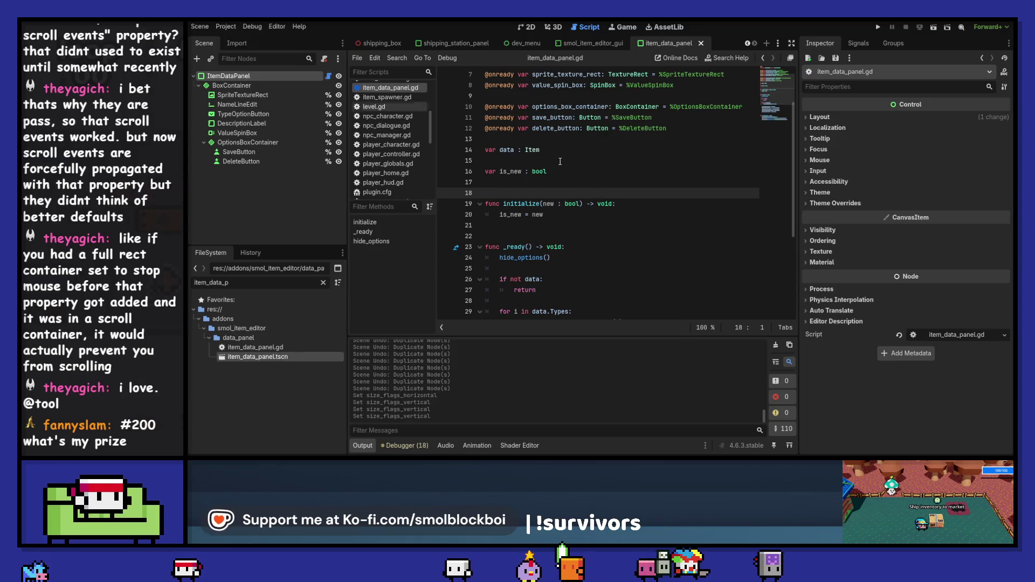
click(592, 43)
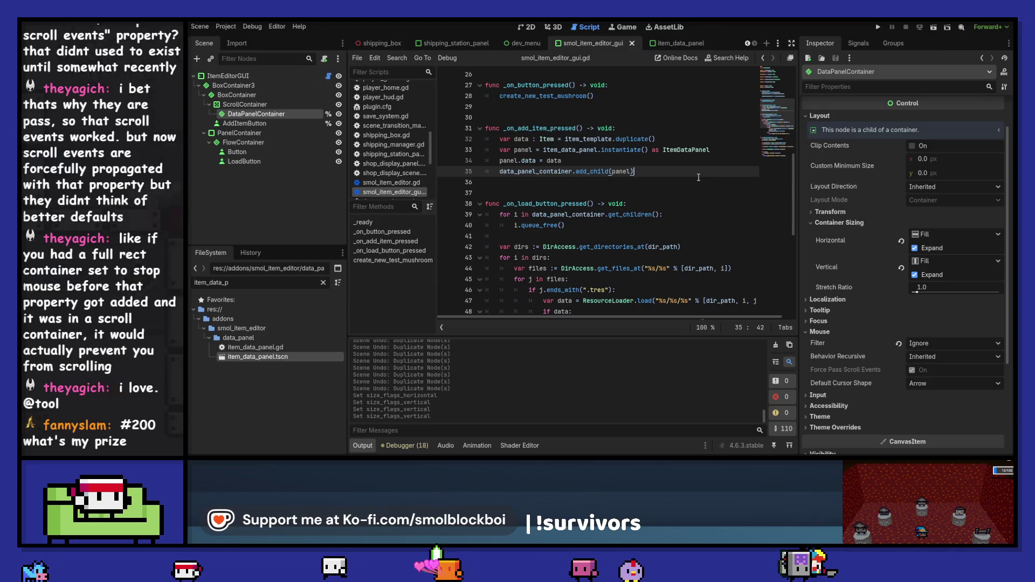
Write a panel.initialize() call above panel.data in the load function and copy it
scroll(698, 178, down, 2)
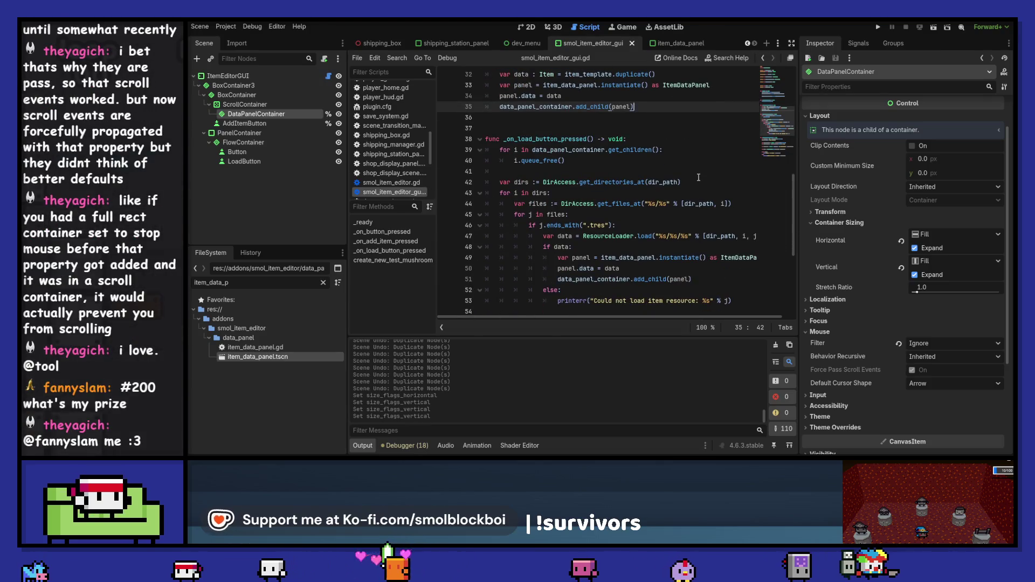
scroll(698, 178, down, 1)
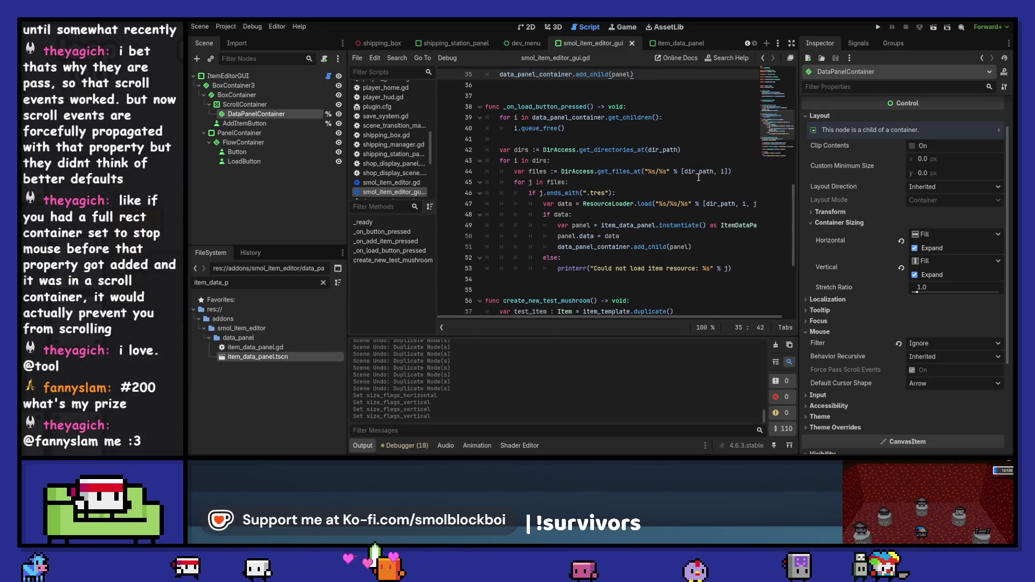
click(557, 236)
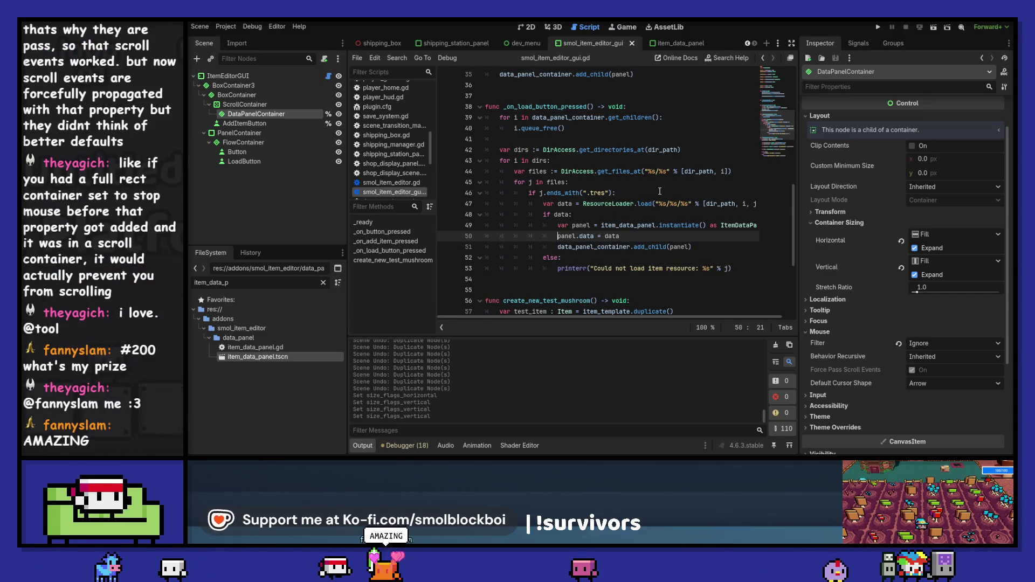
click(681, 44)
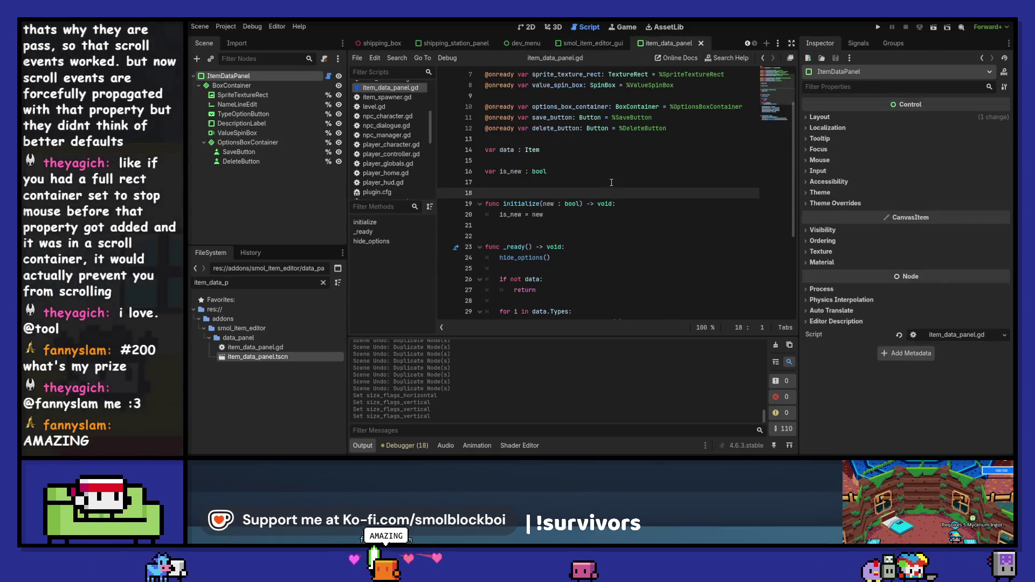
click(581, 204)
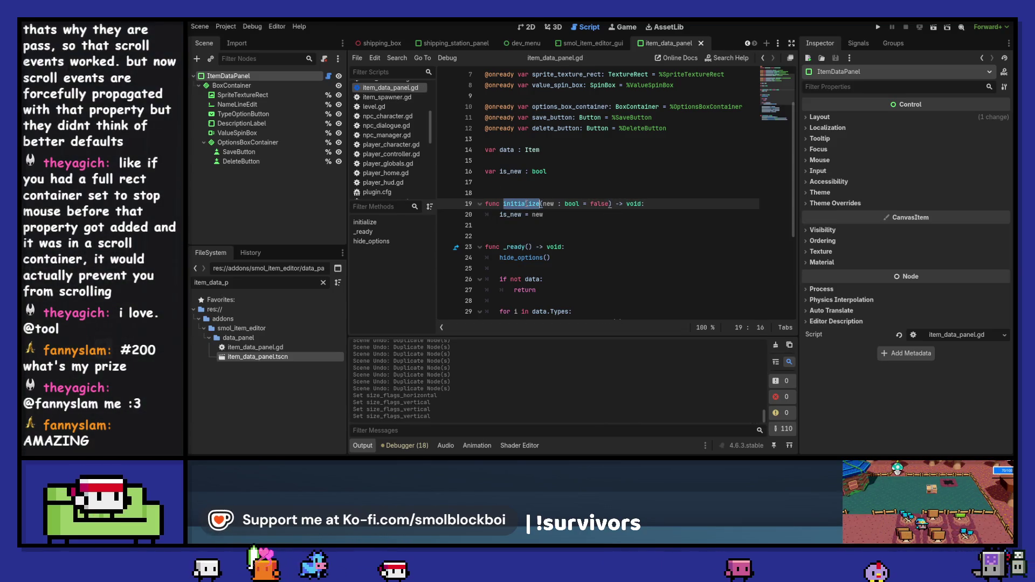
click(589, 42)
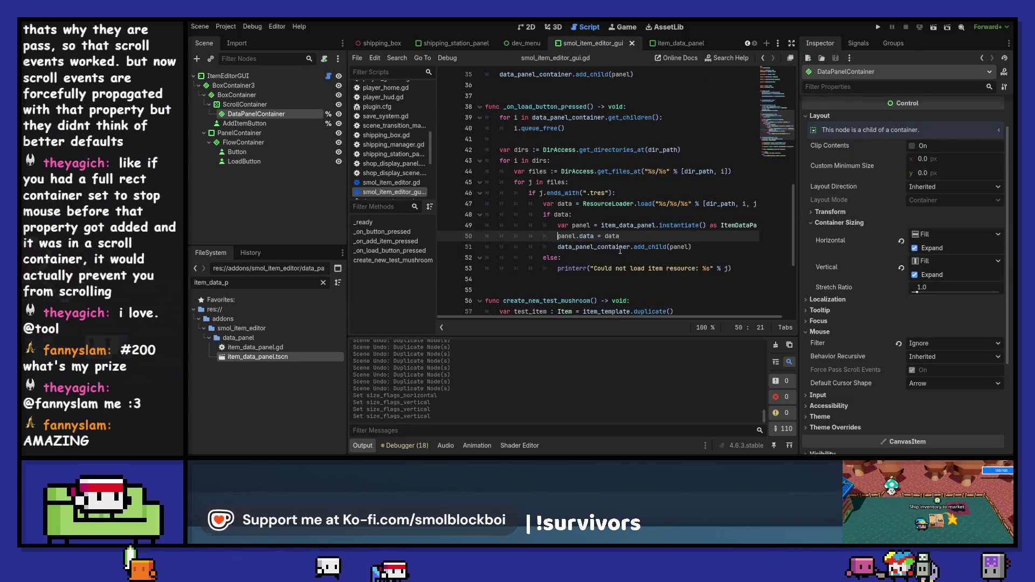
key(Return)
key(Up)
text(panel)
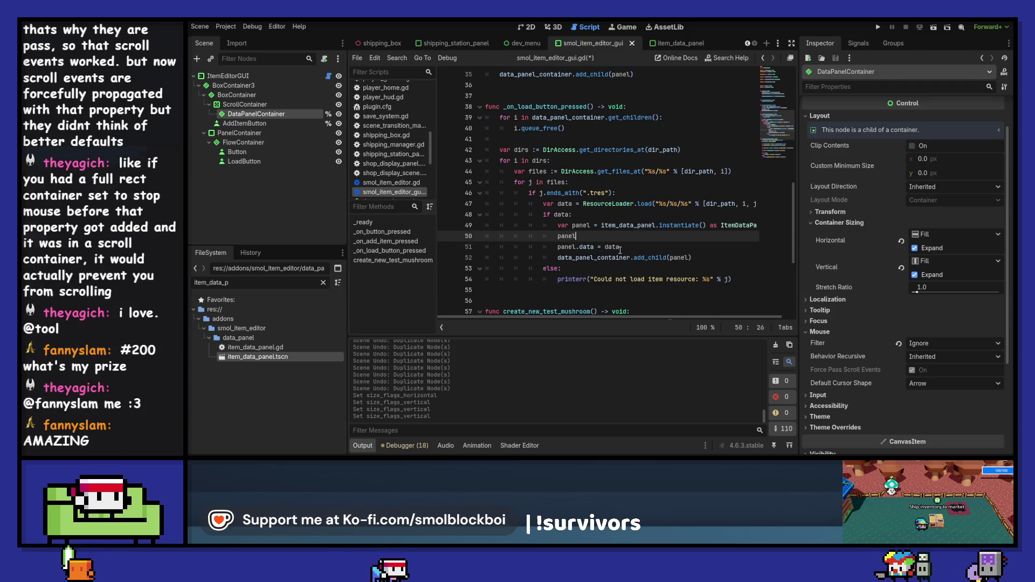
text(.init)
key(Return)
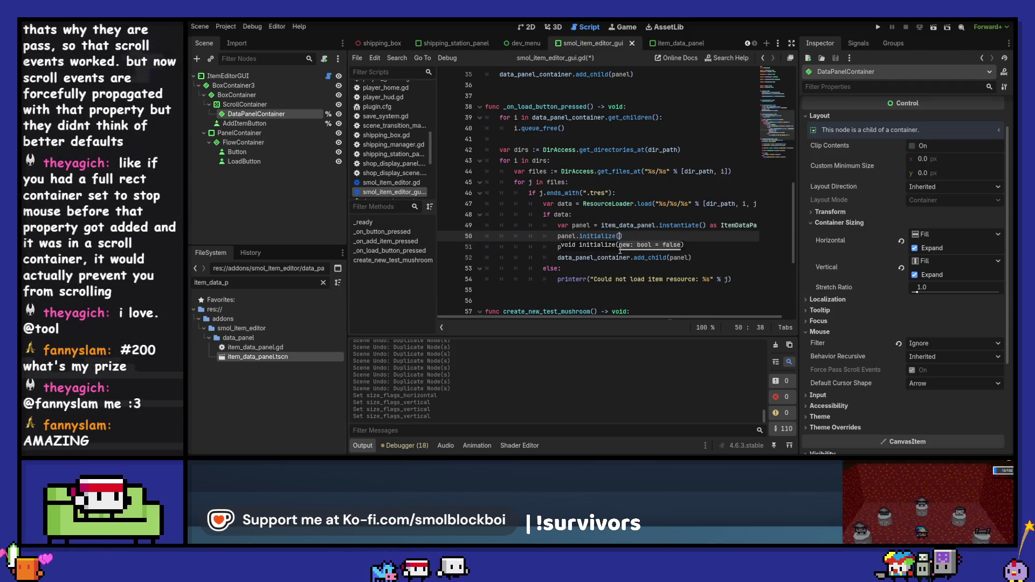
key(End)
key(shift+Home)
key(ctrl+c)
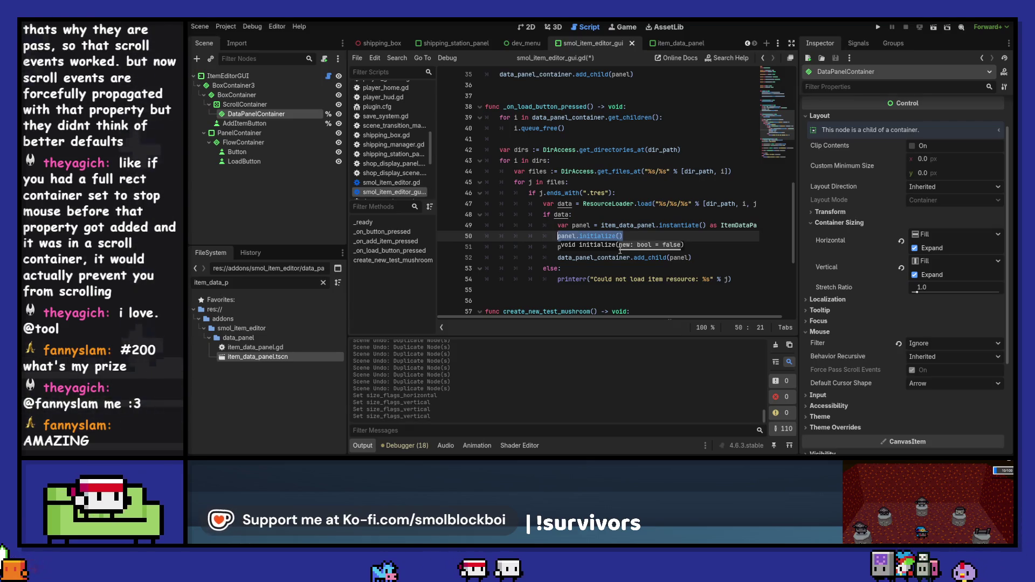
Paste panel.initialize(true) above panel.data in the add-item handler and save
scroll(620, 250, up, 3)
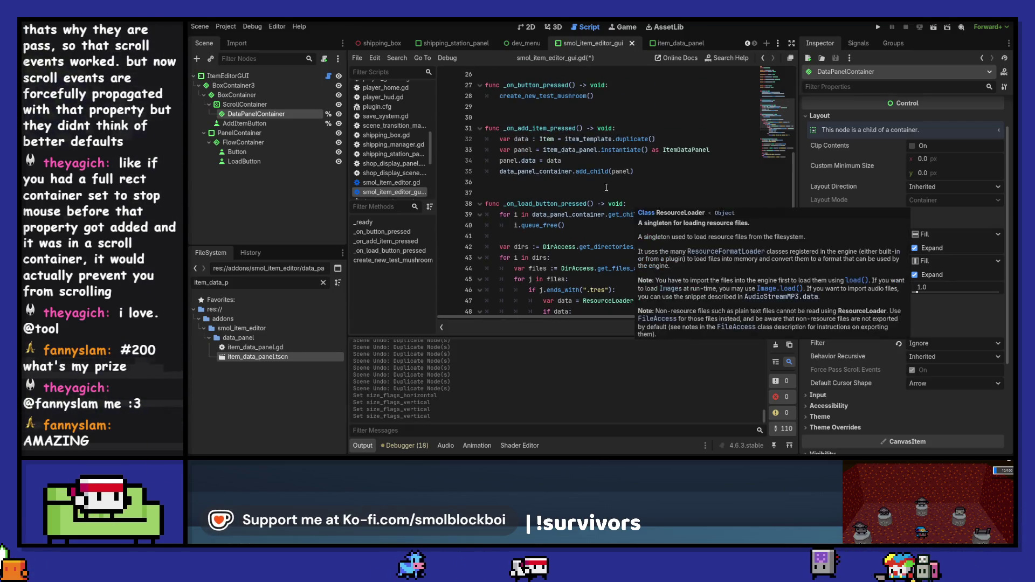
click(500, 160)
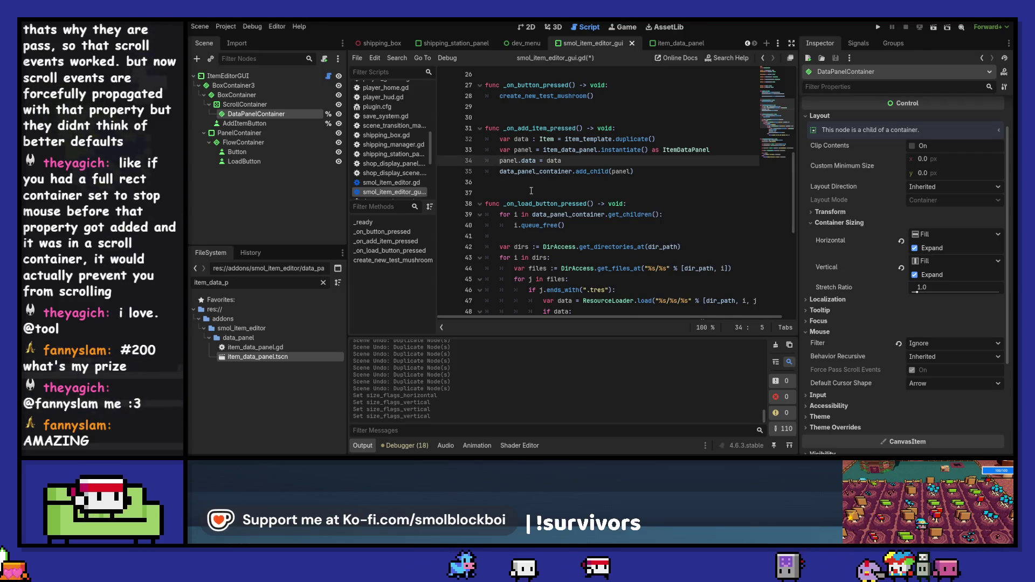
key(ctrl+shift+Return)
key(ctrl+v)
key(Left)
text(true)
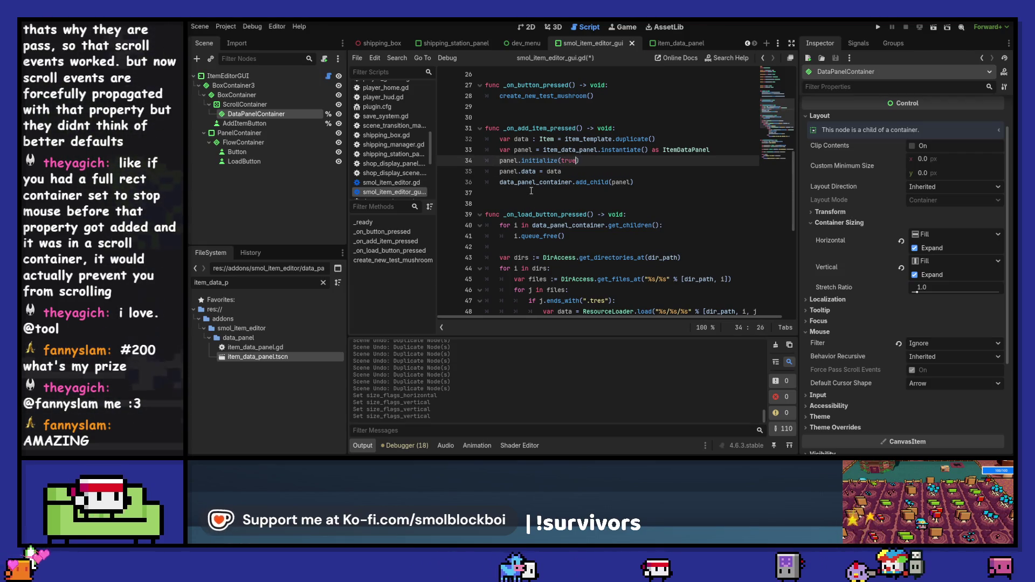
key(ctrl+s)
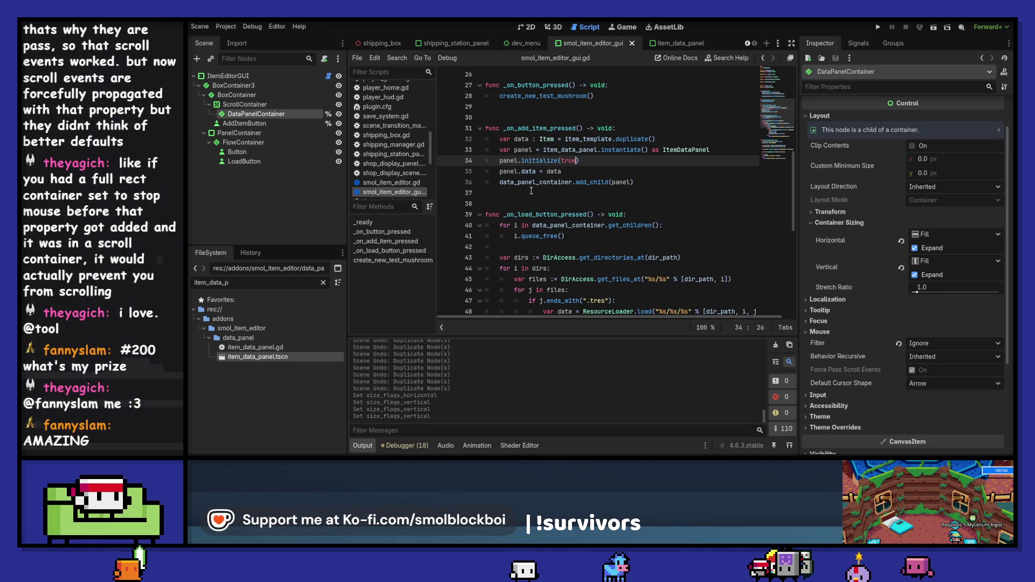
In item_data_panel.gd's _ready, wrap hide_options() in 'if not is_new:' and save
ctrl+click(539, 161)
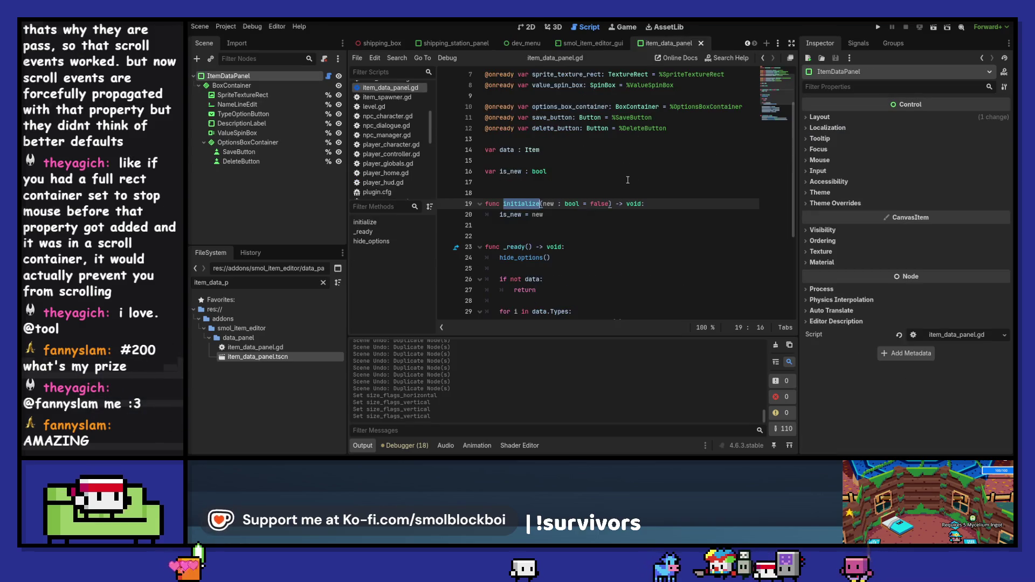
double_click(510, 172)
scroll(610, 192, down, 2)
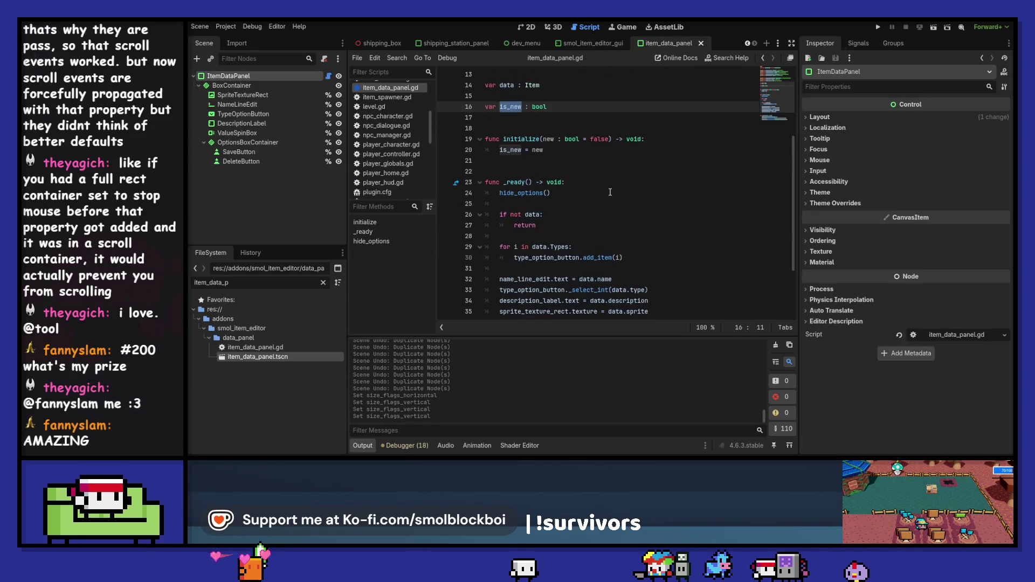
click(585, 182)
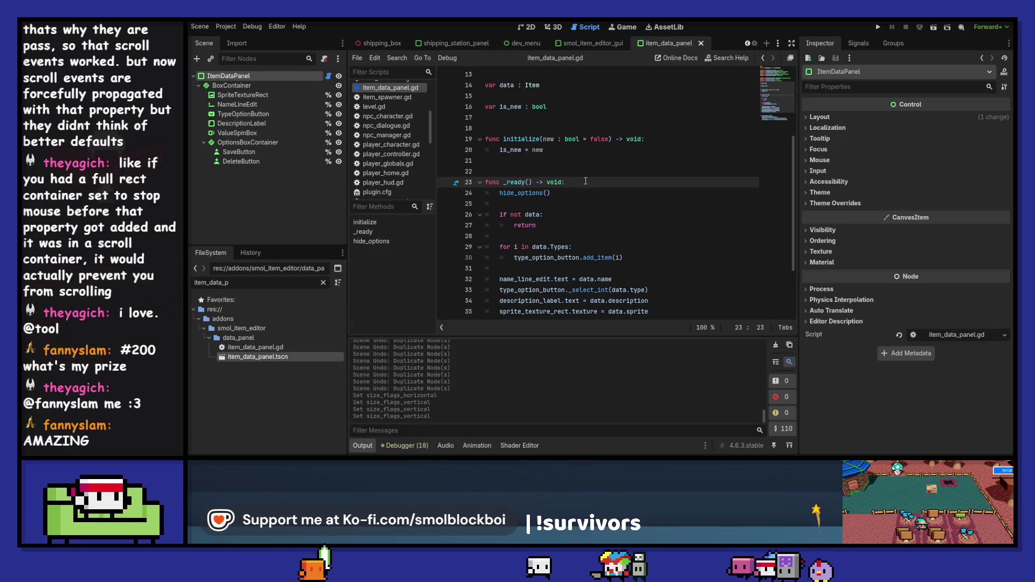
key(Return)
text(t is_new:)
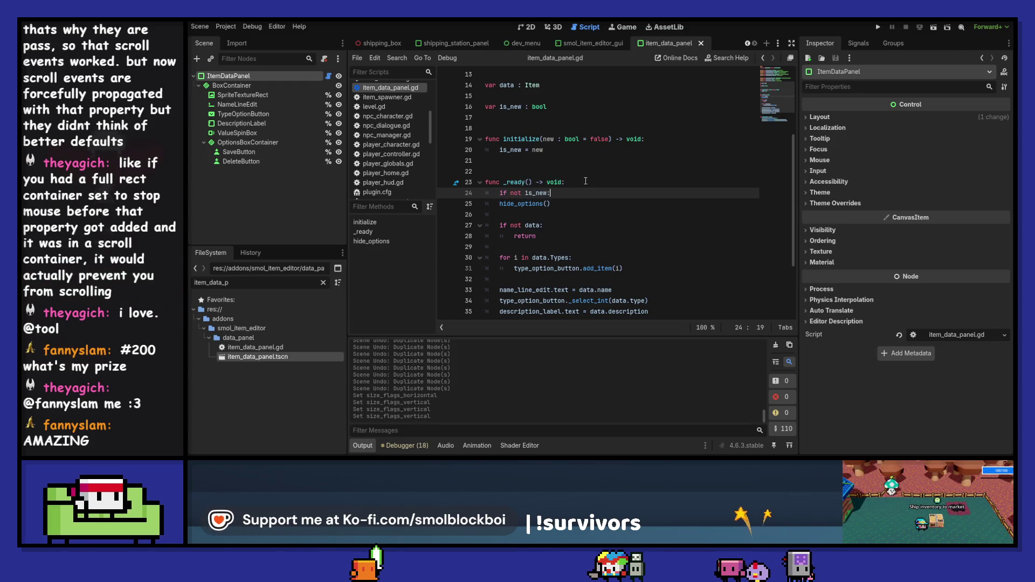
key(Down)
text())
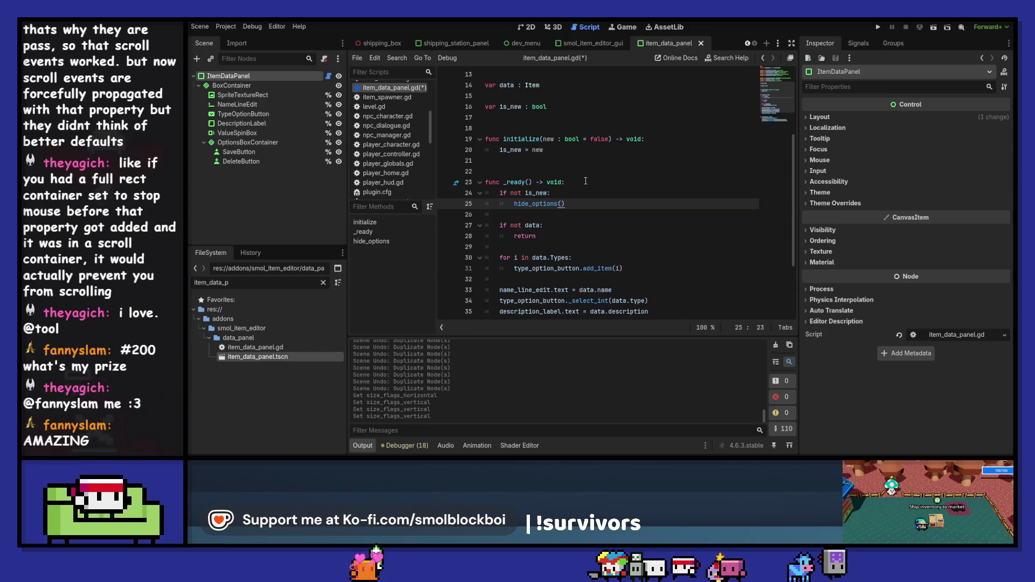
key(ctrl+s)
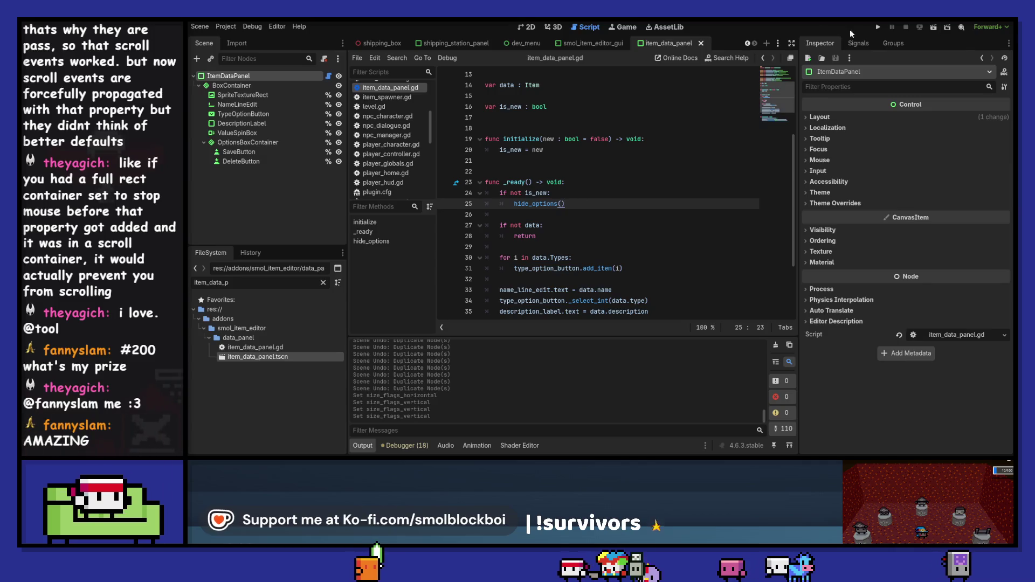
click(226, 27)
click(237, 39)
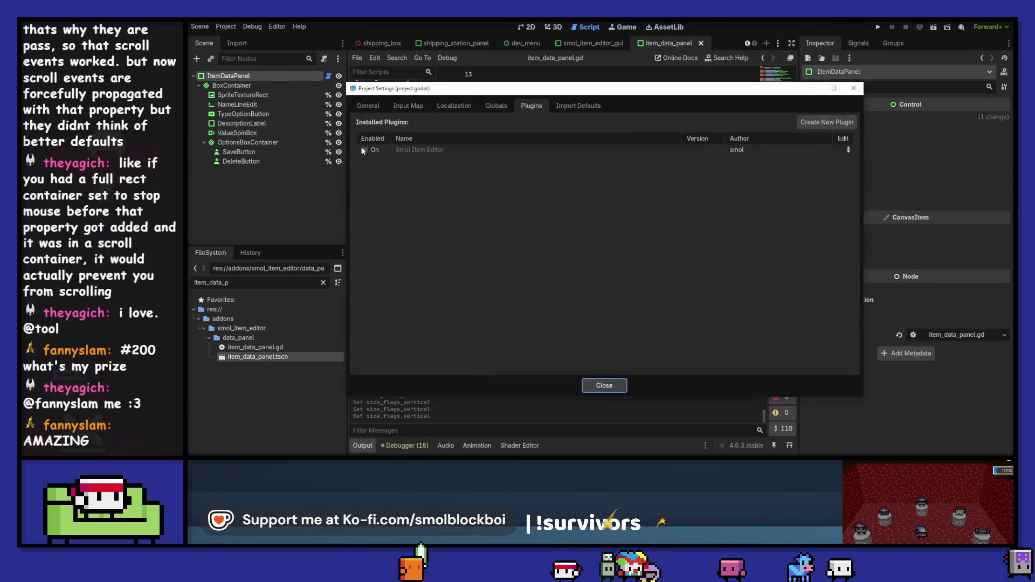
click(599, 384)
click(692, 26)
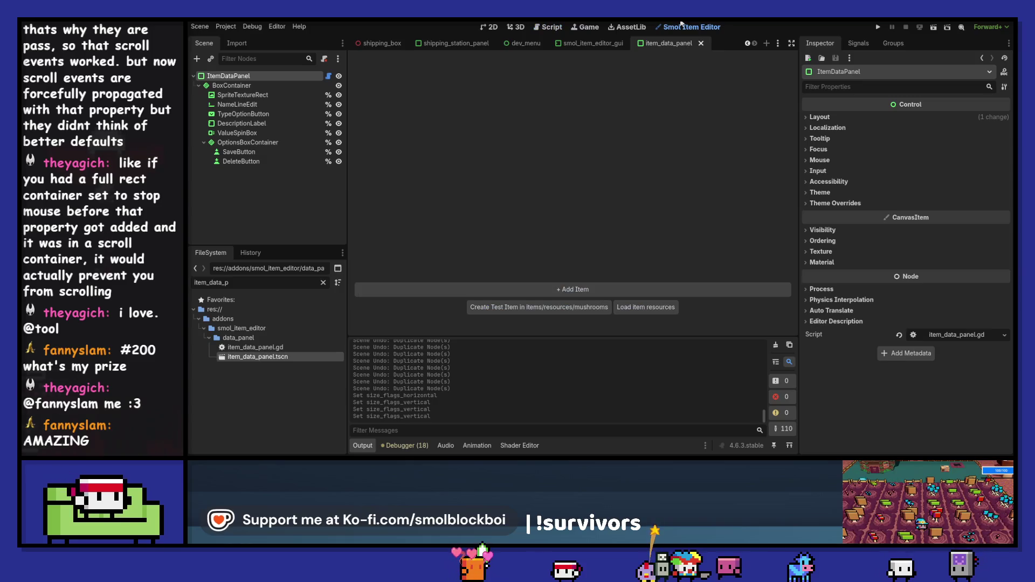
click(657, 308)
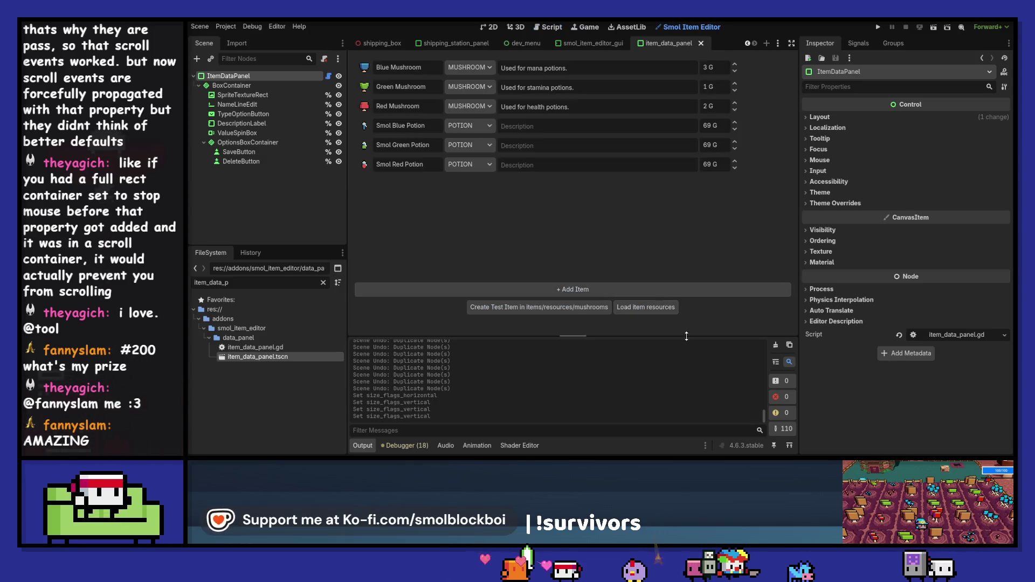
click(656, 288)
click(724, 292)
click(701, 290)
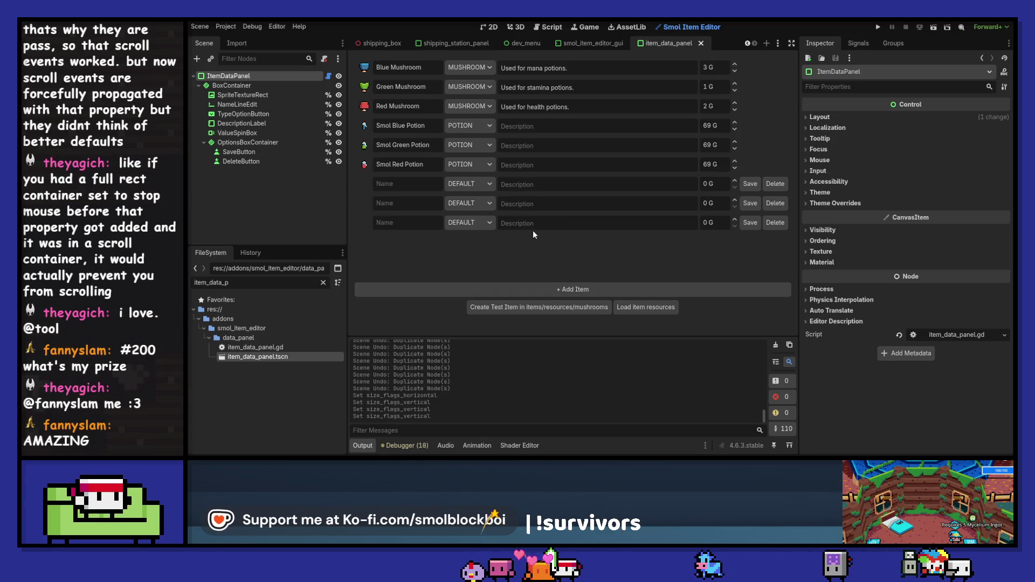
click(226, 26)
click(240, 40)
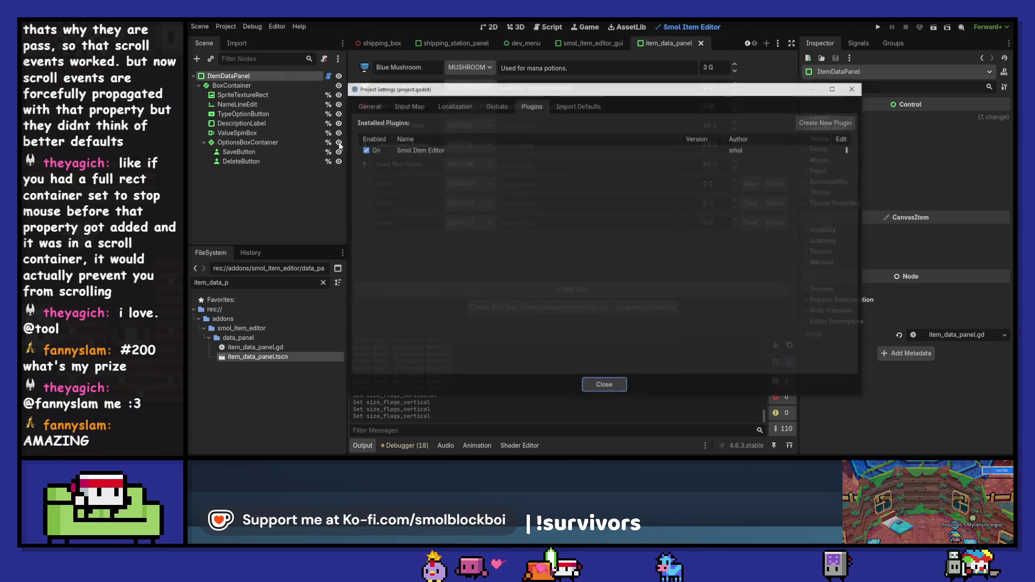
click(373, 152)
click(605, 385)
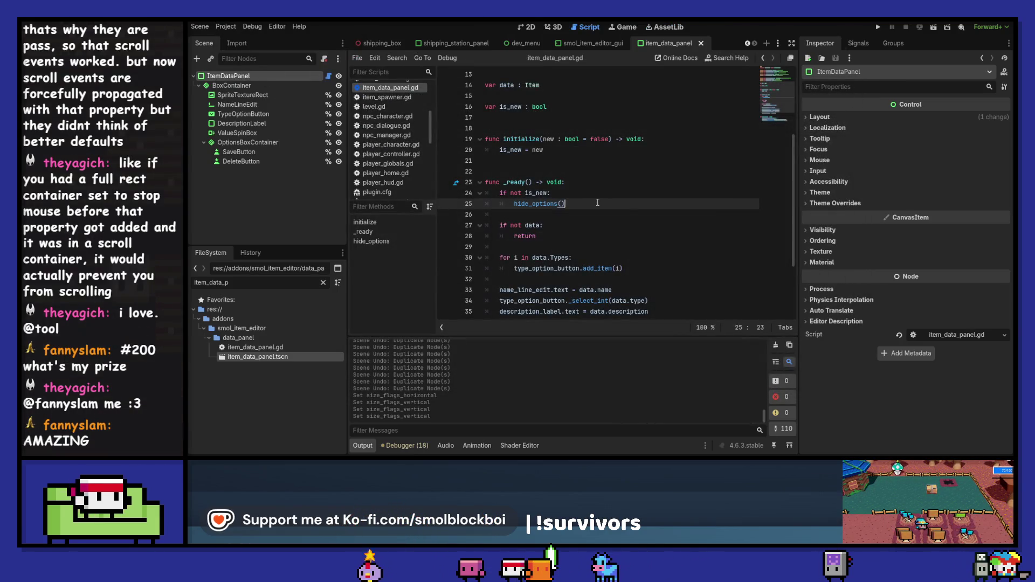
Add an 'else: pass' branch after hide_options() in _ready, save, and view the scene in 2D
scroll(598, 203, up, 4)
scroll(602, 201, down, 6)
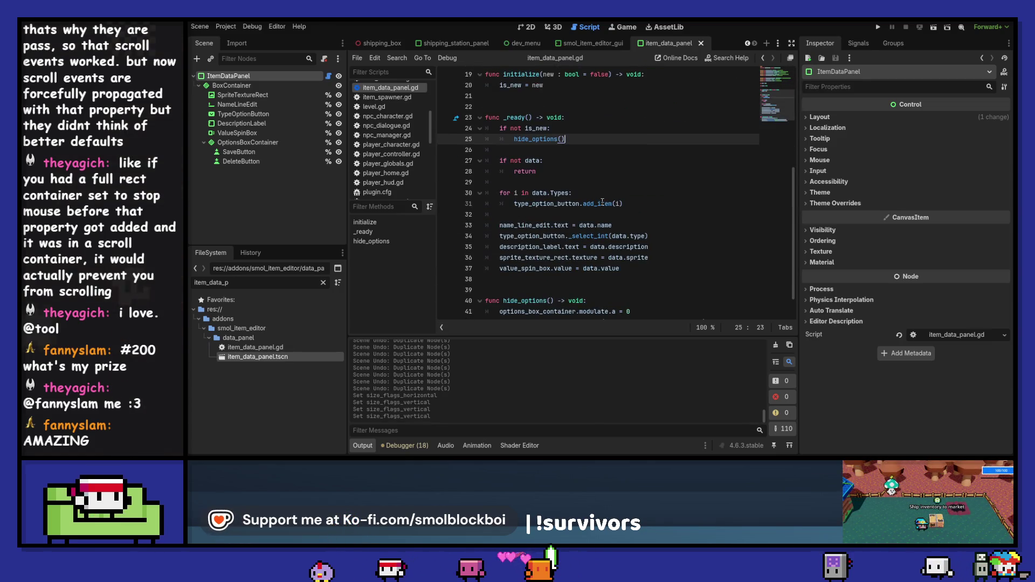
scroll(602, 216, up, 2)
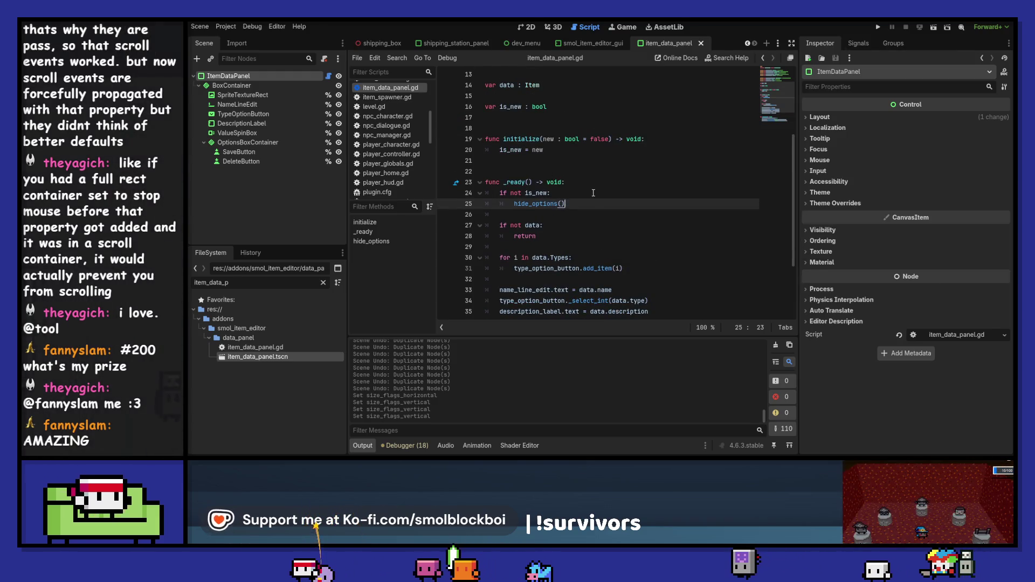
scroll(592, 190, down, 1)
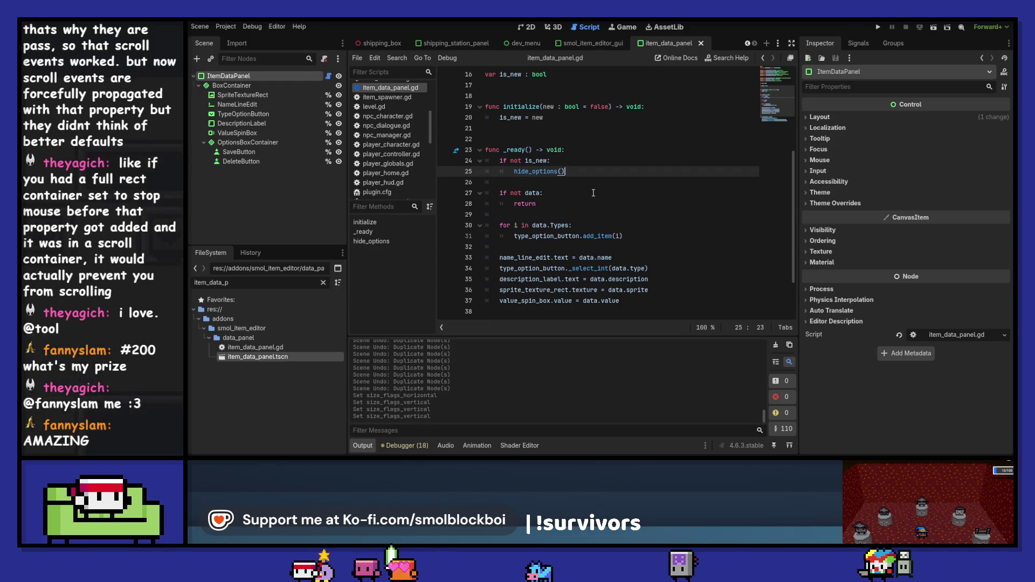
scroll(572, 189, down, 1)
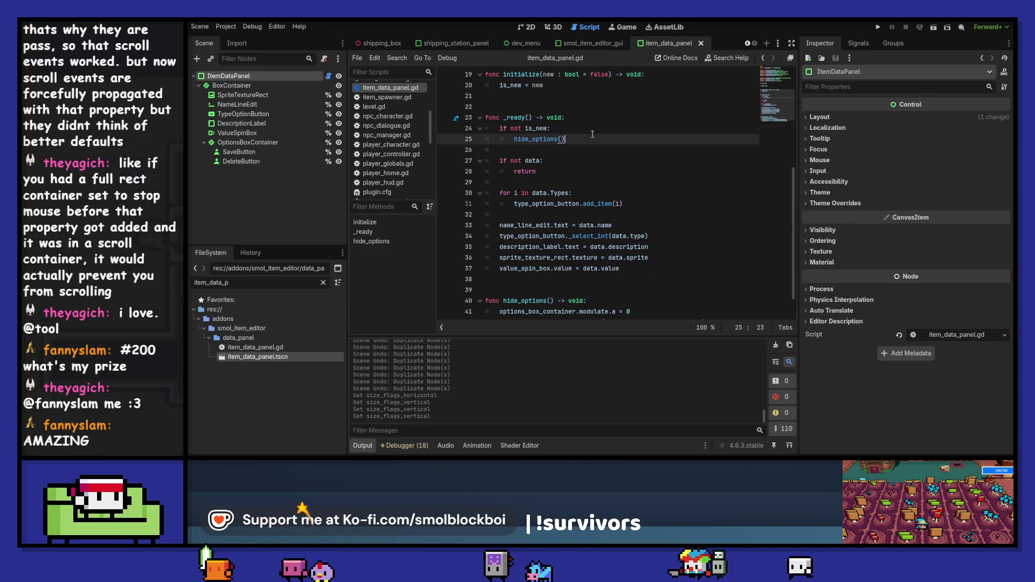
key(Return)
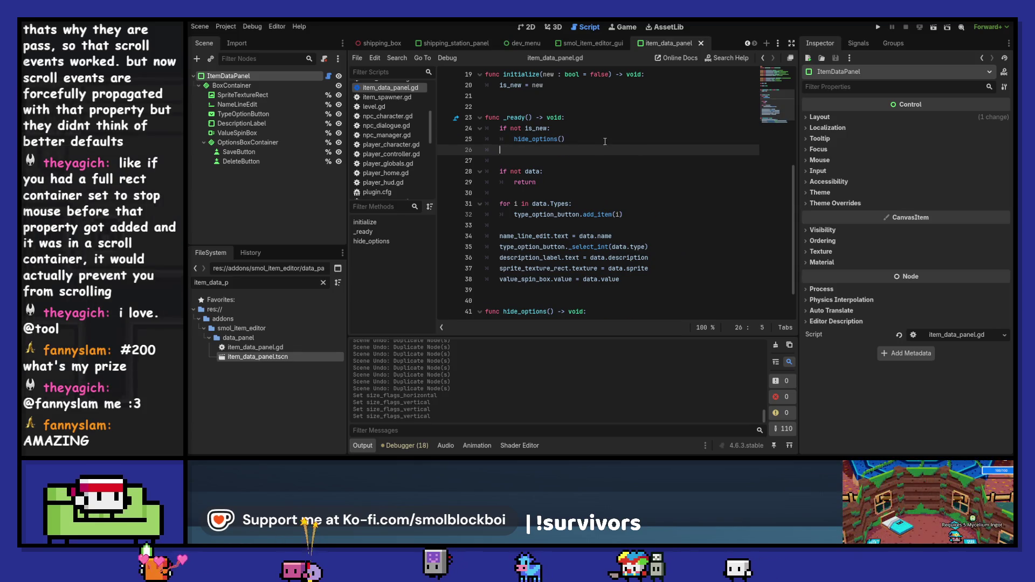
key(BackSpace)
text(else:)
key(Return)
text(pass)
key(ctrl+s)
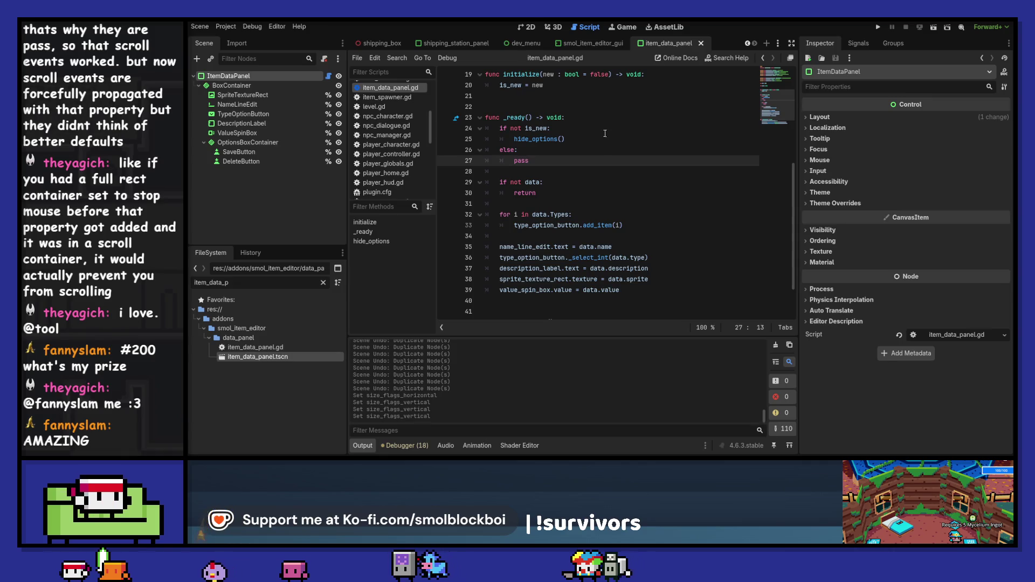
click(530, 26)
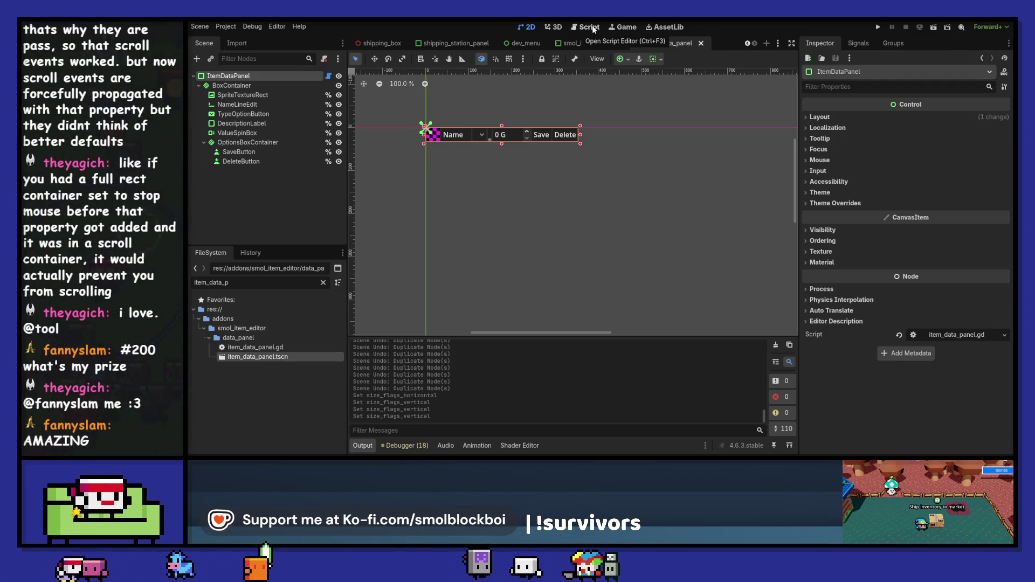
Return to item_data_panel.gd in the script editor and select the start of hide_options
click(593, 29)
scroll(703, 251, down, 2)
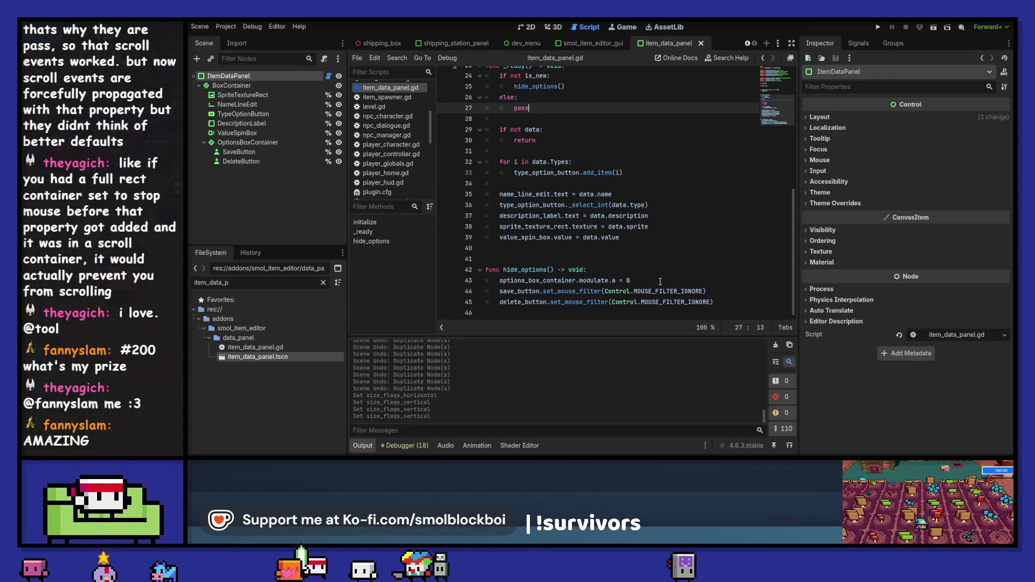
drag(660, 282, 671, 274)
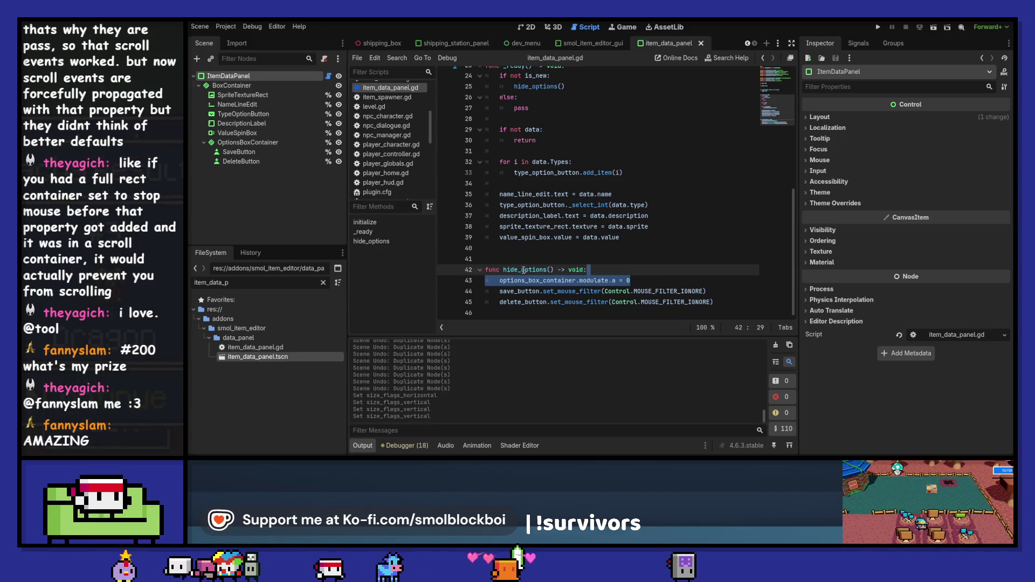
Rename hide_options to hide_control and give it a 'control : Control' parameter
double_click(544, 271)
text(control)
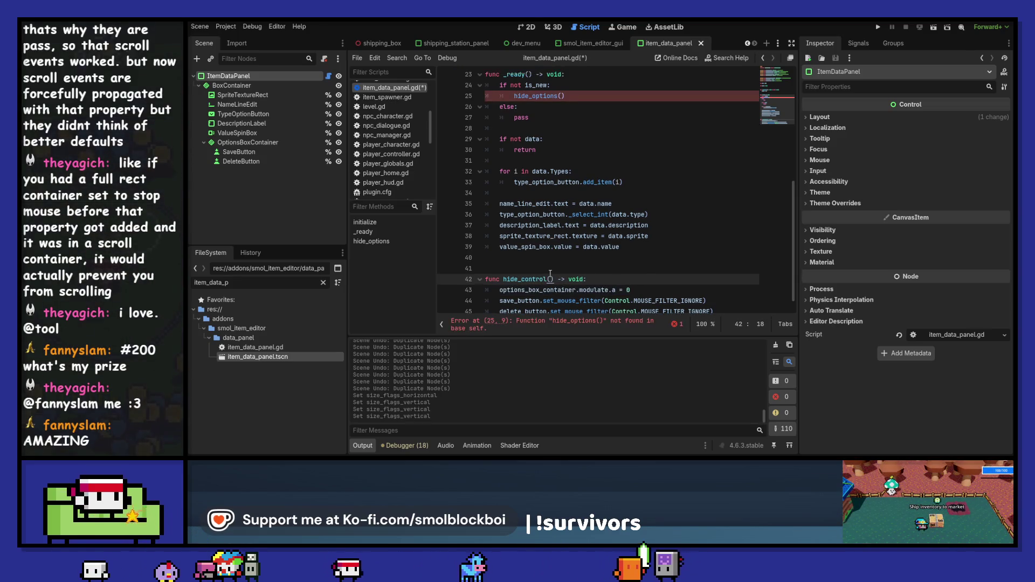
key(Right)
text(control : Co)
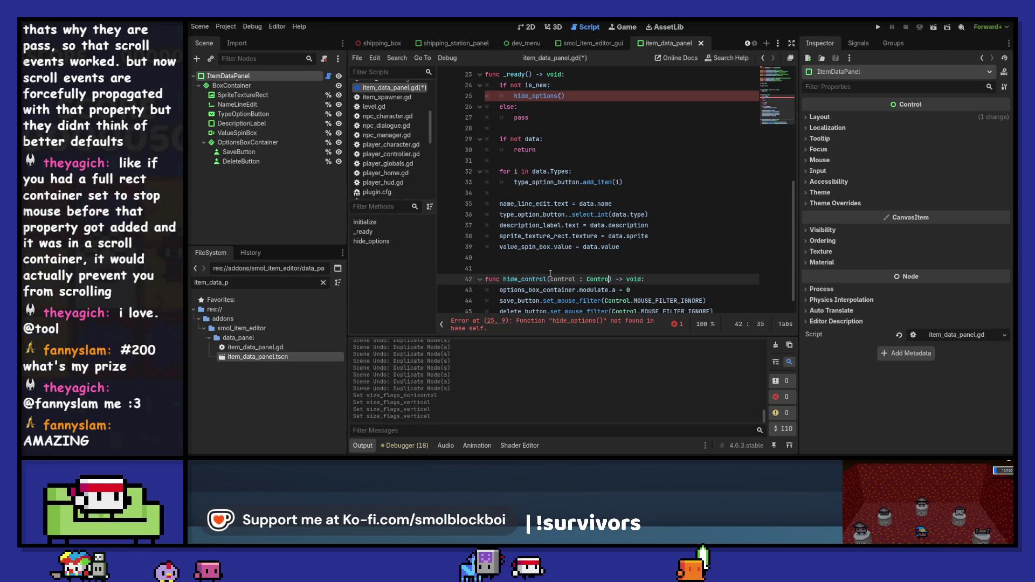
key(Return)
Replace options_box_container and save_button with control in the body, and delete the delete_button line
key(Down)
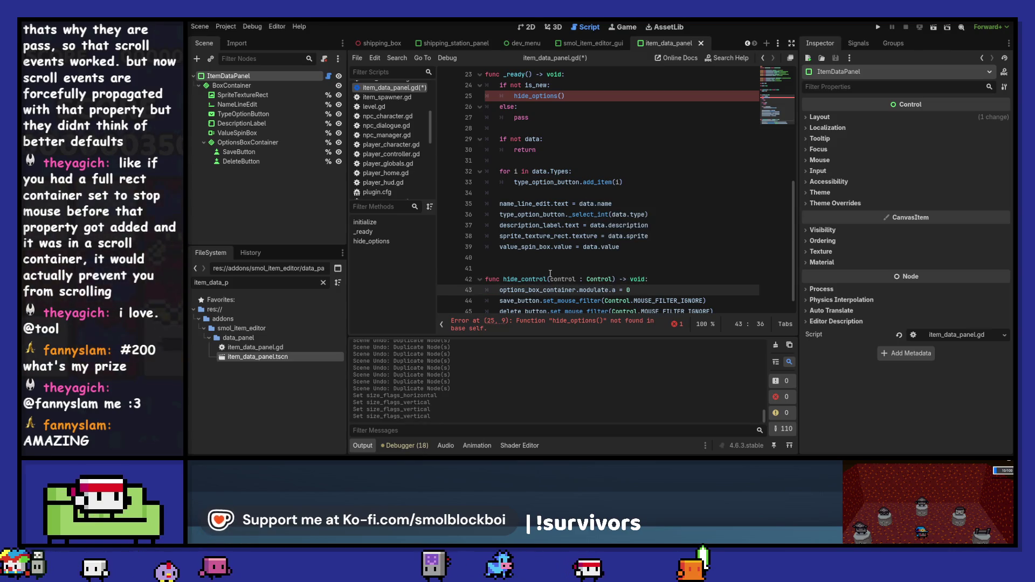
key(ctrl+Left)
key(ctrl+Left)
key(ctrl+Left)
key(ctrl+shift+Left)
key(ctrl+shift+Left)
text(copnt)
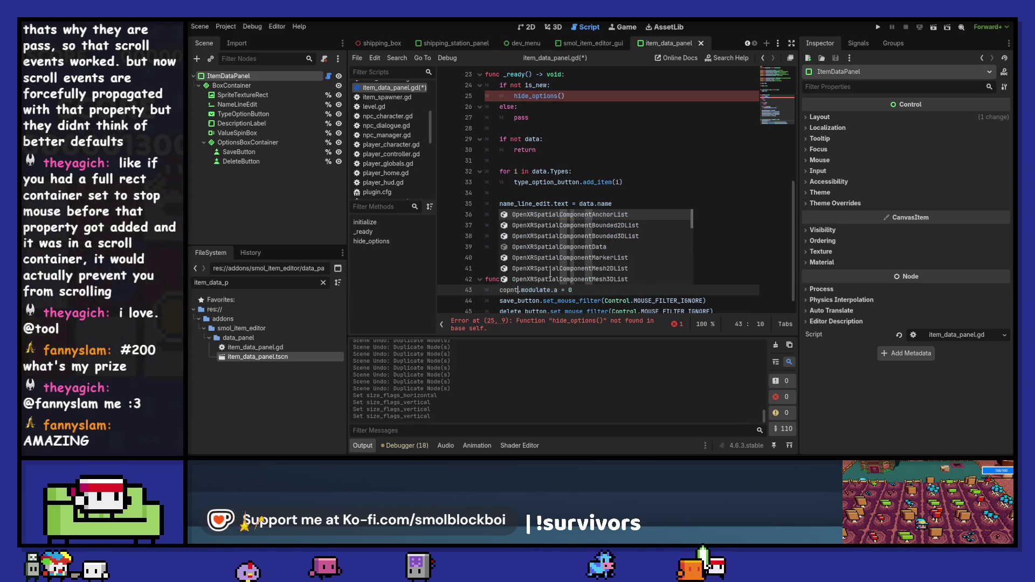
key(BackSpace)
key(BackSpace)
key(BackSpace)
text(ntrol)
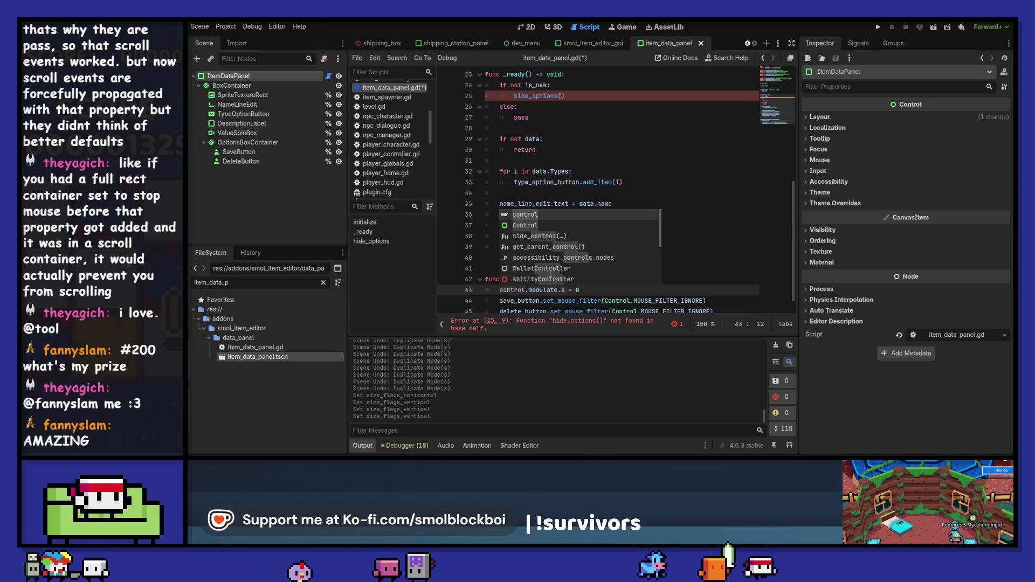
key(Escape)
key(Down)
key(Home)
key(ctrl+shift+Right)
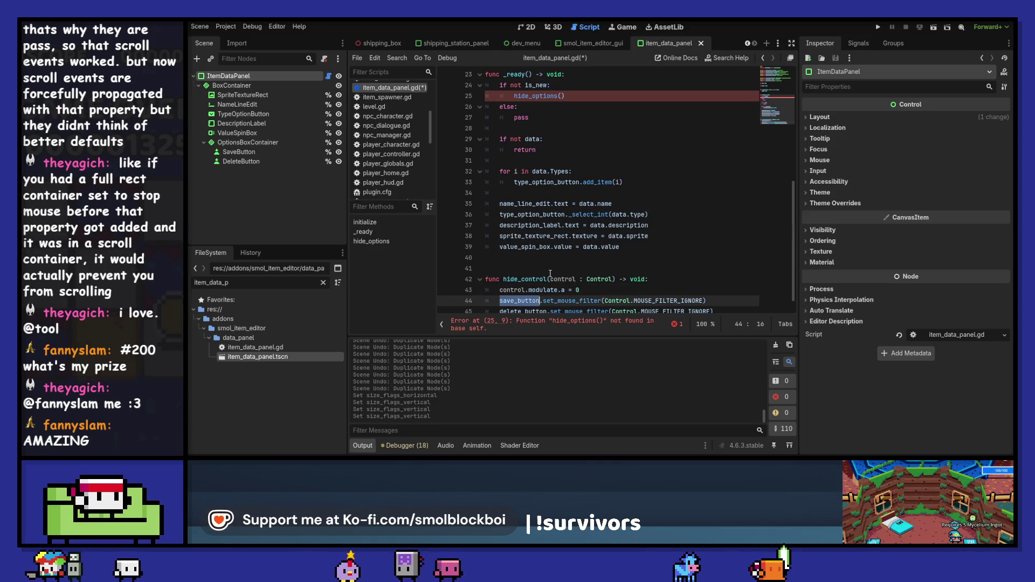
text(control)
key(Down)
key(ctrl+shift+k)
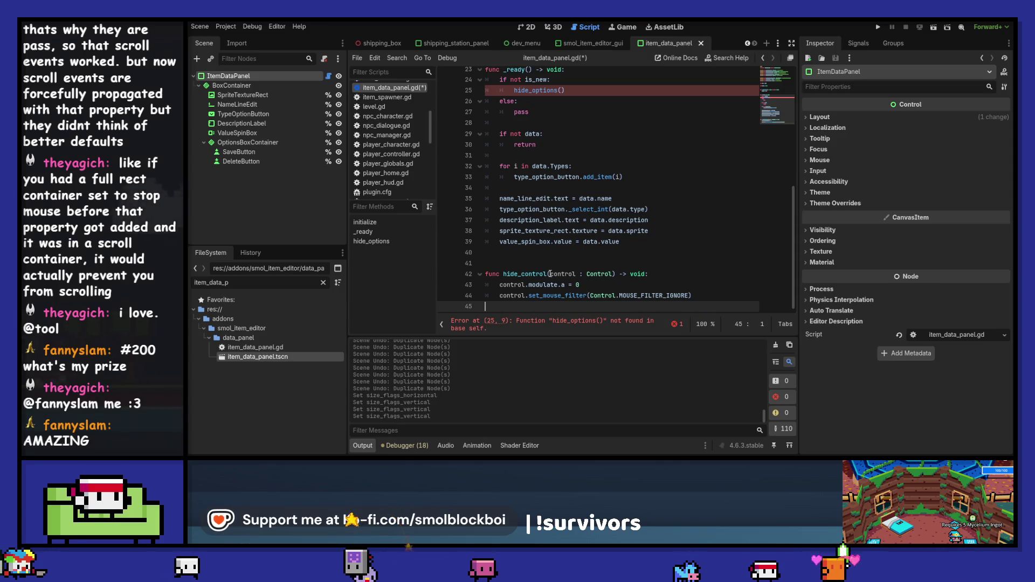